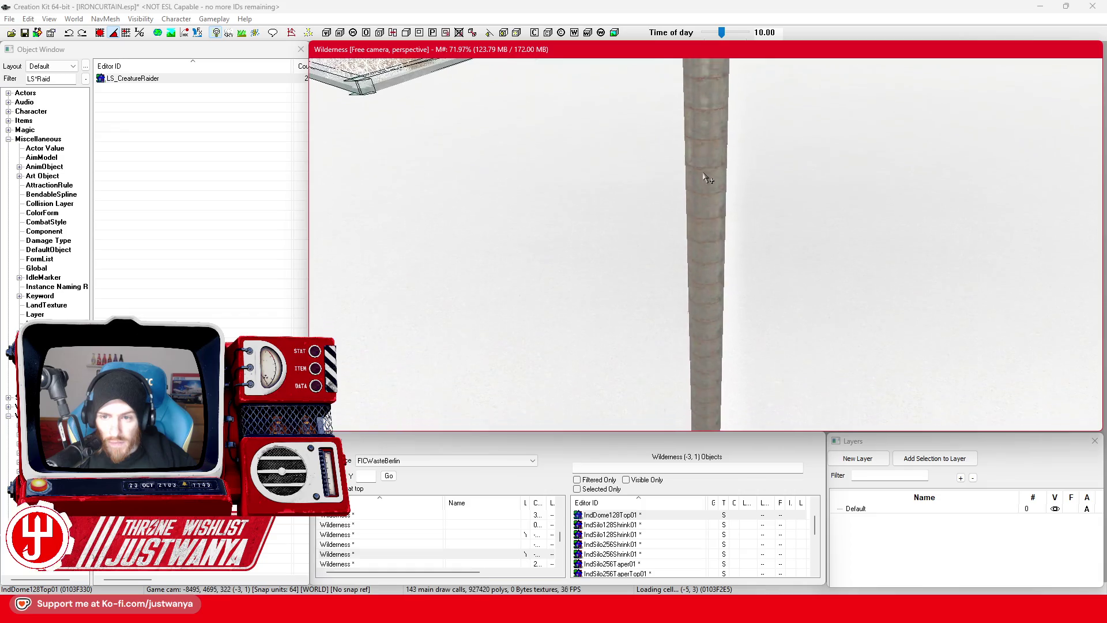
Step: Rescale the four IndSilo64MidBg01 mid pieces to about 0.09–0.1 and lower them into a thin pole
double_click(766, 176)
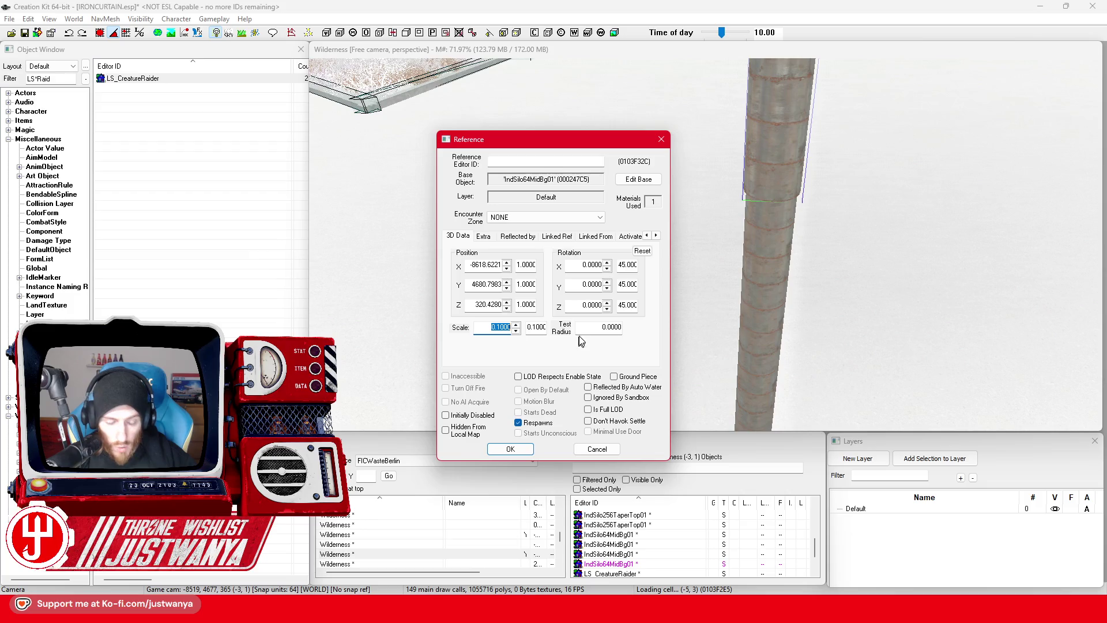
click(600, 449)
double_click(760, 250)
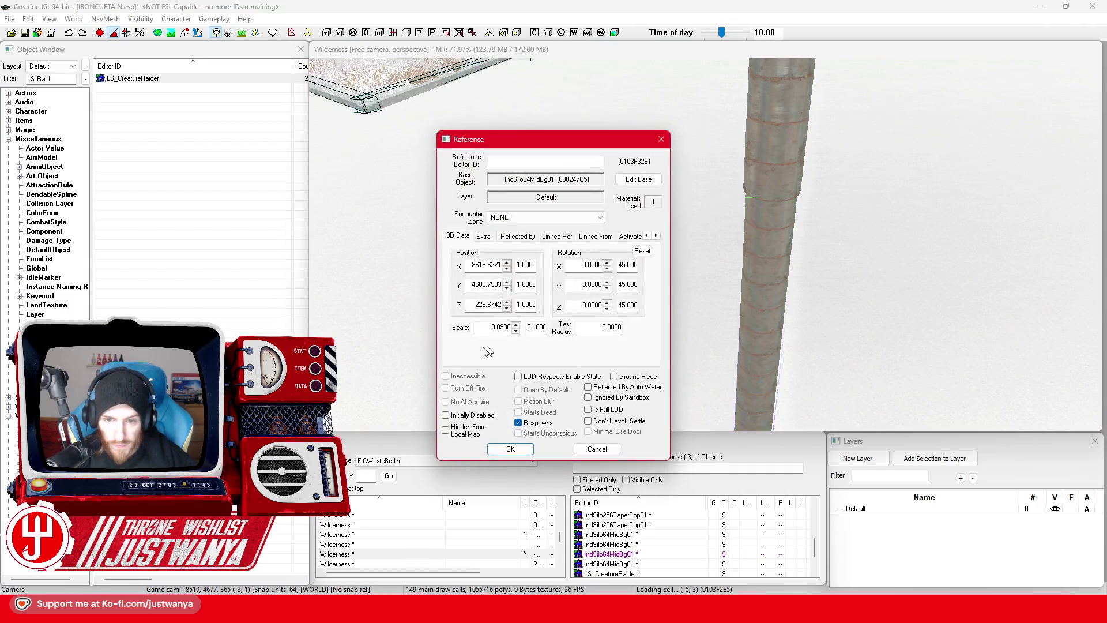
click(531, 449)
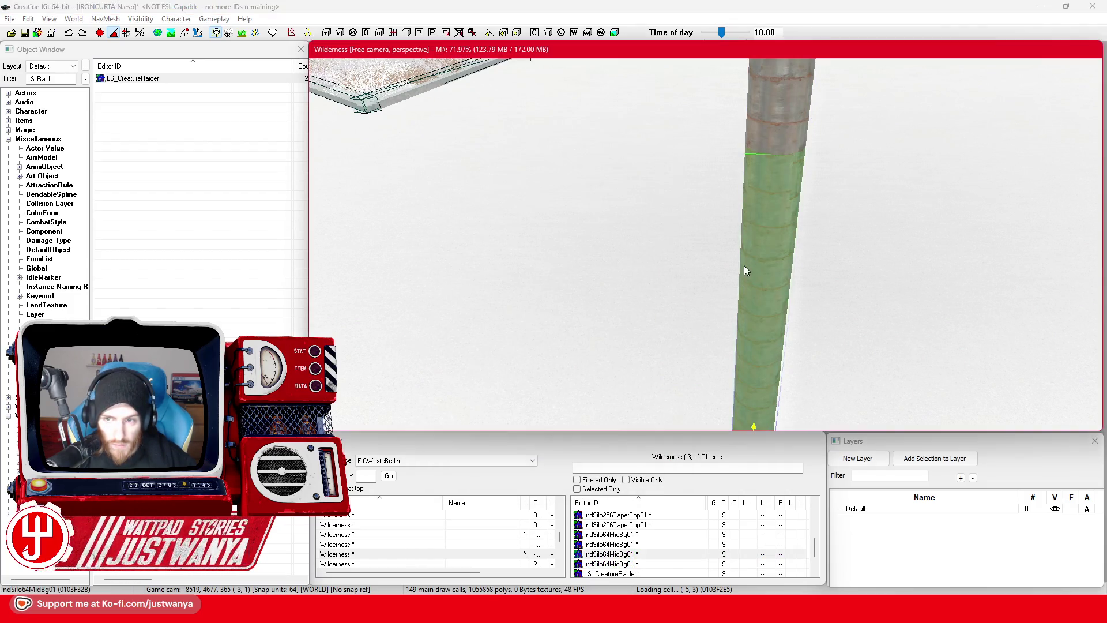
double_click(723, 221)
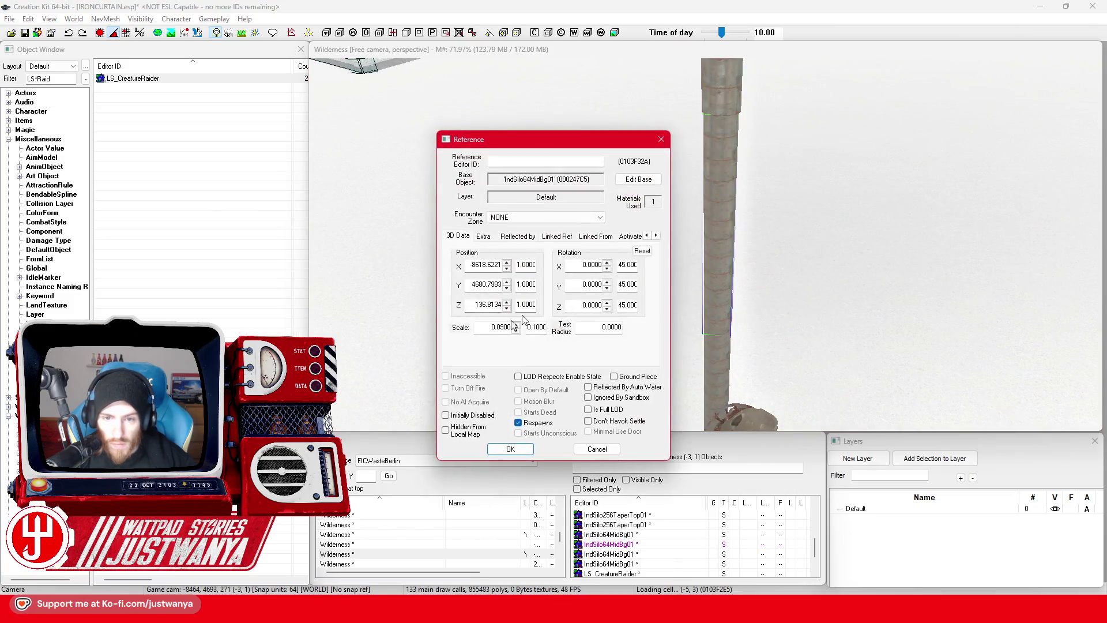
click(503, 449)
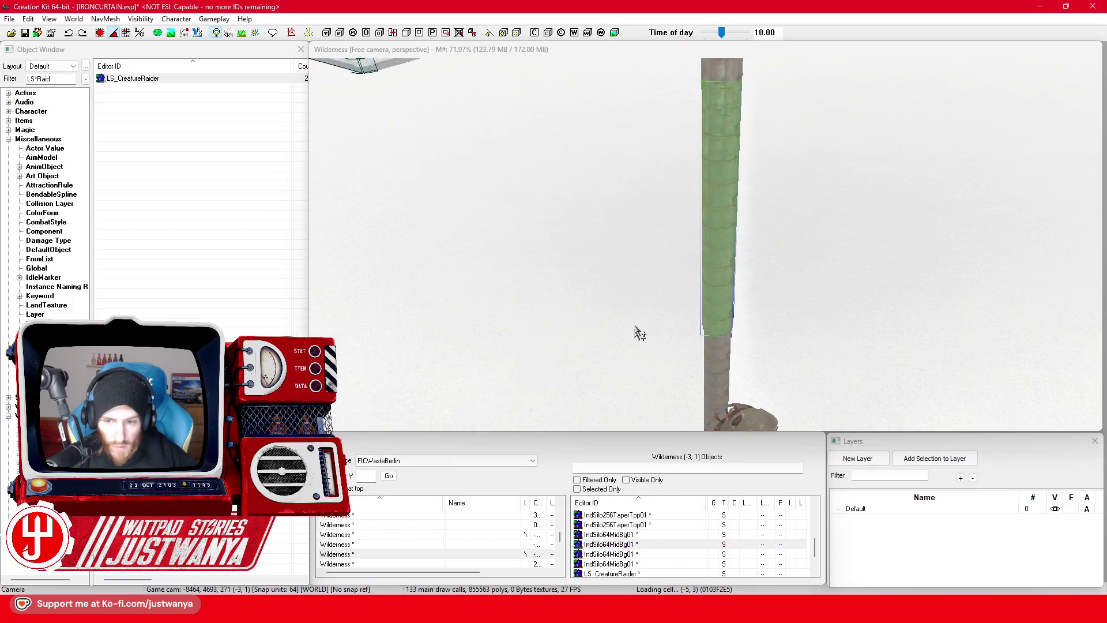
scroll(635, 323, up, 5)
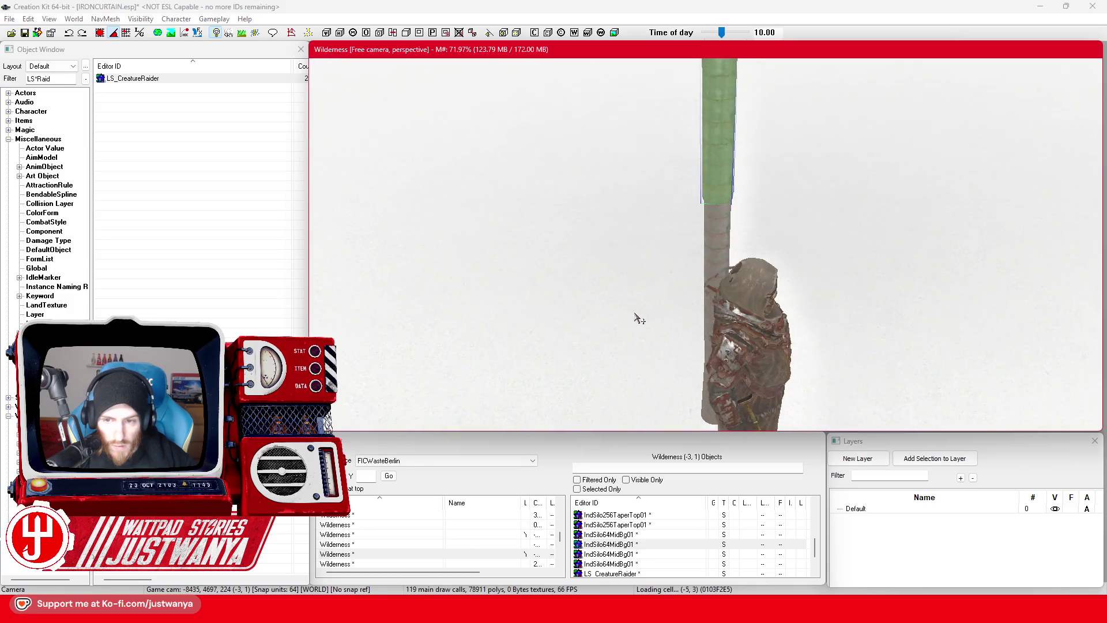
double_click(712, 220)
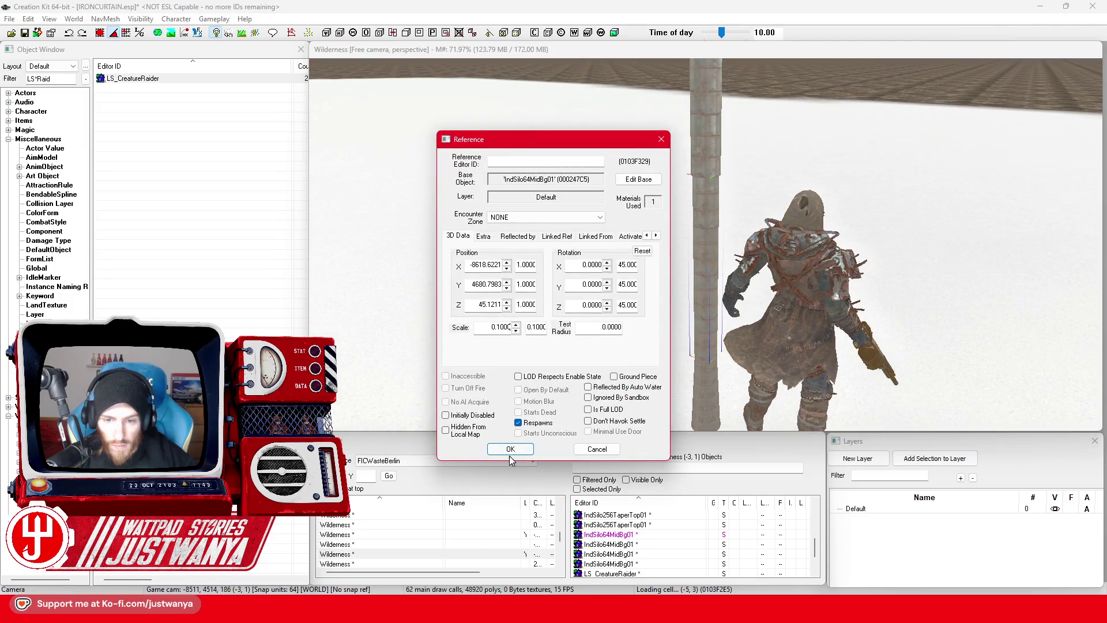
click(510, 453)
Step: Select the IndSilo256TaperTop01 piece at the column base and open its Reference properties
click(711, 378)
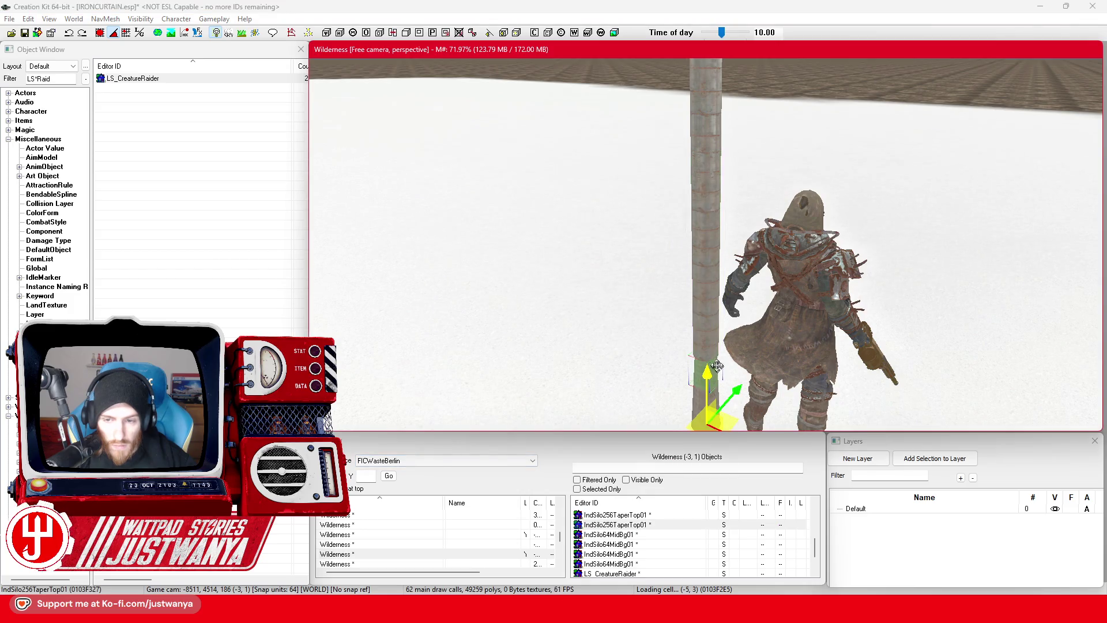
scroll(715, 346, up, 5)
double_click(715, 344)
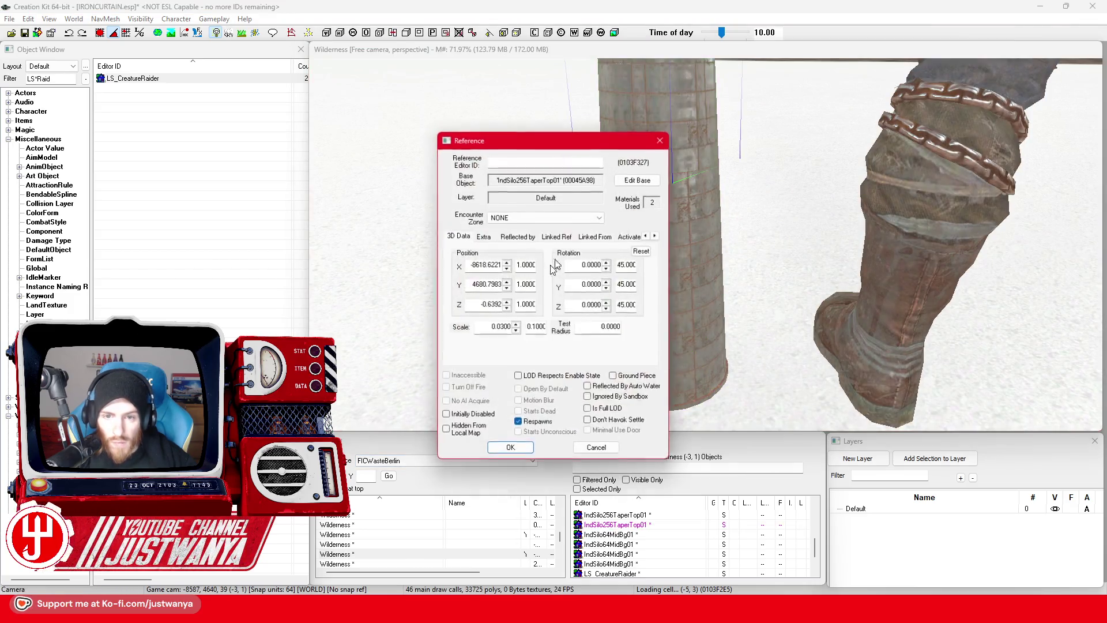
Step: Apply the new scales to IndSilo256TaperTop01 and IndSilo256Taper01
click(509, 449)
double_click(692, 322)
click(511, 449)
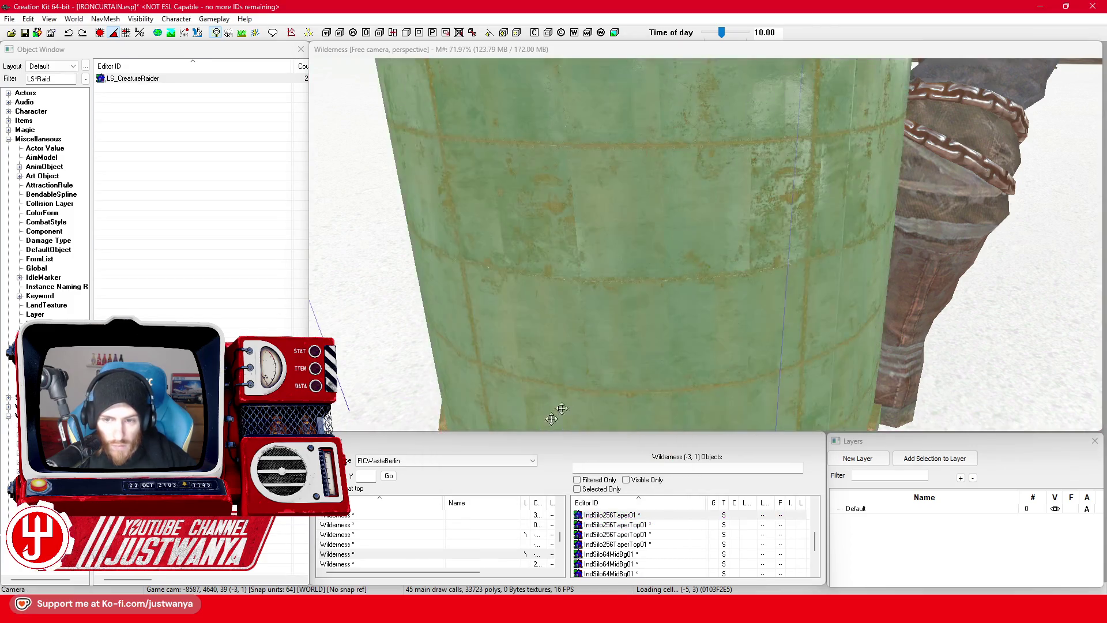
scroll(630, 321, down, 5)
Step: Shrink the lower tapered segment with the gizmo and confirm its Reference settings
click(686, 254)
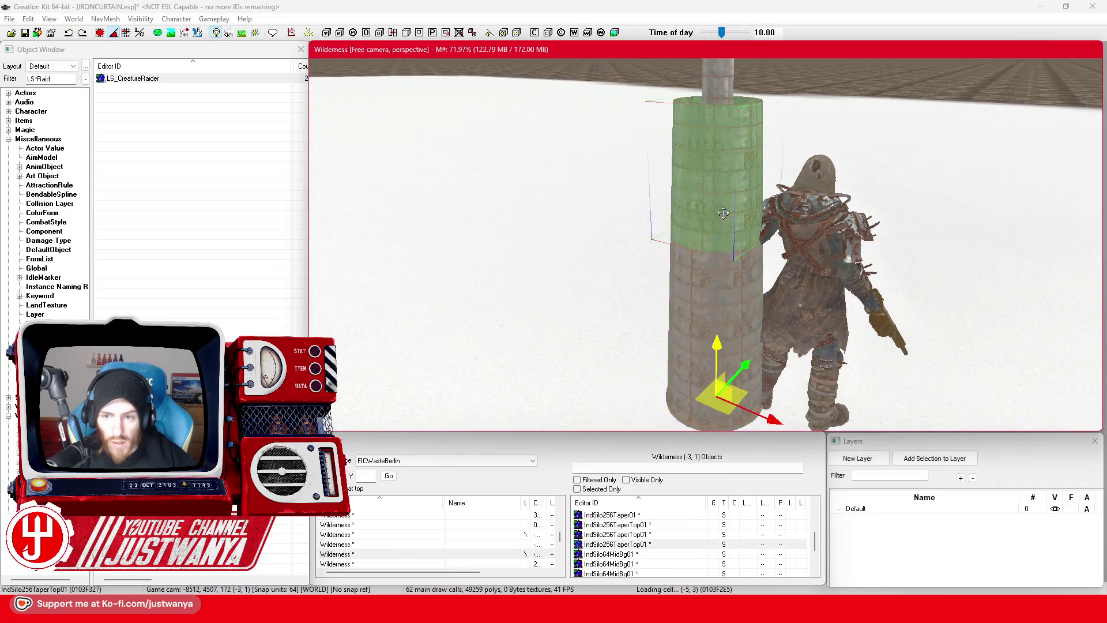
drag(742, 202, 569, 211)
scroll(570, 210, down, 10)
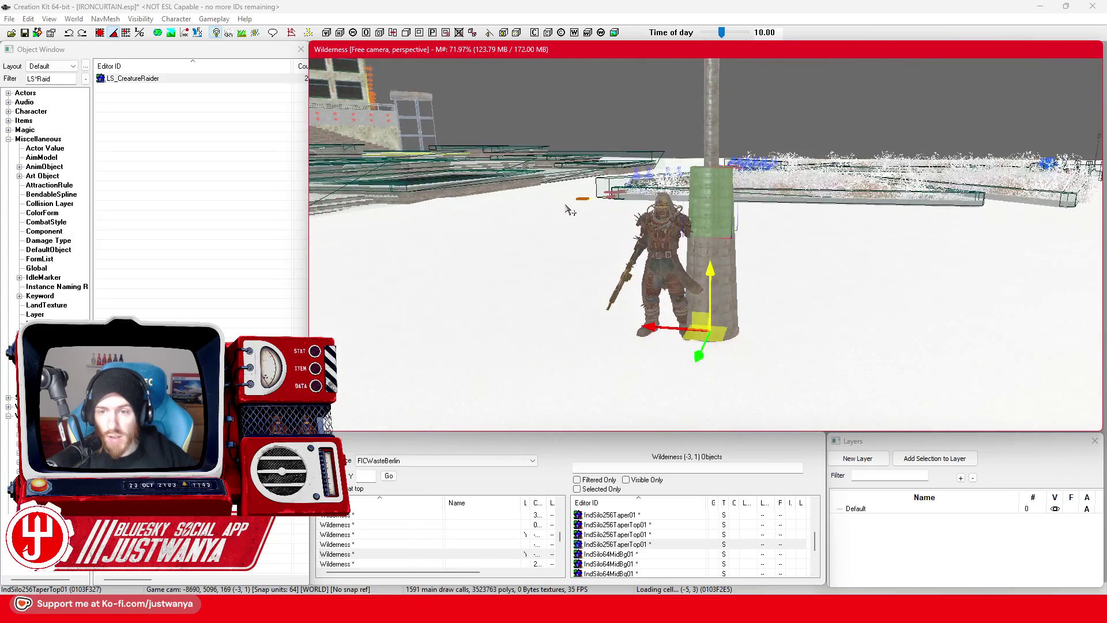
scroll(590, 210, up, 10)
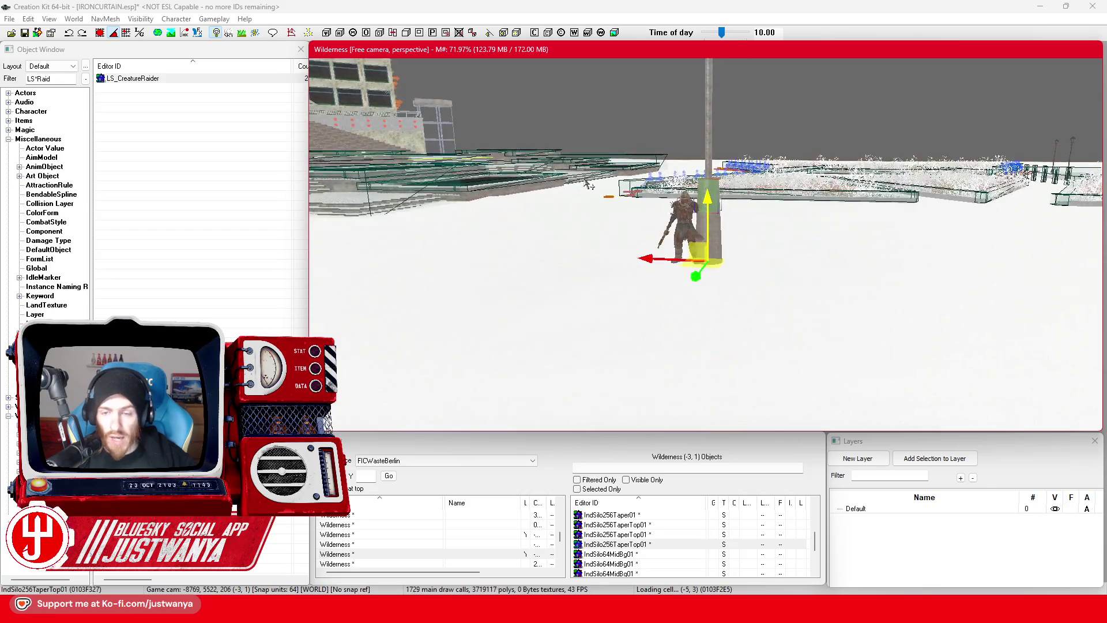
click(717, 263)
drag(683, 266, 684, 288)
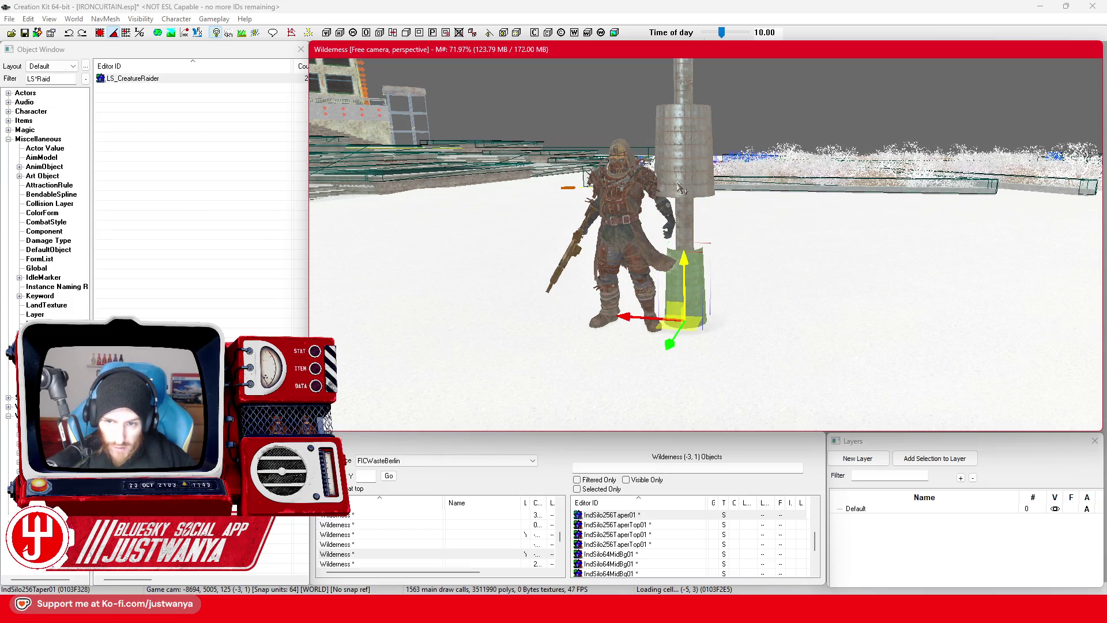
double_click(683, 283)
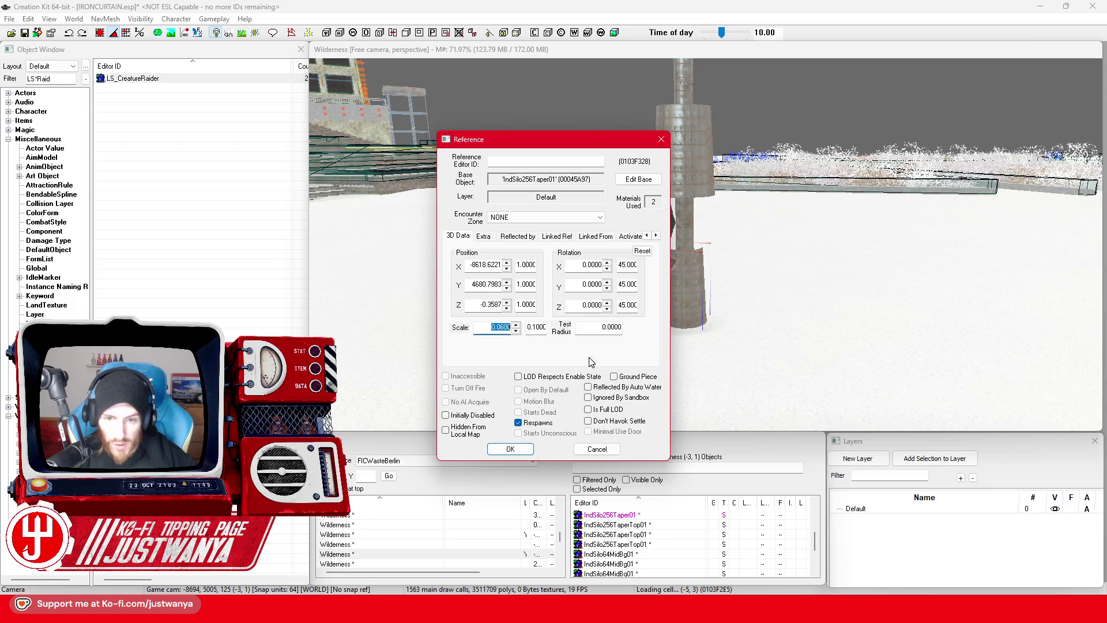
click(514, 452)
Step: Confirm the tapered top piece at scale 0.1, then select the lower tapered piece
double_click(686, 271)
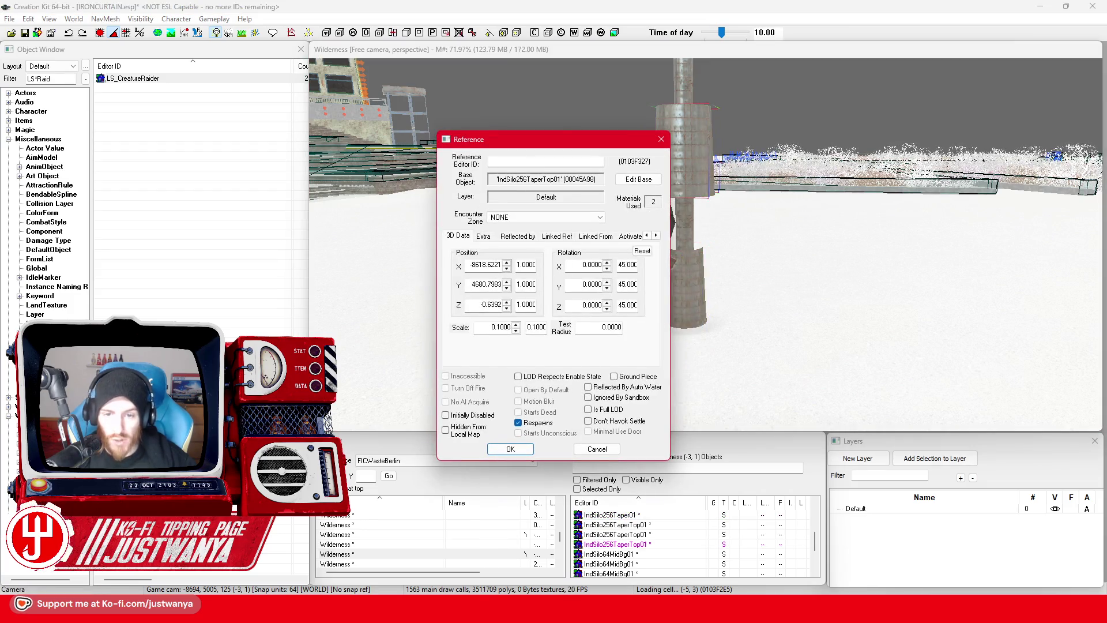
click(511, 448)
click(677, 239)
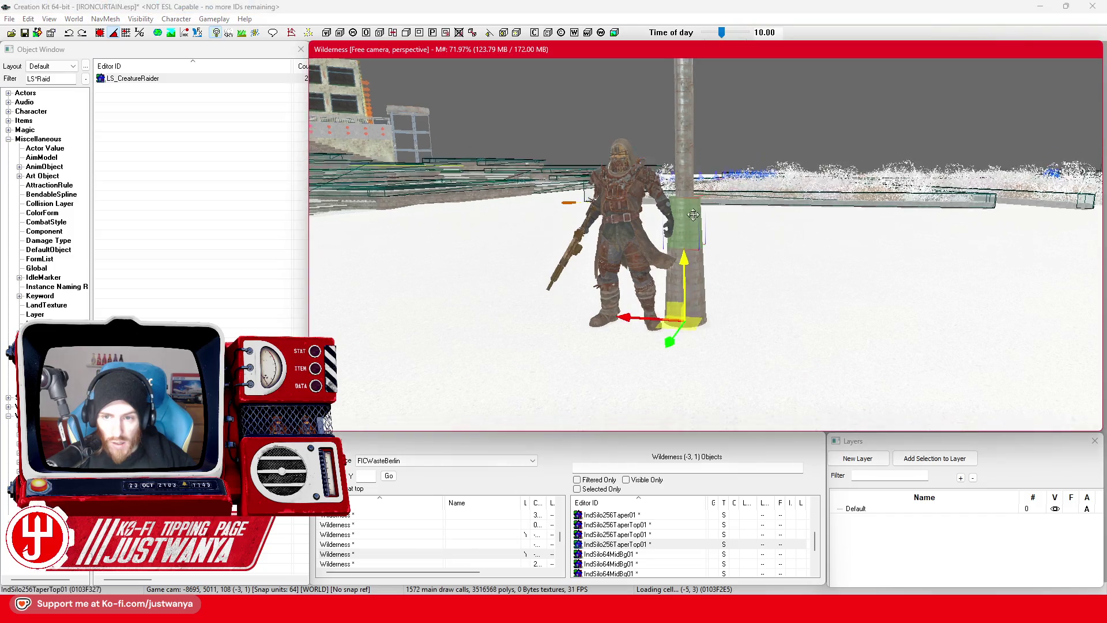
drag(677, 240, 699, 219)
scroll(700, 220, up, 5)
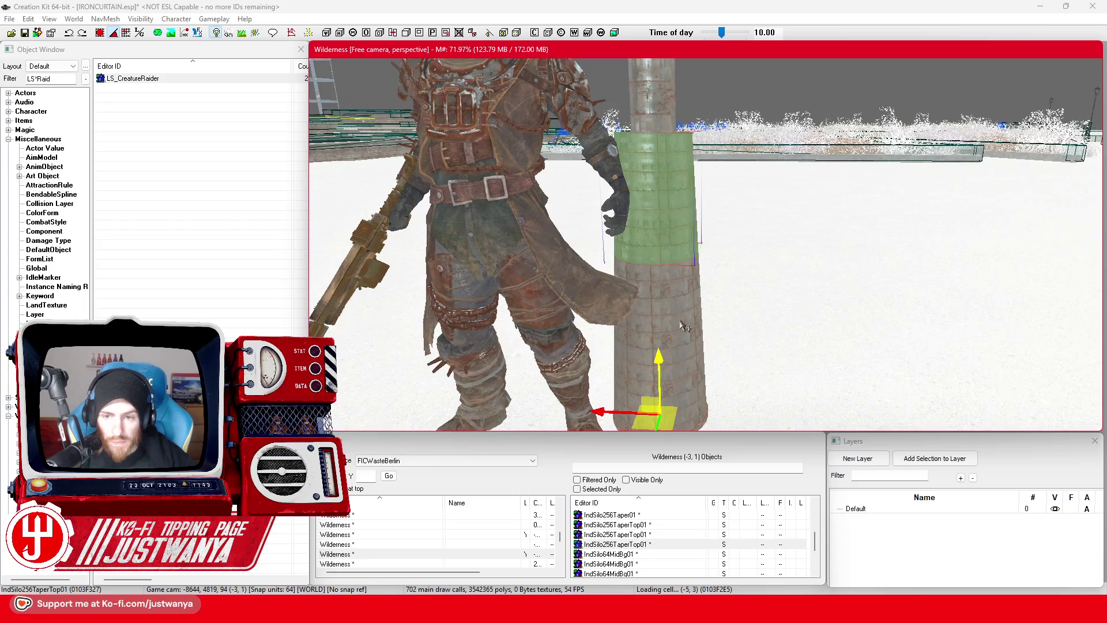
click(685, 327)
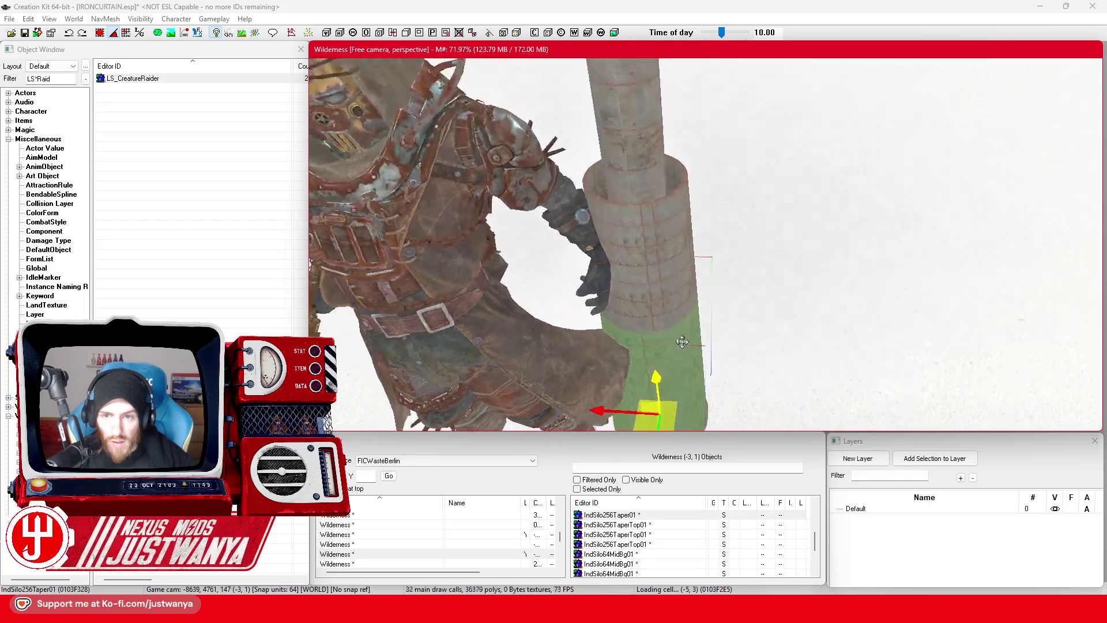
Step: Zoom and focus the view on the raider and the silo base
scroll(682, 341, down, 6)
scroll(697, 300, up, 6)
scroll(715, 262, down, 4)
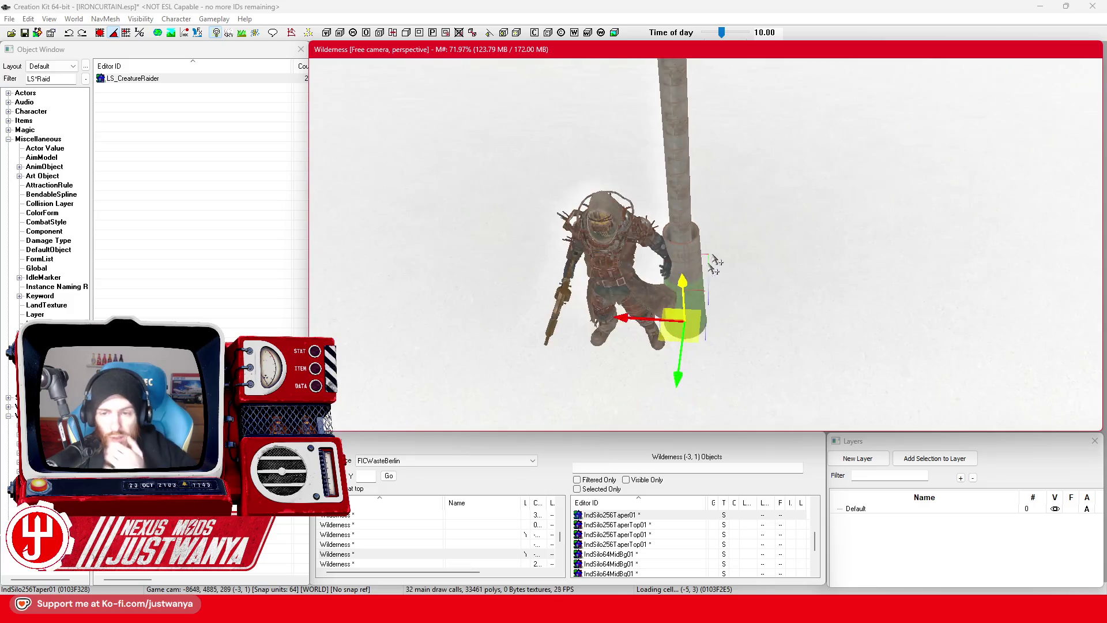
scroll(714, 262, down, 2)
scroll(711, 233, up, 3)
scroll(709, 242, down, 3)
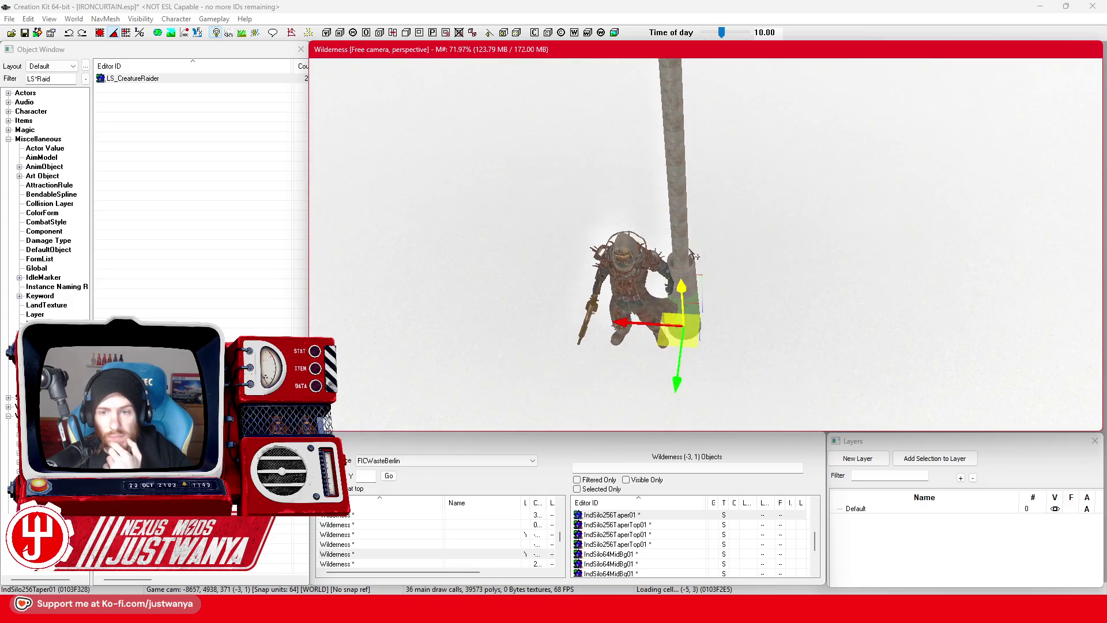
scroll(682, 243, down, 1)
scroll(687, 220, up, 4)
key(f)
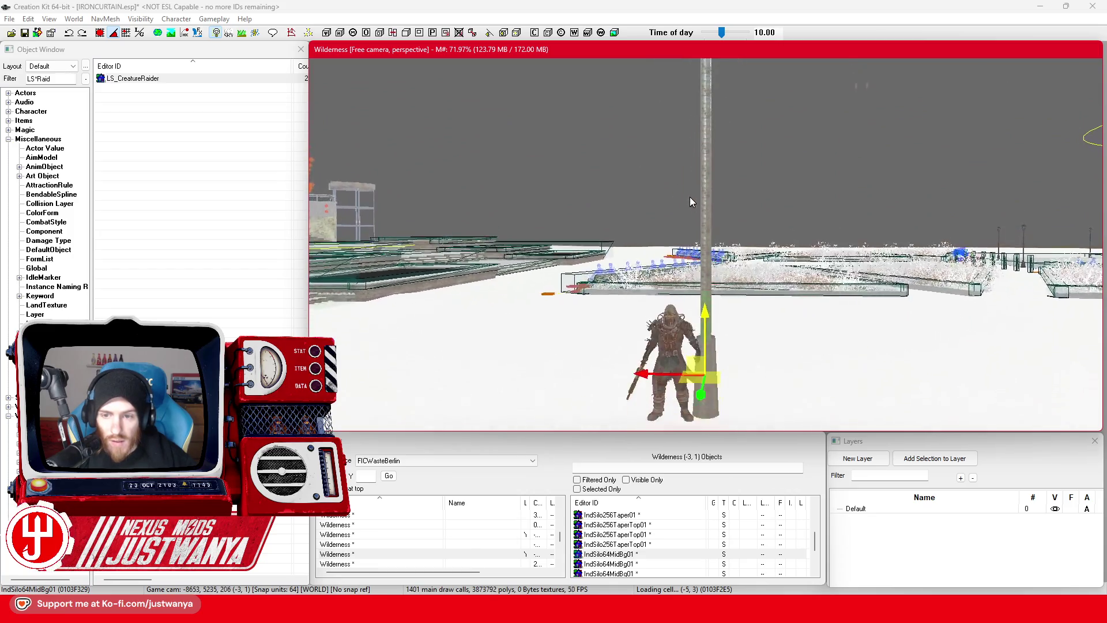
scroll(688, 181, up, 2)
drag(688, 181, 691, 219)
Step: Raise the tapered top piece along Z onto the top of the wider base section
drag(673, 374, 672, 300)
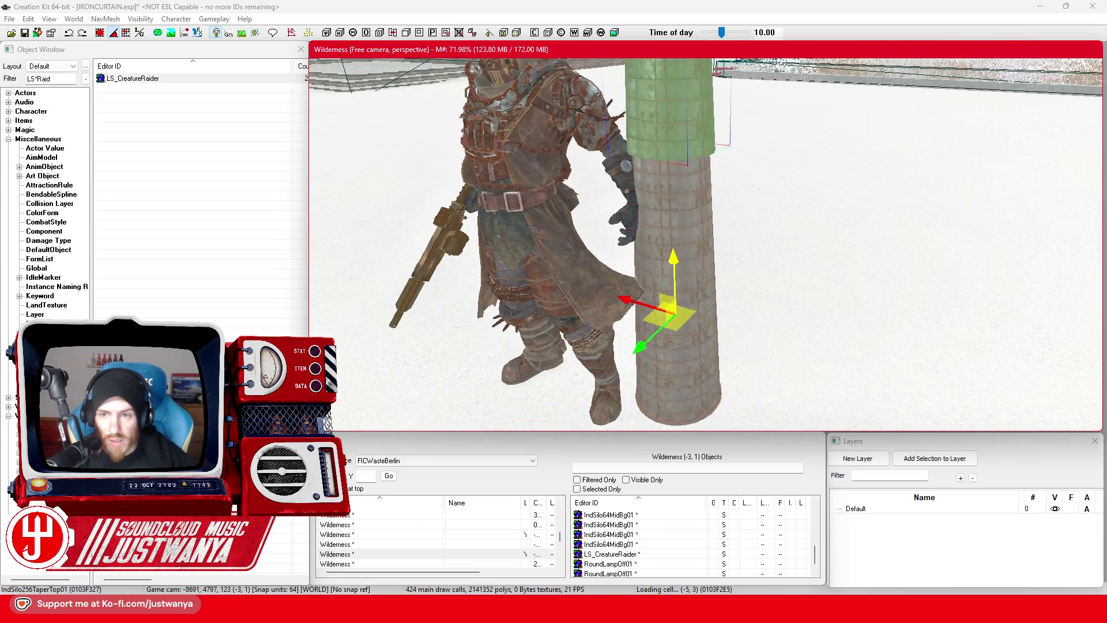
drag(674, 261, 673, 268)
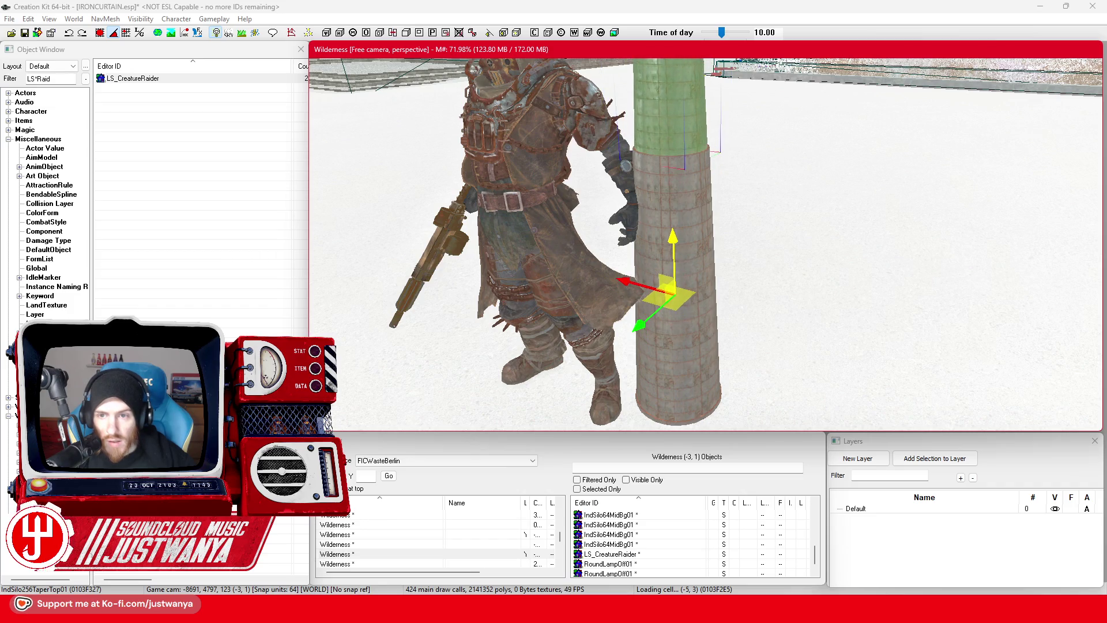
drag(635, 287, 637, 290)
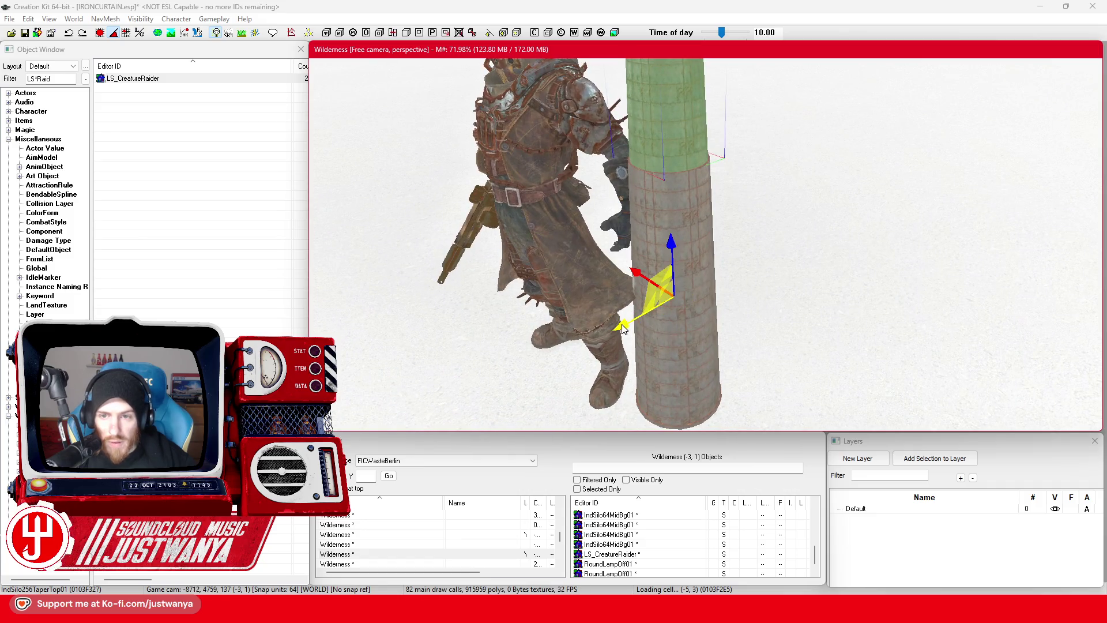
Step: Try lowering the tapered top piece's scale to 0.05, then discard the change
double_click(667, 149)
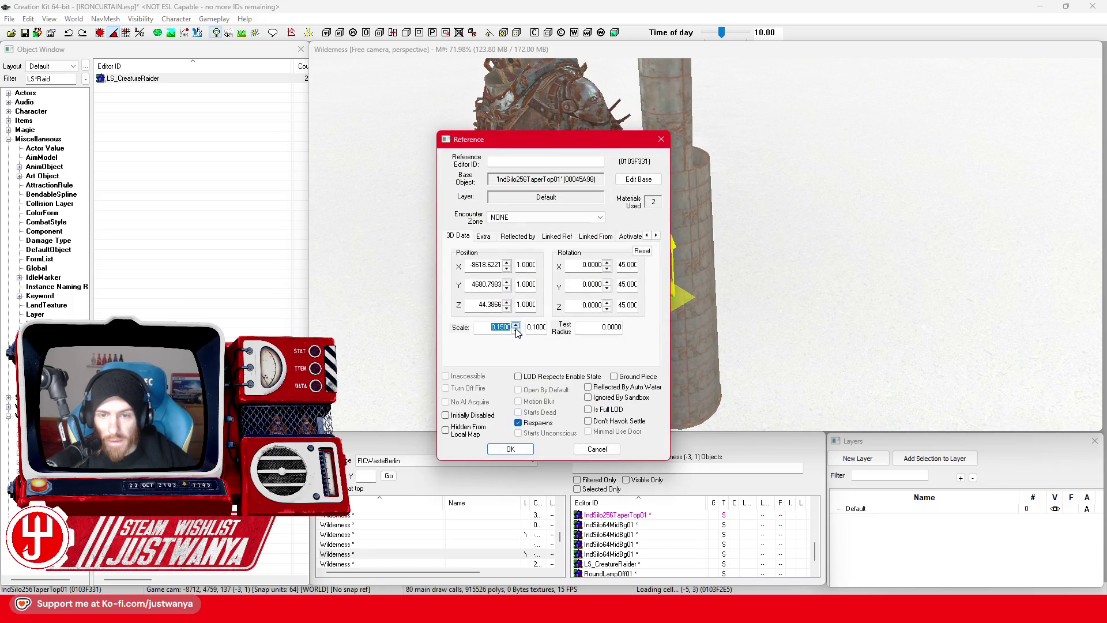
click(516, 331)
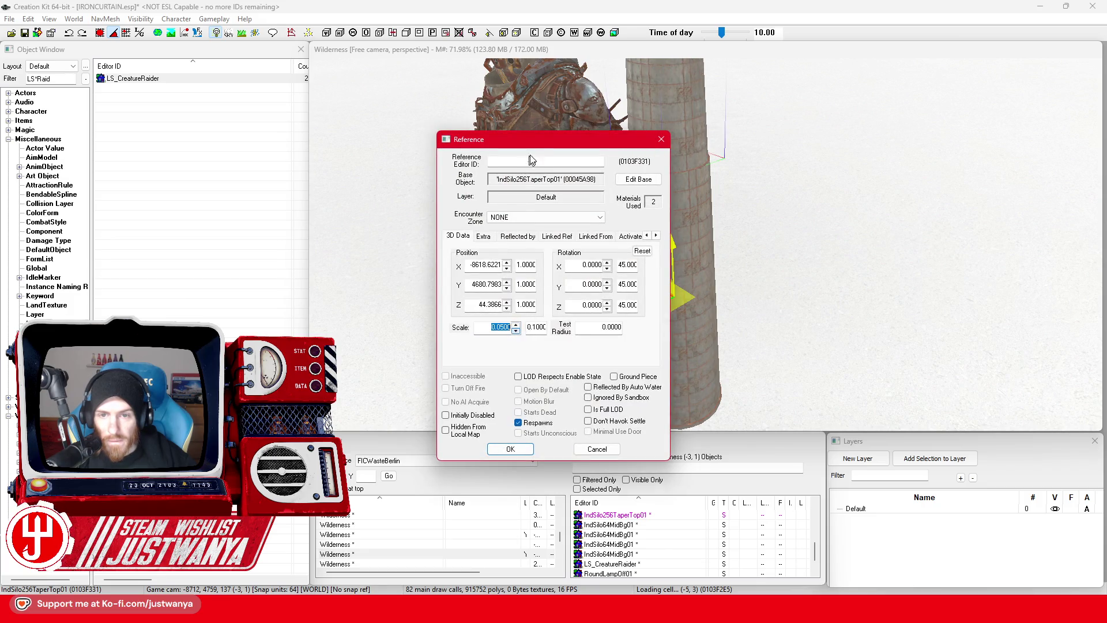
drag(541, 144, 407, 133)
click(381, 319)
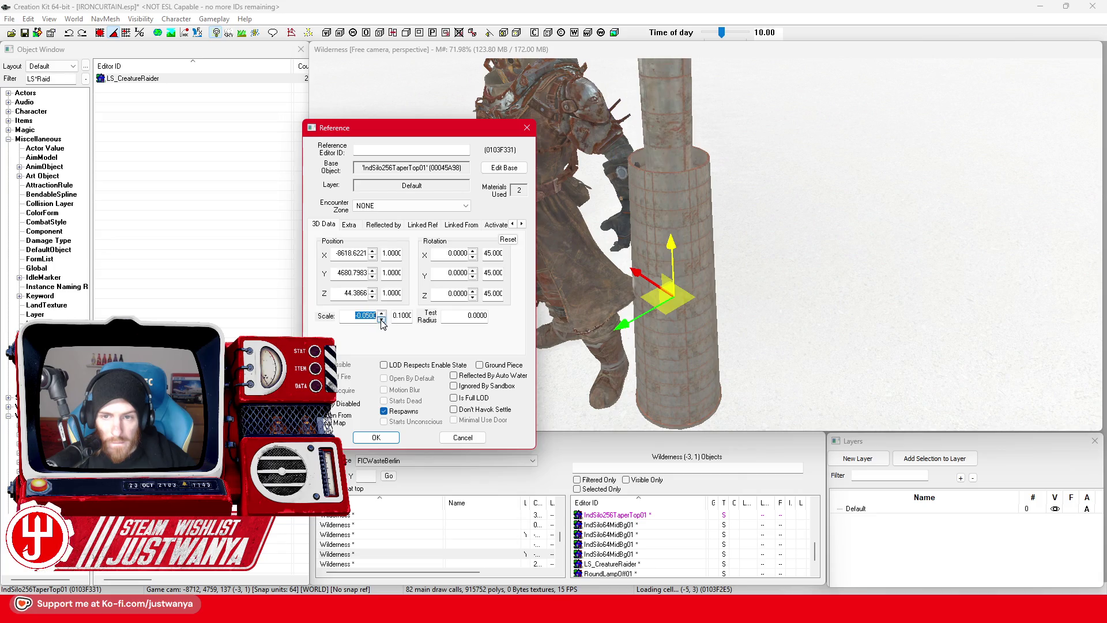
click(462, 437)
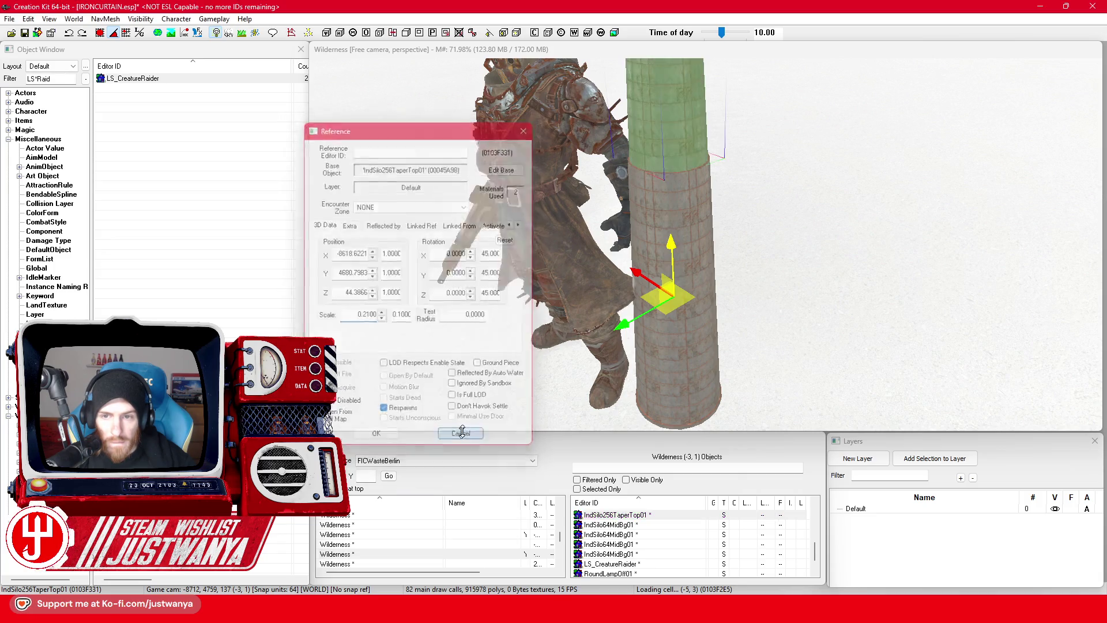
Step: Move a mid-column segment lower and confirm the tapered pieces' Reference settings
click(666, 158)
click(680, 206)
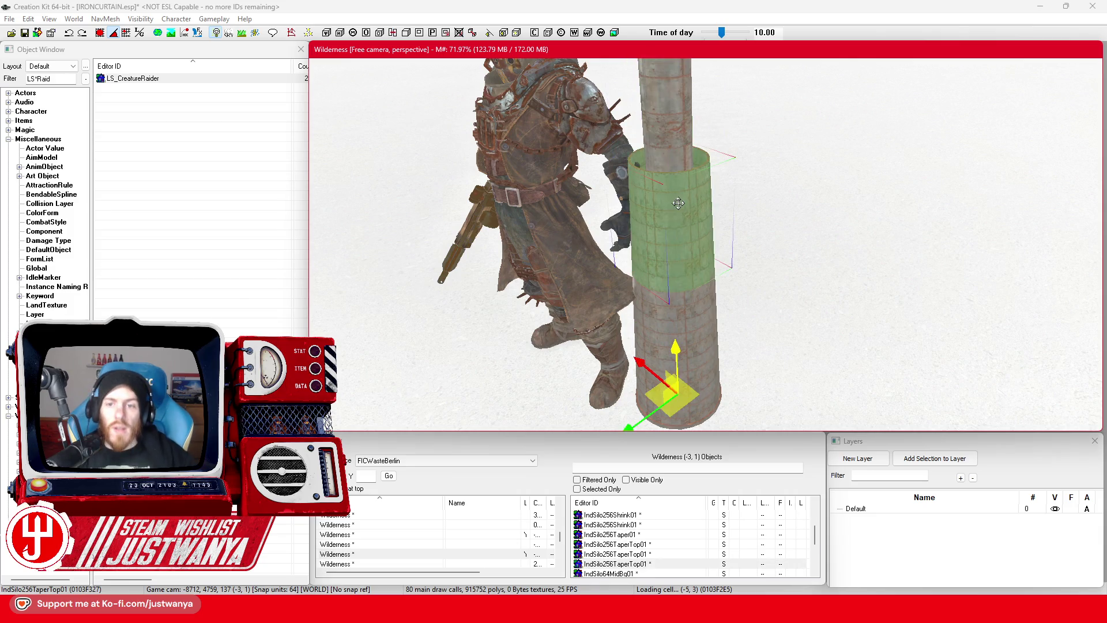
scroll(692, 328, up, 2)
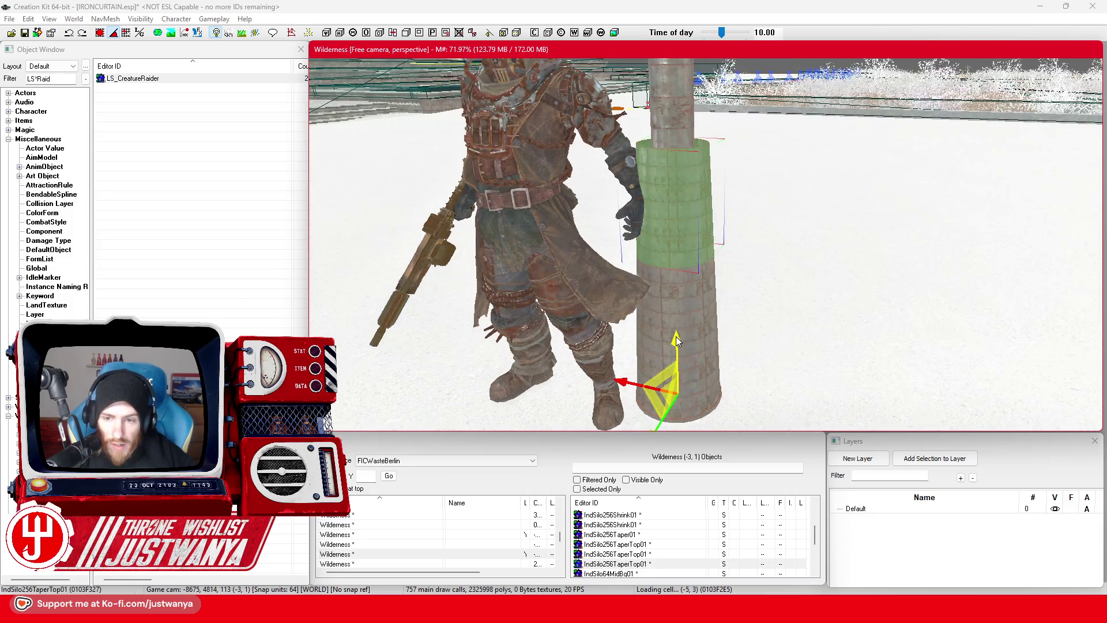
drag(676, 340, 676, 336)
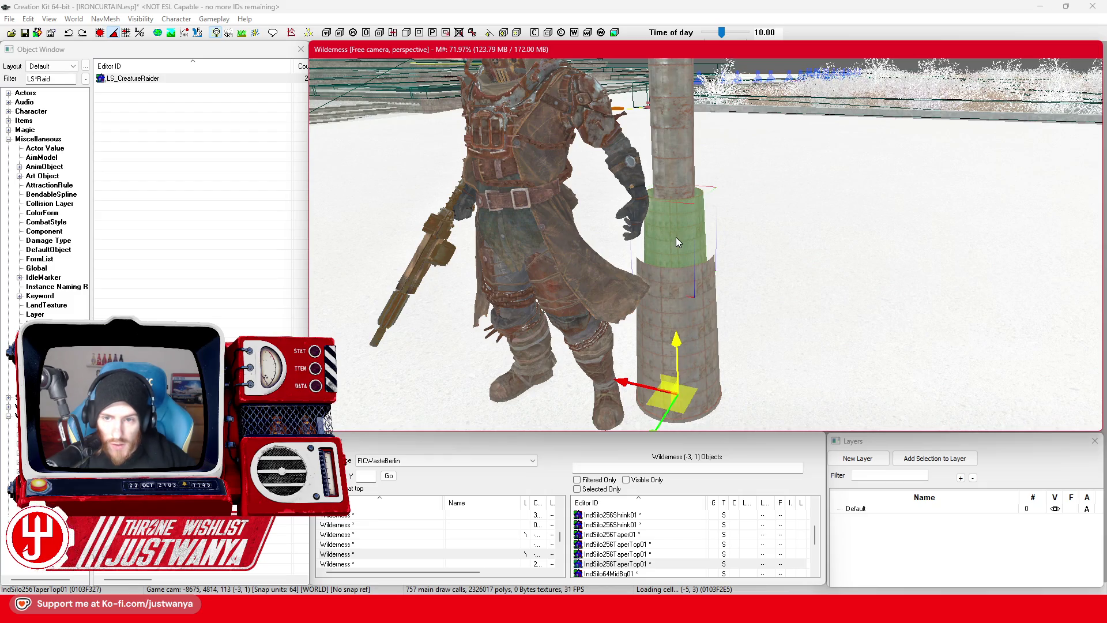
double_click(676, 237)
click(511, 449)
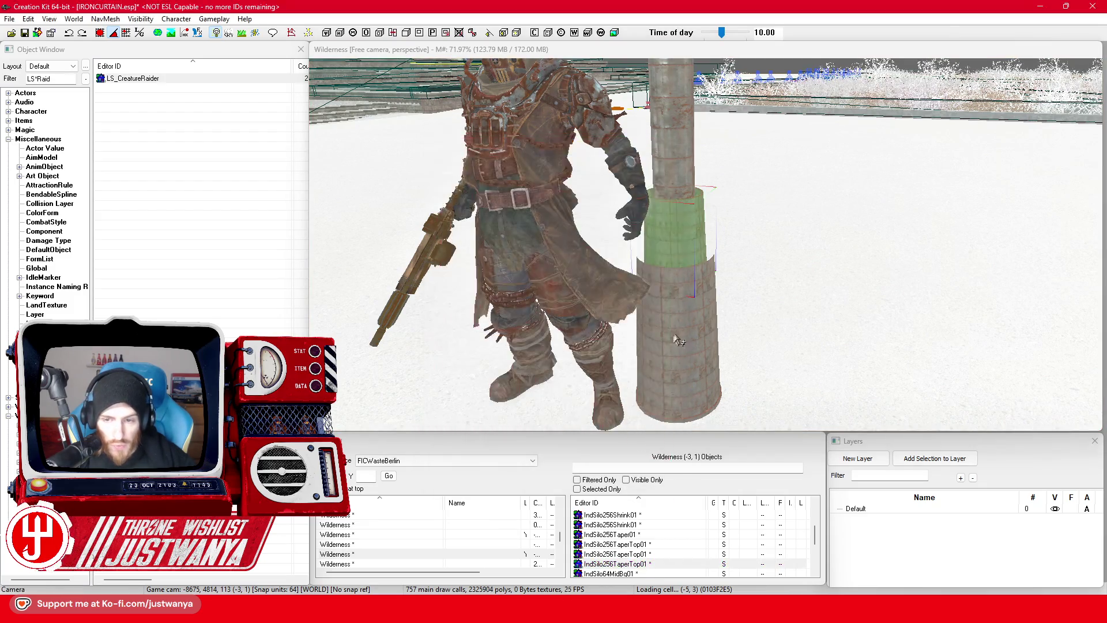
click(676, 338)
double_click(685, 310)
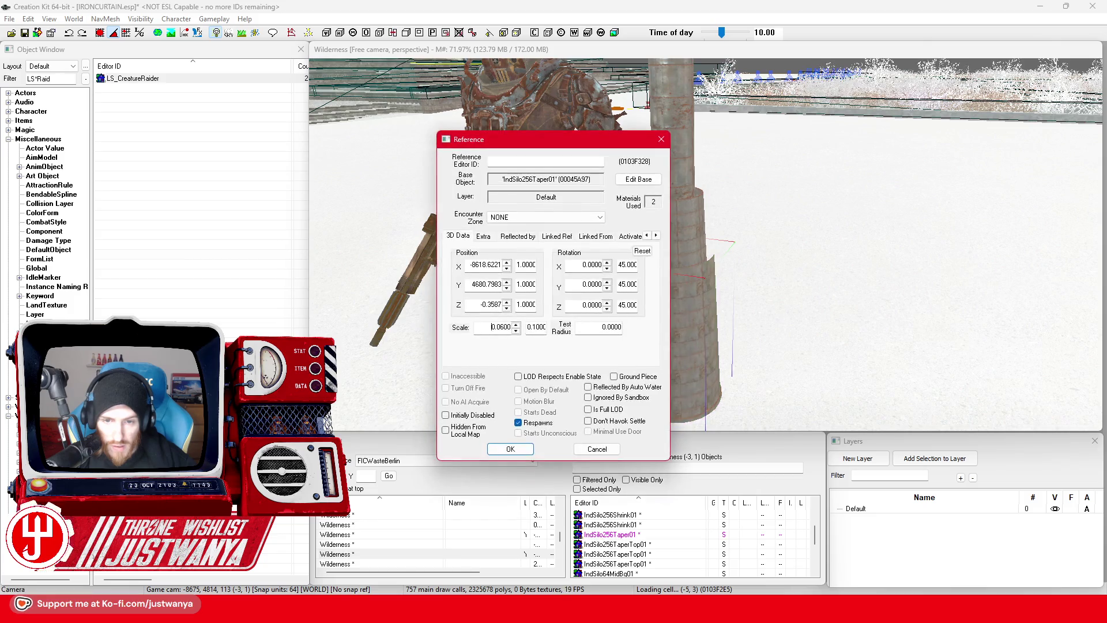
click(511, 449)
click(691, 369)
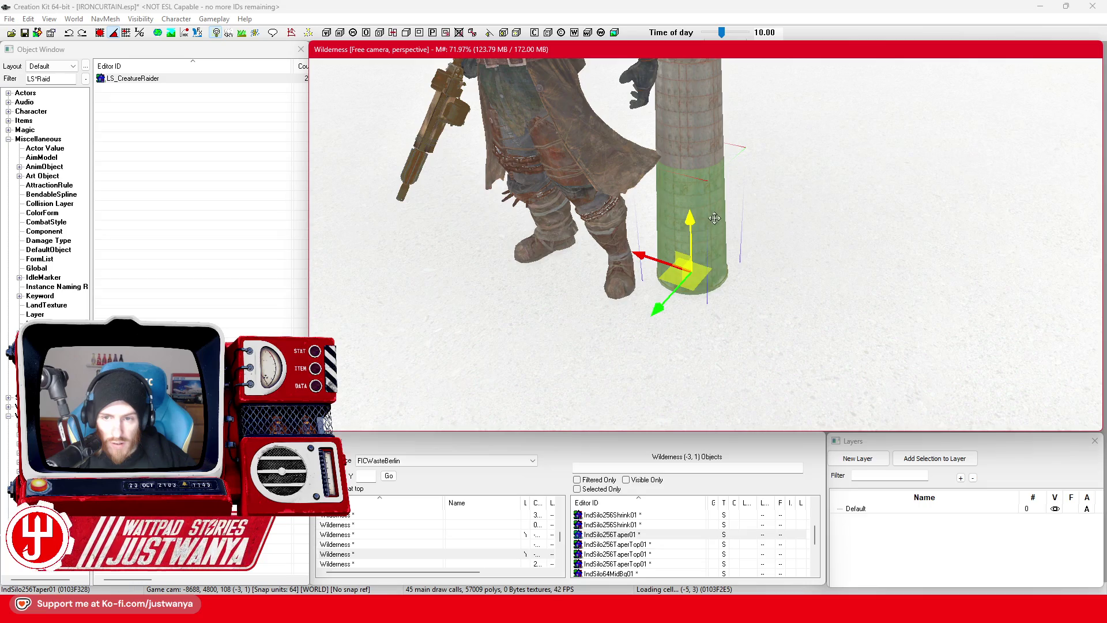
Step: Try a 0.11 scale on a silo piece, then recheck the tapered segment and top piece
double_click(649, 260)
click(515, 331)
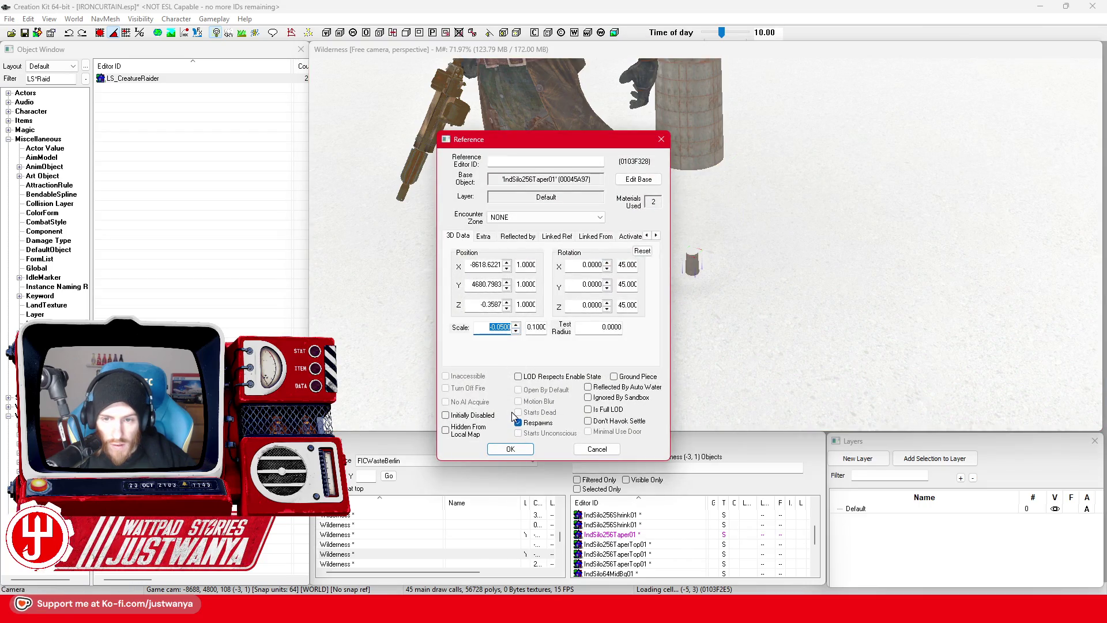
click(516, 326)
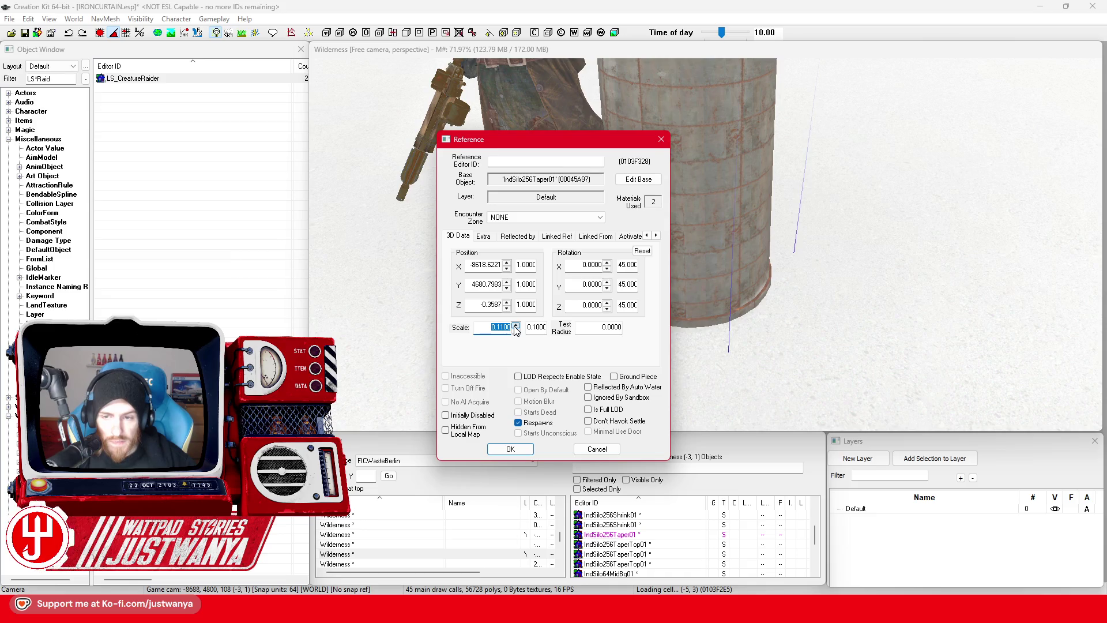
click(605, 452)
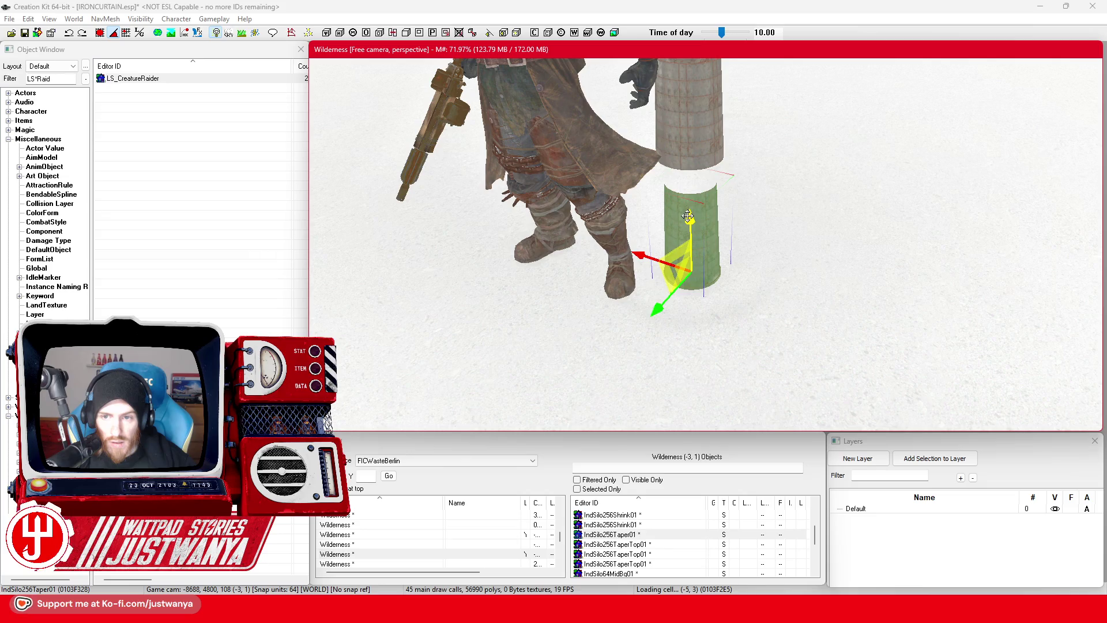
double_click(703, 222)
click(510, 448)
double_click(615, 563)
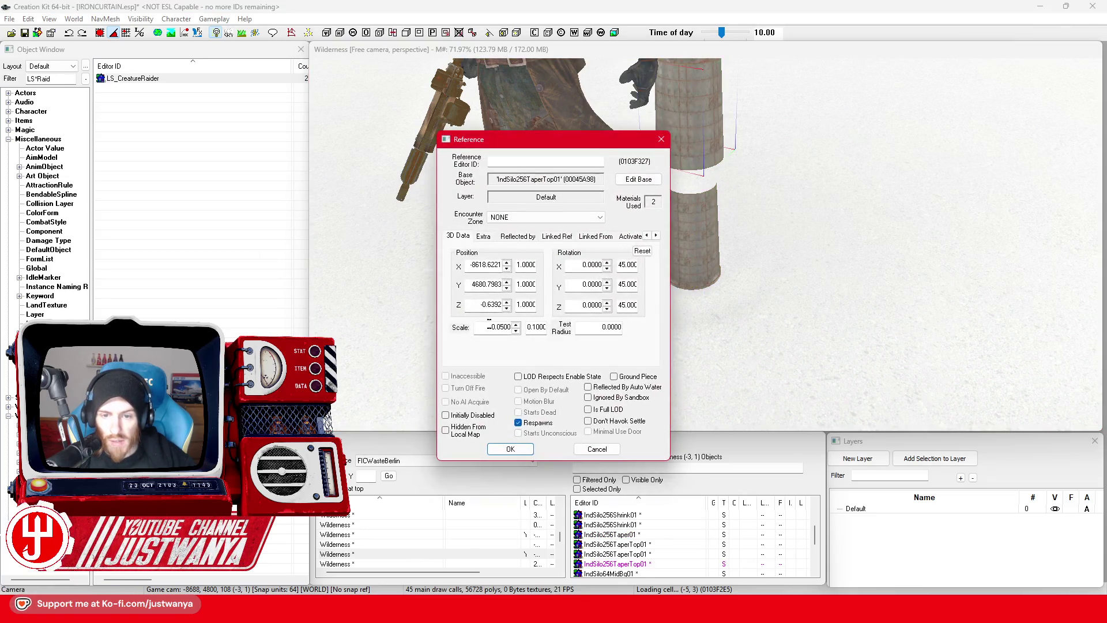
click(510, 448)
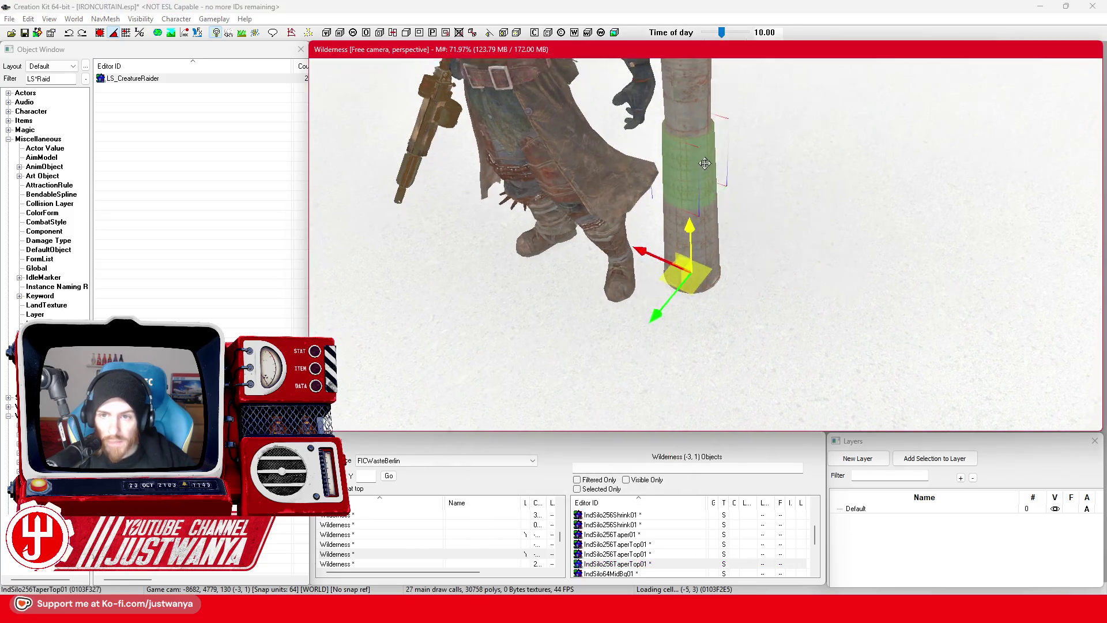
Step: Review and confirm the upper mid silo segments' Reference properties from level and top views
key(shift)
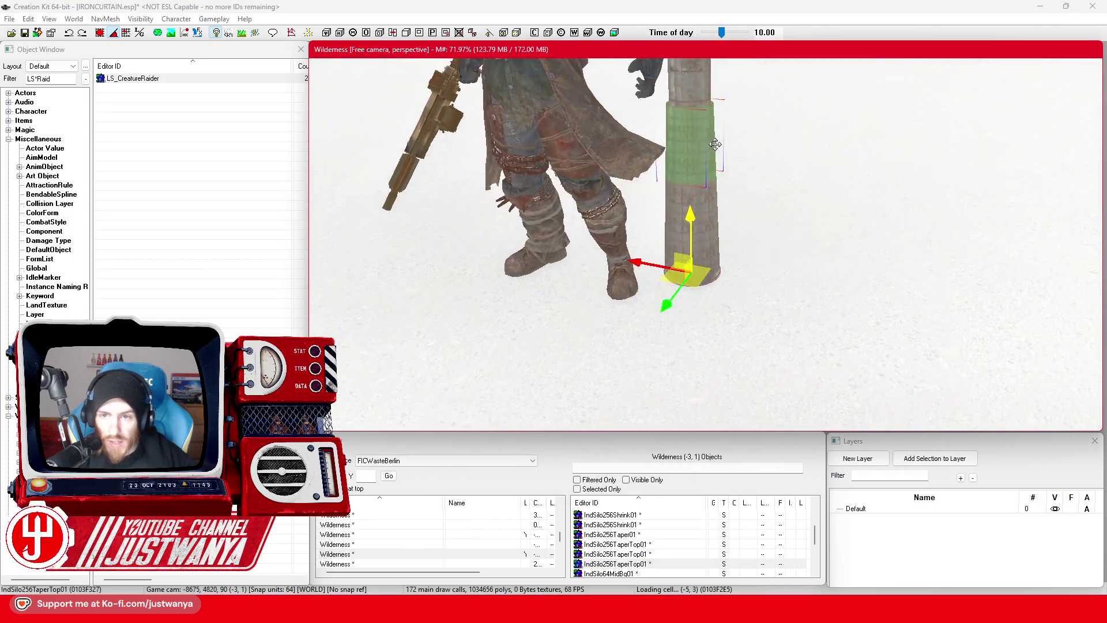
click(689, 169)
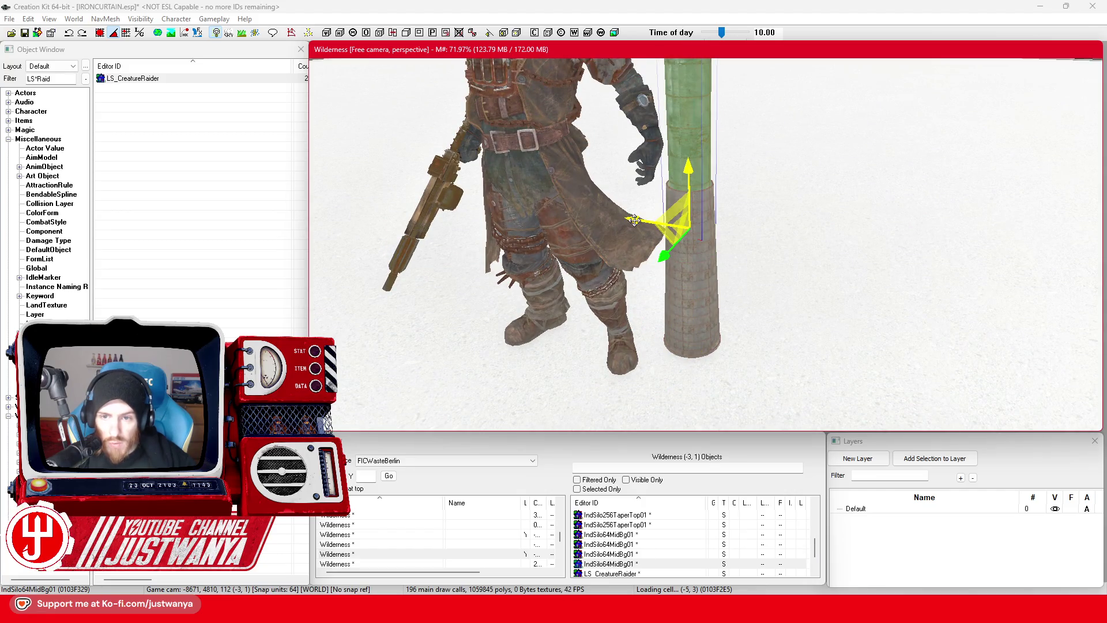
key(shift)
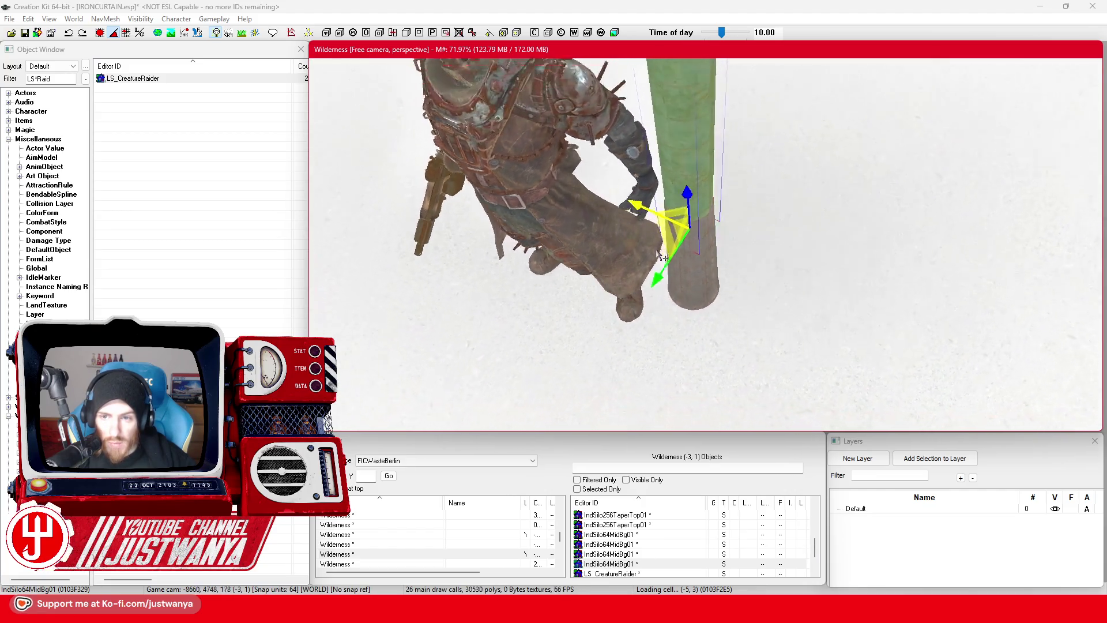
double_click(699, 131)
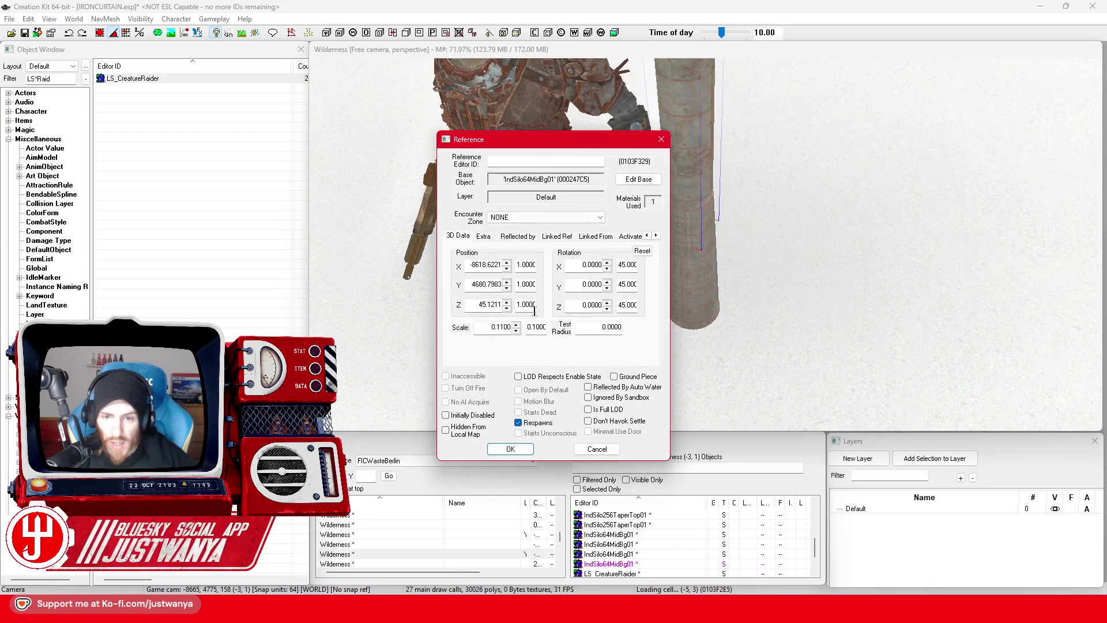
click(596, 449)
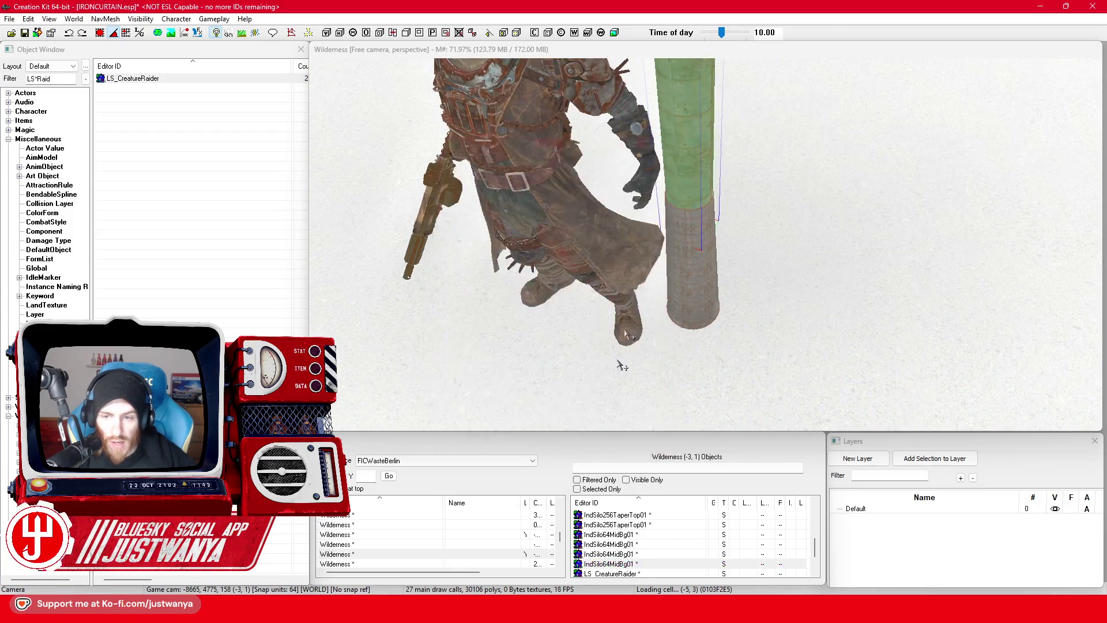
scroll(634, 288, down, 5)
double_click(692, 235)
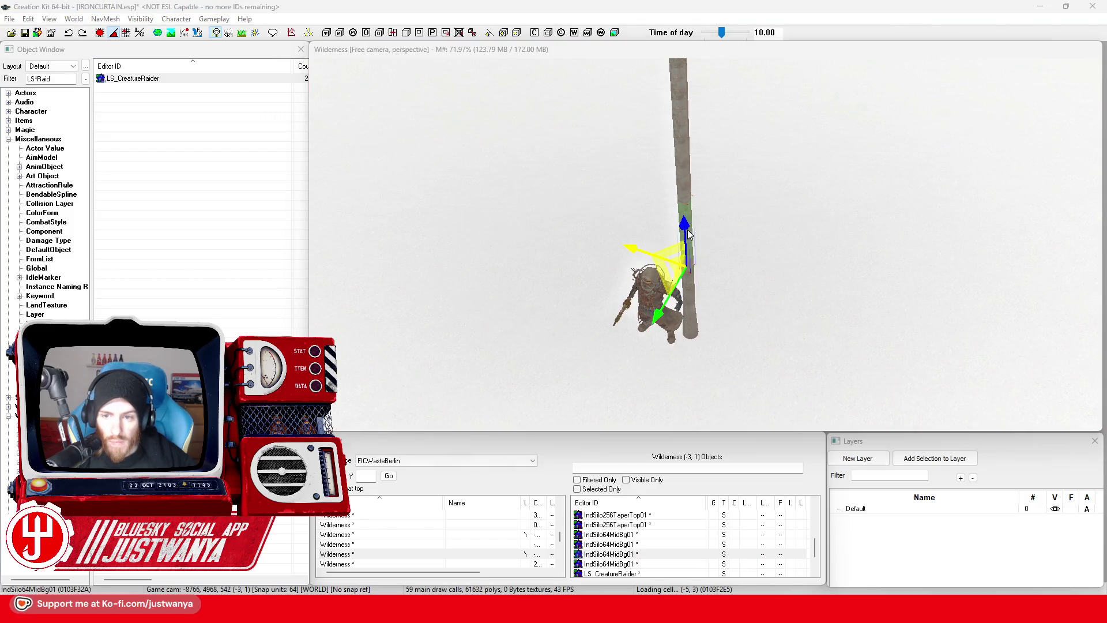
click(510, 449)
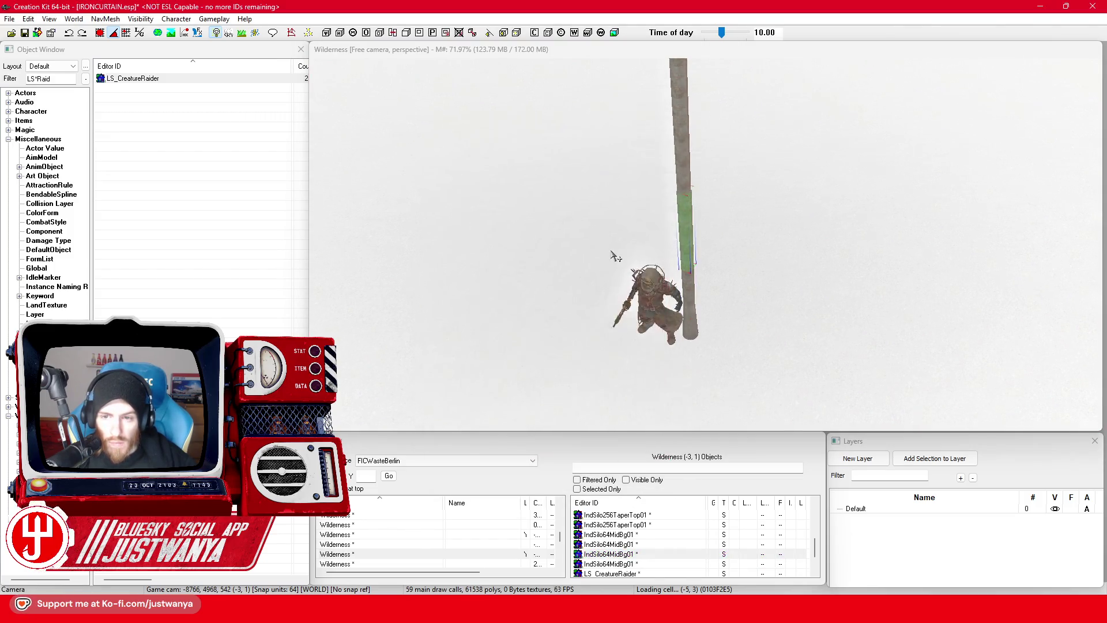
scroll(617, 251, up, 5)
double_click(673, 215)
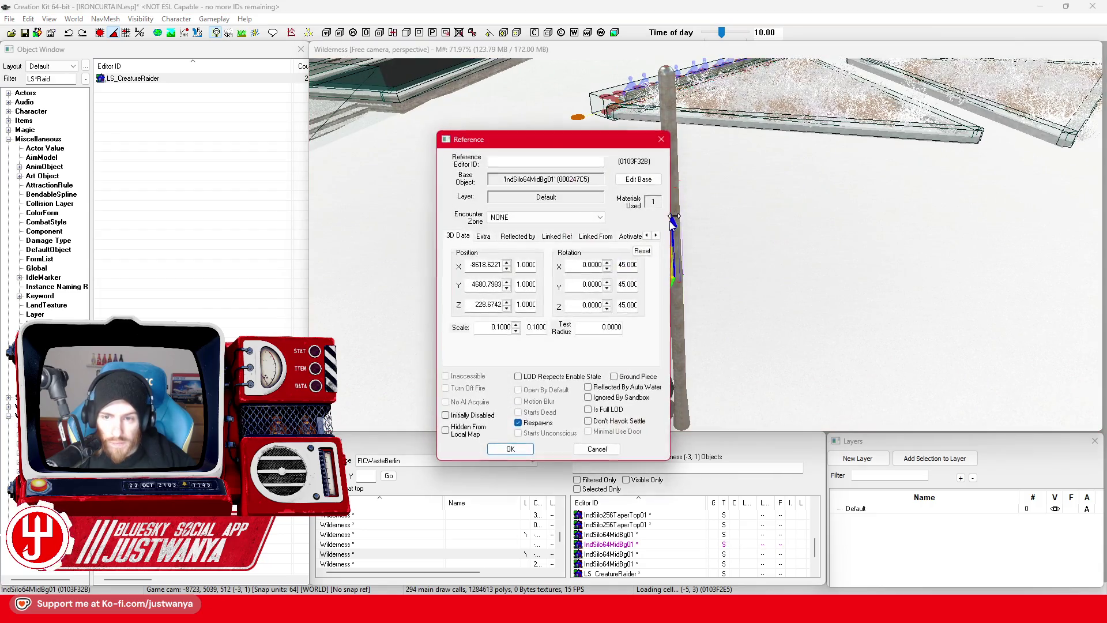
click(519, 448)
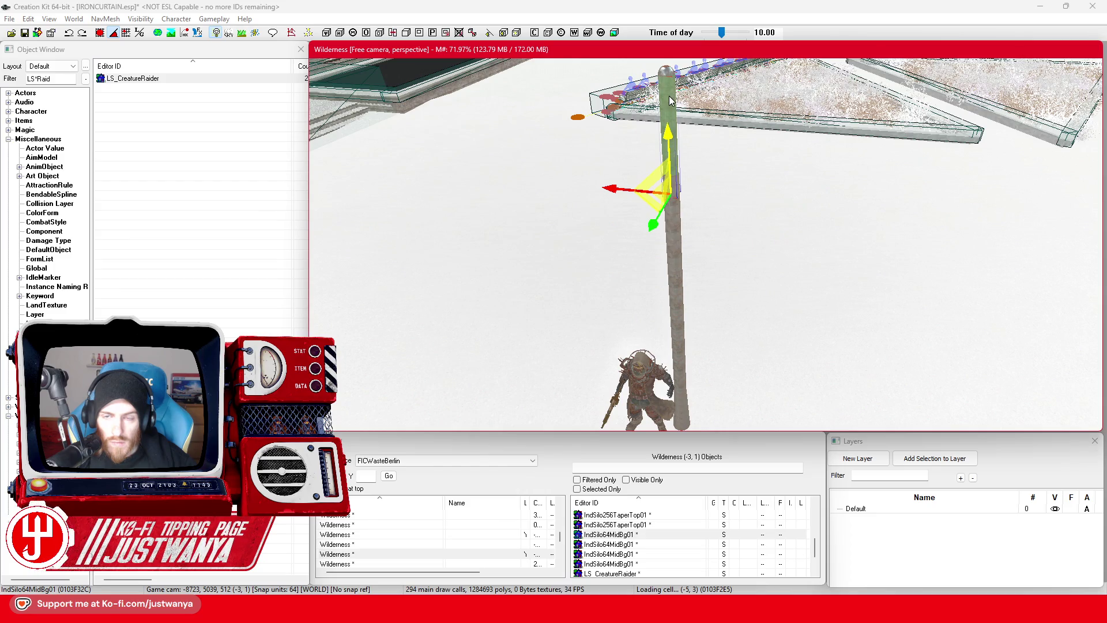
Step: Check the neighbouring mid segments' scale values and close their dialogs
double_click(678, 248)
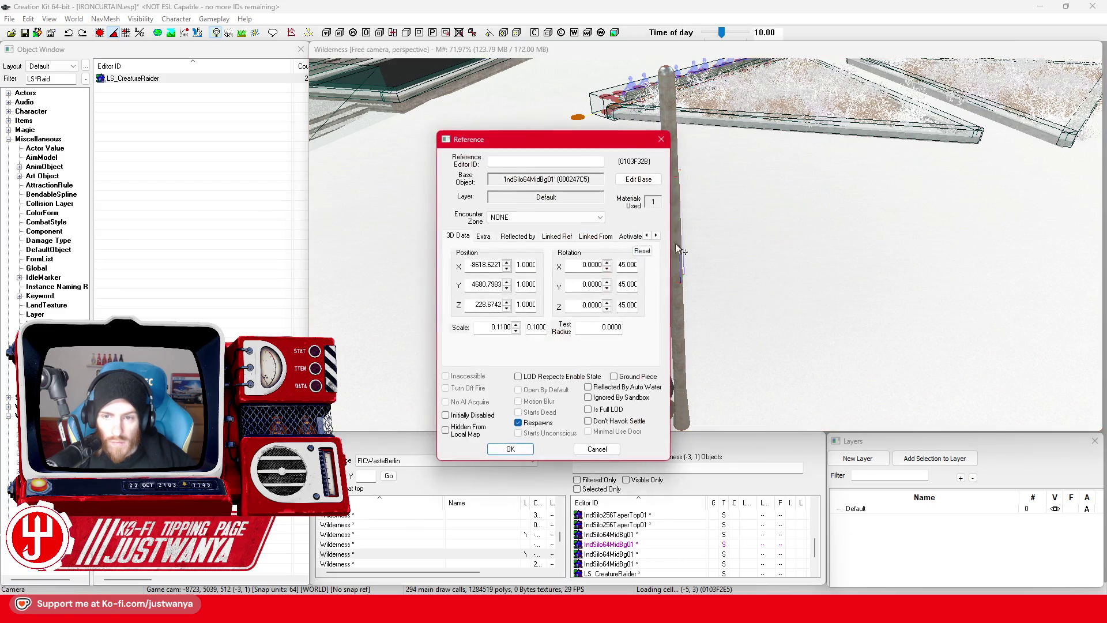
click(592, 447)
double_click(669, 260)
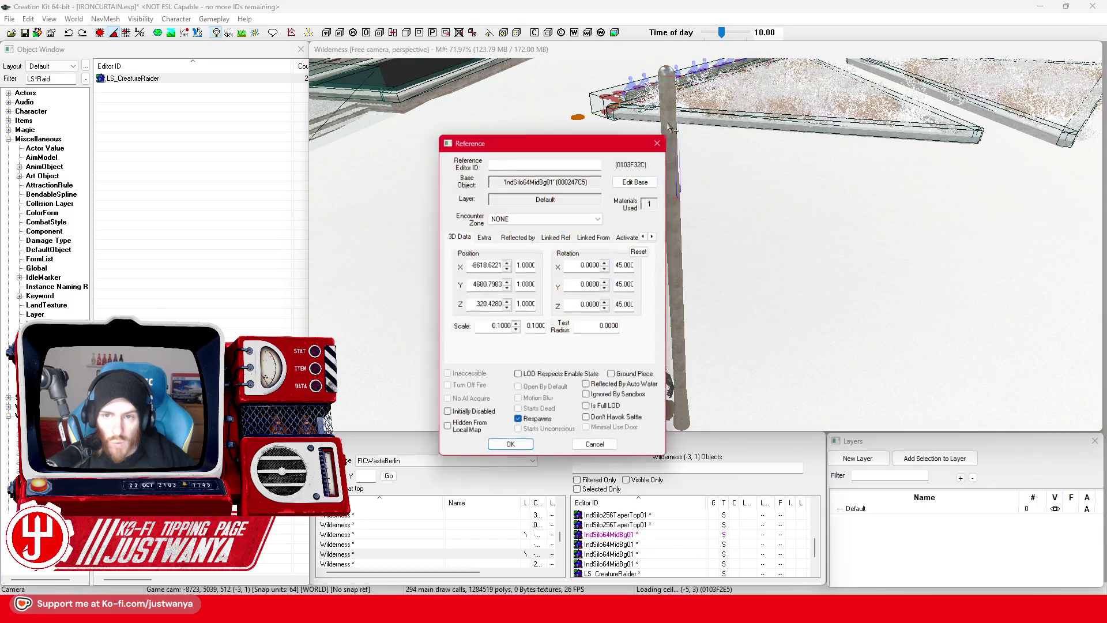
click(596, 449)
scroll(657, 178, up, 5)
double_click(563, 240)
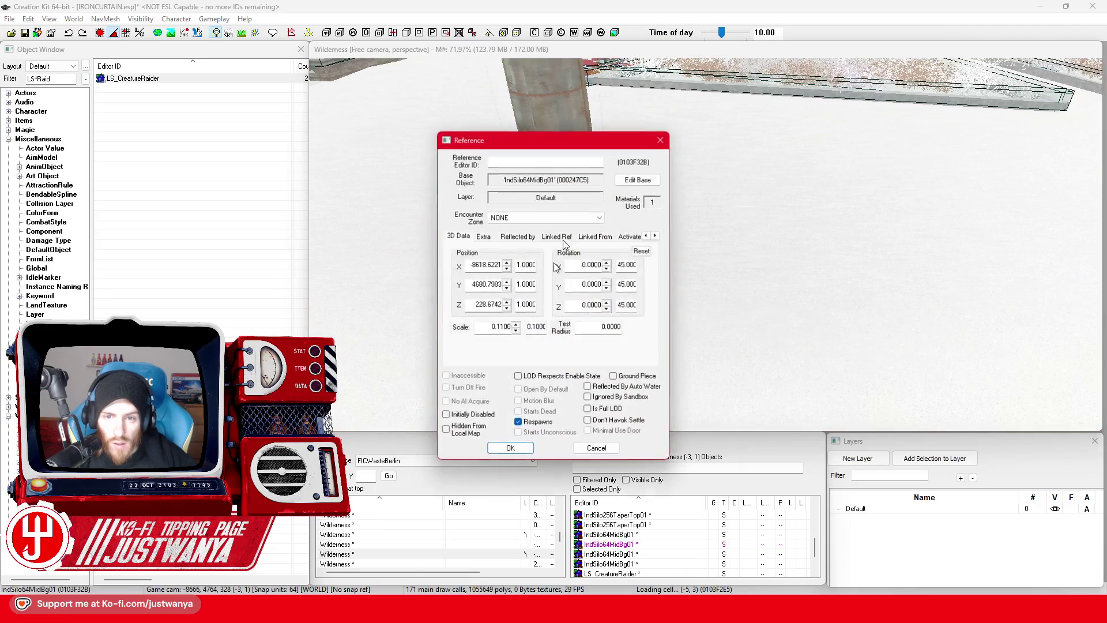
click(511, 449)
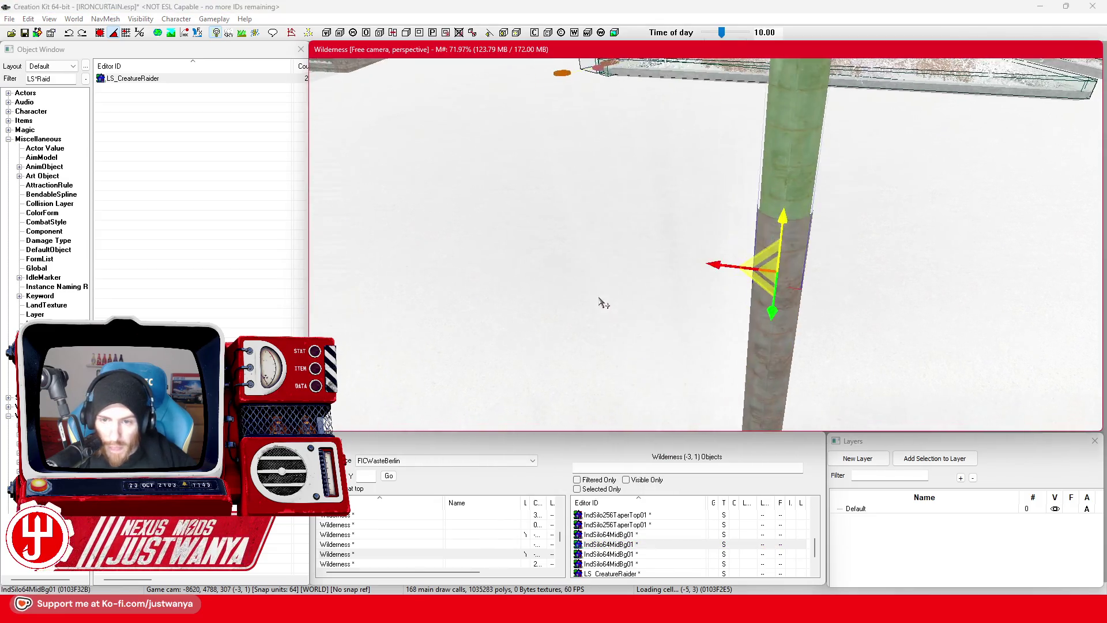
Step: Select the lower mid segment, then the small IndSilo64Top01 piece beside the pole
mouse_move(592, 337)
mouse_down()
mouse_move(581, 361)
mouse_move(605, 279)
mouse_move(663, 271)
mouse_move(607, 289)
mouse_move(610, 333)
mouse_up()
click(672, 255)
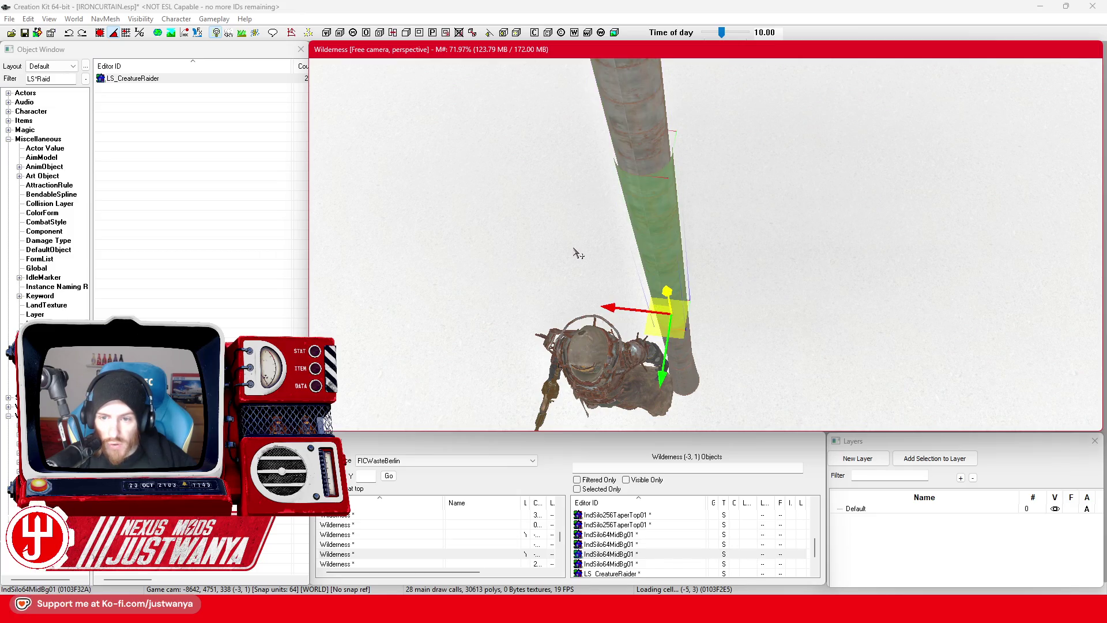
click(615, 329)
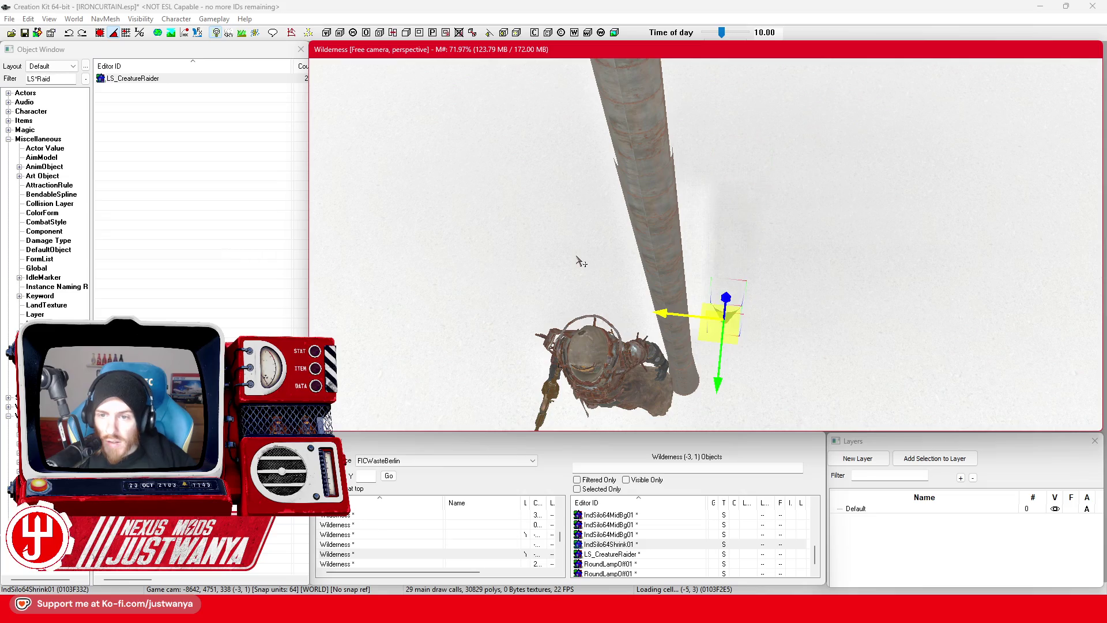
mouse_move(575, 260)
mouse_down()
mouse_move(593, 223)
mouse_move(588, 251)
mouse_move(595, 232)
mouse_up()
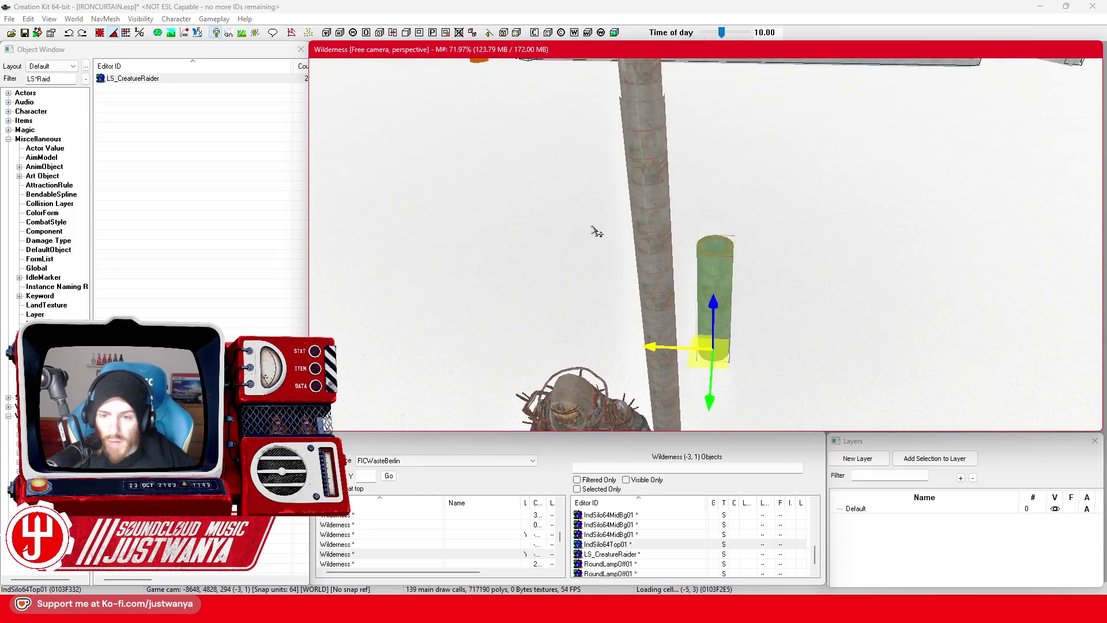
key(d)
click(655, 191)
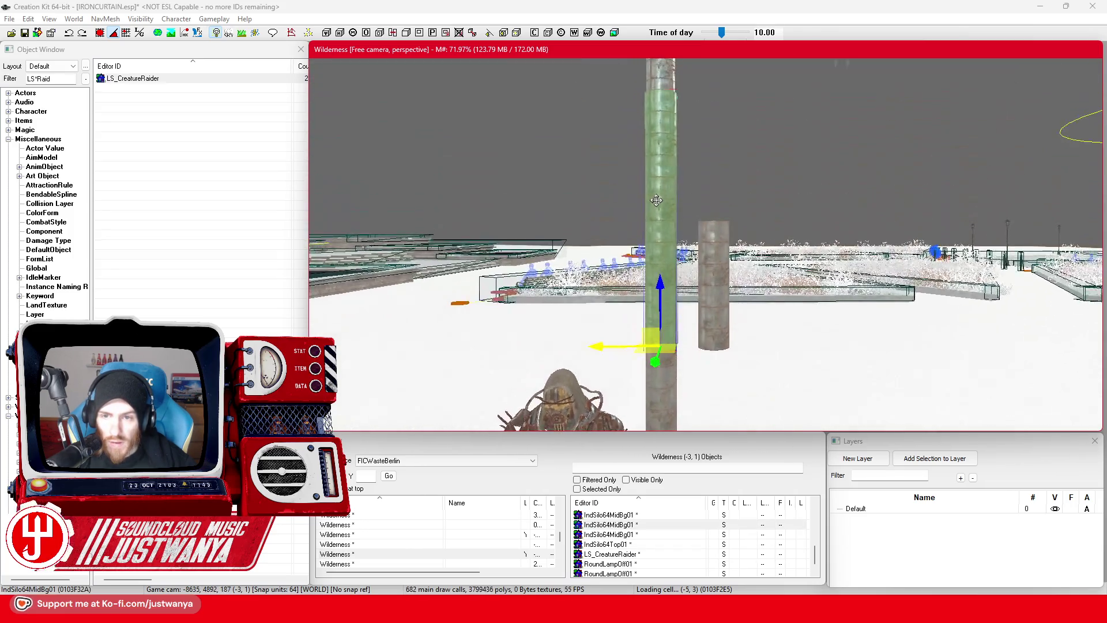
drag(655, 235, 656, 251)
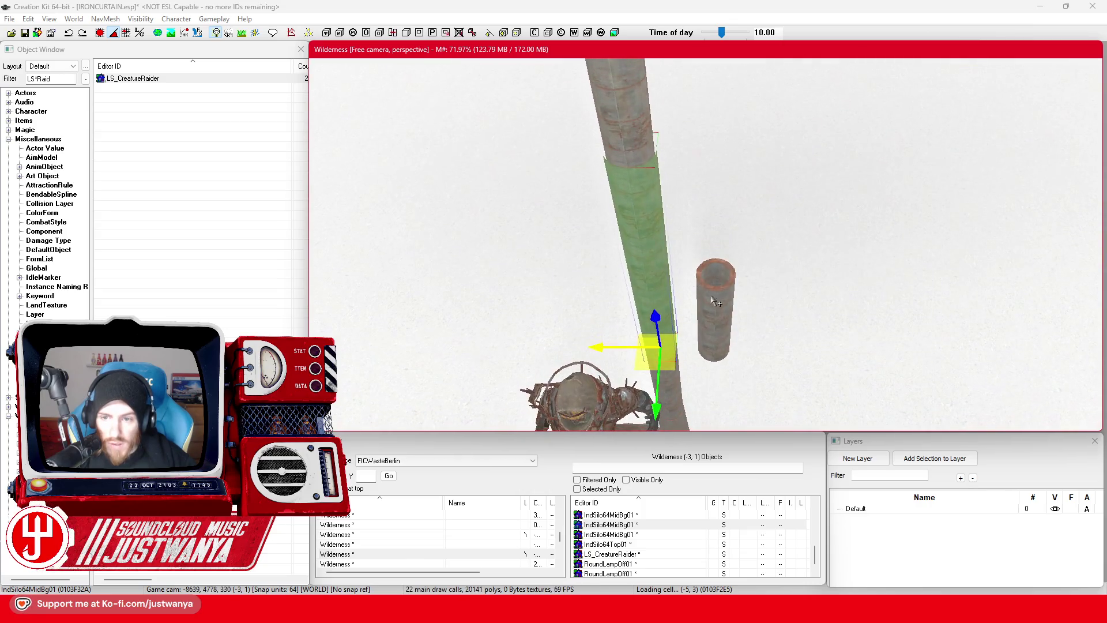
click(712, 297)
key(Delete)
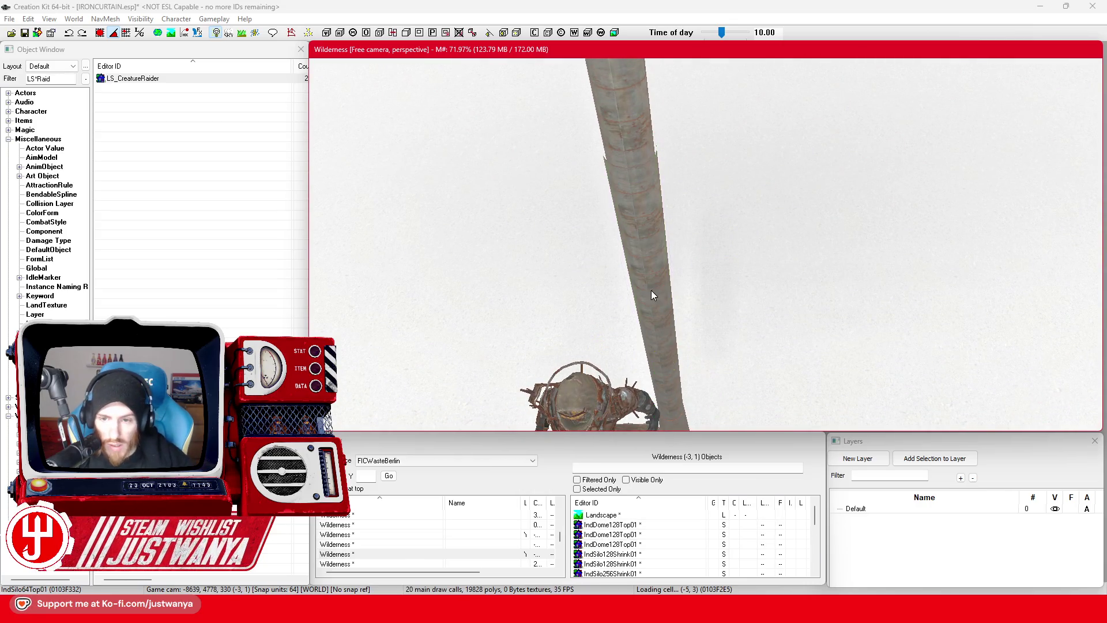
click(652, 290)
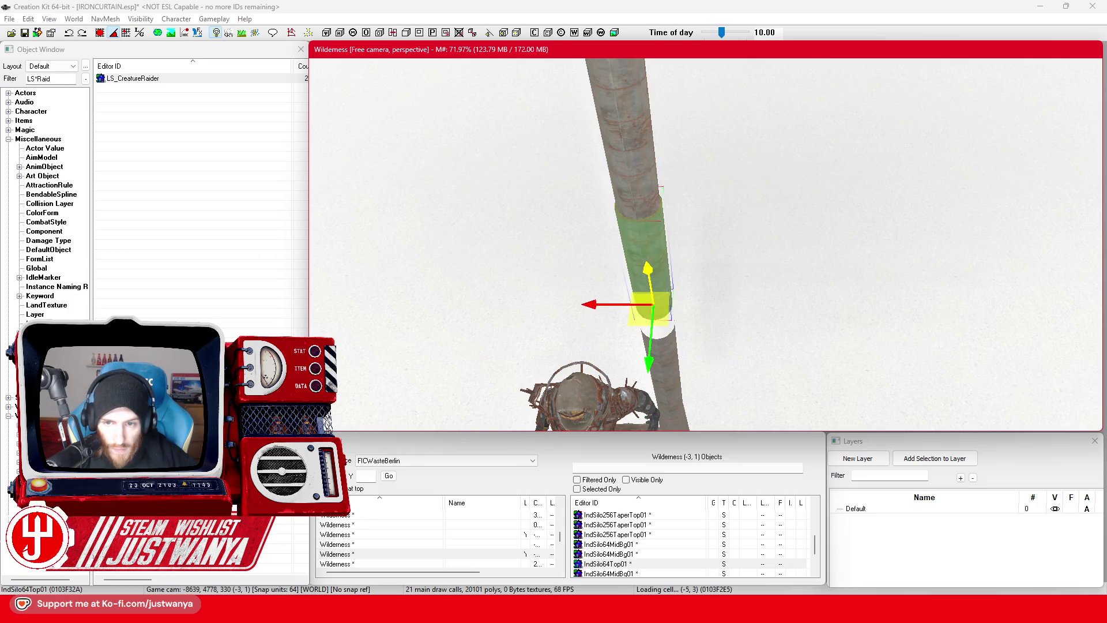
mouse_move(680, 347)
mouse_down()
mouse_move(686, 219)
mouse_move(654, 165)
mouse_move(674, 180)
mouse_up()
click(688, 198)
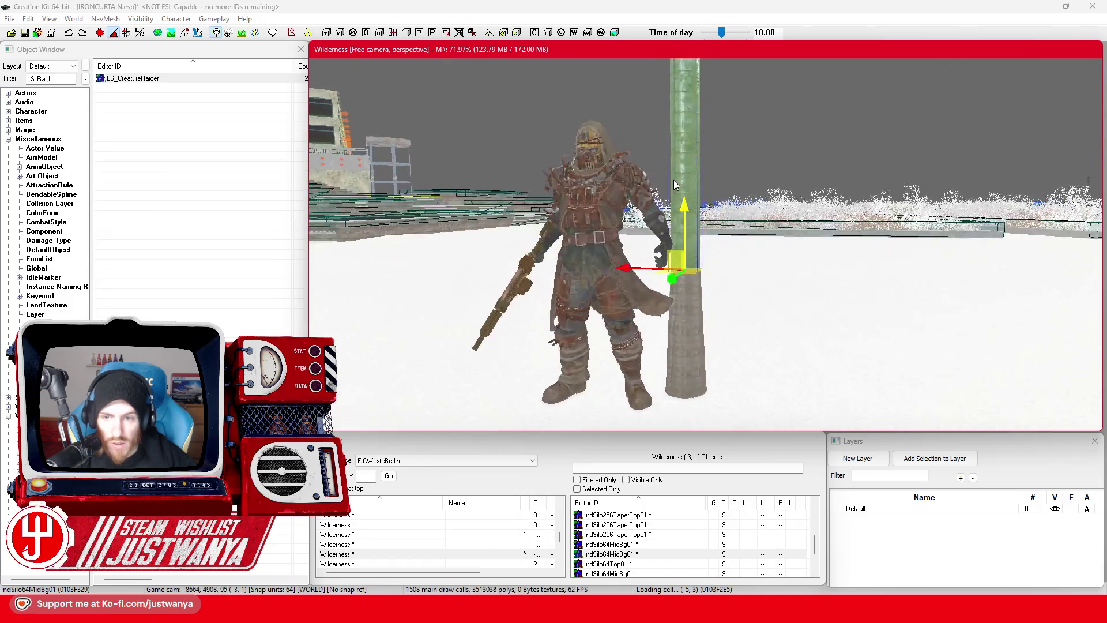
scroll(673, 180, up, 5)
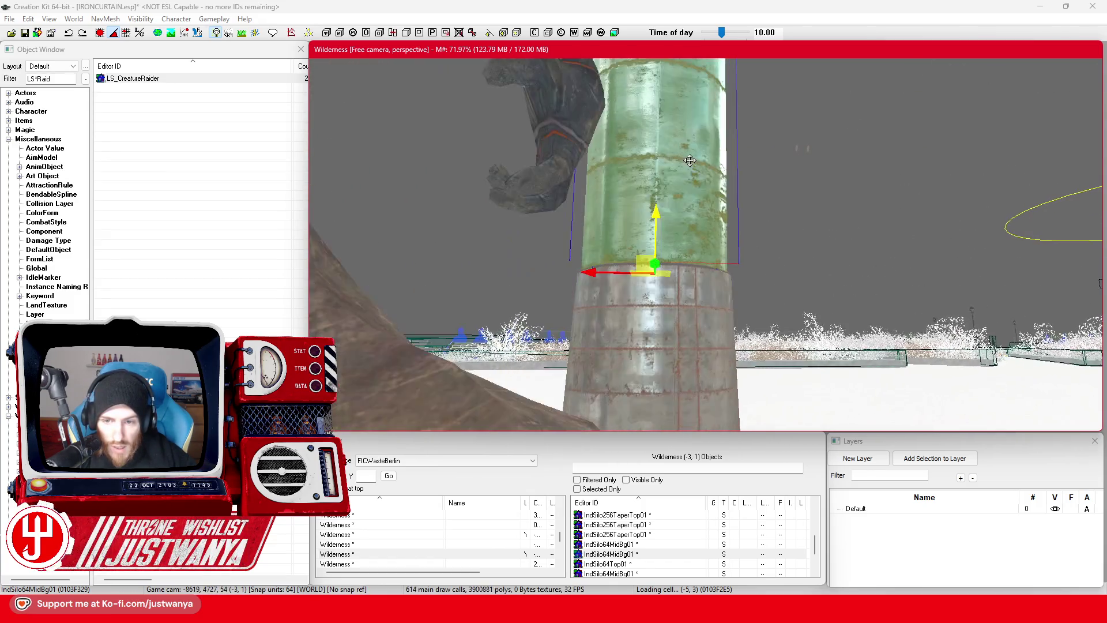
scroll(690, 161, down, 5)
mouse_move(678, 198)
mouse_down()
mouse_move(669, 236)
mouse_move(694, 132)
mouse_up()
ctrl+click(673, 219)
scroll(676, 222, down, 5)
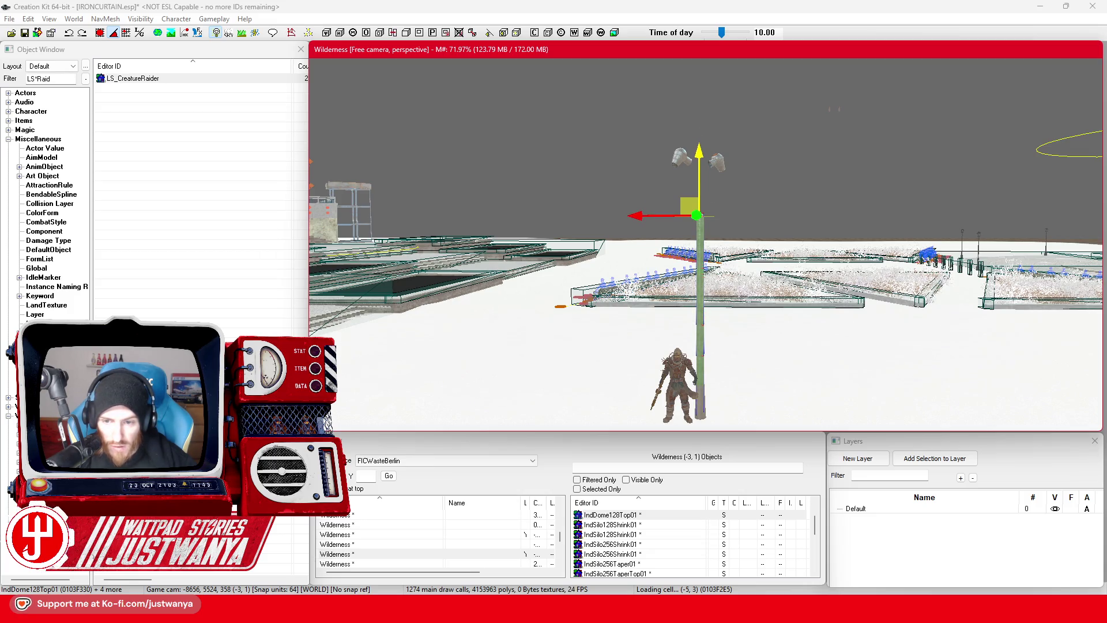
drag(699, 145, 680, 211)
Step: Delete the dome cylinder cap from the top of the pole
scroll(680, 211, up, 5)
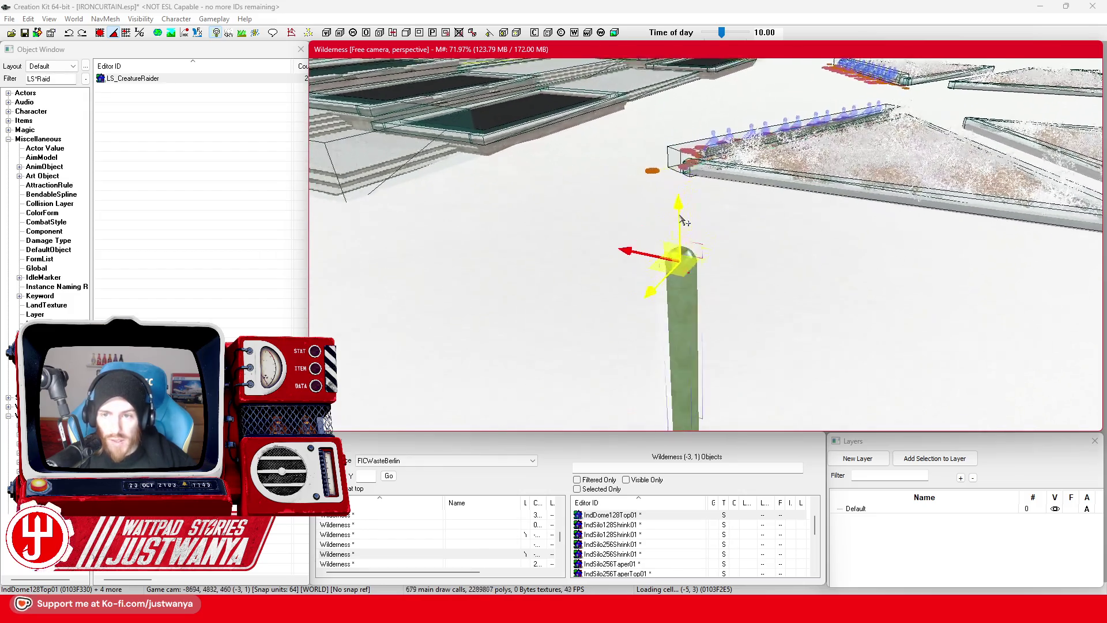
key(Delete)
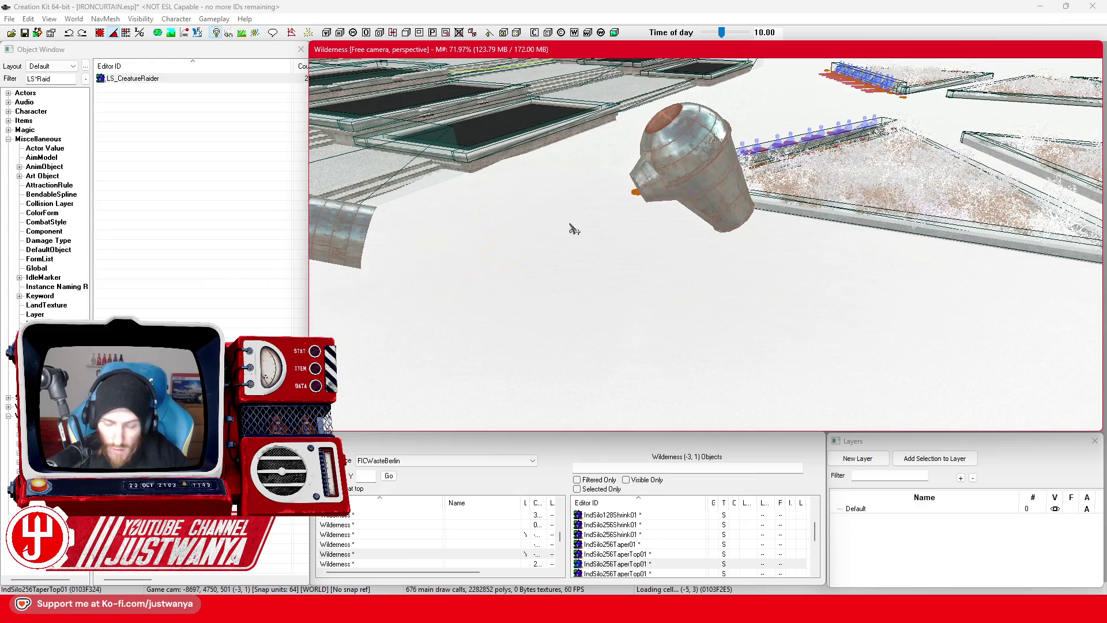
scroll(563, 278, down, 5)
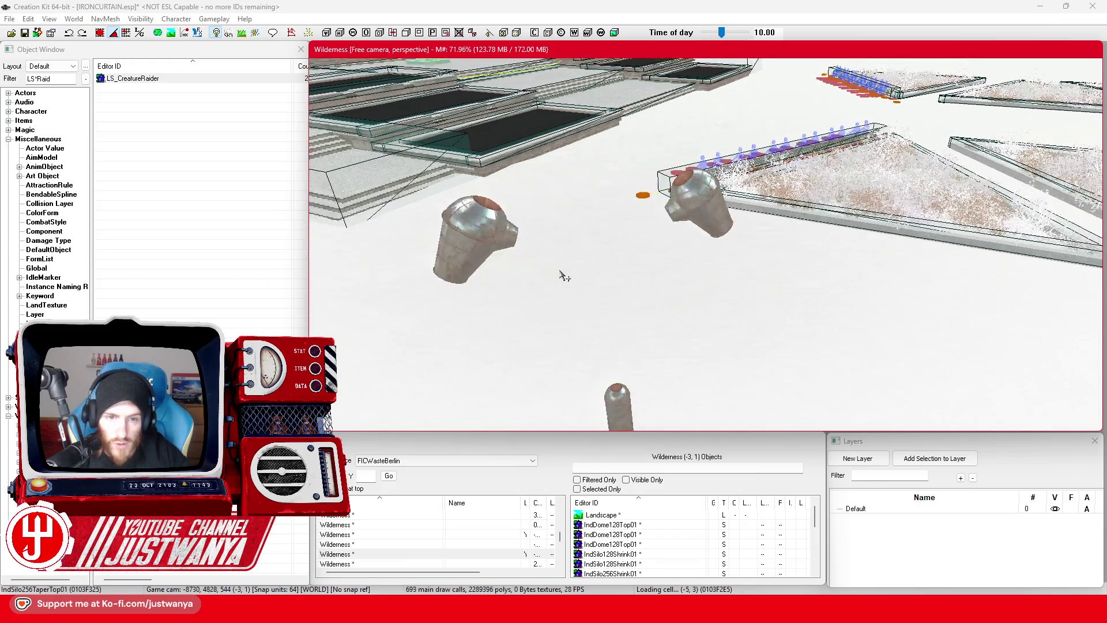
scroll(563, 278, up, 3)
scroll(715, 182, up, 3)
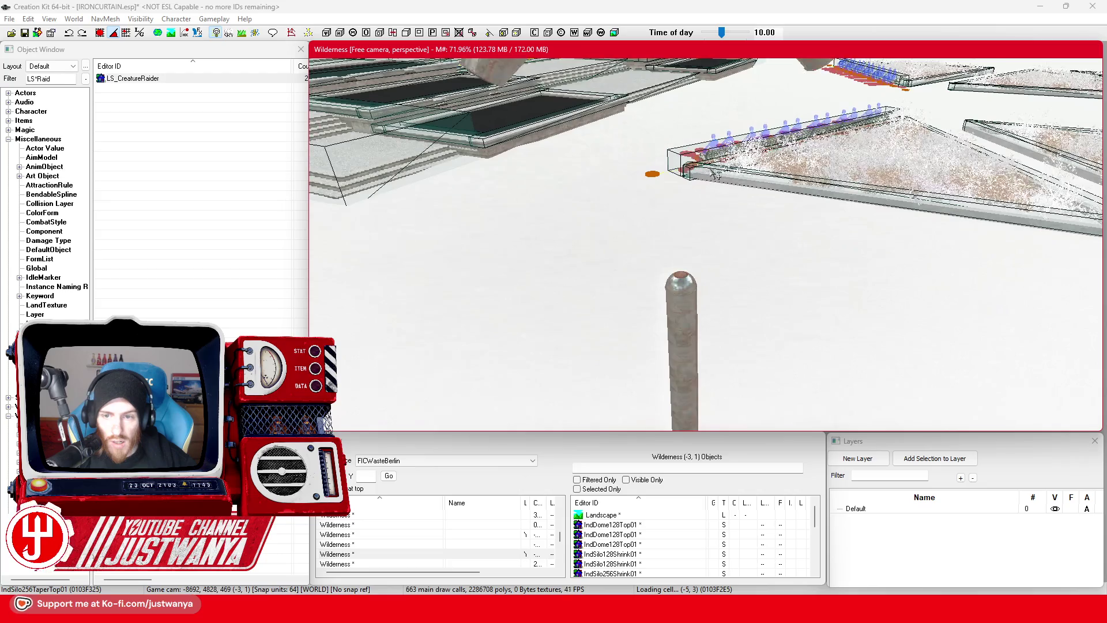
Step: Lift the top IndSilo64Top01 section higher, extending the pole upward
click(697, 300)
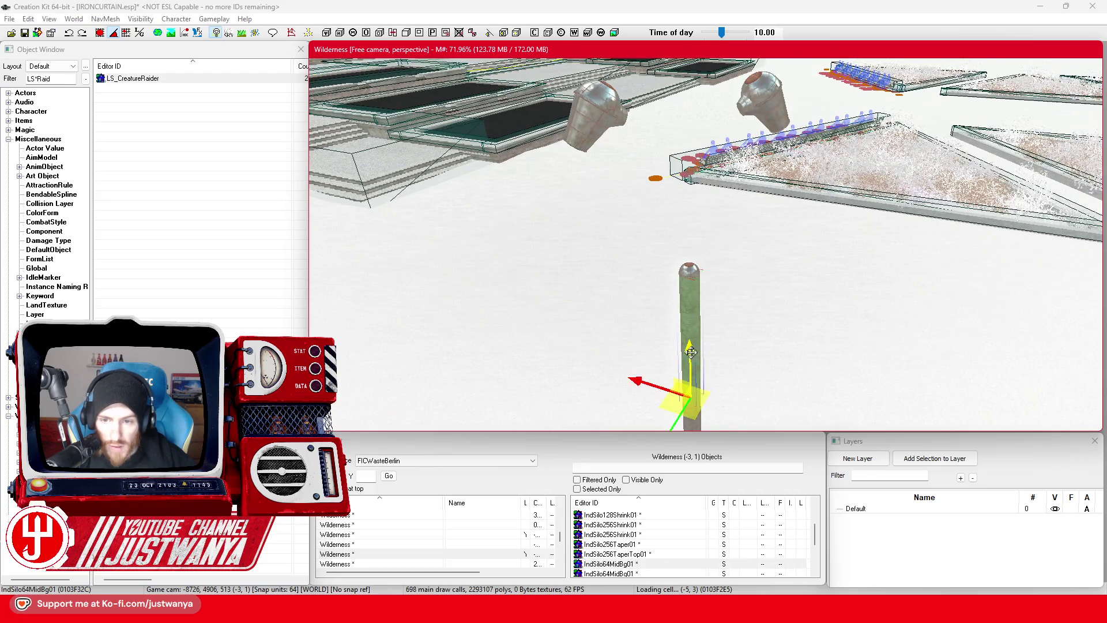
drag(697, 300, 609, 196)
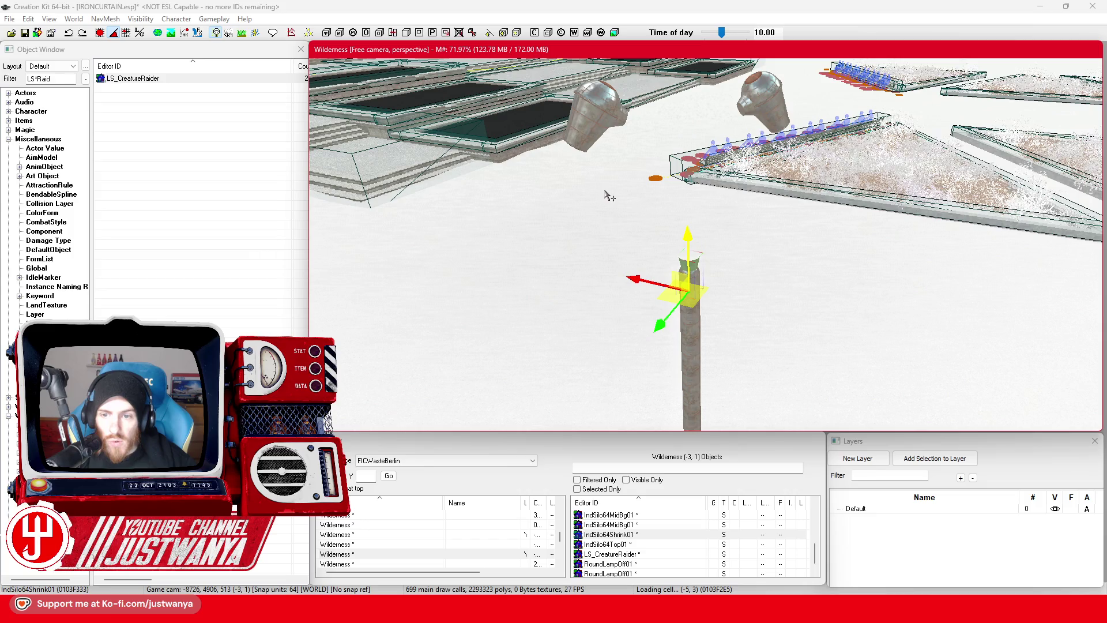
scroll(631, 242, up, 2)
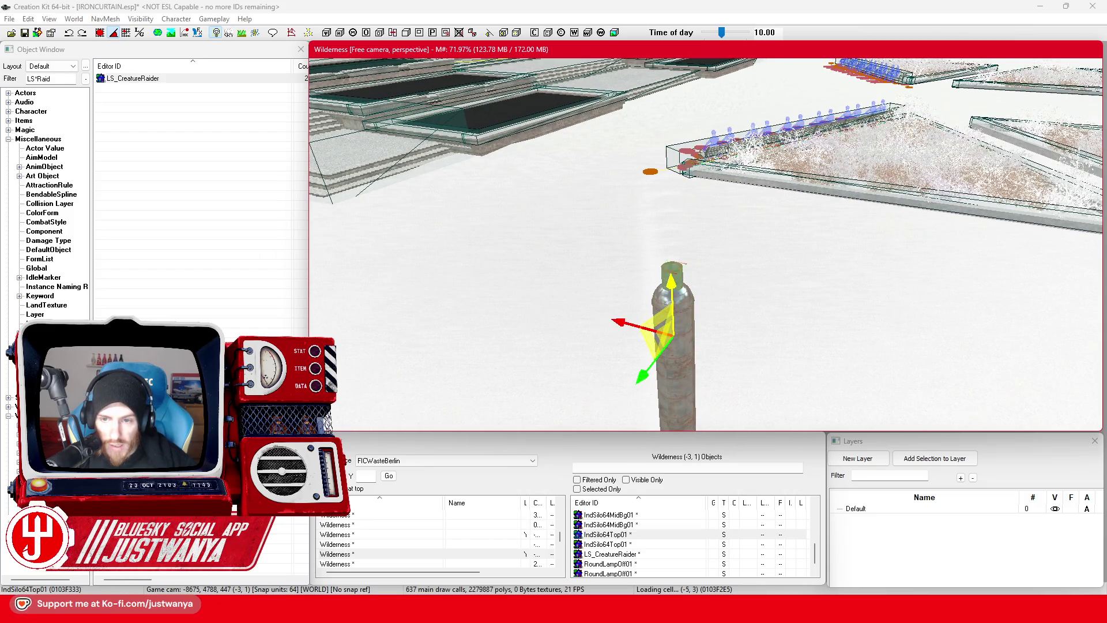
drag(674, 293, 671, 231)
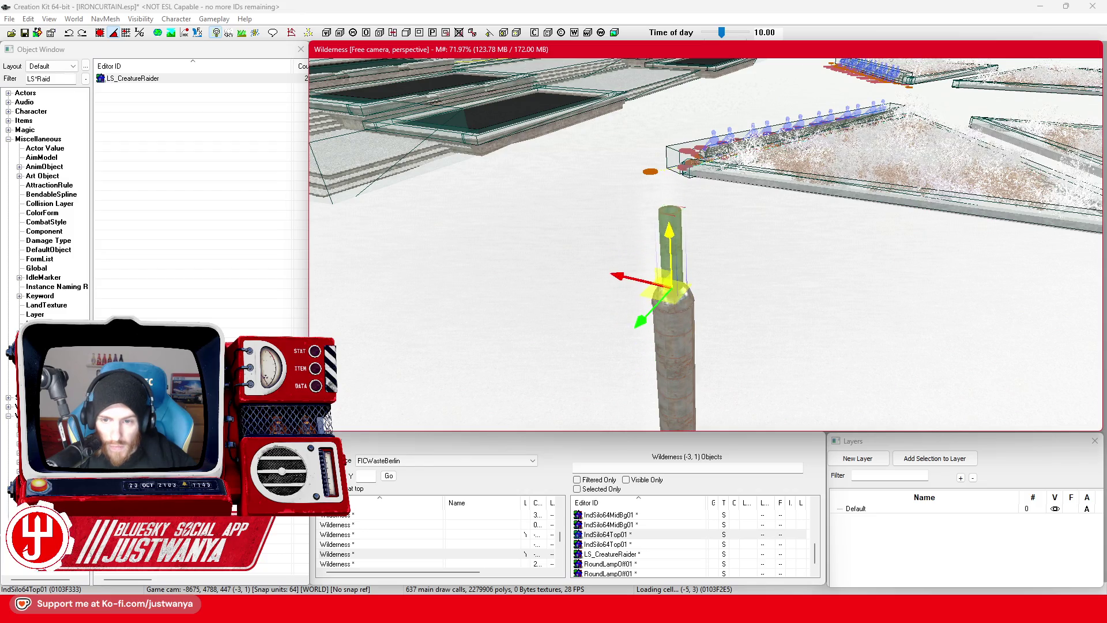
scroll(640, 230, up, 2)
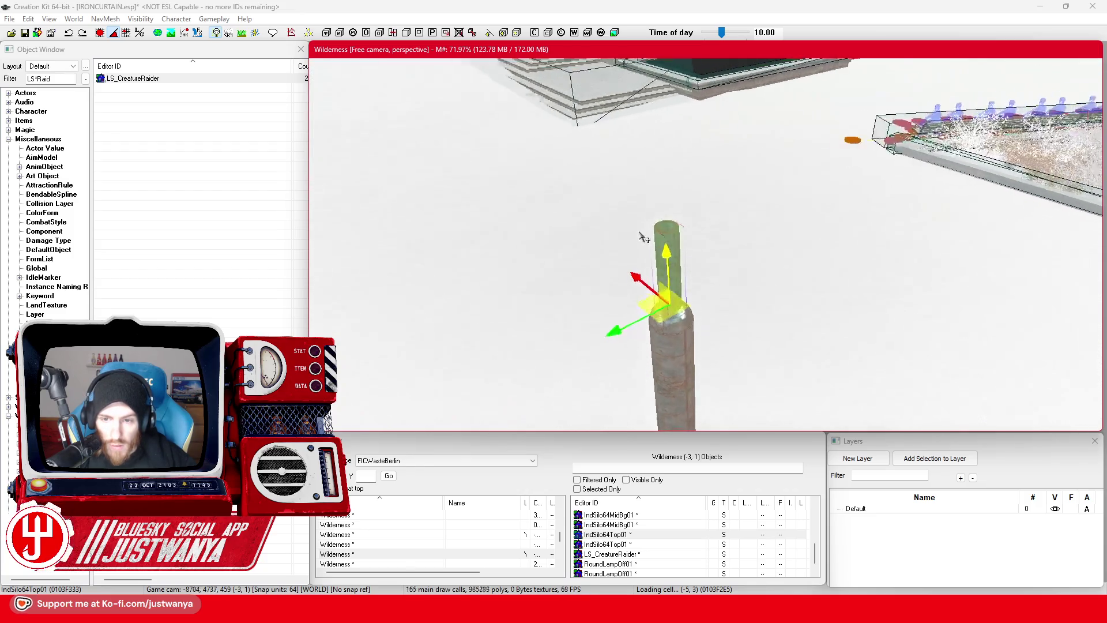
mouse_move(644, 232)
mouse_down()
mouse_move(682, 235)
mouse_move(682, 163)
mouse_move(677, 183)
mouse_move(816, 191)
mouse_move(706, 192)
mouse_move(744, 176)
mouse_move(686, 166)
mouse_up()
key(3)
Step: Tilt the top segment to the left and seat it on the pole top
drag(728, 239, 710, 240)
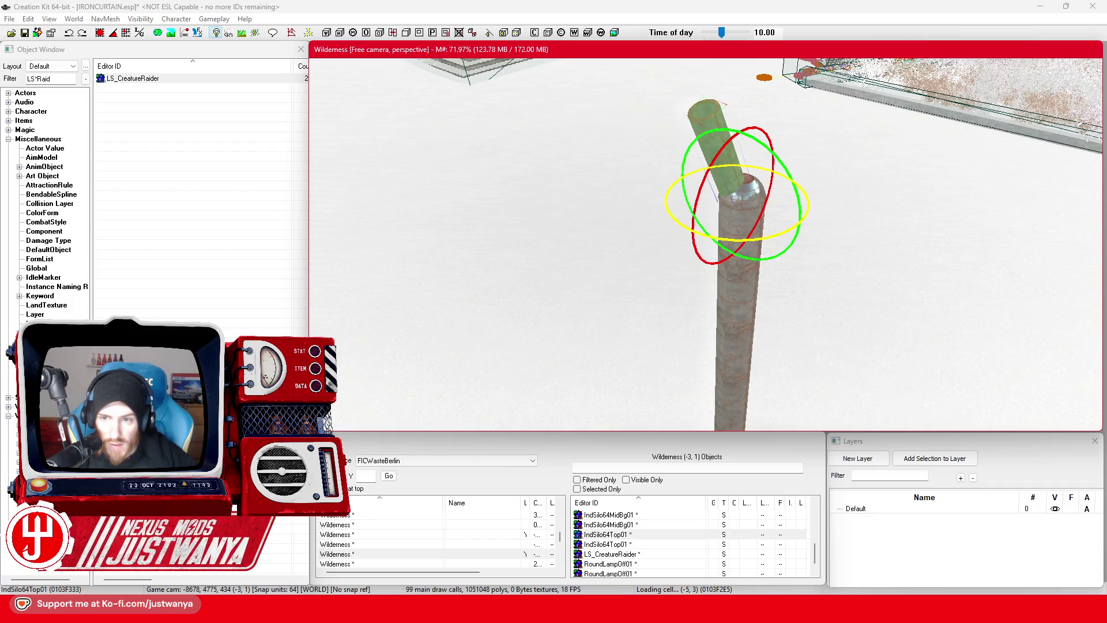
key(w)
key(shift)
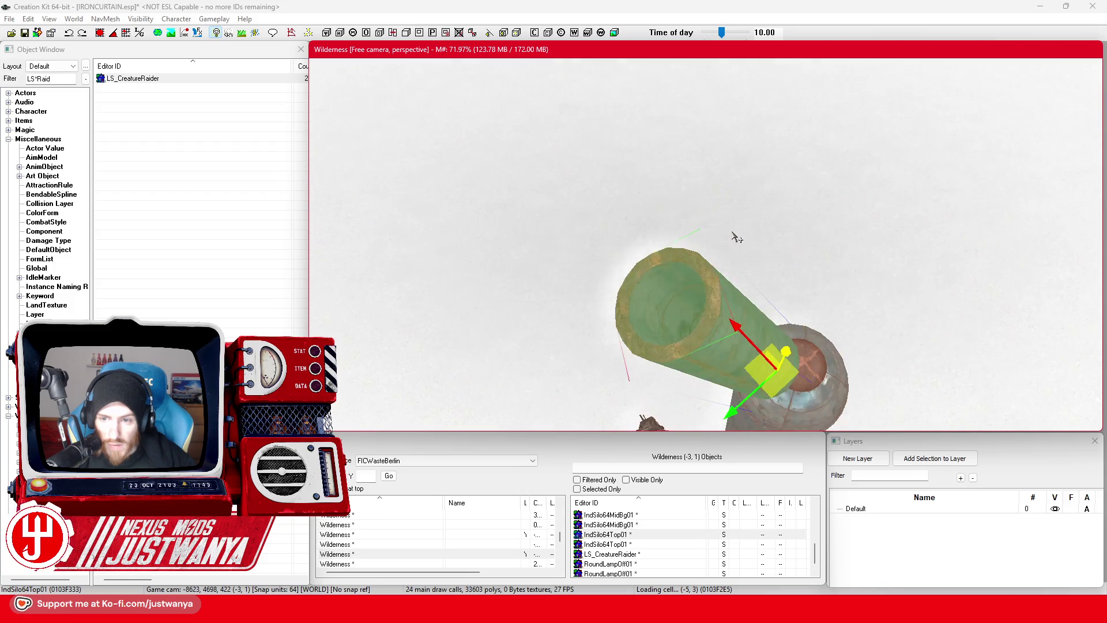
mouse_move(753, 378)
mouse_down()
mouse_move(748, 392)
mouse_move(750, 383)
mouse_up()
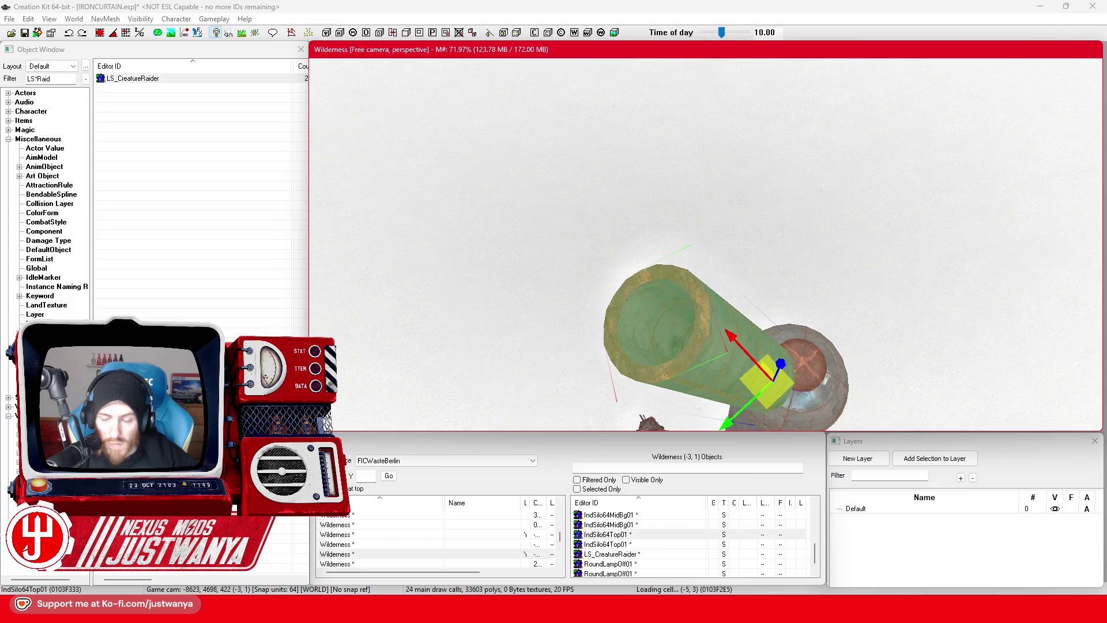
key(shift)
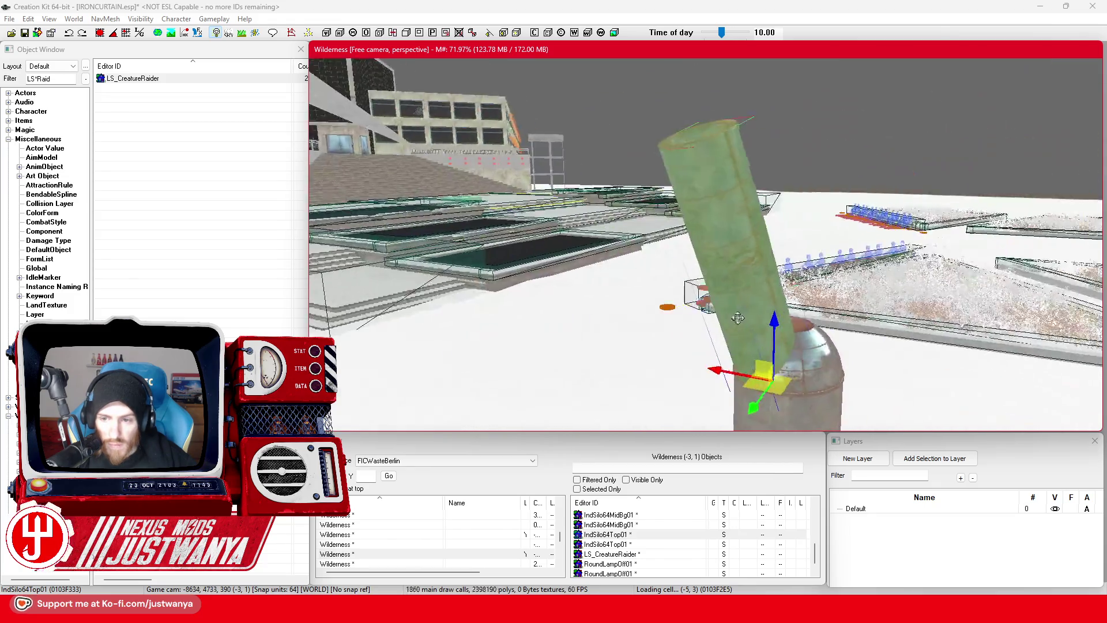
key(shift)
Step: Duplicate the tilted segment and set the copy's position and rotation beside it
key(ctrl+d)
drag(637, 343, 679, 343)
key(e)
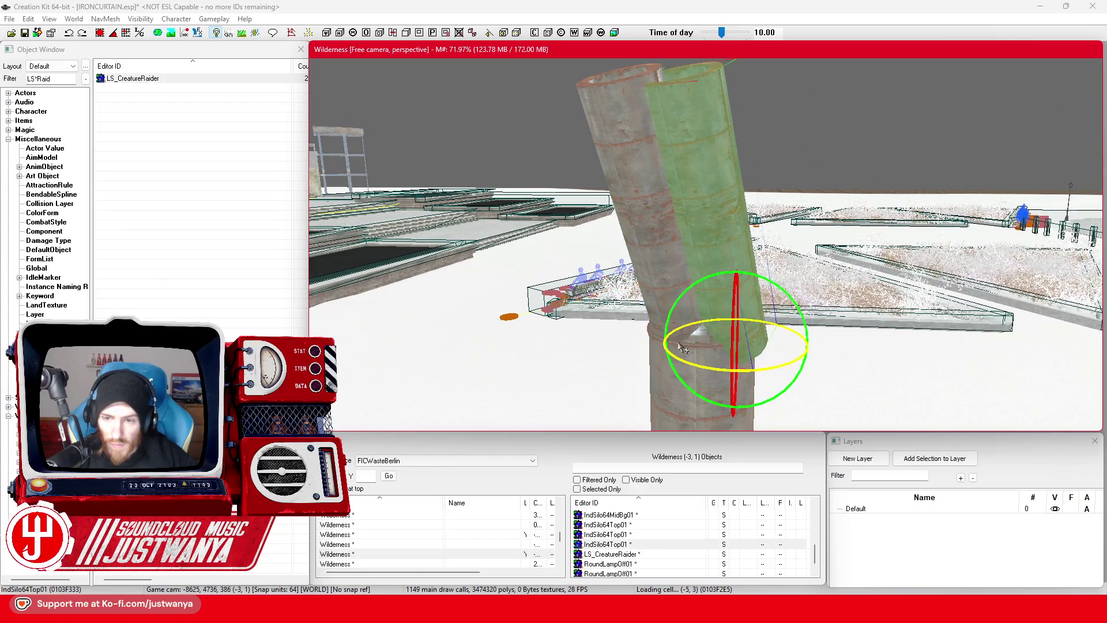
key(shift)
double_click(639, 222)
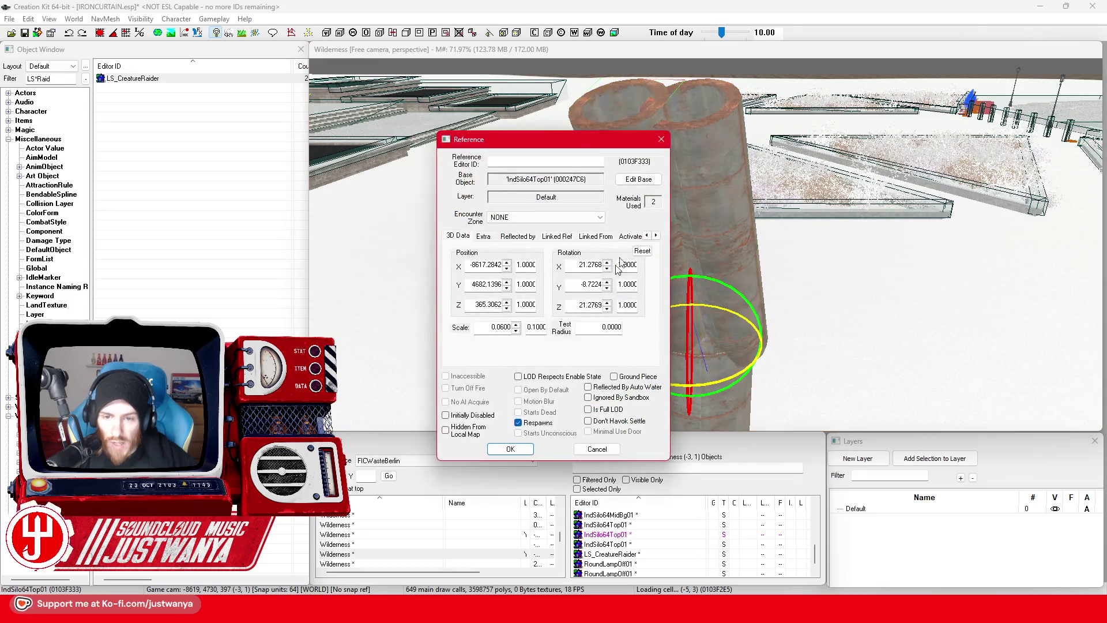
click(607, 452)
double_click(721, 221)
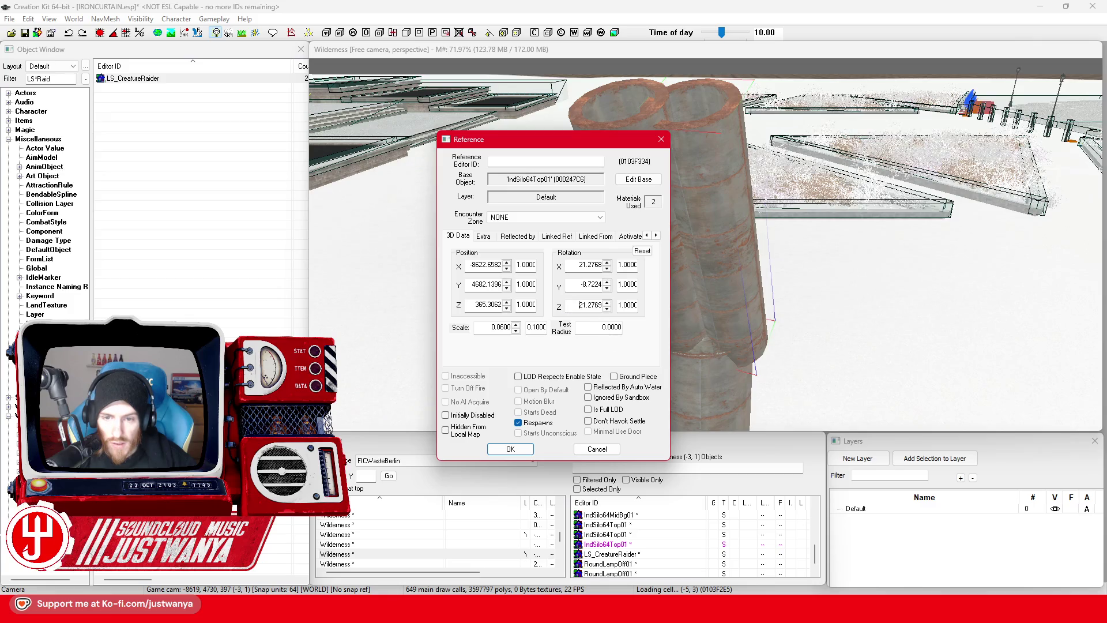
click(523, 448)
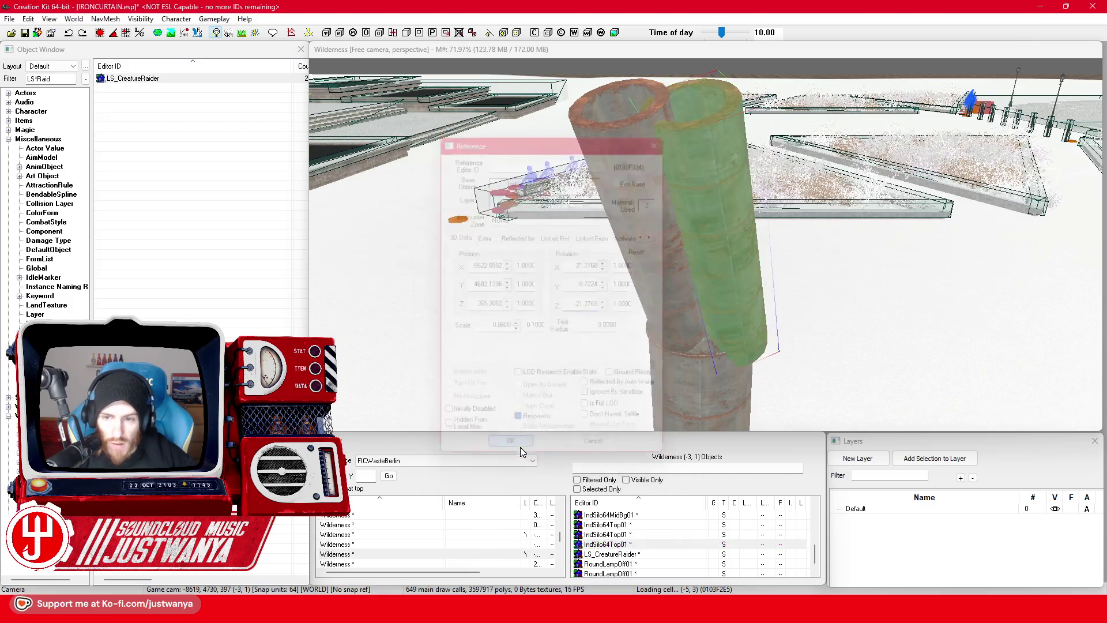
click(718, 227)
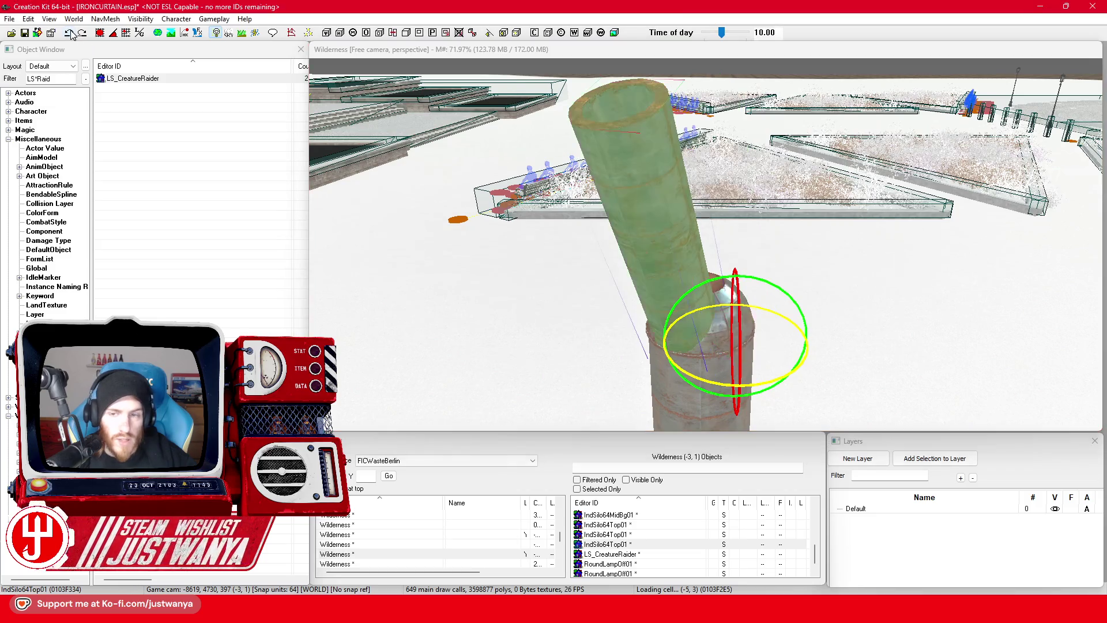
click(710, 344)
drag(635, 341, 701, 340)
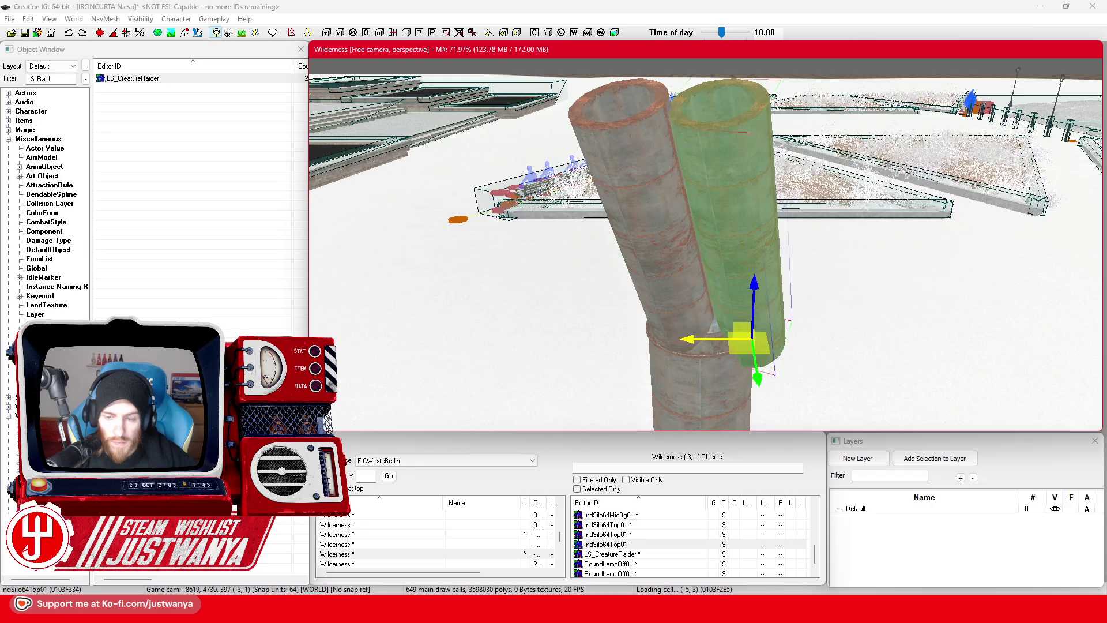
Step: Adjust the copy's transform and move it left to meet the first segment, forming the Y
key(e)
double_click(663, 205)
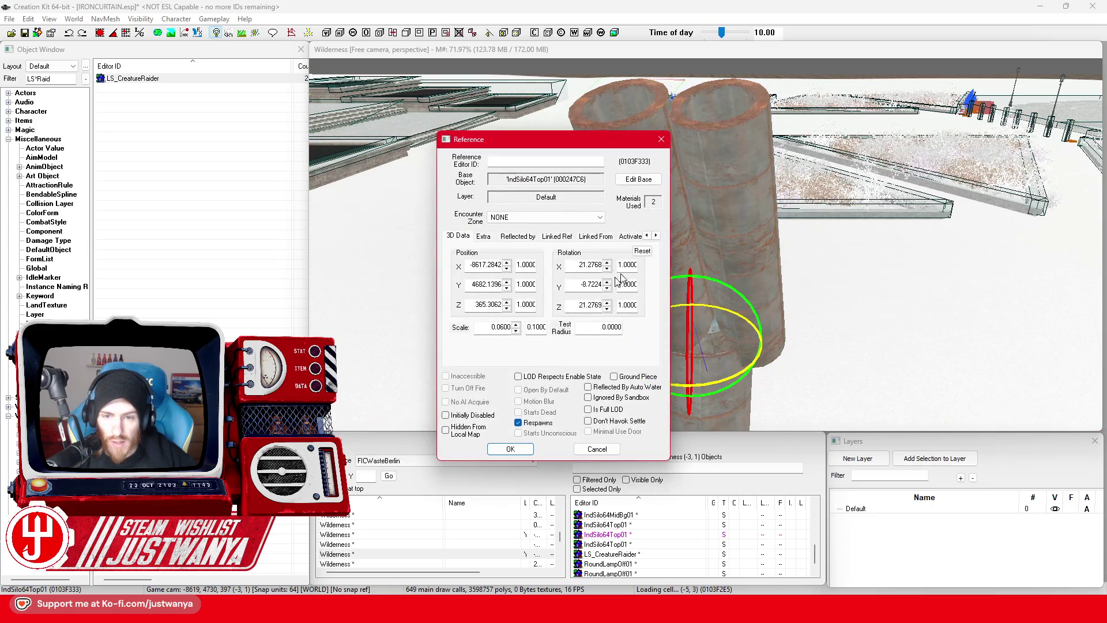
click(611, 454)
double_click(683, 252)
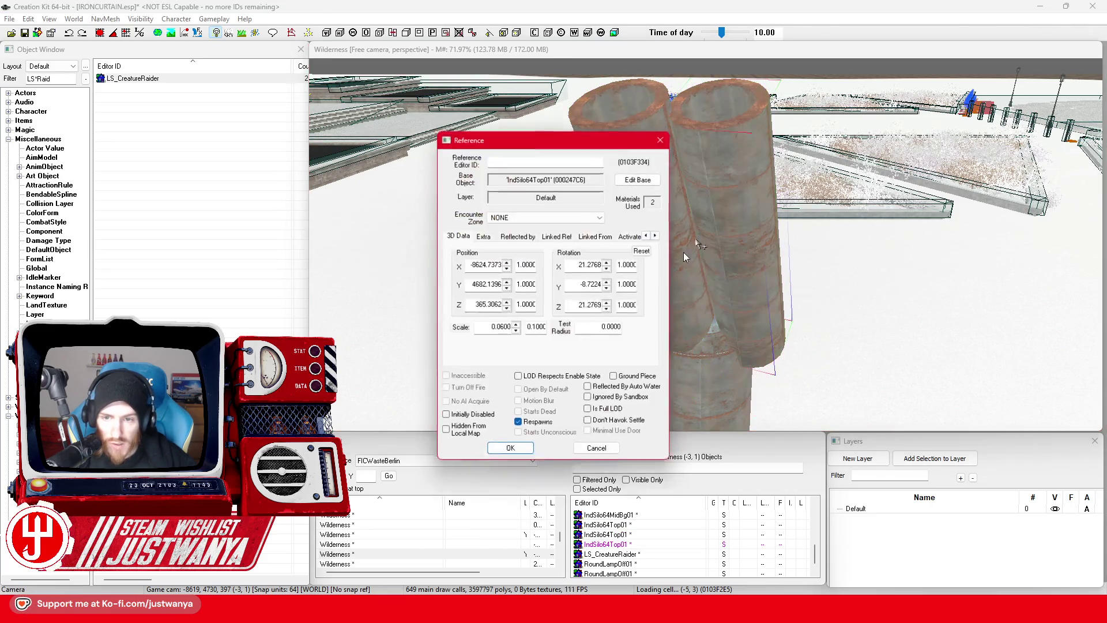
click(515, 450)
key(w)
drag(698, 336, 659, 338)
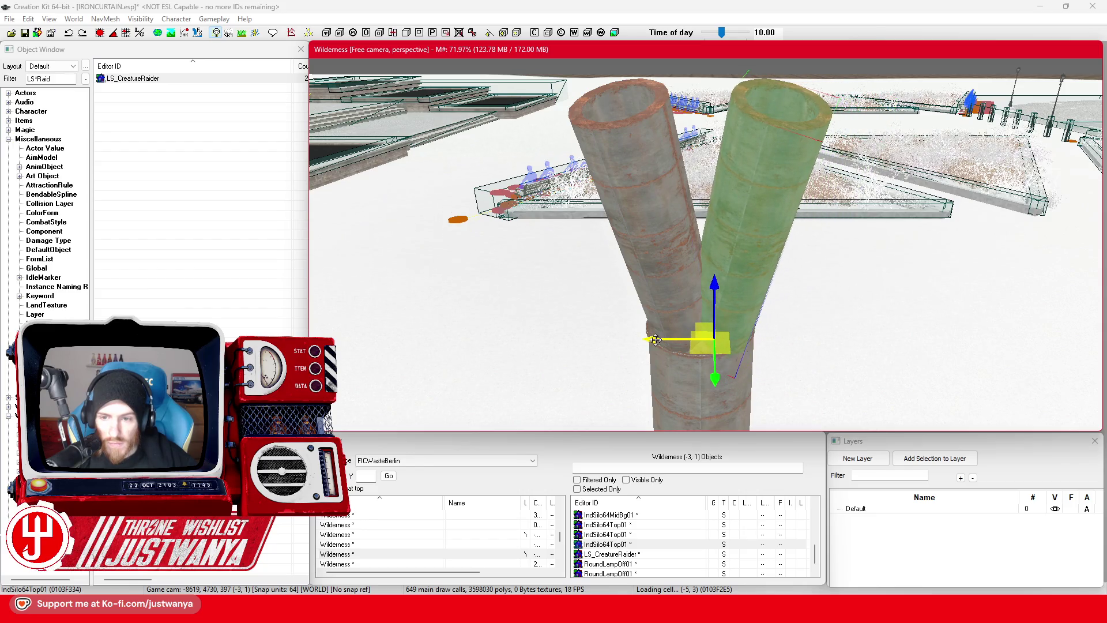
key(shift)
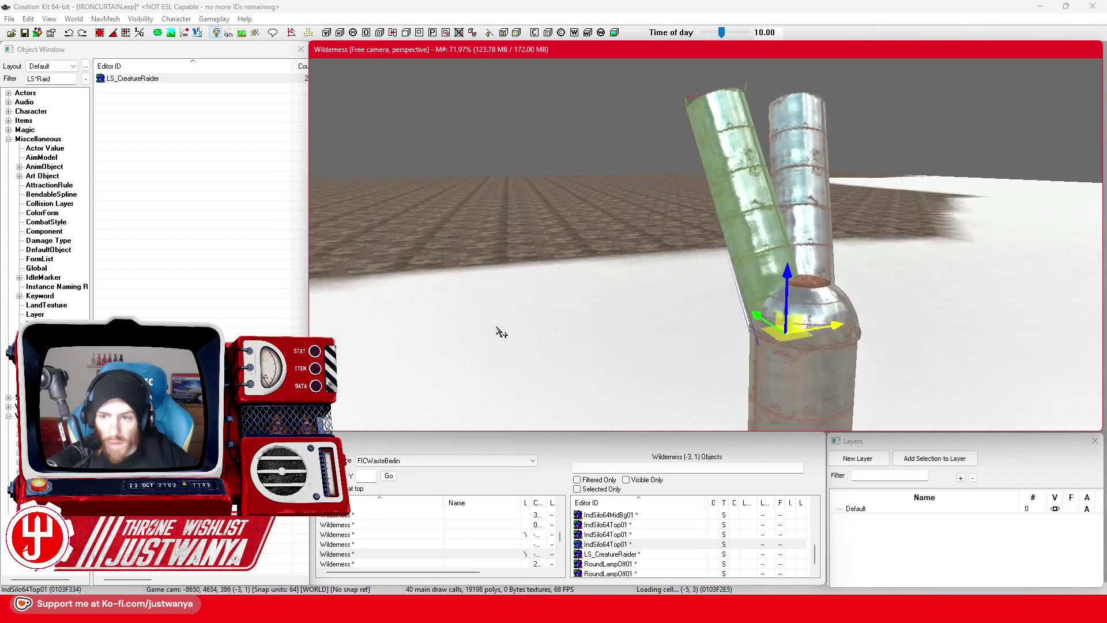
key(shift)
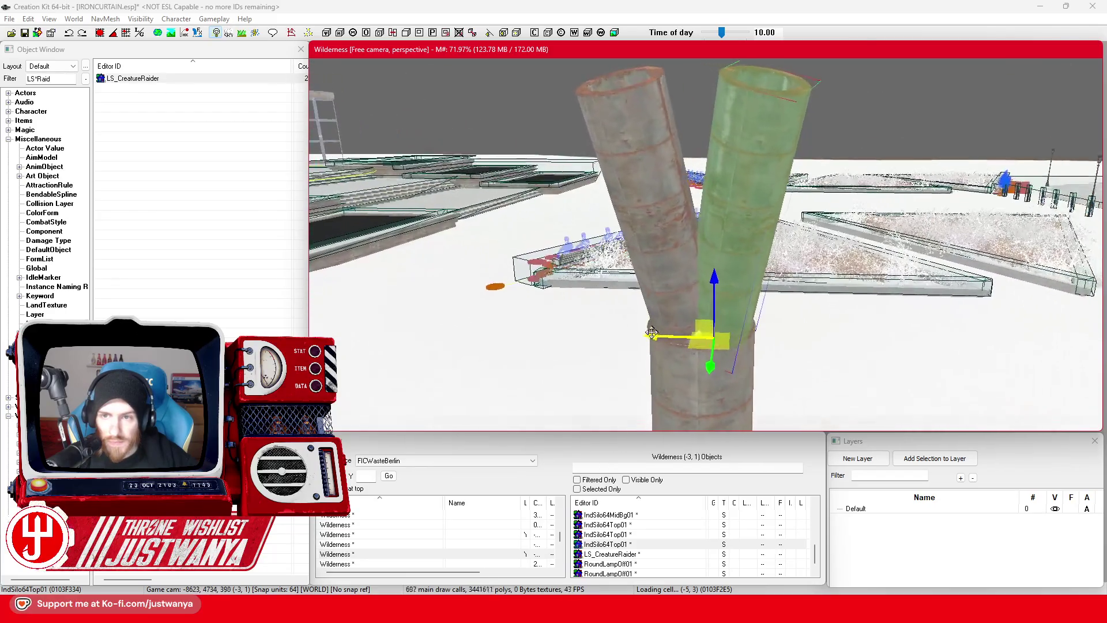
key(shift)
key(shift)
Step: Select the left tilted segment with local-axis gizmo alignment, then undo and redo the last change
click(679, 296)
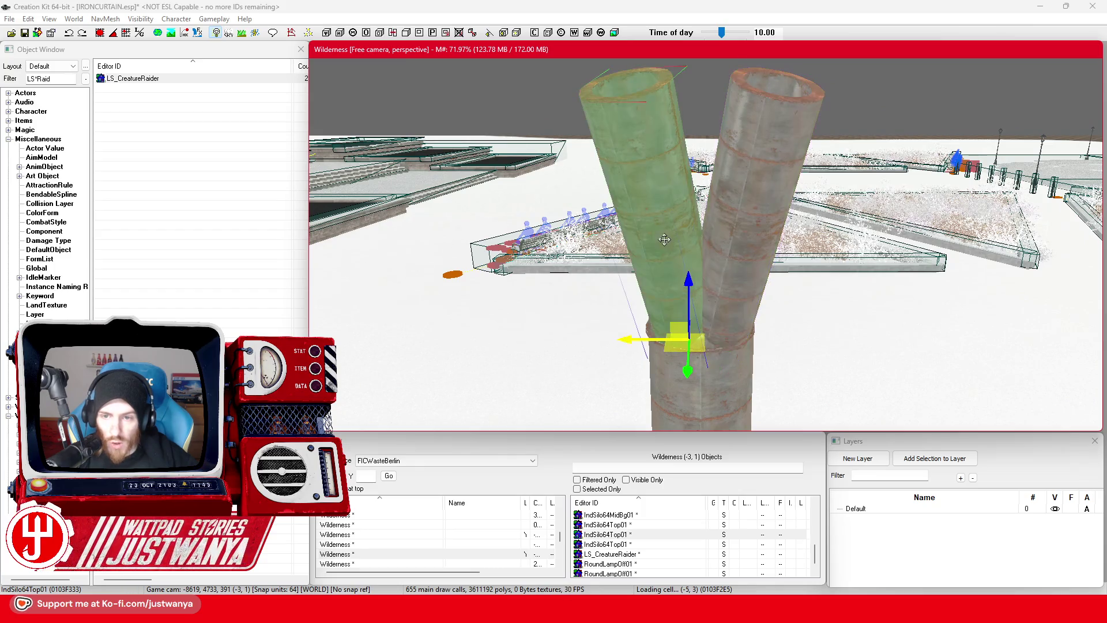
click(140, 32)
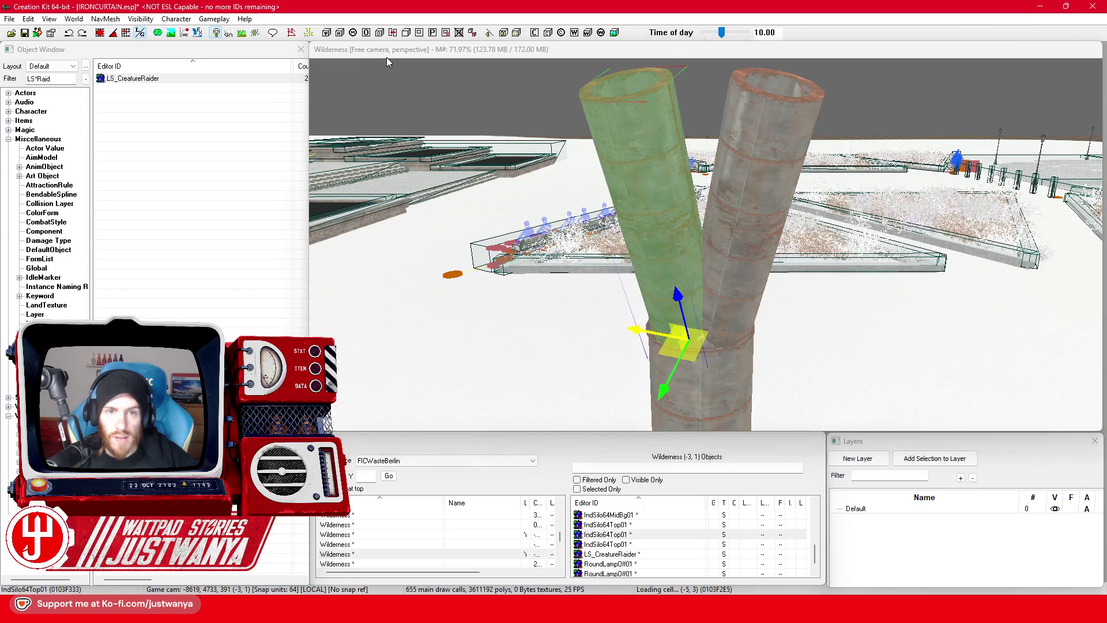
scroll(709, 241, up, 3)
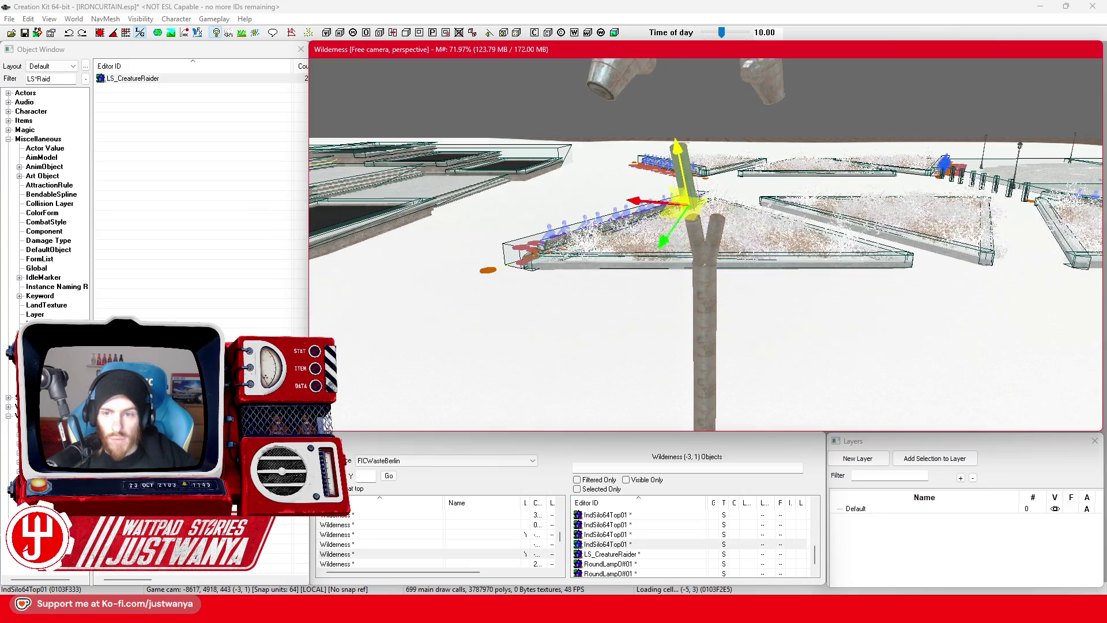
key(shift)
scroll(705, 244, up, 2)
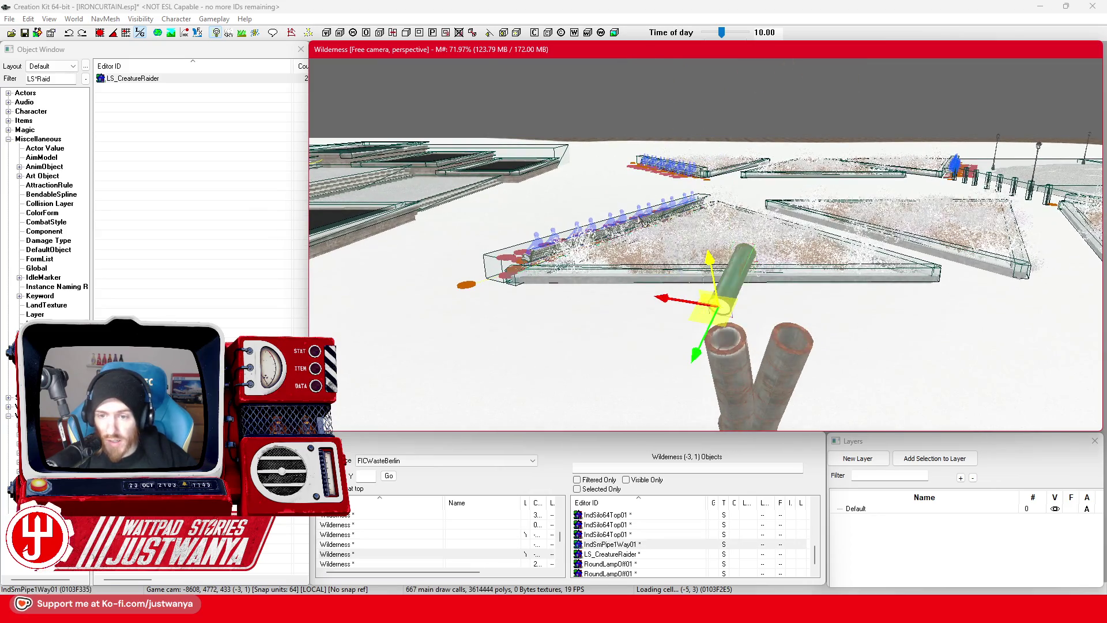
key(ctrl+z)
key(ctrl+y)
Step: Try several silo meshes, wide and thin, for the Y-fork junction placeholder
key(ctrl+z)
key(comma)
key(comma)
key(comma)
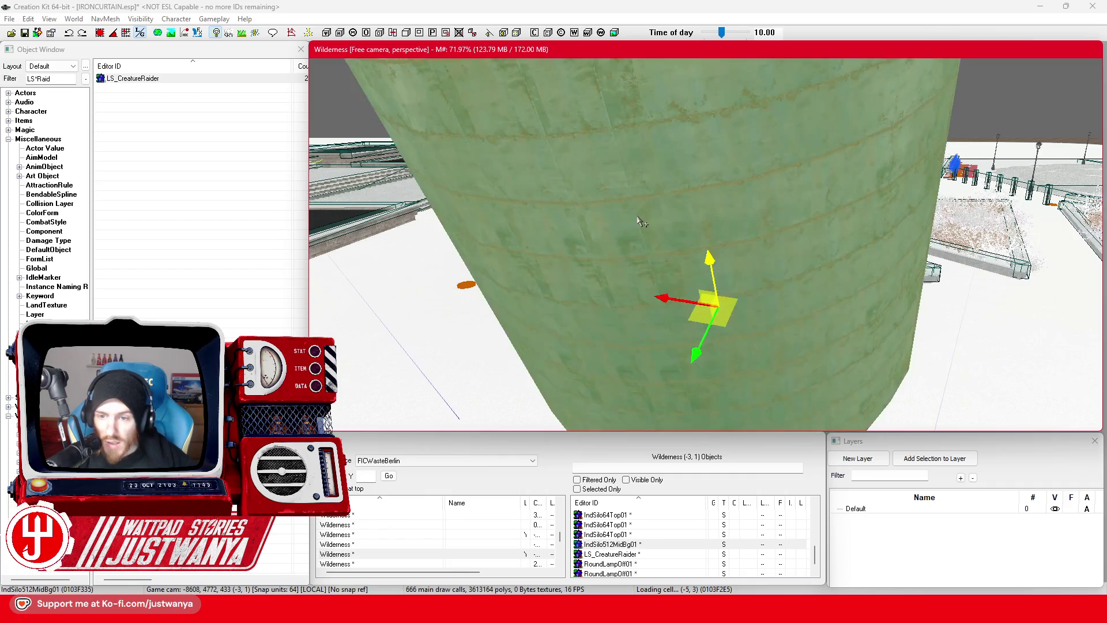
key(comma)
key(comma)
key(comma)
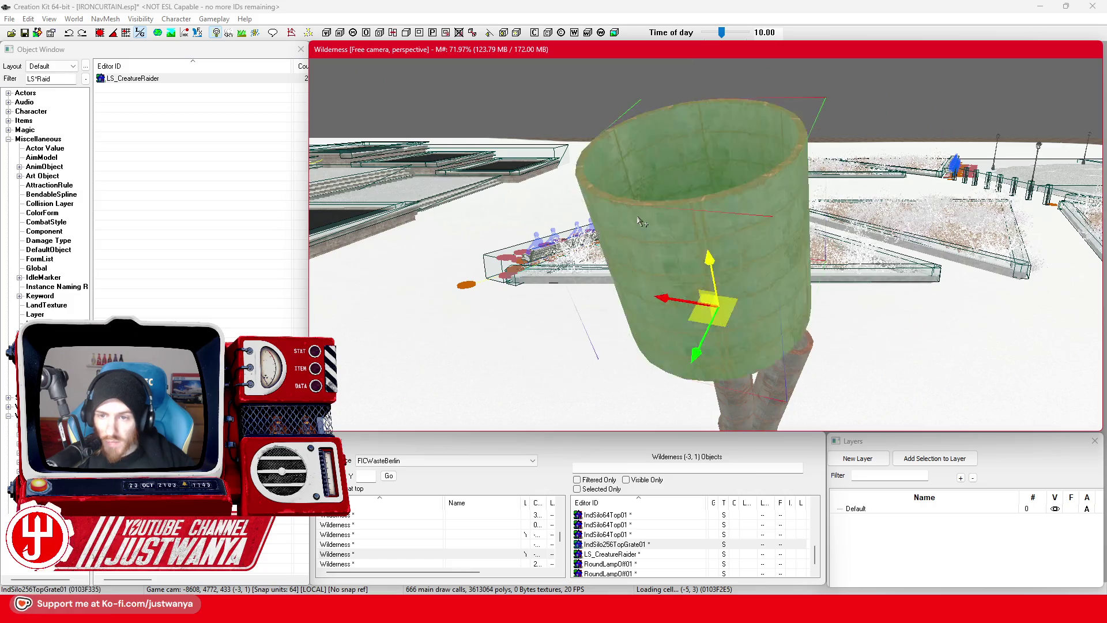
key(comma)
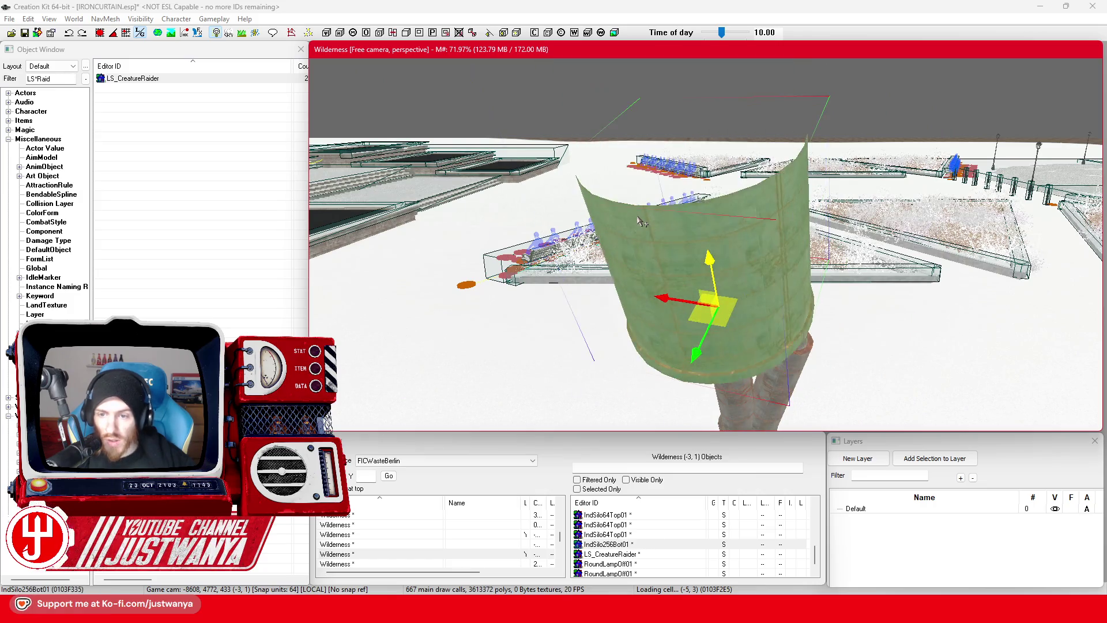
key(comma)
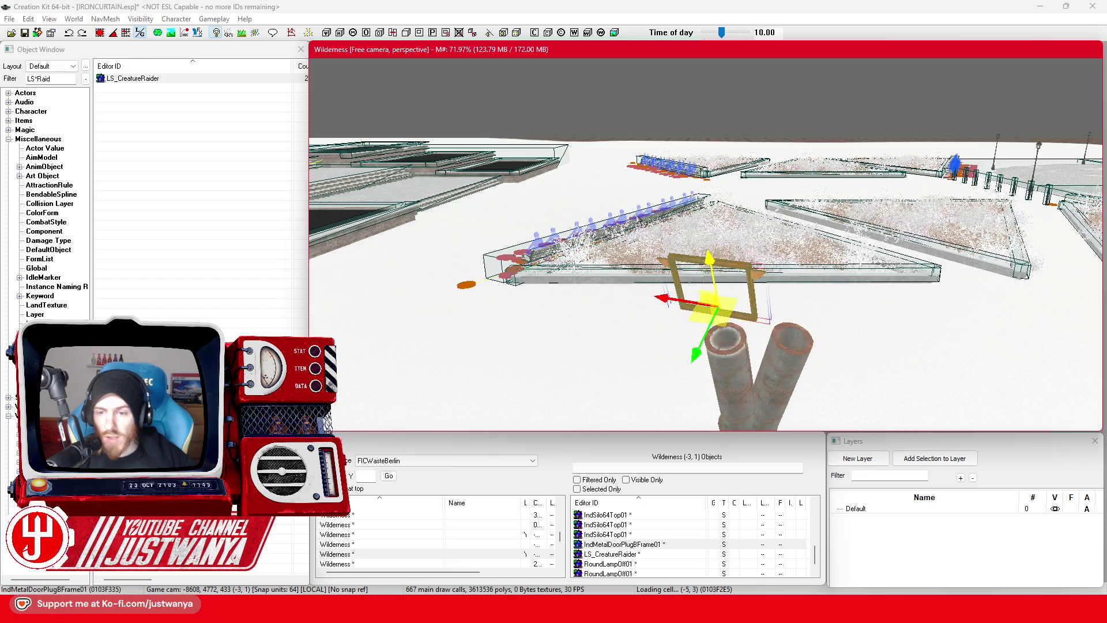
key(comma)
key(comma)
key(comma)
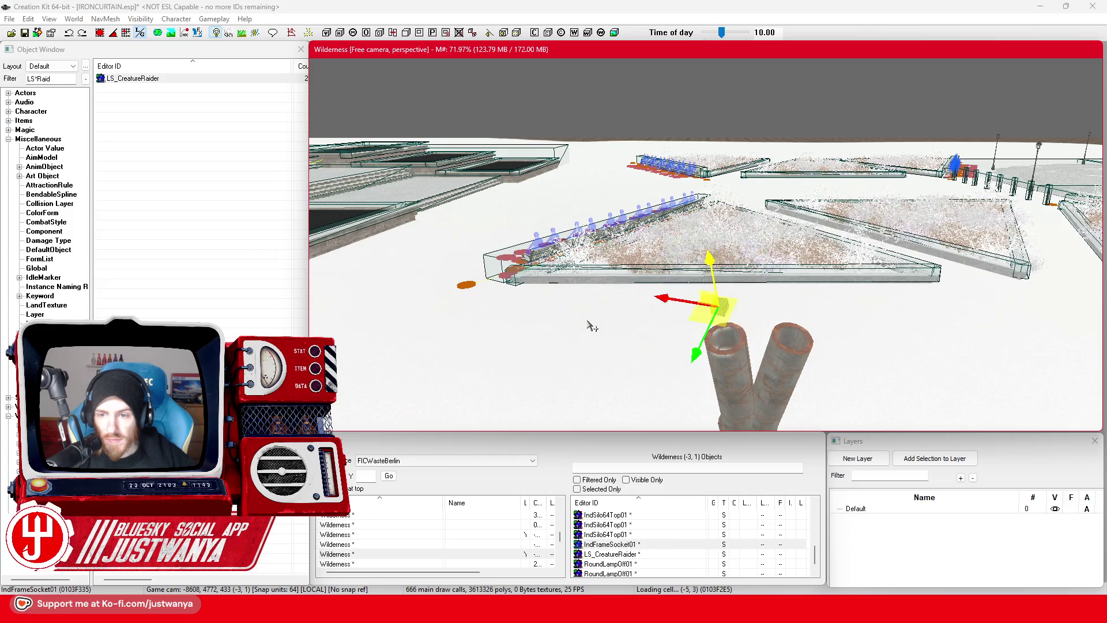
Step: Cycle through frame and dome meshes, settling on the small IndDome64Top01 dome
key(Page_Down)
key(Page_Down)
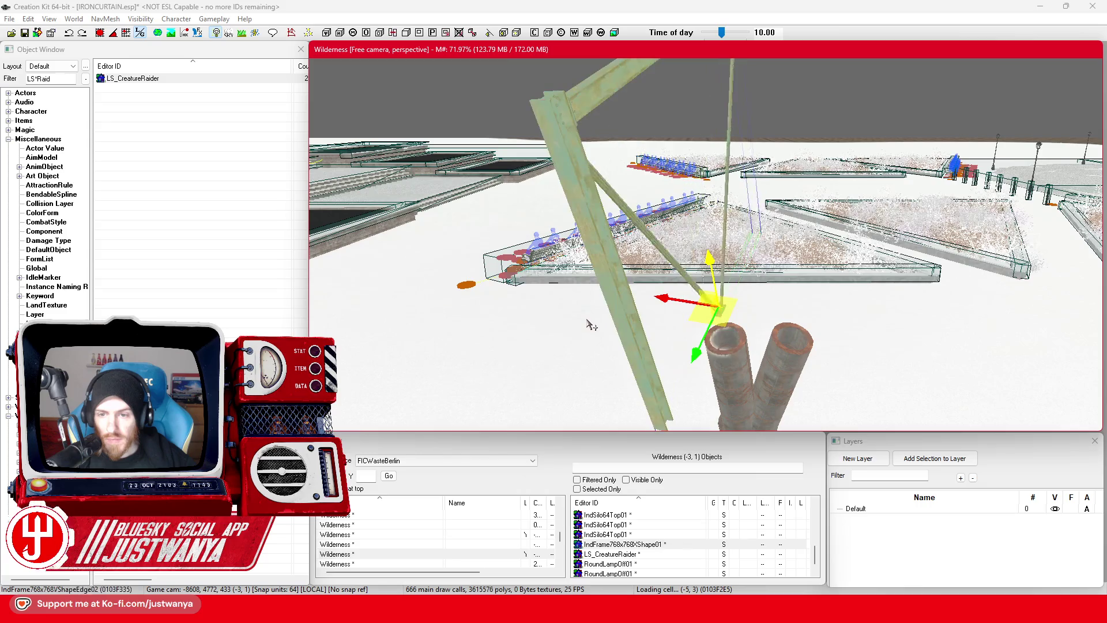
key(Page_Down)
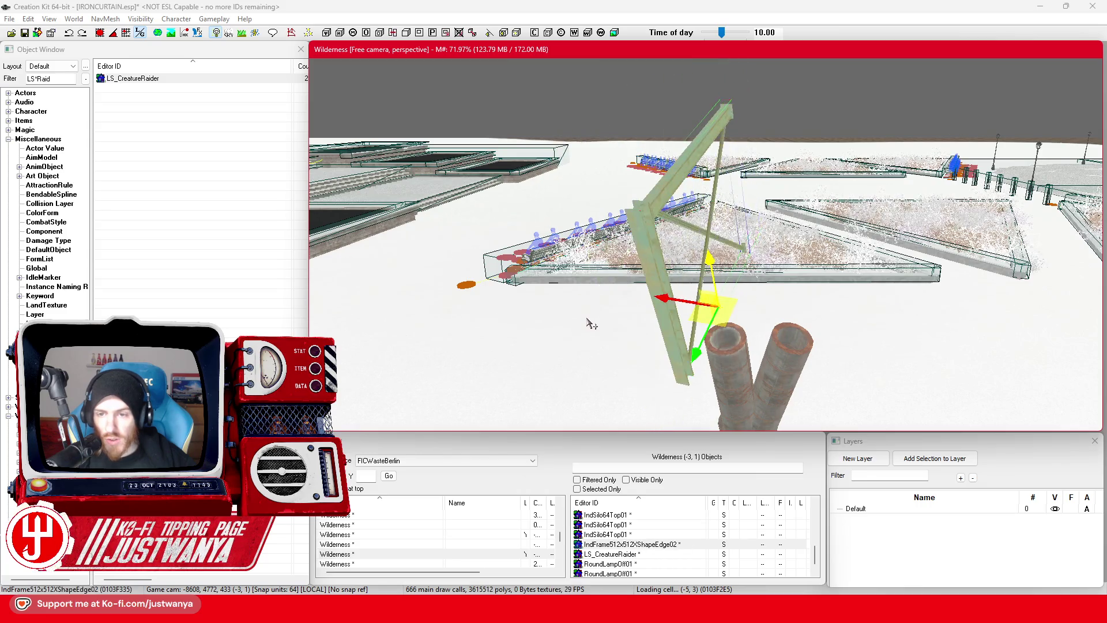
key(Page_Down)
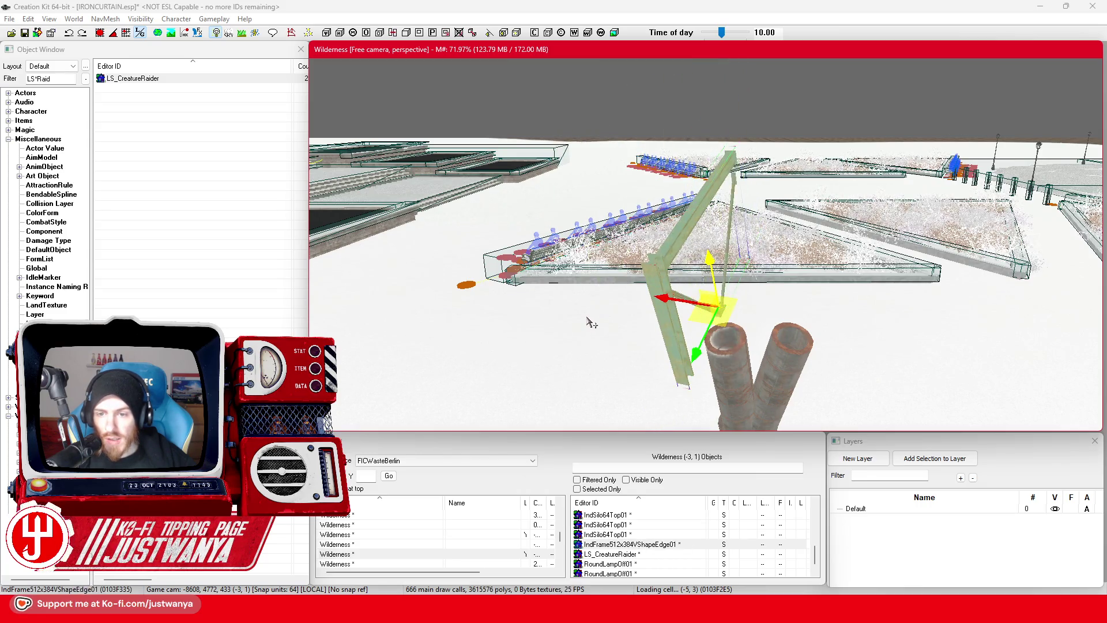
key(Page_Down)
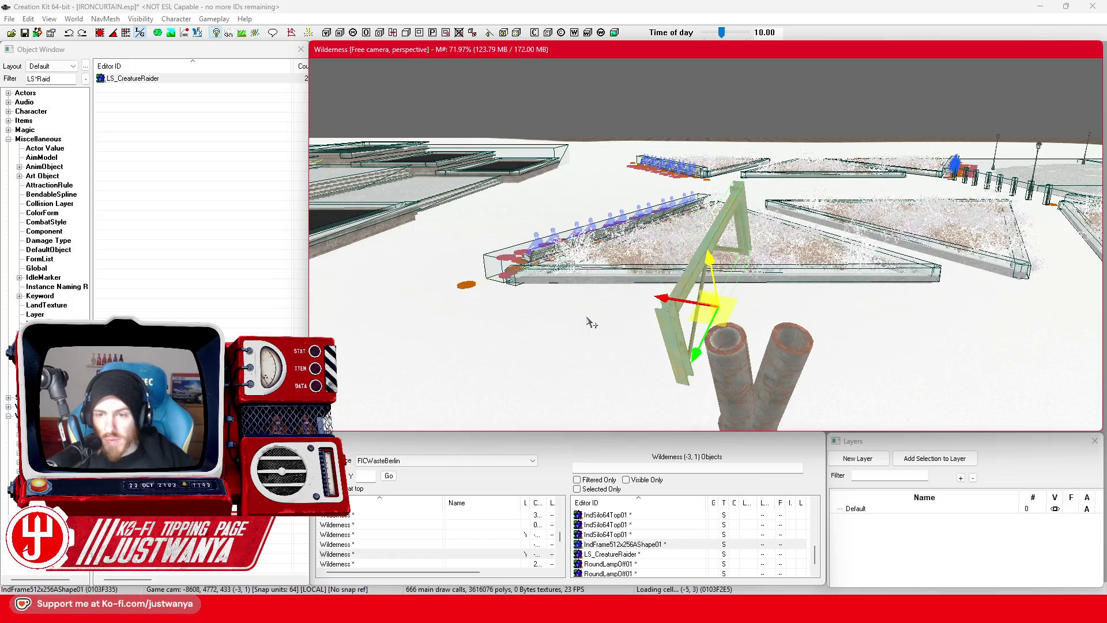
key(Page_Down)
key(Page_Down)
key(Page_Down)
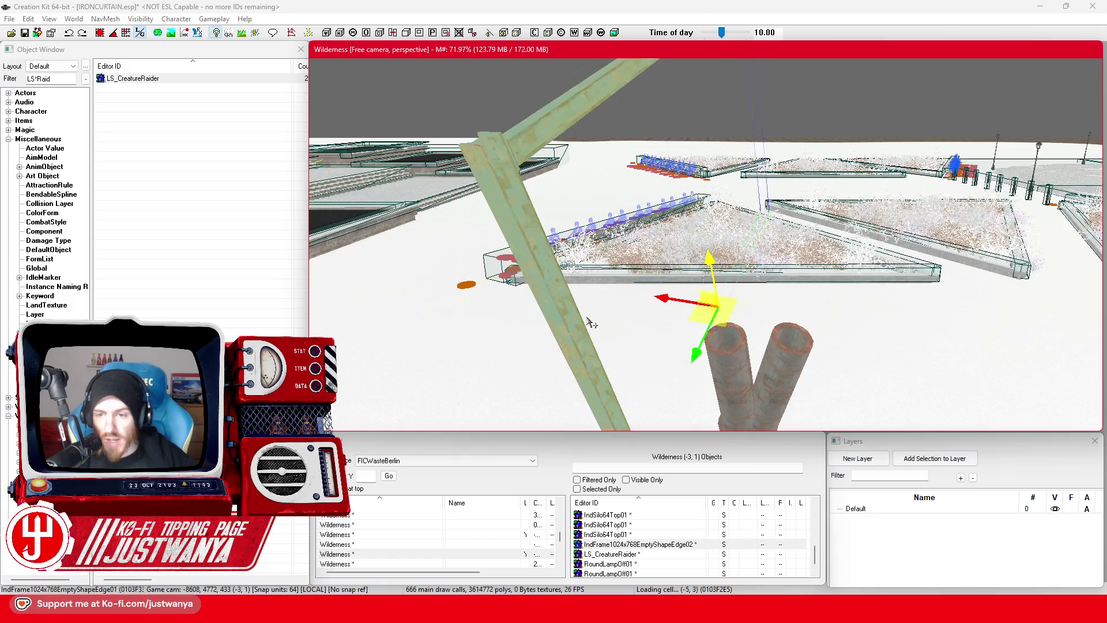
key(Page_Down)
key(Page_Down)
key(Page_Down)
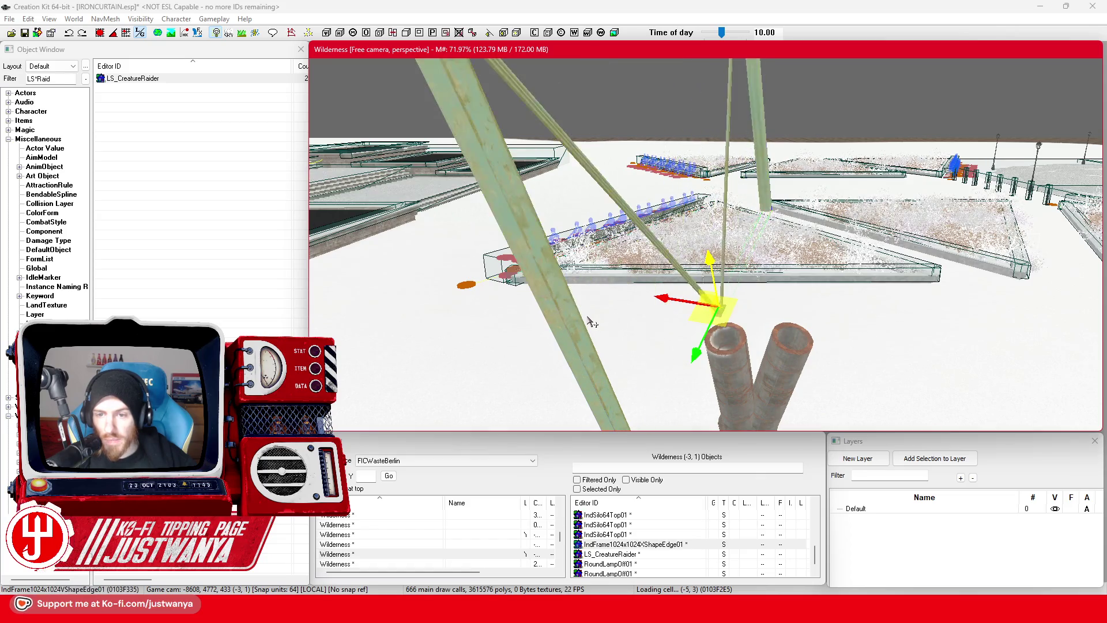
key(Page_Down)
key(Page_Down)
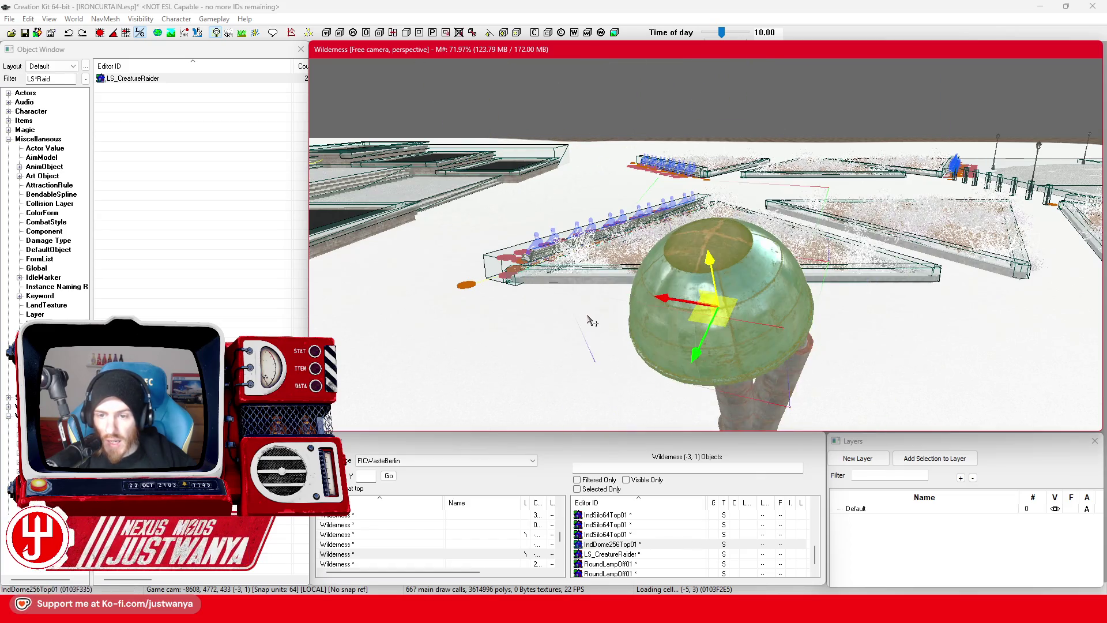
key(Page_Down)
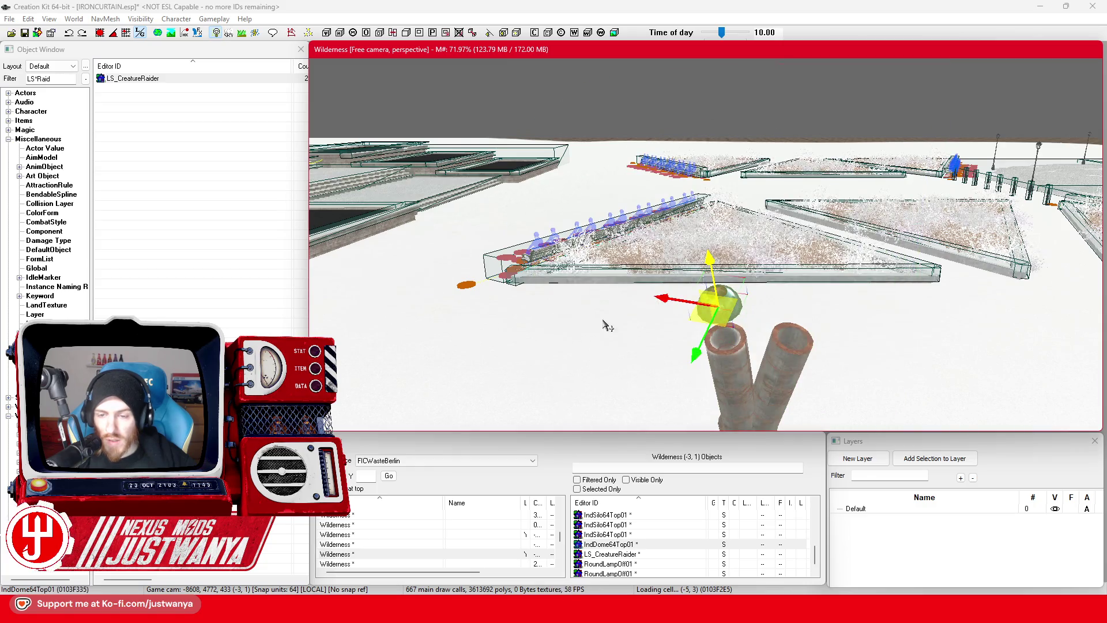
Step: Lower the IndDome64Top01 dome along Z onto the left pipe's top and reselect it
scroll(611, 281, up, 8)
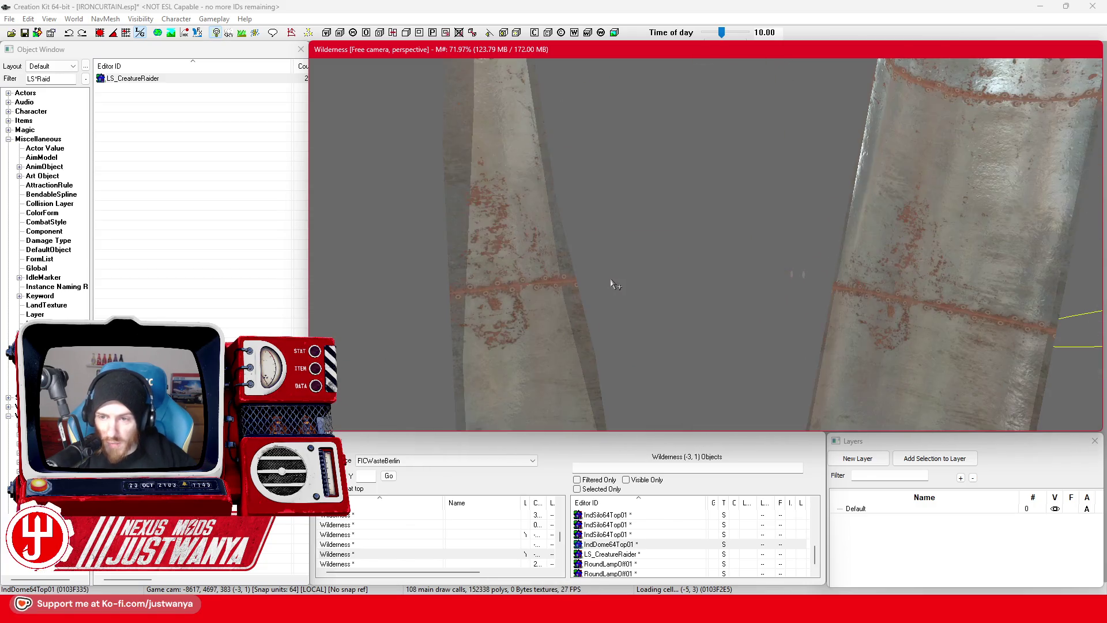
scroll(611, 282, down, 5)
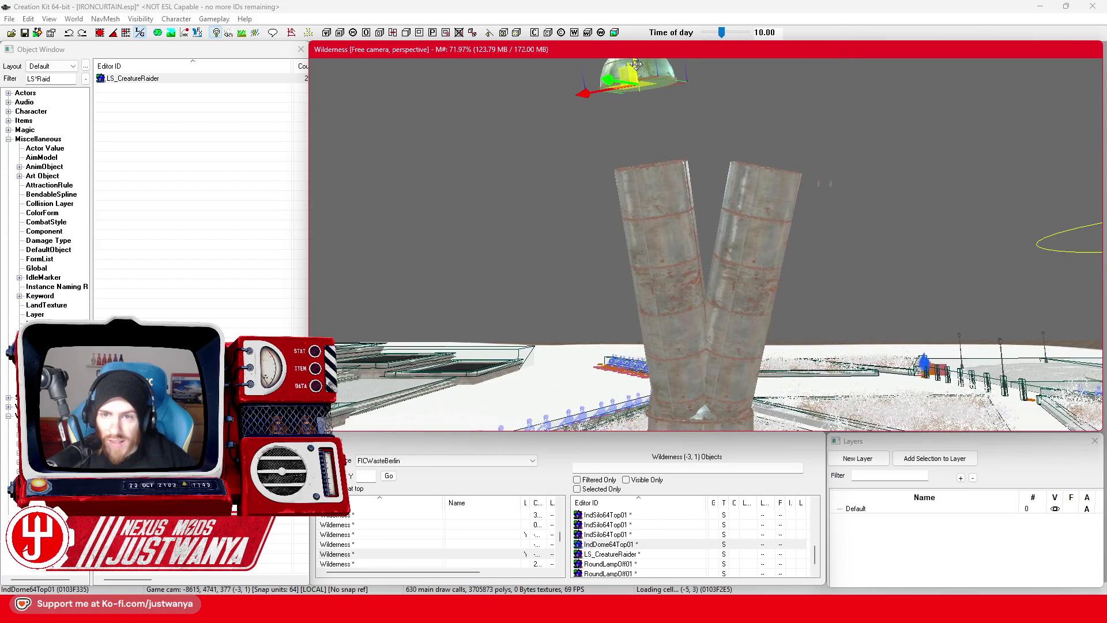
scroll(632, 104, down, 2)
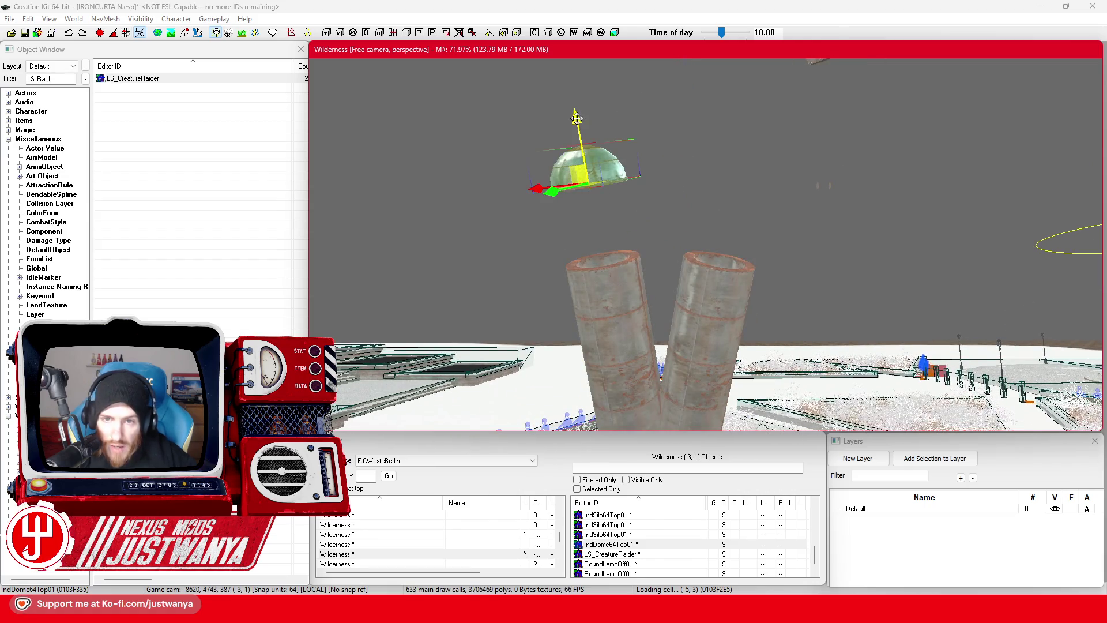
drag(577, 118, 592, 202)
click(823, 186)
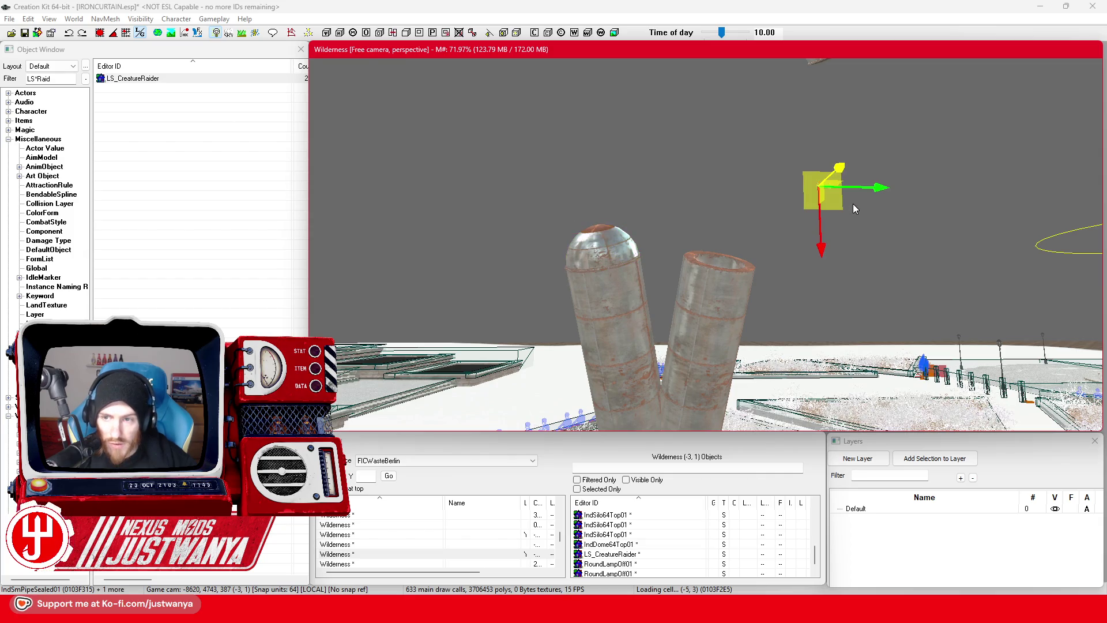
drag(673, 294, 680, 330)
click(615, 234)
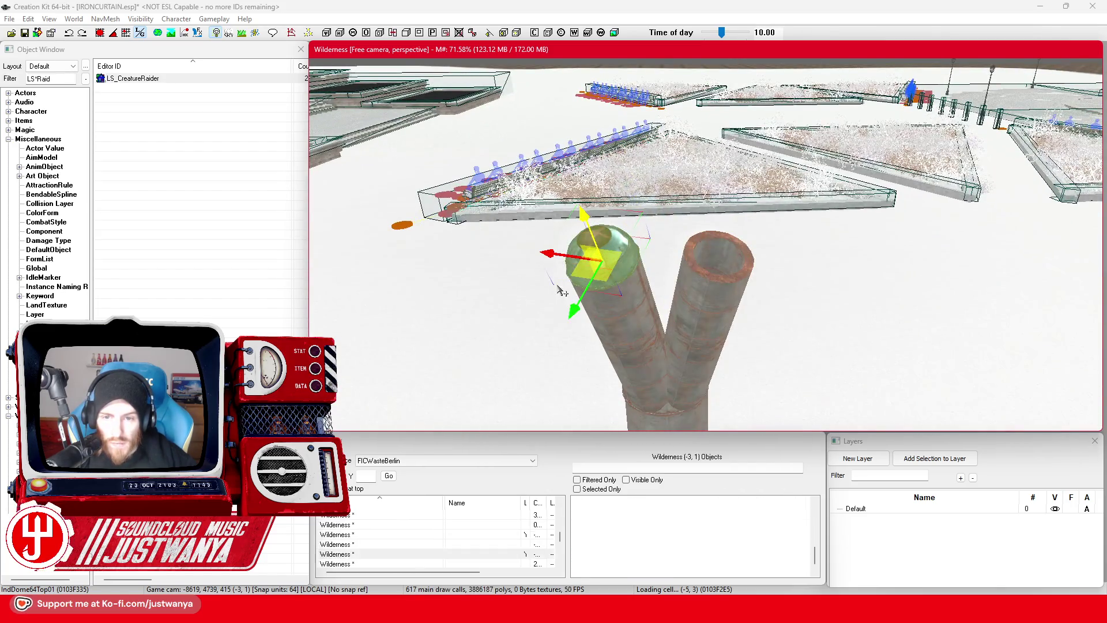
Step: Edit the dome's 3D Data rotation in its Reference dialog, then switch to world axes
double_click(615, 234)
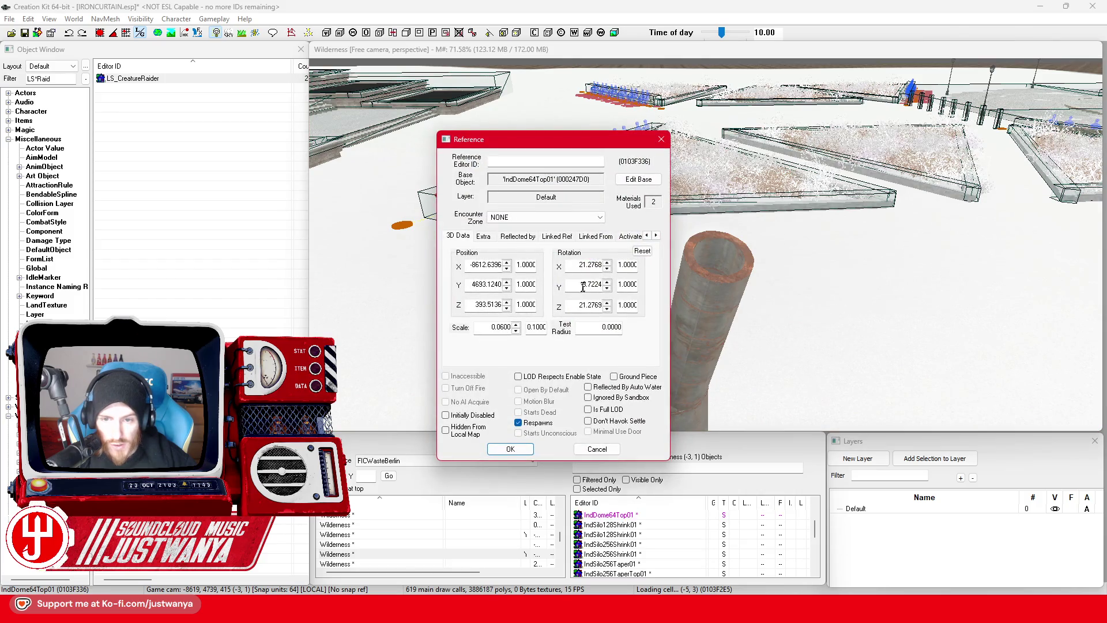
click(510, 449)
click(620, 243)
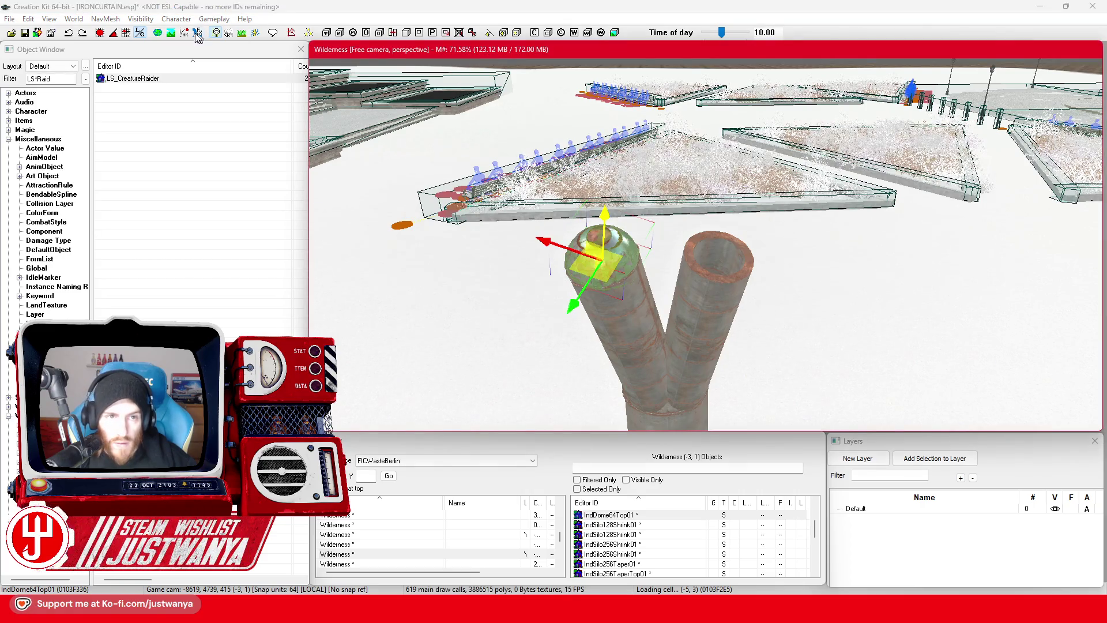
click(140, 32)
Step: Duplicate the capping dome onto the Y-fork's right pipe
key(ctrl+d)
drag(600, 260, 721, 256)
scroll(669, 283, up, 2)
key(f)
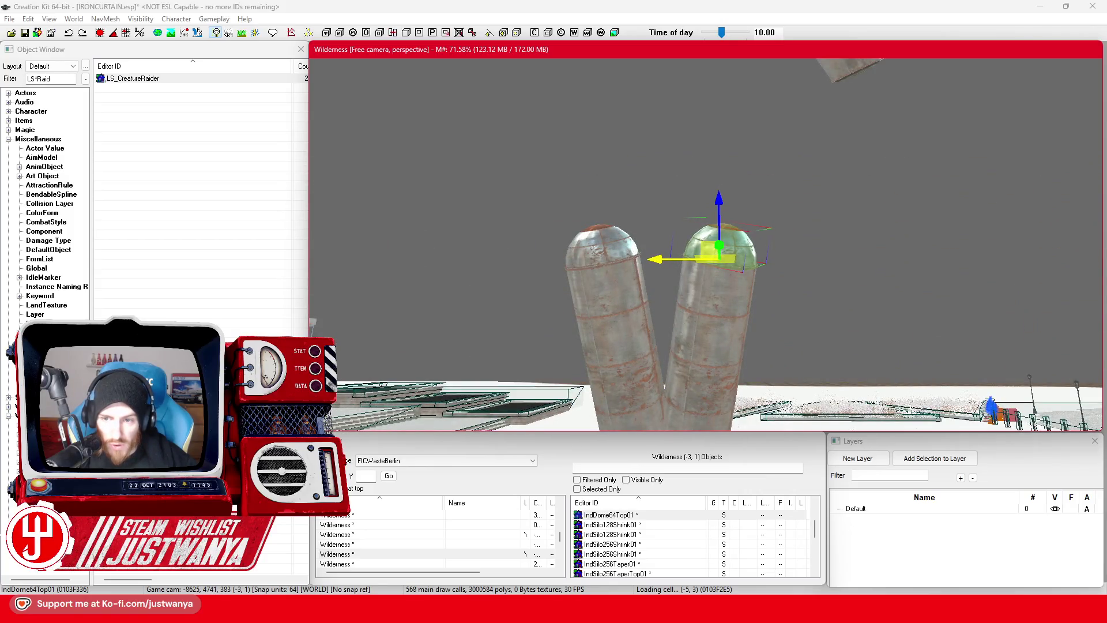
Step: Select the floating dome, tapered silo piece and round lamp, and lower them toward the post
key(shift)
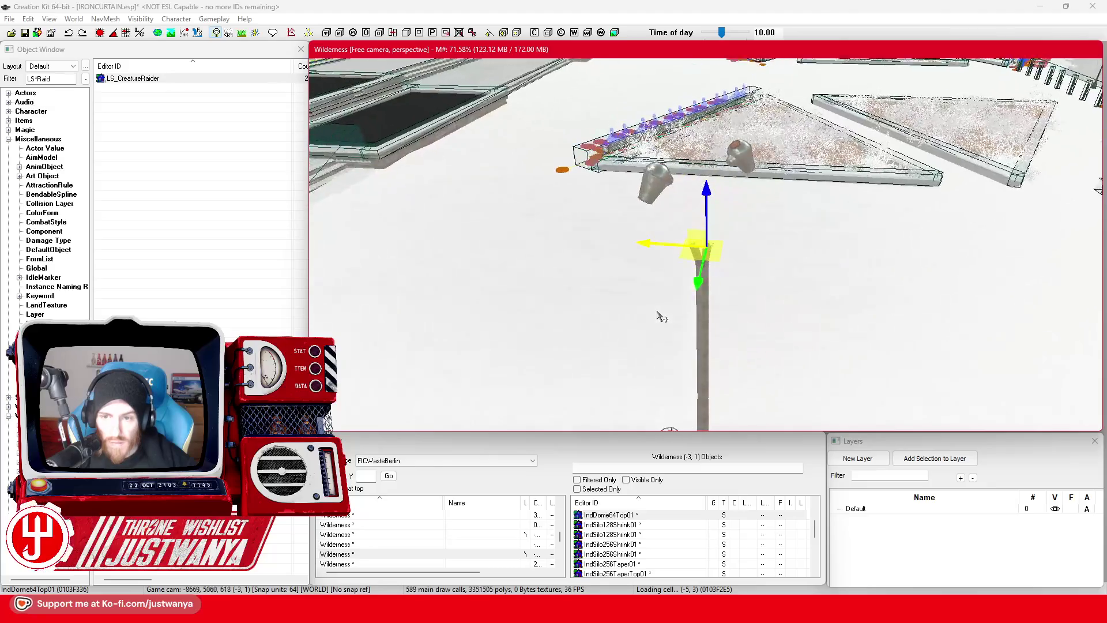
scroll(660, 255, up, 2)
click(644, 128)
key(shift)
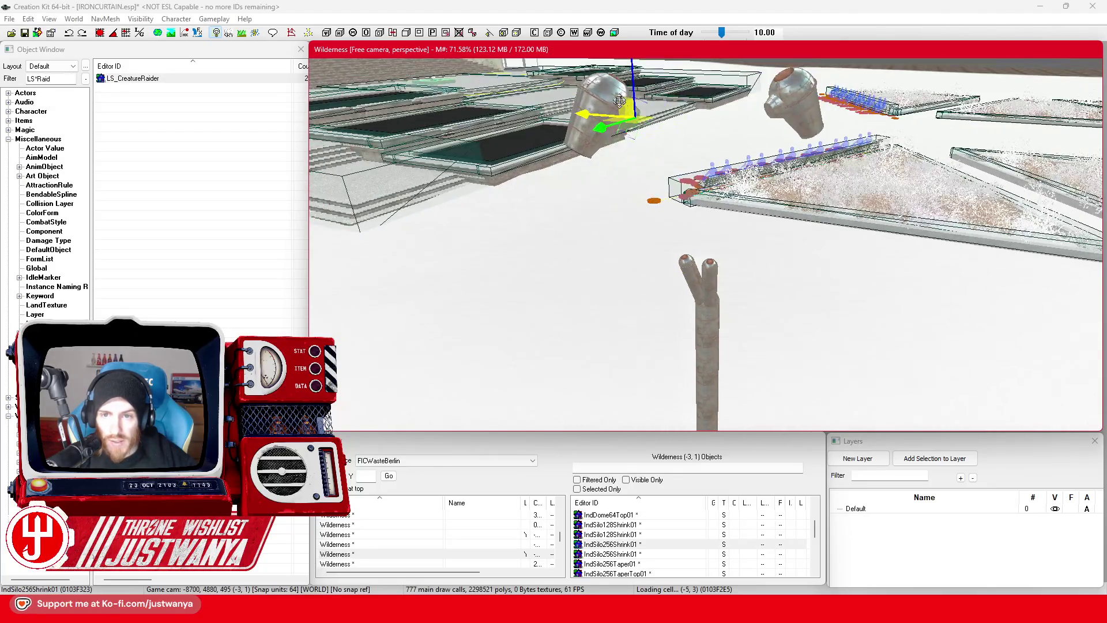
ctrl+click(599, 138)
key(shift)
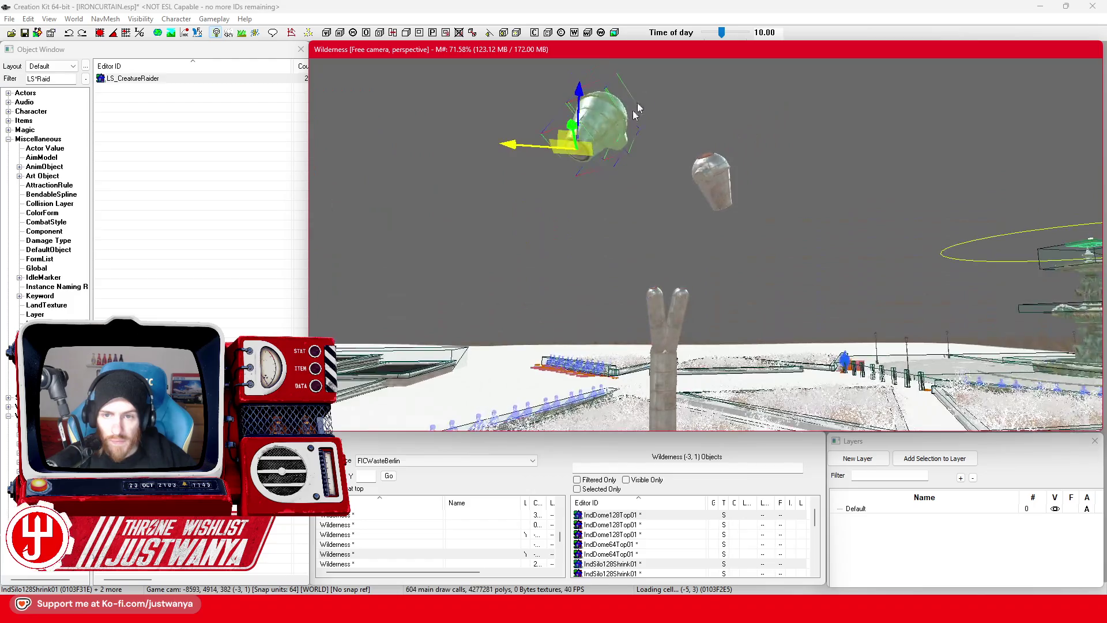
ctrl+click(584, 162)
key(shift)
drag(581, 82, 596, 251)
key(shift)
key(shift)
scroll(596, 337, up, 2)
Step: Move the lamp shade onto the post's left arm, raise it slightly and tilt it in local space
drag(577, 291, 603, 306)
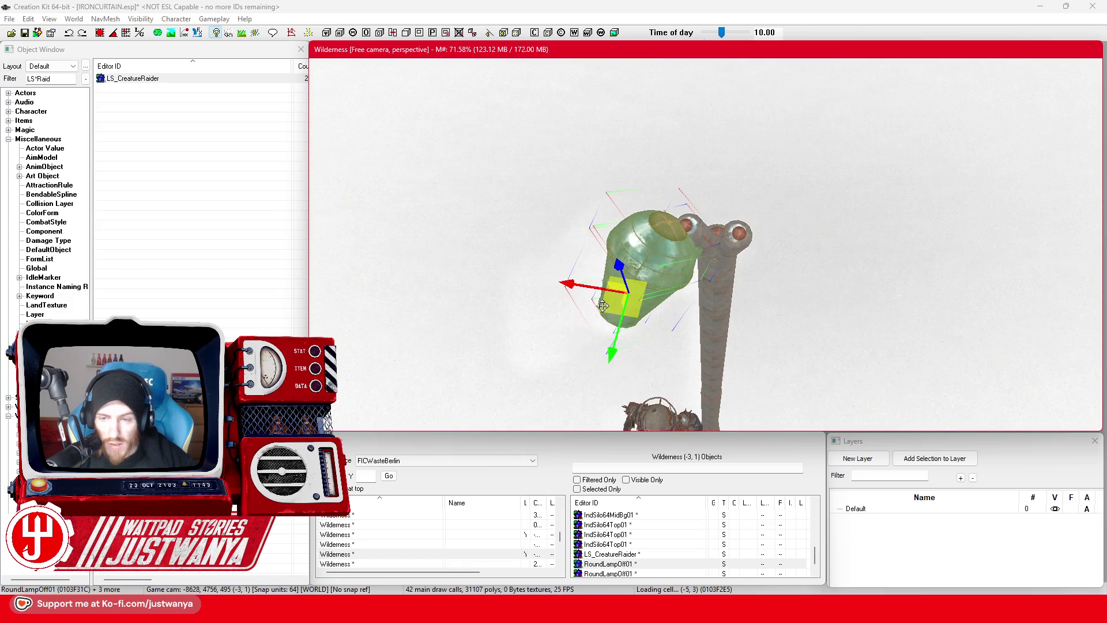
key(shift)
scroll(576, 284, up, 2)
mouse_move(596, 262)
mouse_down()
mouse_move(581, 216)
mouse_move(590, 213)
mouse_up()
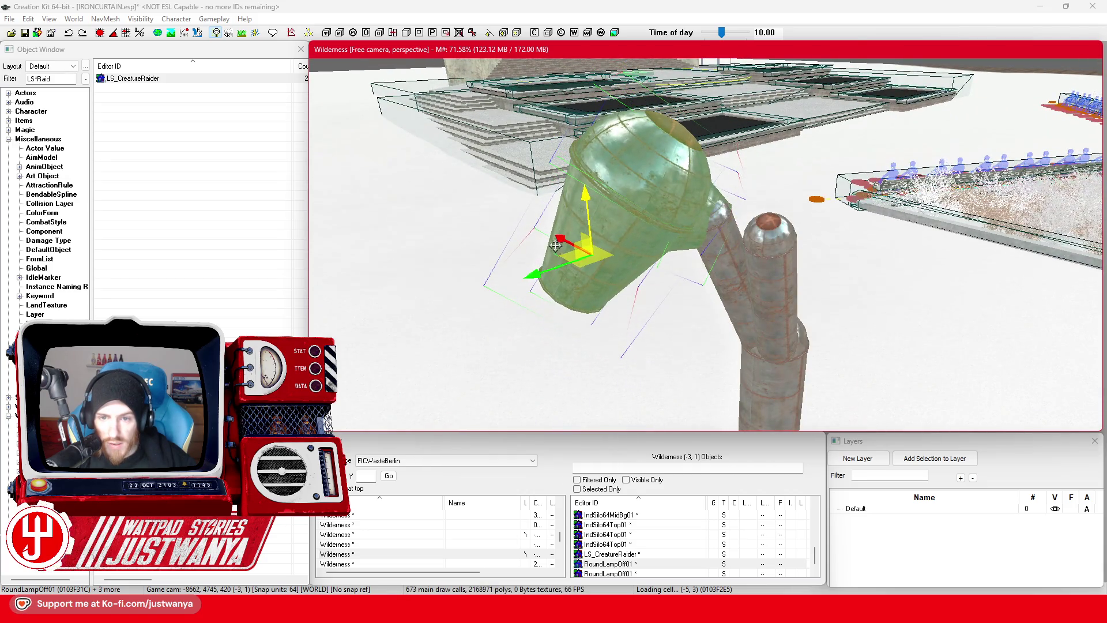
click(140, 32)
drag(642, 284, 641, 271)
scroll(641, 267, up, 3)
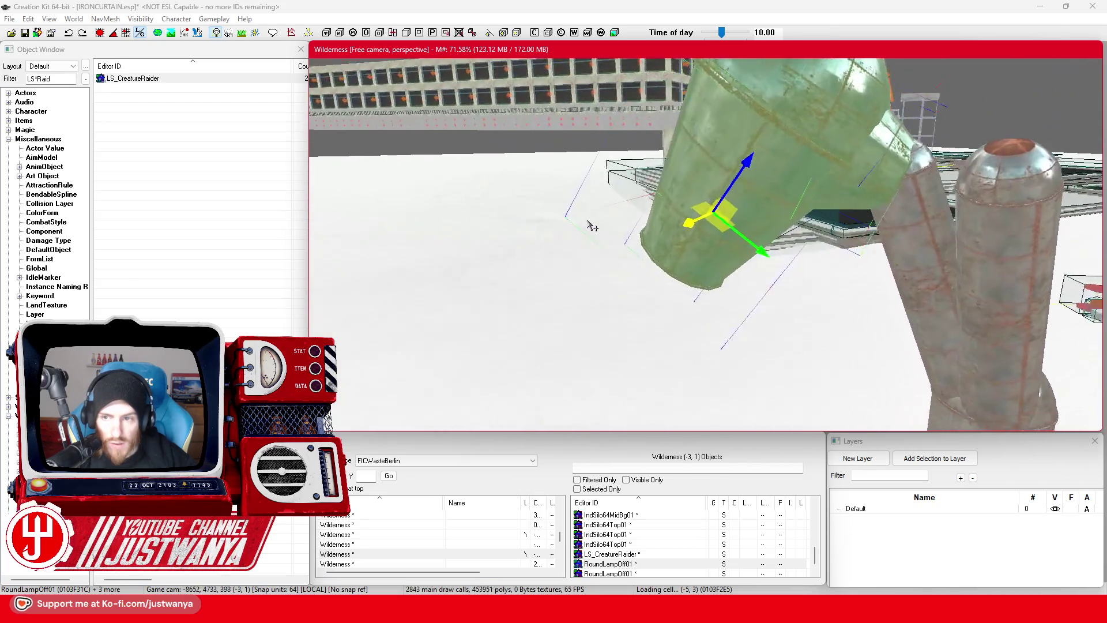
Step: Rotate and slightly raise the IndSilo256Shrink01 connecting piece
click(741, 199)
key(ctrl+z)
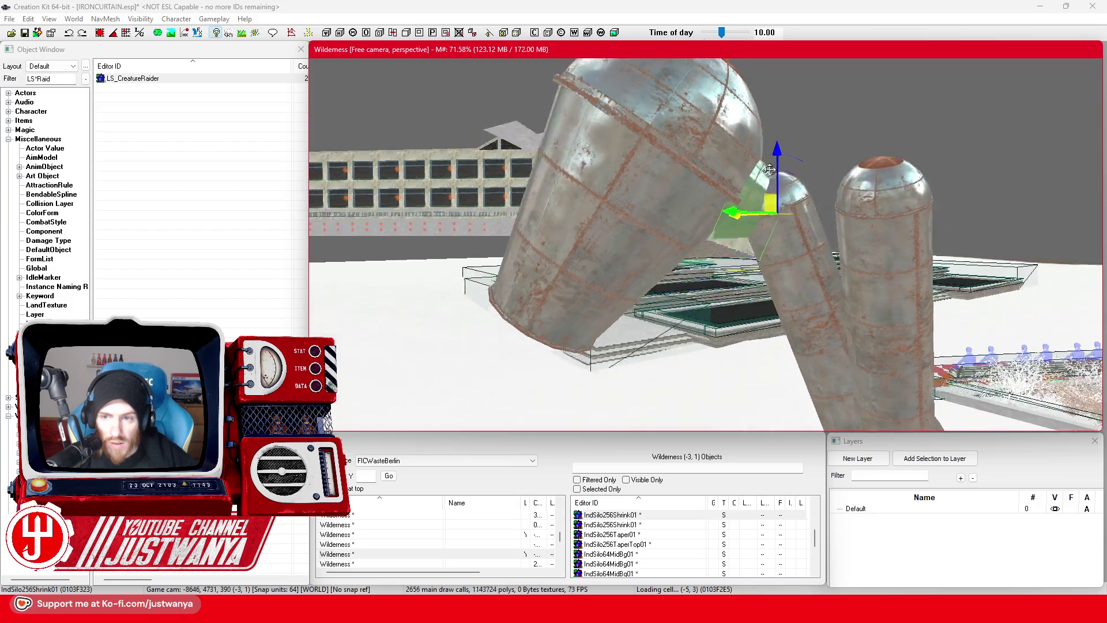
drag(777, 162, 777, 154)
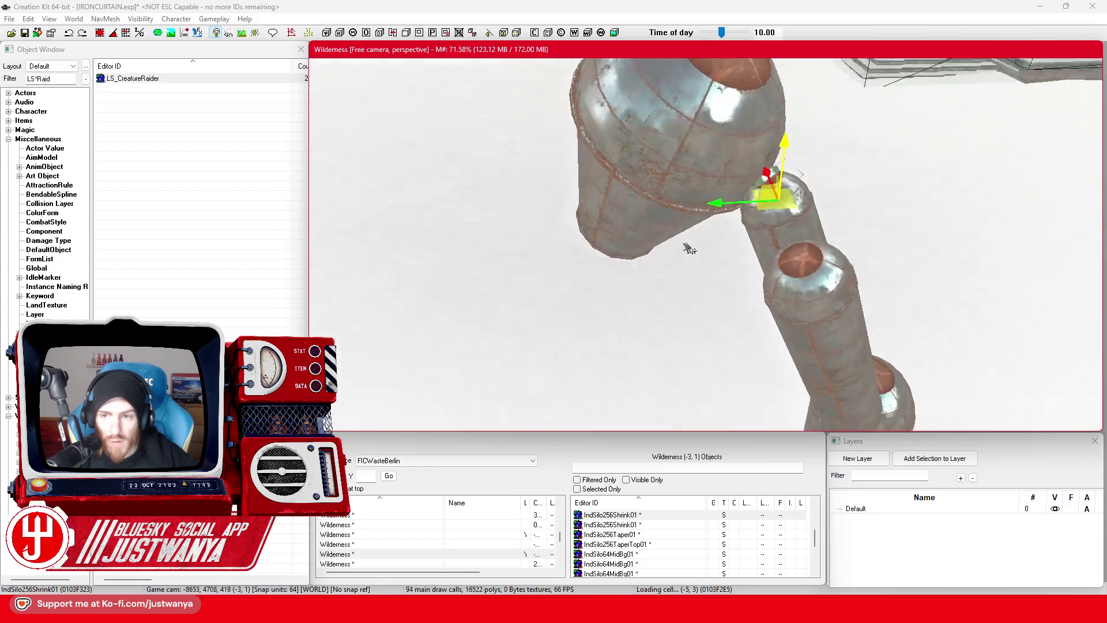
click(139, 33)
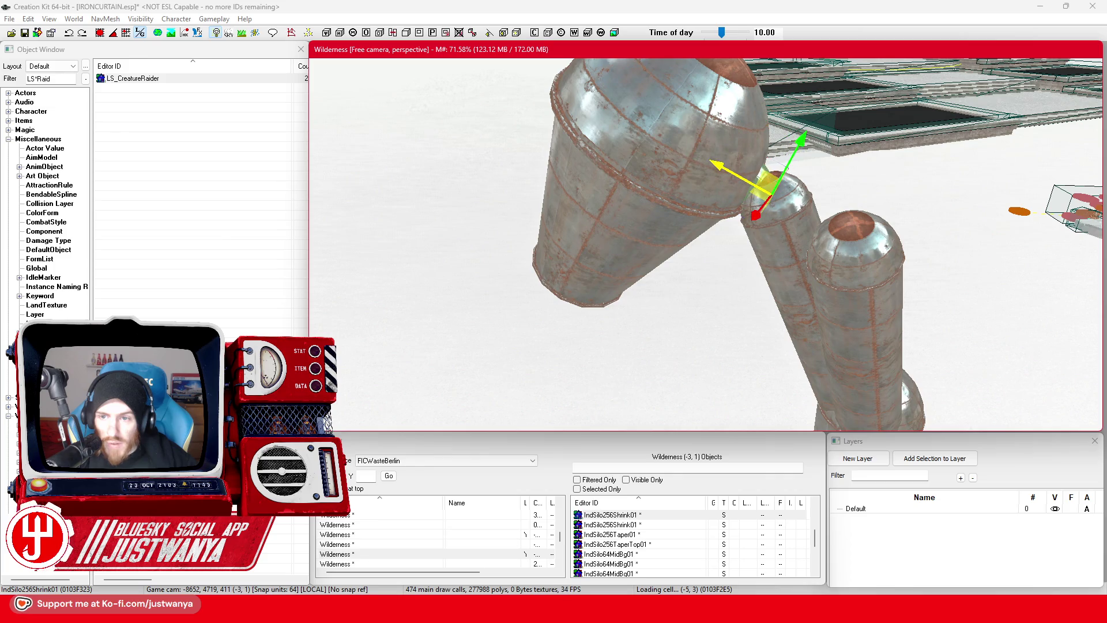
click(70, 33)
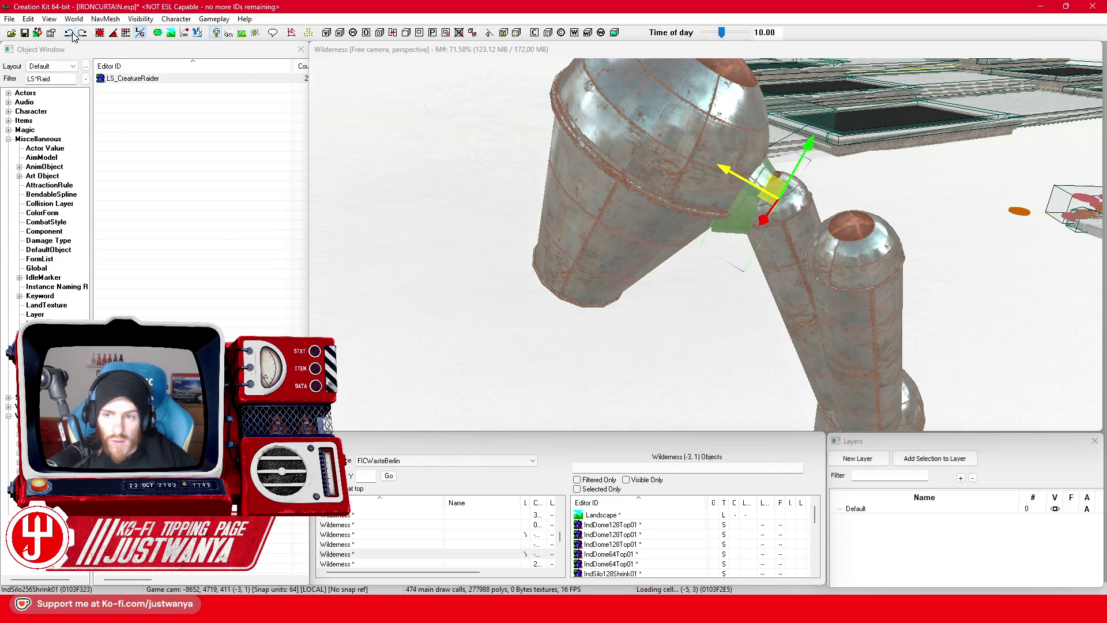
Step: Swap the tapered connector to a different silo mesh and nudge it slightly right and down
click(73, 35)
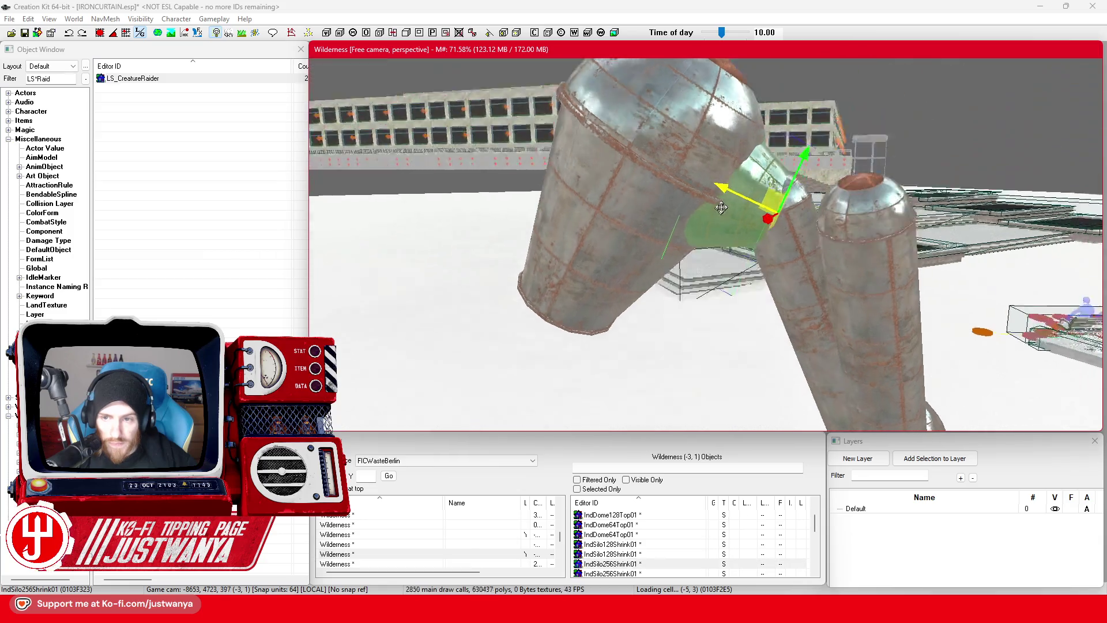
click(688, 148)
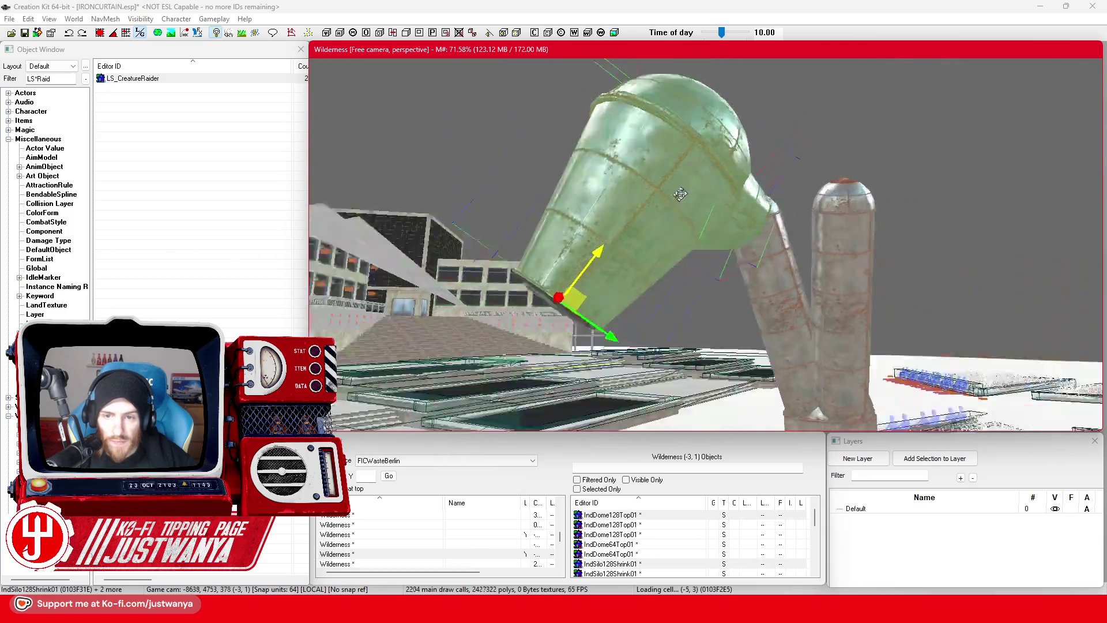
drag(577, 294, 662, 188)
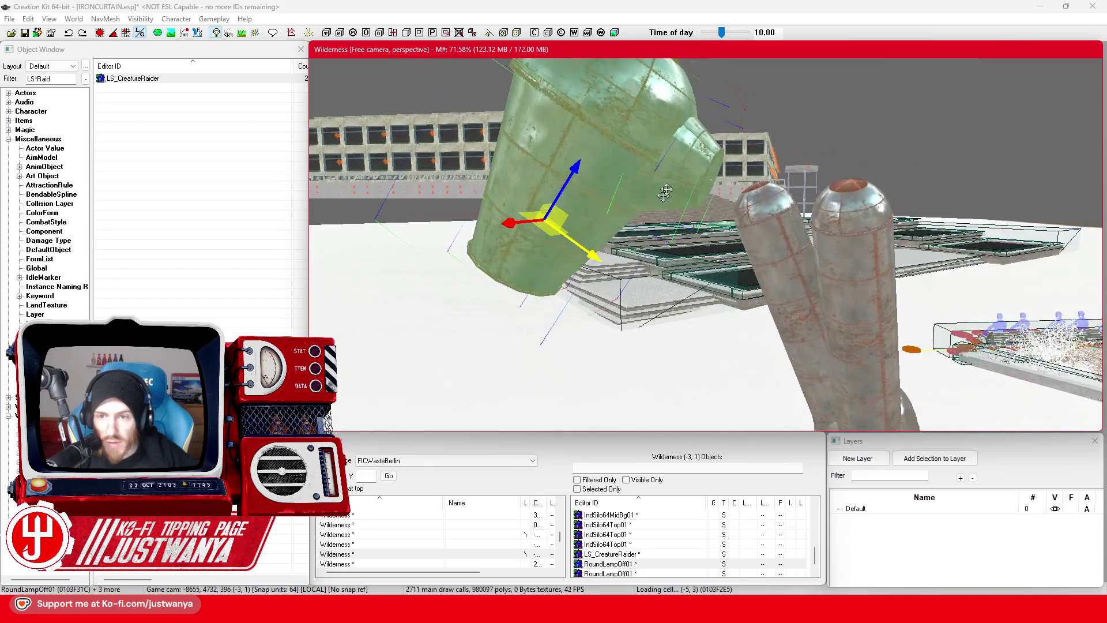
click(663, 188)
key(ctrl+z)
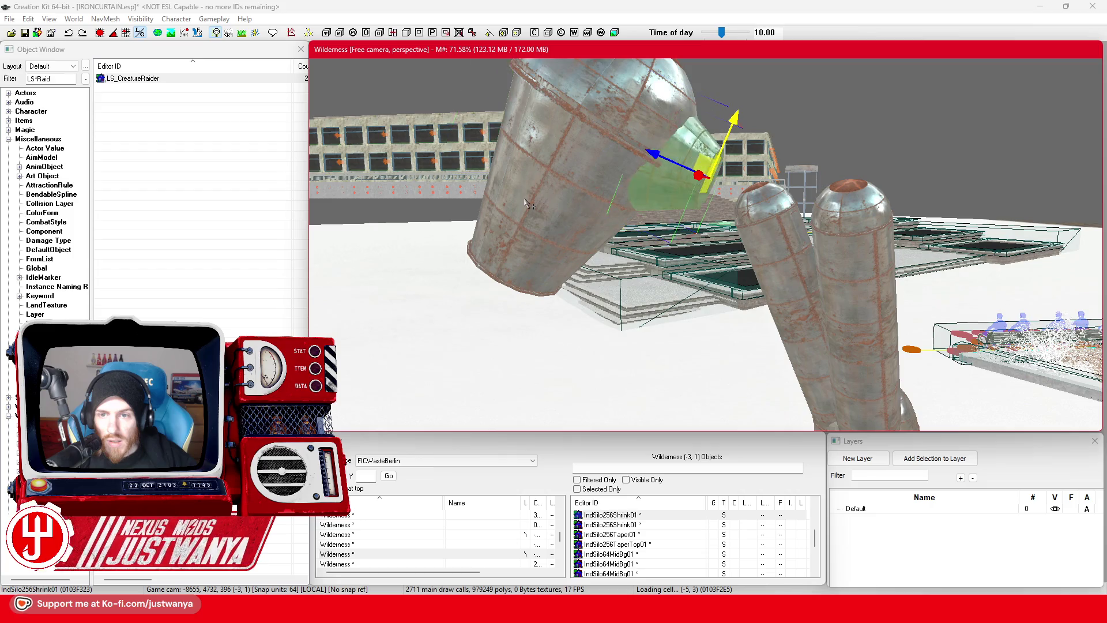
key(ctrl+z)
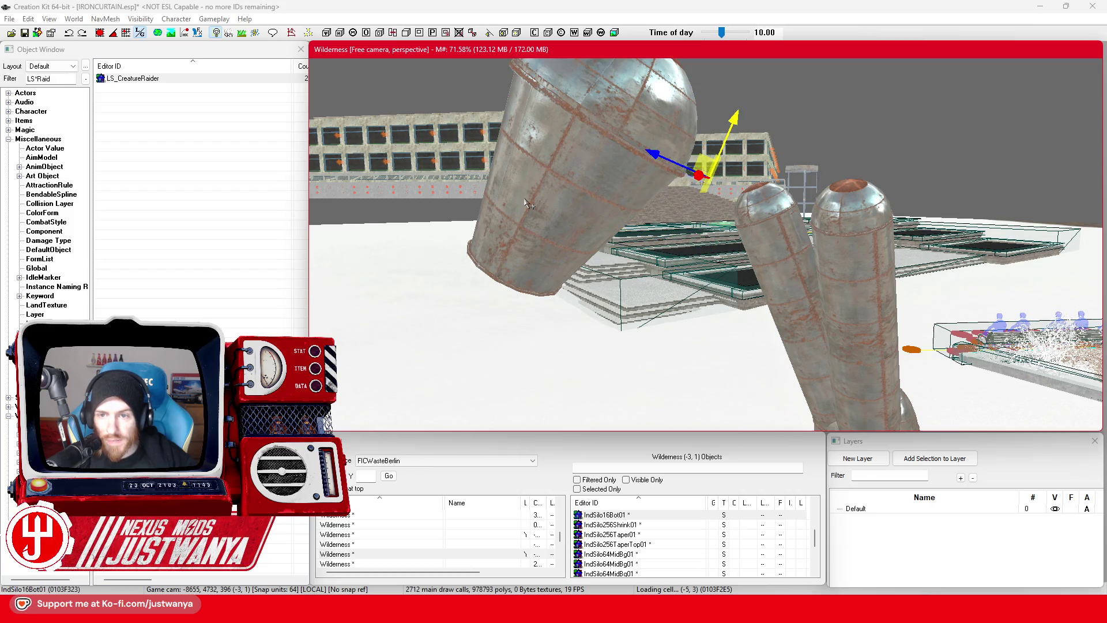
drag(713, 181, 730, 187)
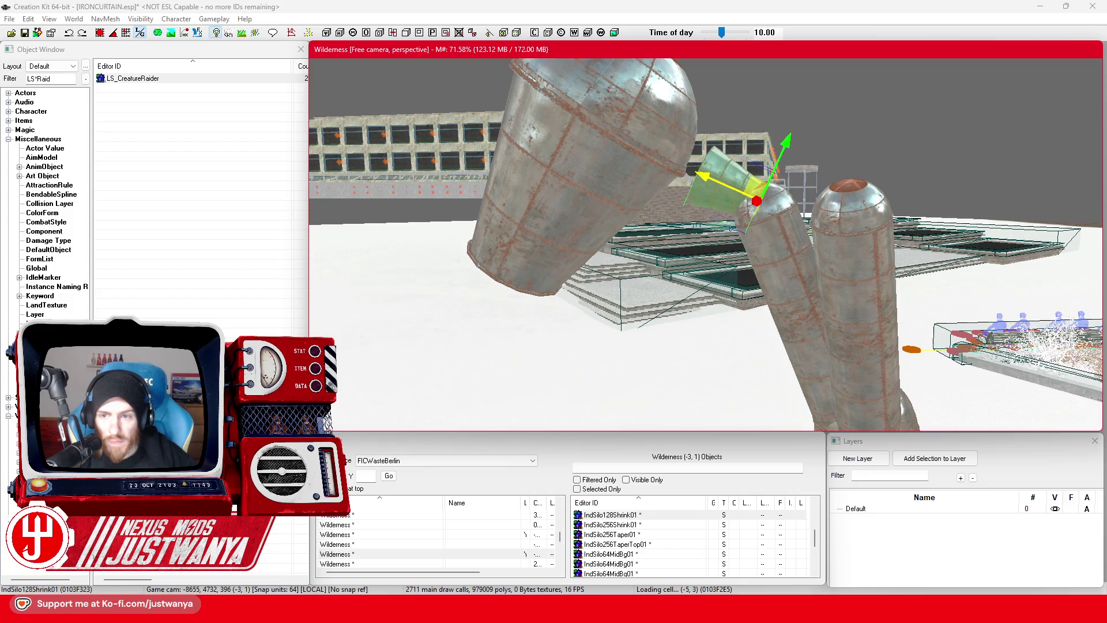
Step: Inspect the fit by selecting the top dome and the lamp-head cone pieces
key(shift)
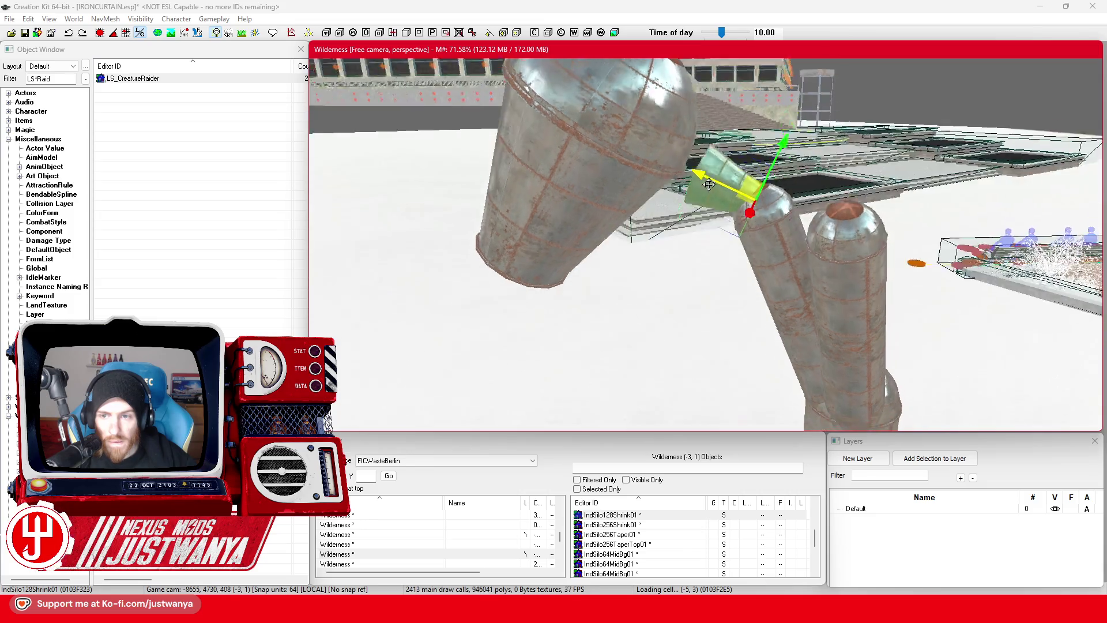
key(shift)
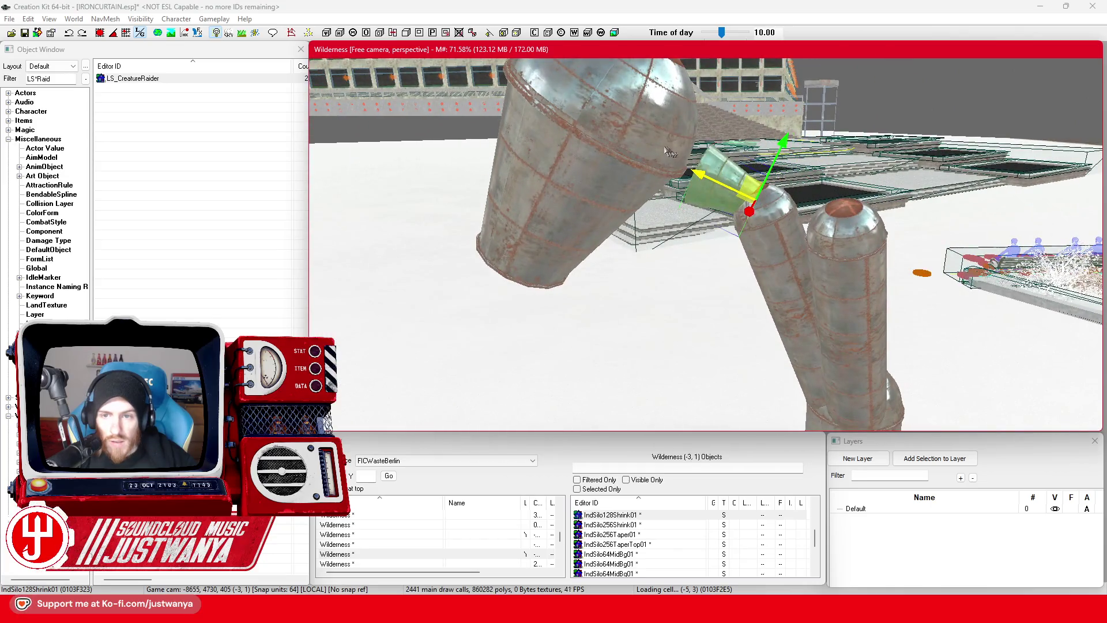
click(618, 197)
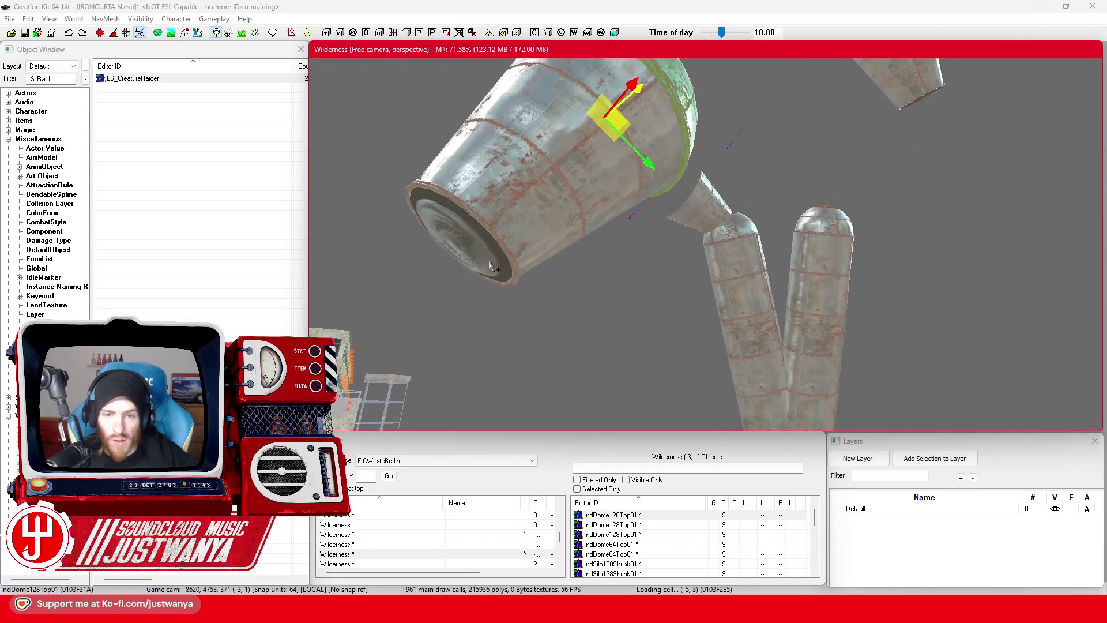
click(497, 262)
ctrl+click(672, 158)
key(shift)
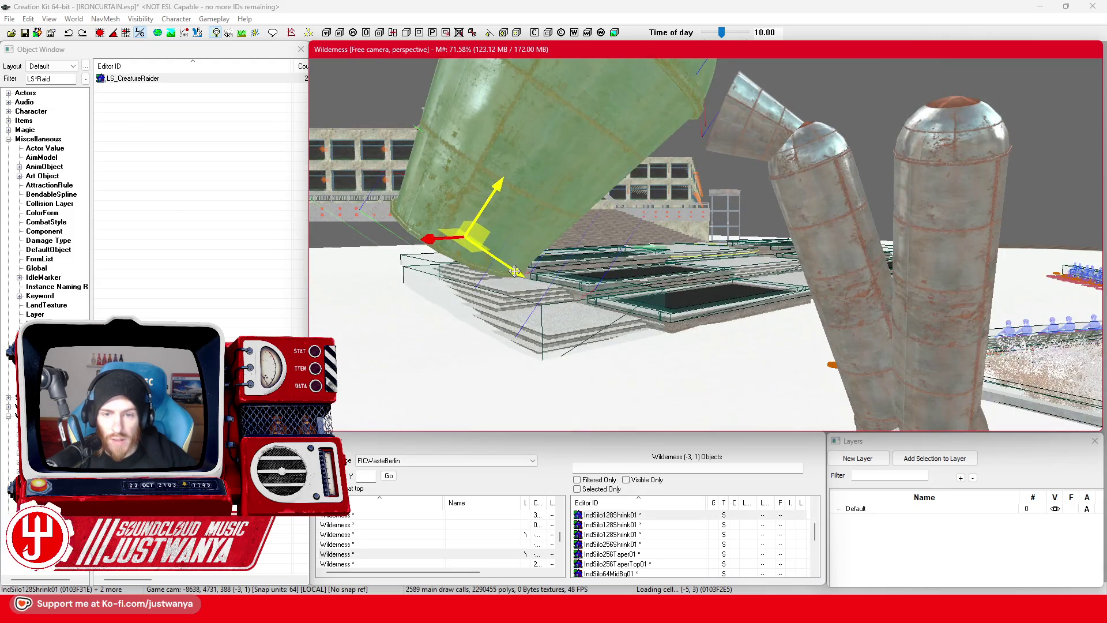
key(shift)
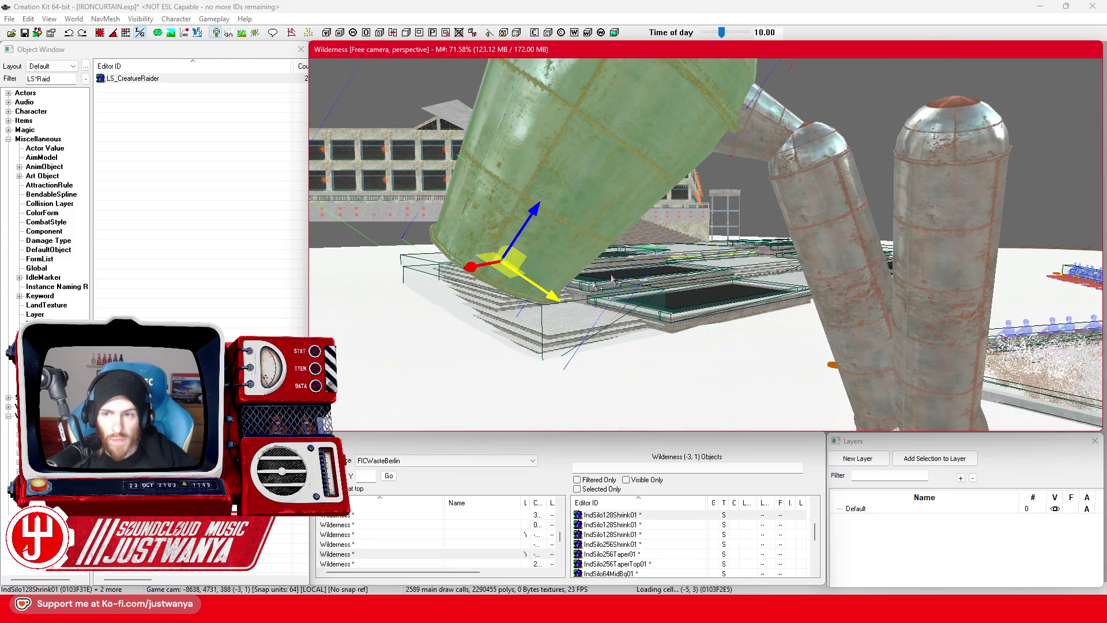
key(shift)
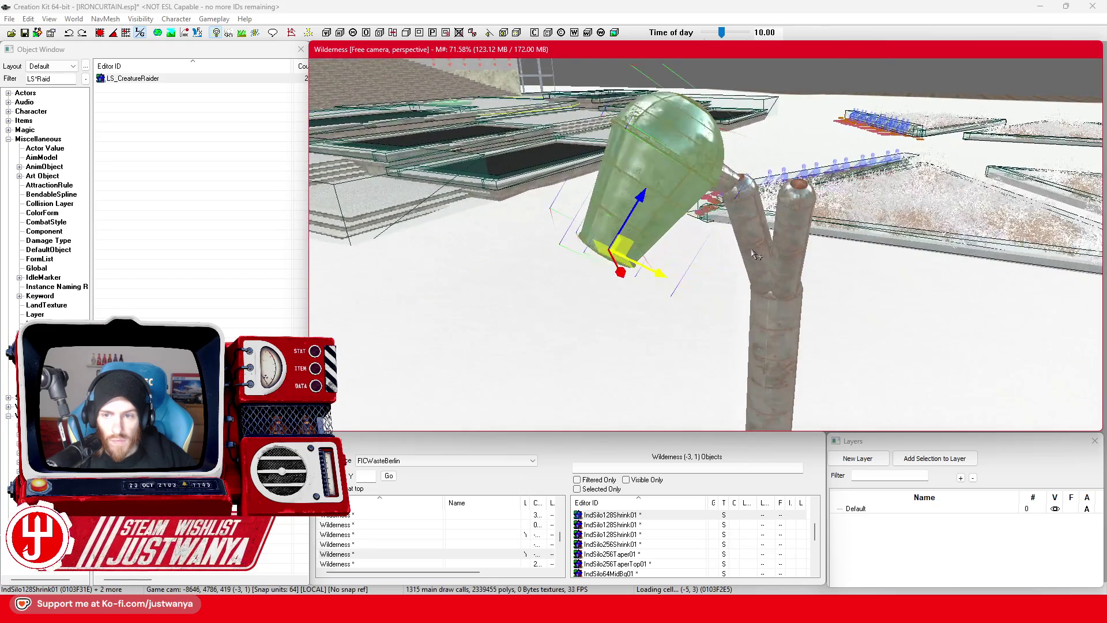
Step: Shift the small elbow pipe along its local axes to seat the head on the branch
click(731, 199)
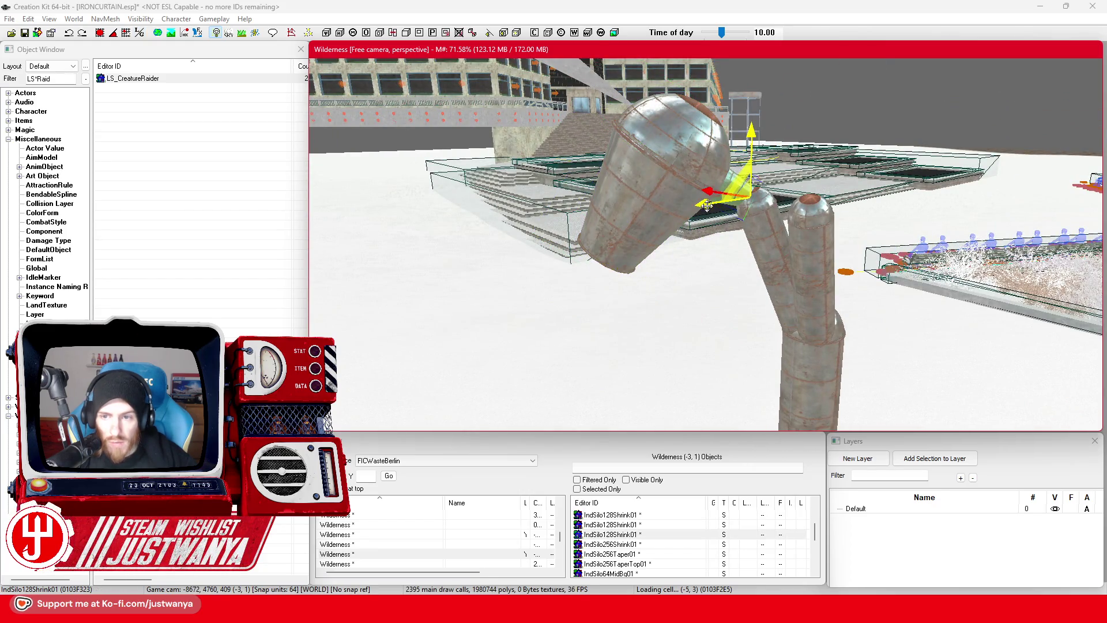
key(shift)
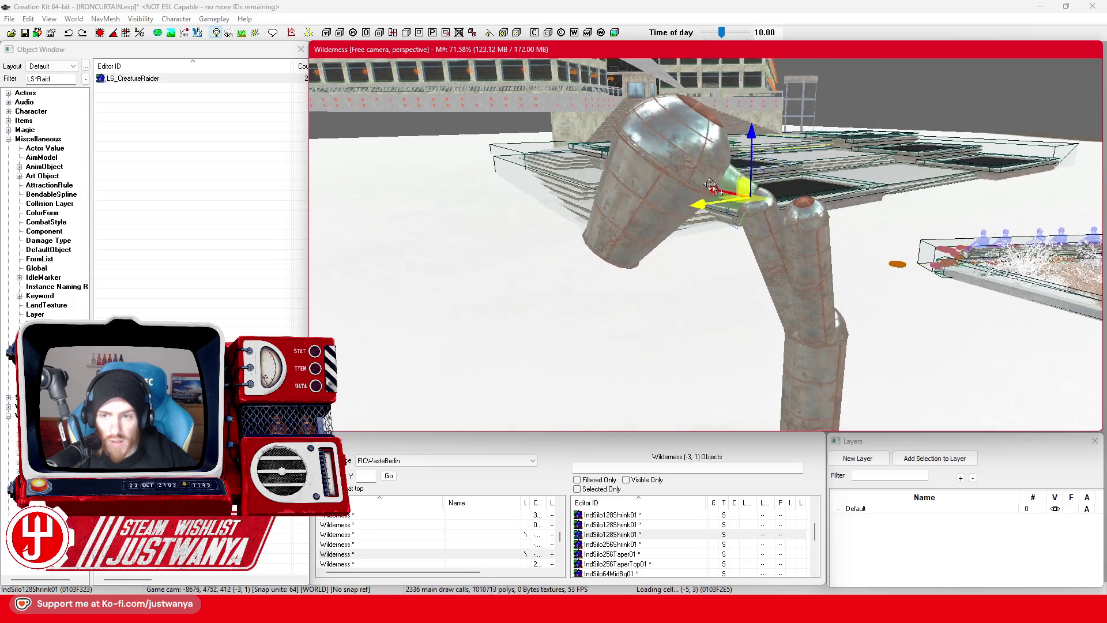
key(shift)
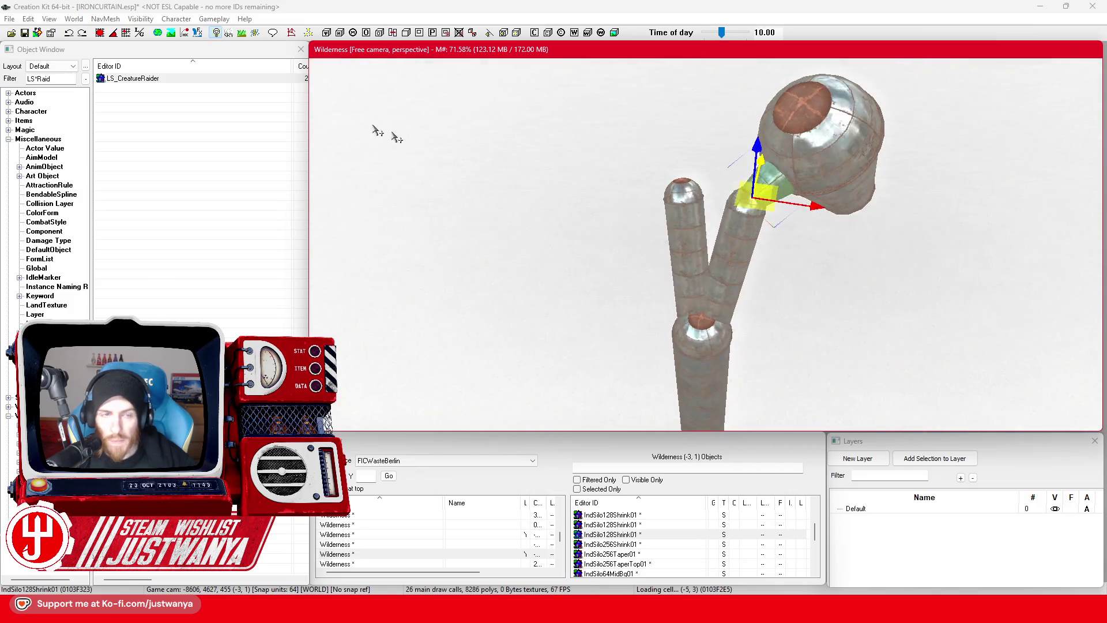
click(140, 33)
scroll(776, 220, up, 5)
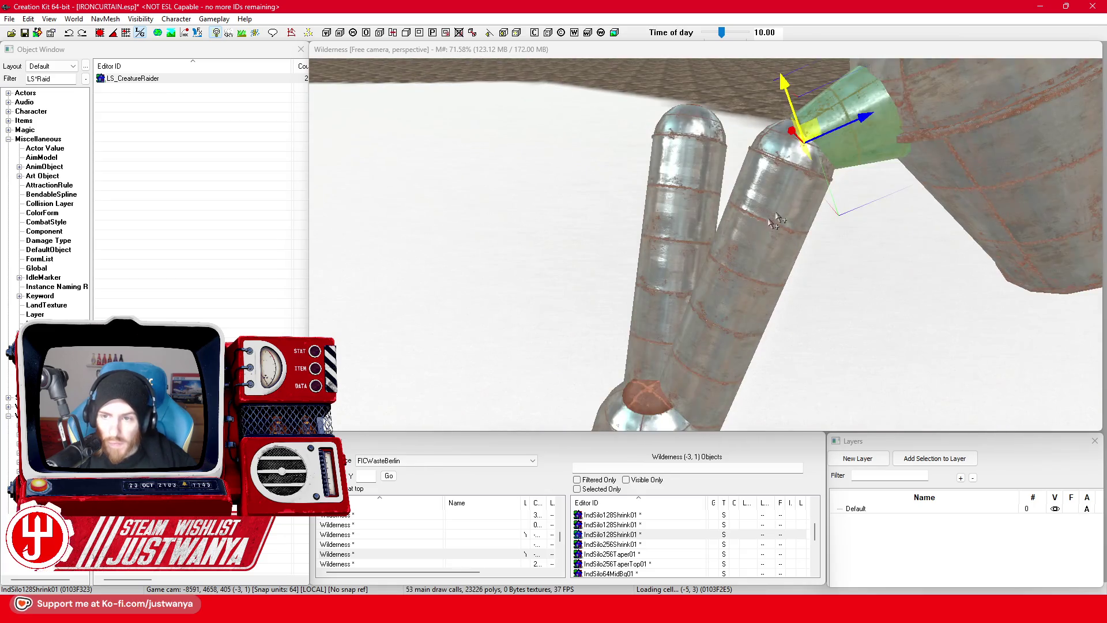
mouse_move(867, 116)
mouse_down()
mouse_move(846, 123)
mouse_move(854, 112)
mouse_up()
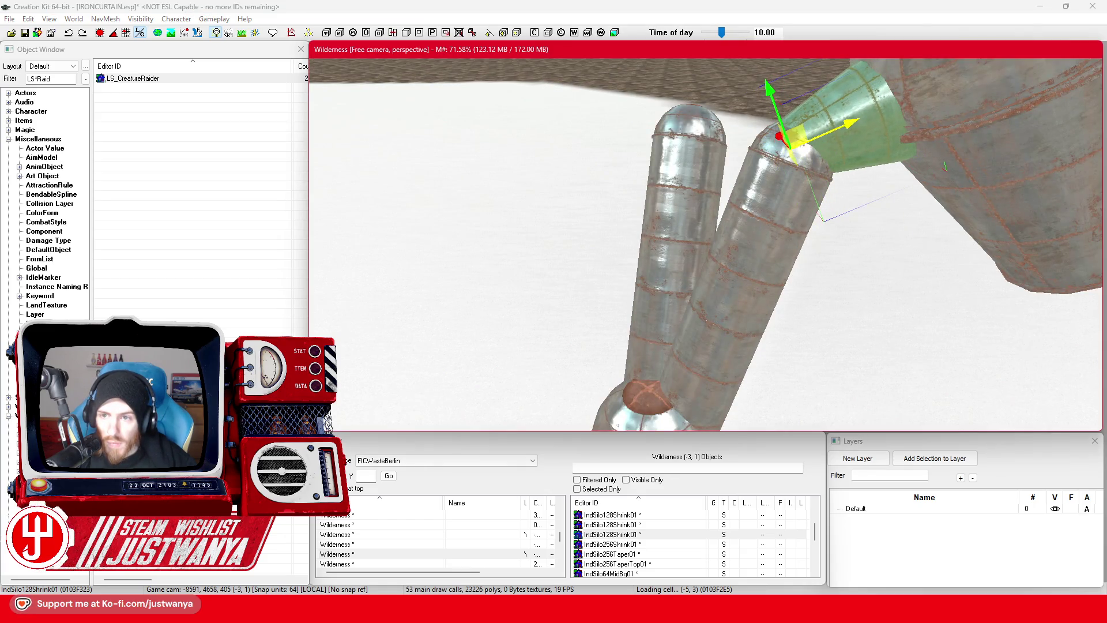
key(shift)
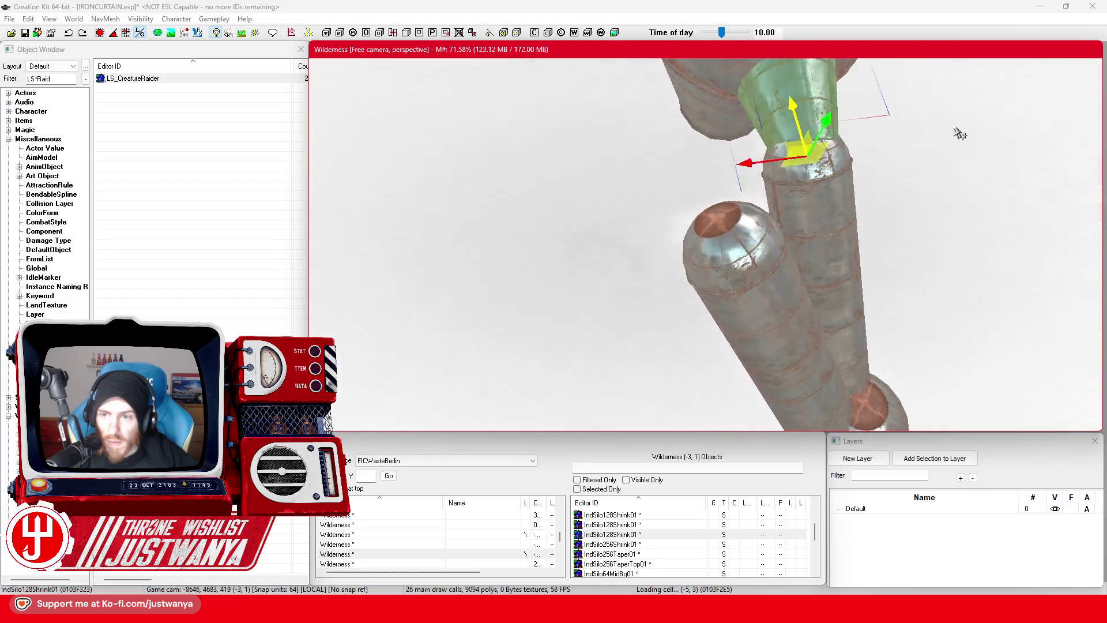
key(shift)
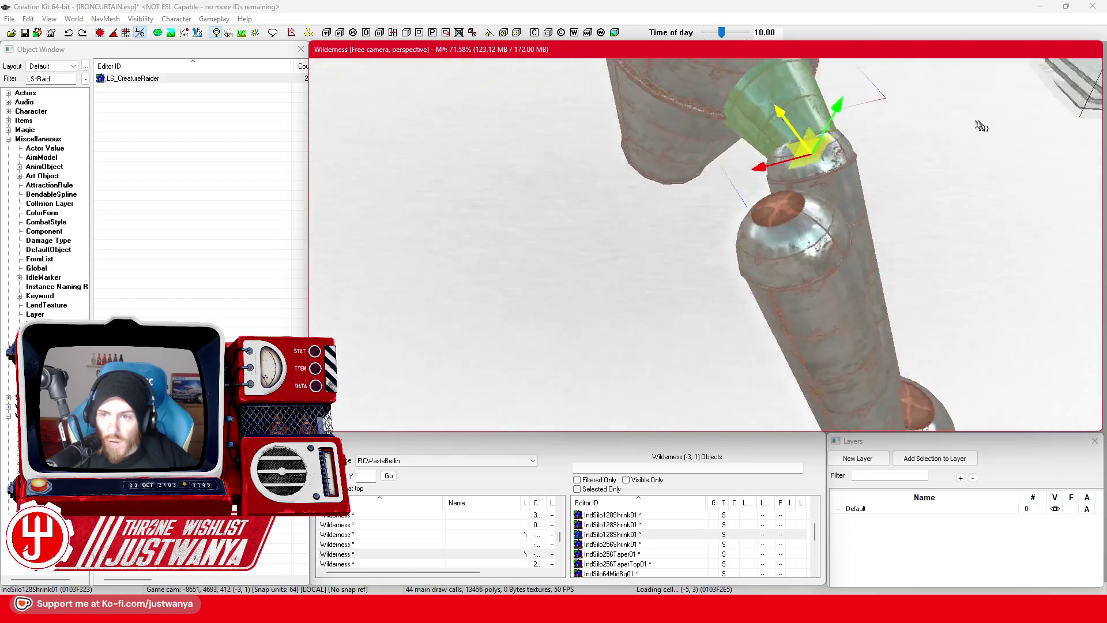
scroll(862, 110, down, 5)
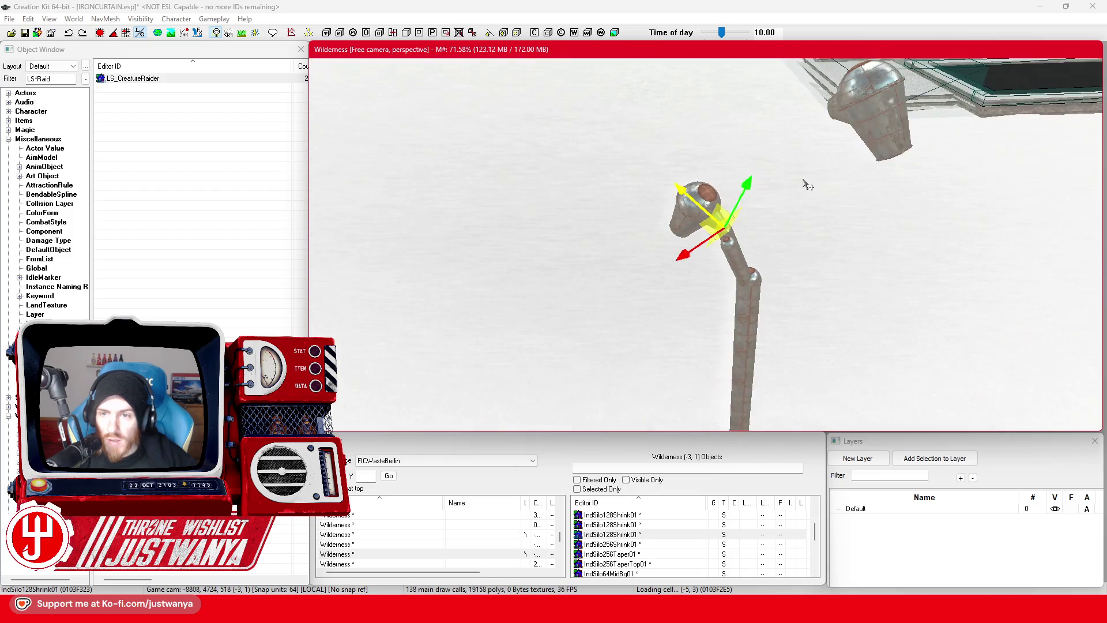
scroll(807, 185, down, 5)
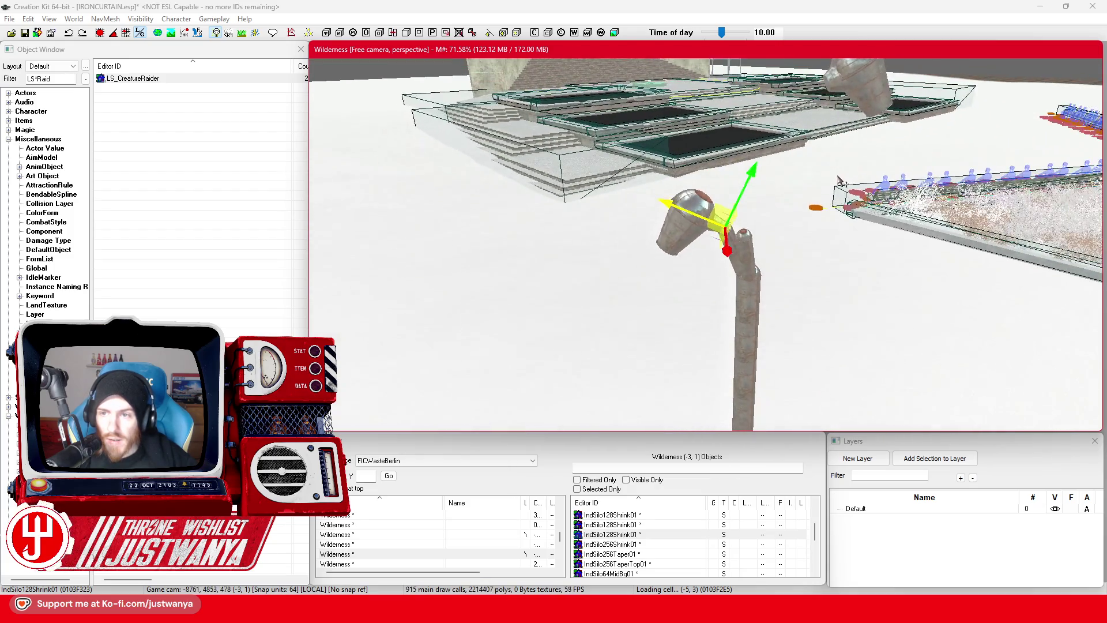
Step: Select the dome-shaped silo parts, RoundLampOff01 light and tapered head piece together
click(753, 265)
ctrl+click(757, 280)
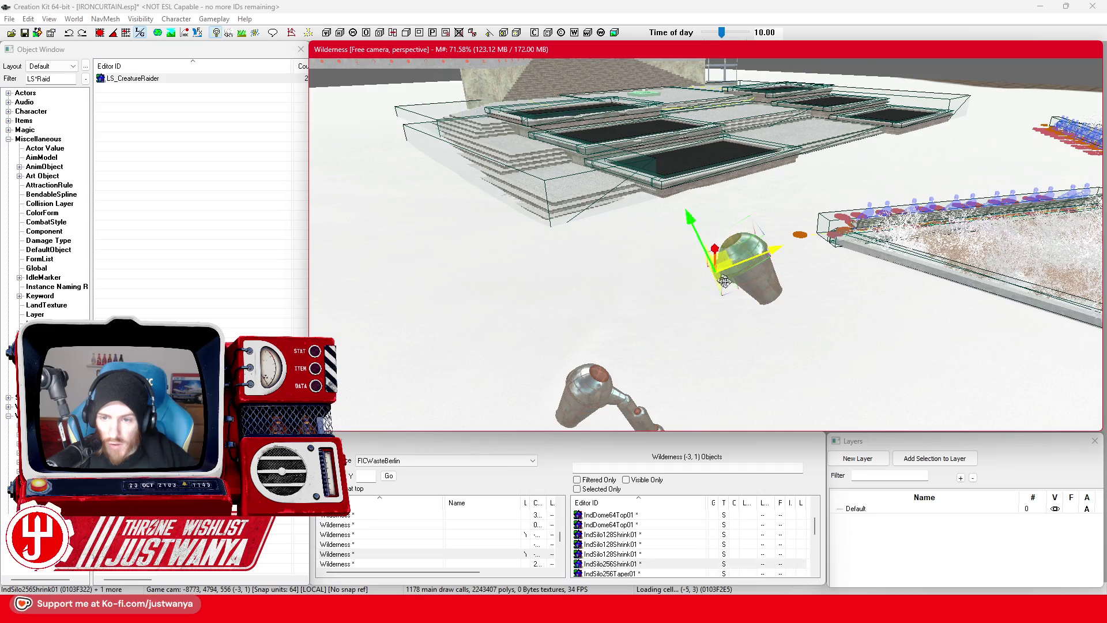
scroll(756, 292, up, 3)
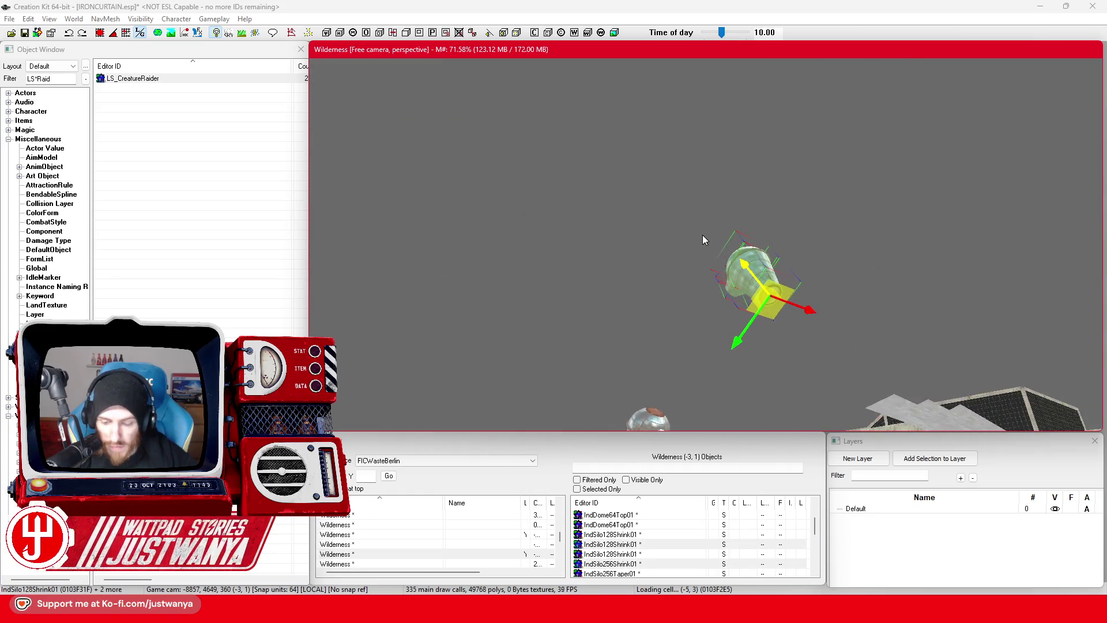
click(768, 292)
key(f)
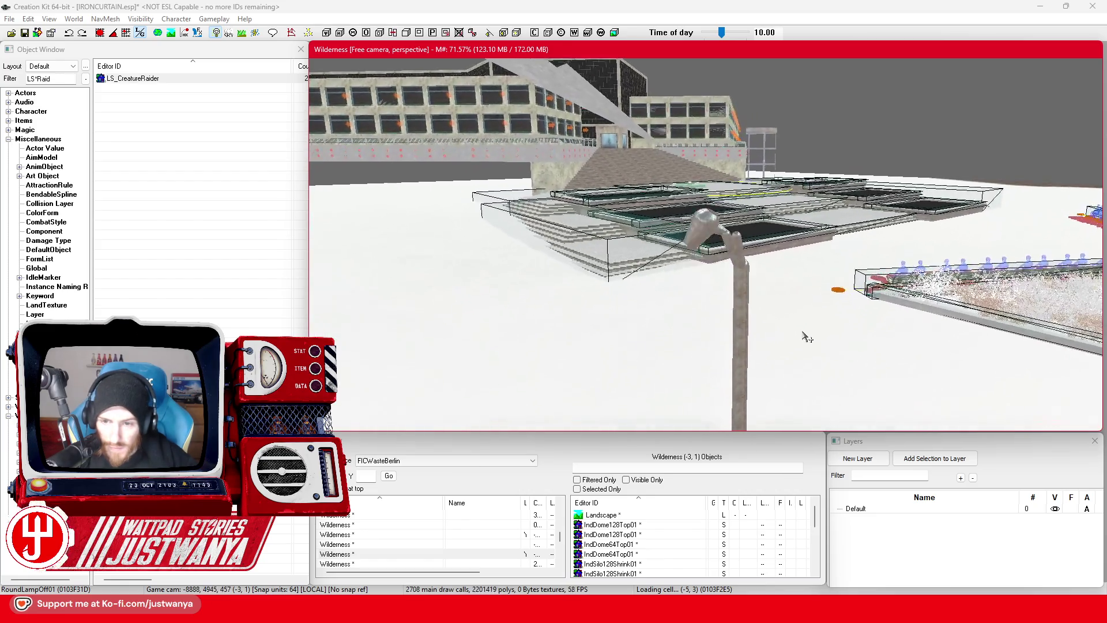
mouse_move(807, 337)
mouse_down()
mouse_move(842, 336)
mouse_move(768, 216)
mouse_up()
scroll(768, 217, up, 3)
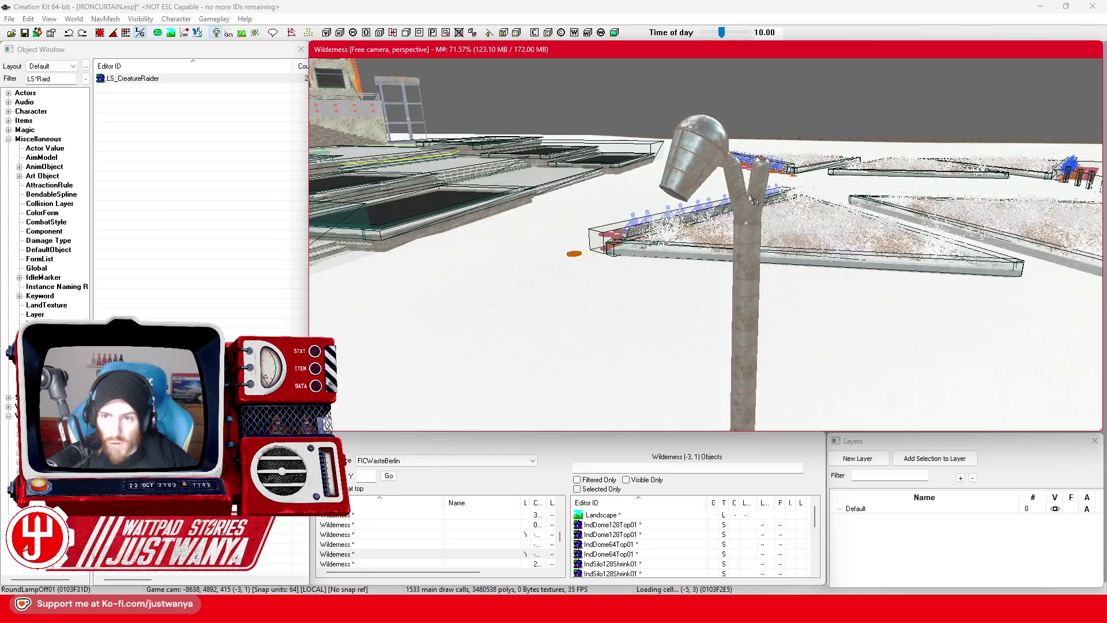
scroll(743, 200, up, 3)
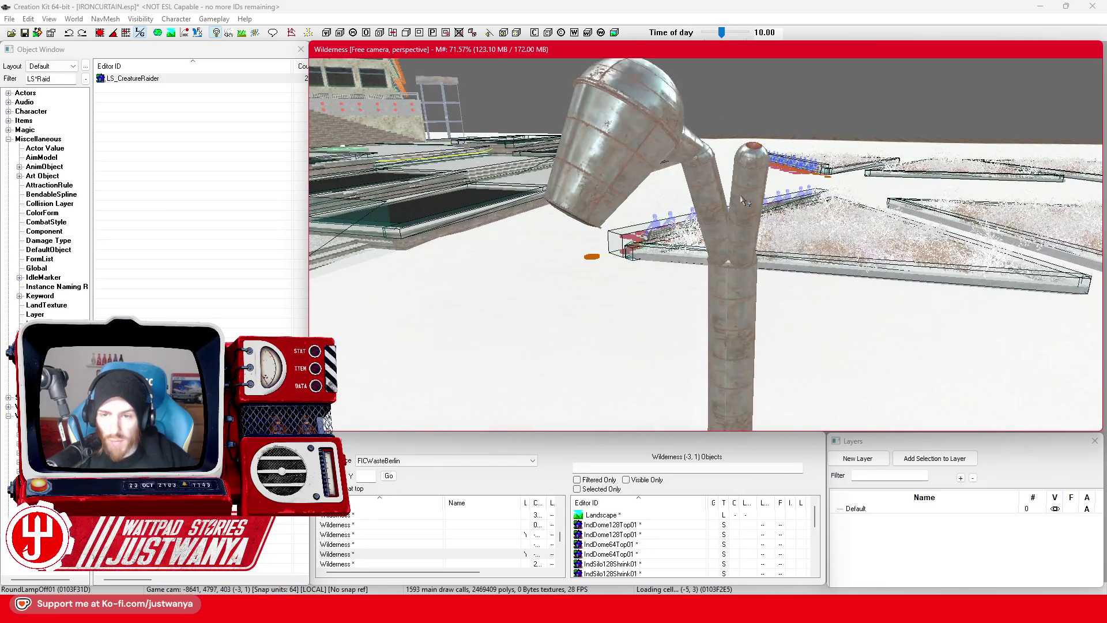
click(699, 146)
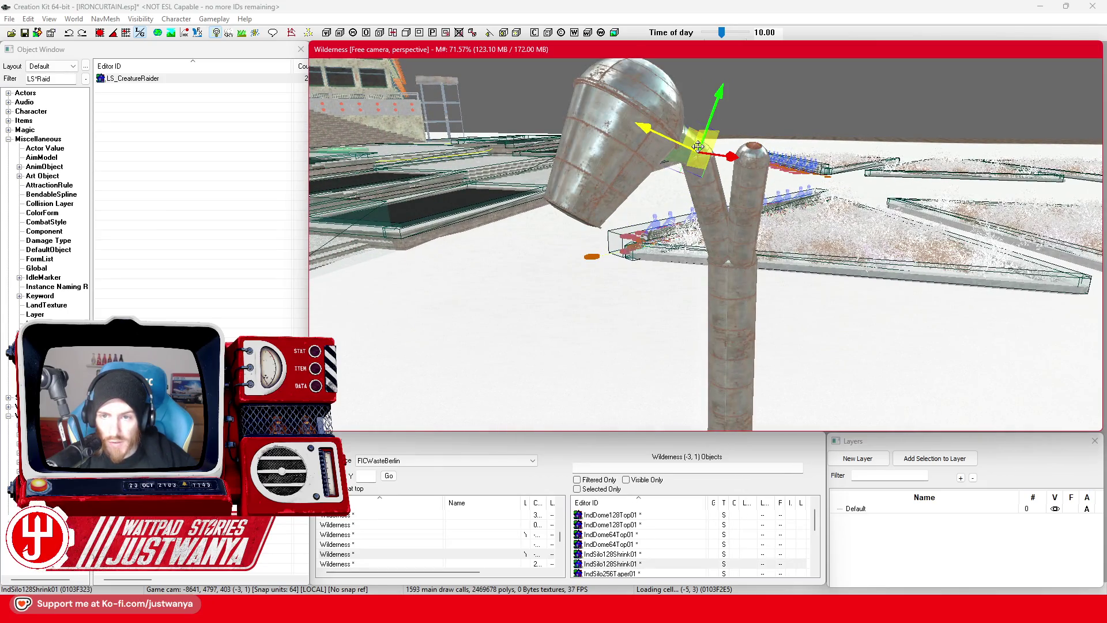
ctrl+click(654, 104)
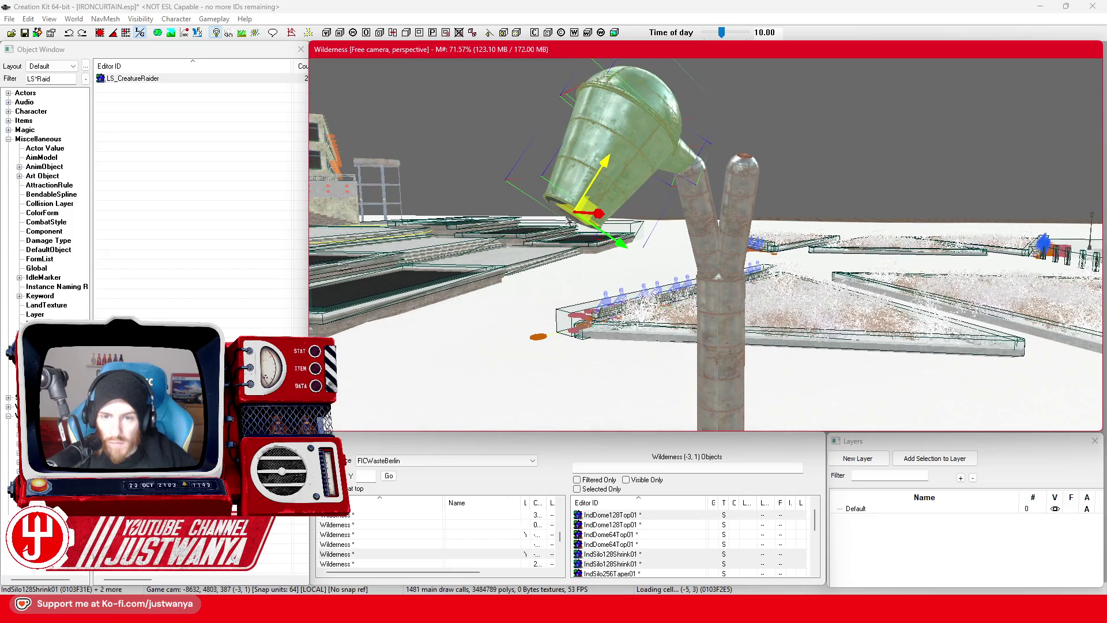
Step: Add RoundLampOff01, flip the second lamp head around, and move it onto the pole's free arm
ctrl+click(567, 218)
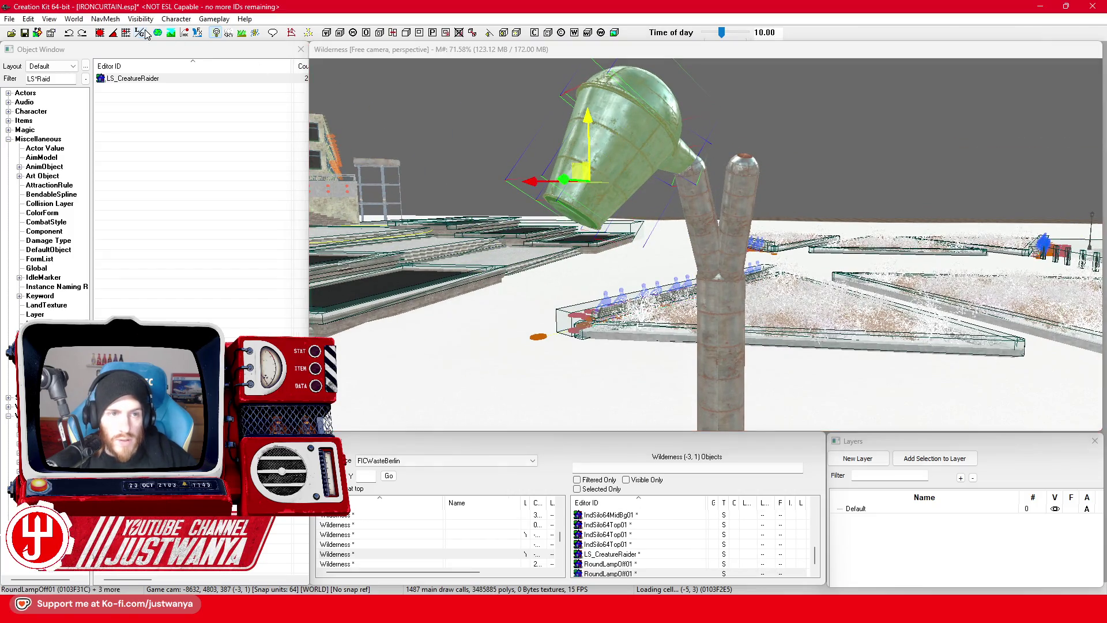
mouse_move(412, 53)
mouse_down()
mouse_move(466, 191)
mouse_move(374, 196)
mouse_up()
key(2)
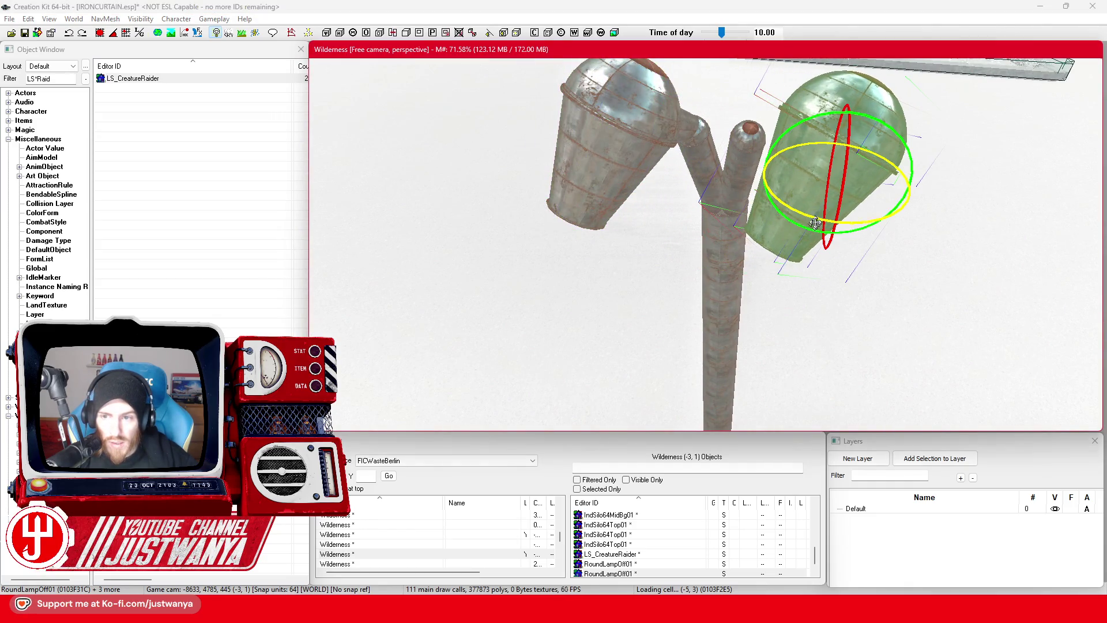
drag(817, 218, 862, 221)
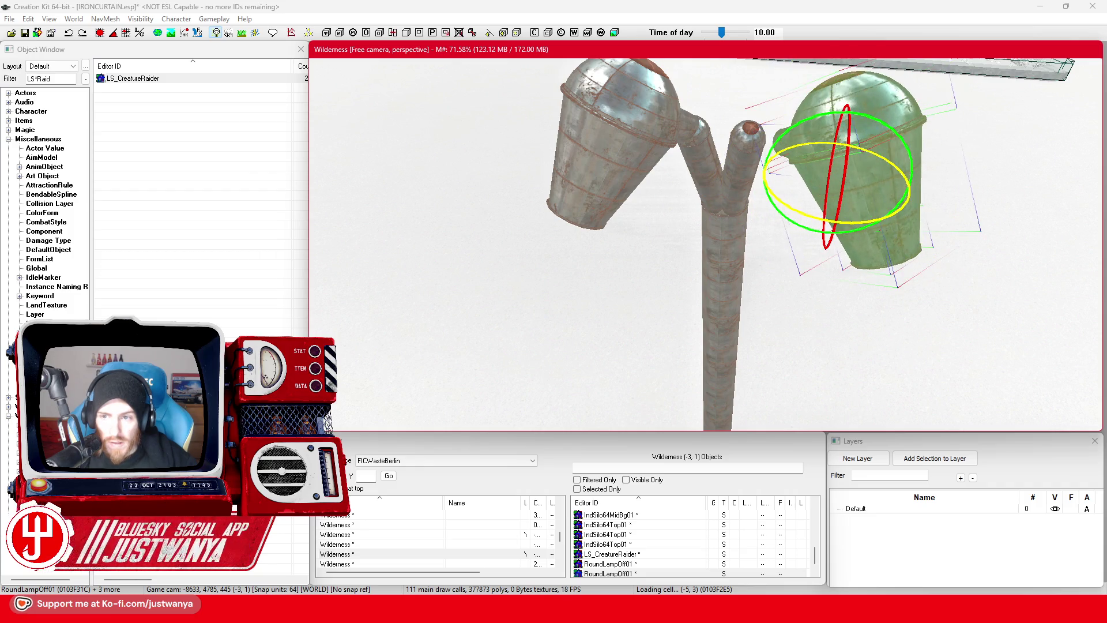
key(1)
scroll(846, 227, down, 1)
mouse_move(846, 227)
mouse_down()
mouse_move(818, 196)
mouse_move(823, 207)
mouse_move(811, 203)
mouse_move(808, 214)
mouse_move(976, 185)
mouse_move(757, 208)
mouse_move(788, 230)
mouse_move(761, 257)
mouse_move(650, 192)
mouse_move(610, 184)
mouse_move(665, 231)
mouse_up()
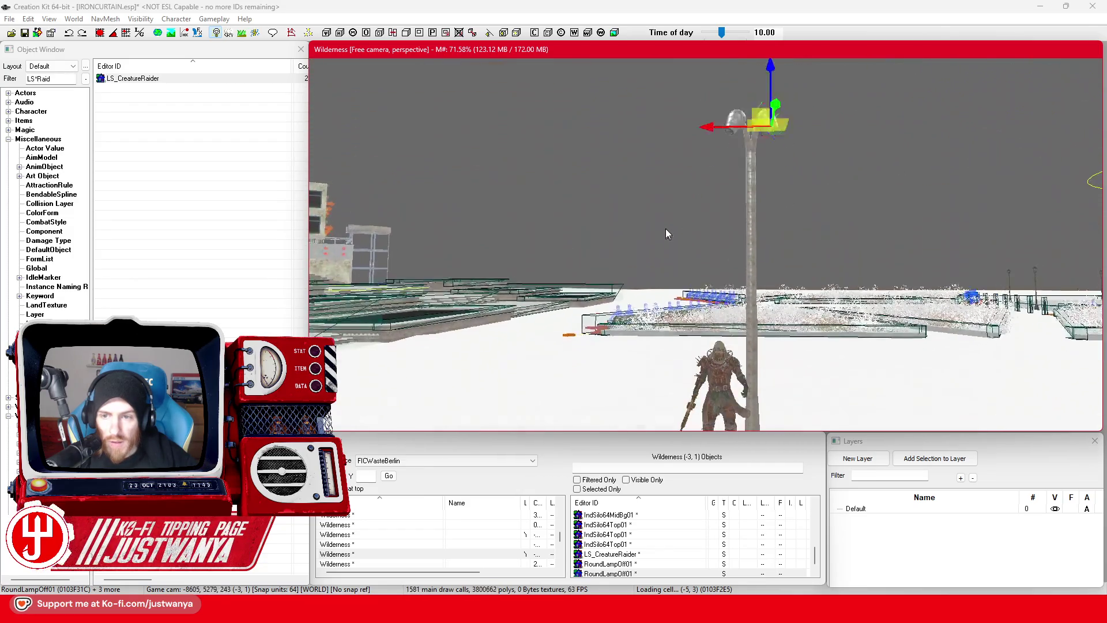
Step: Deselect the finished lamp post and save IRONCURTAIN.esp
click(665, 165)
scroll(665, 164, down, 5)
drag(663, 160, 662, 166)
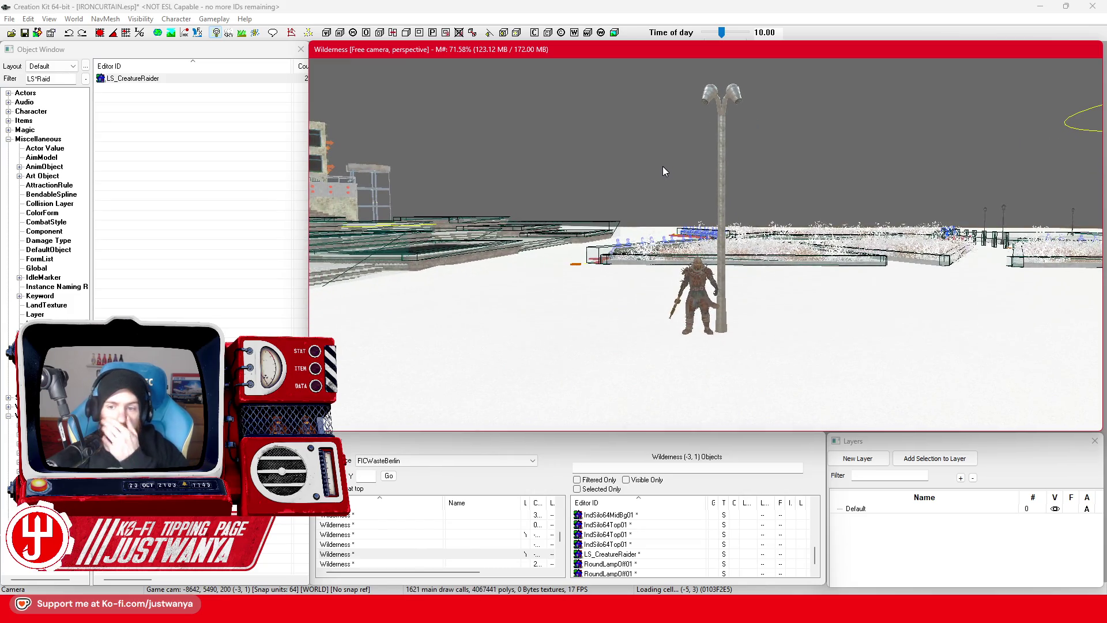
click(25, 33)
Step: Rubber-band select all the lamp post's pieces at once
click(703, 295)
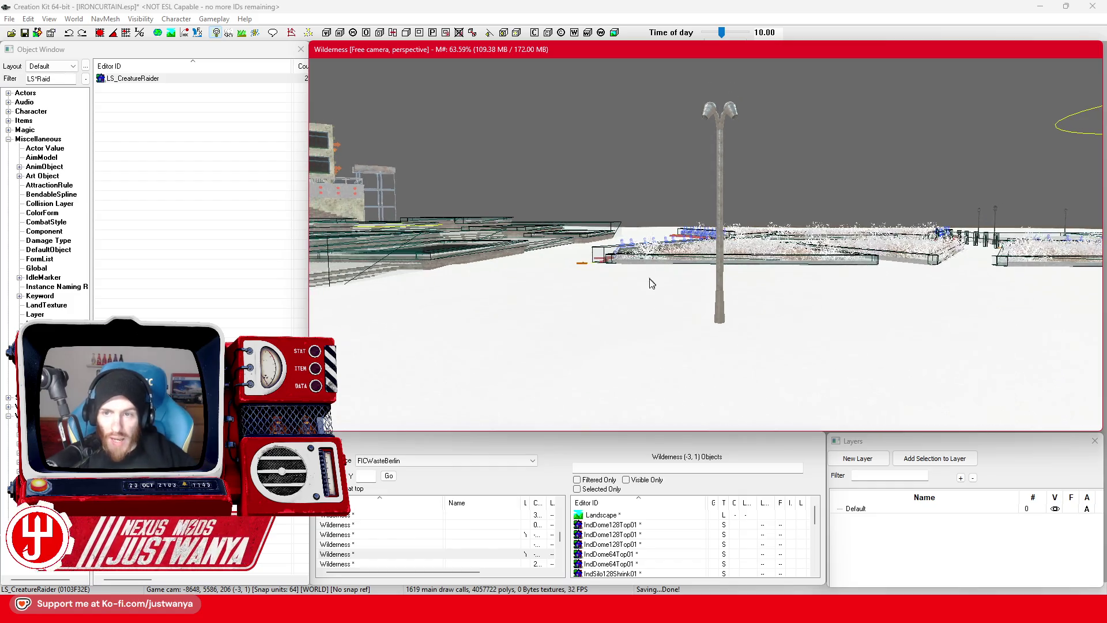
key(f)
drag(831, 409, 830, 407)
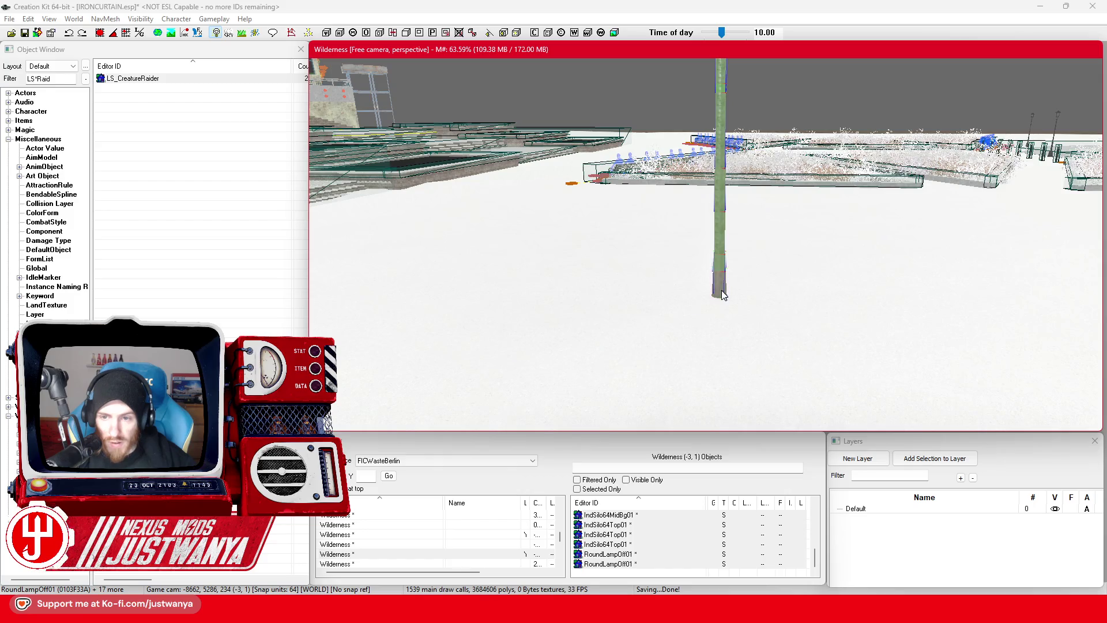
Step: Add the pole and turn the lamp pieces into static collection FIC_SCOL_PlazaLampPost_01
ctrl+click(723, 294)
scroll(695, 280, down, 3)
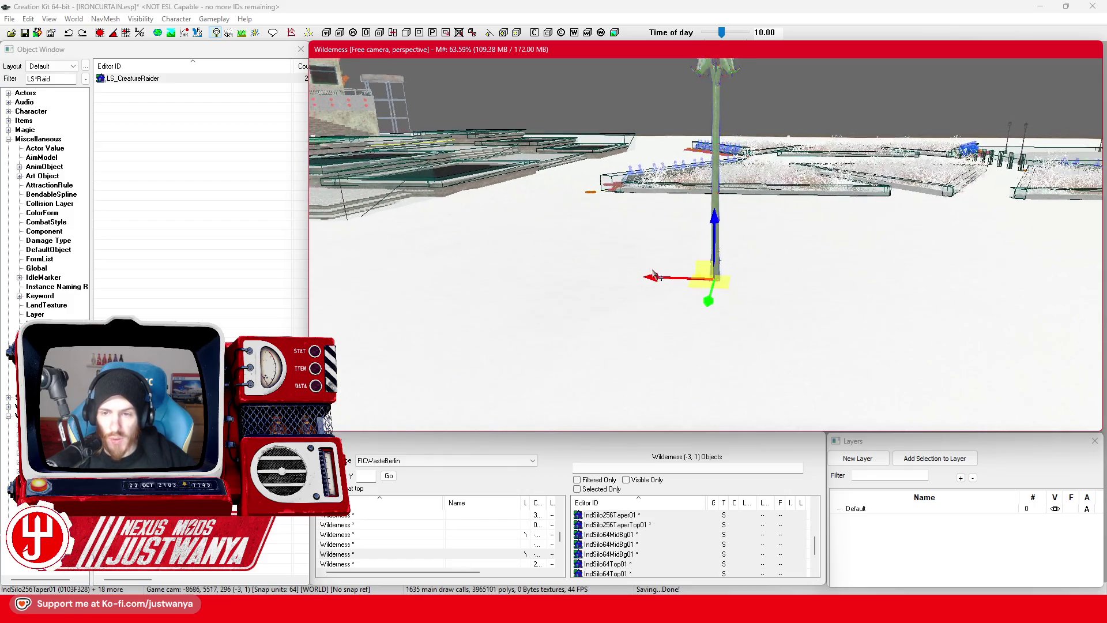
right_click(714, 187)
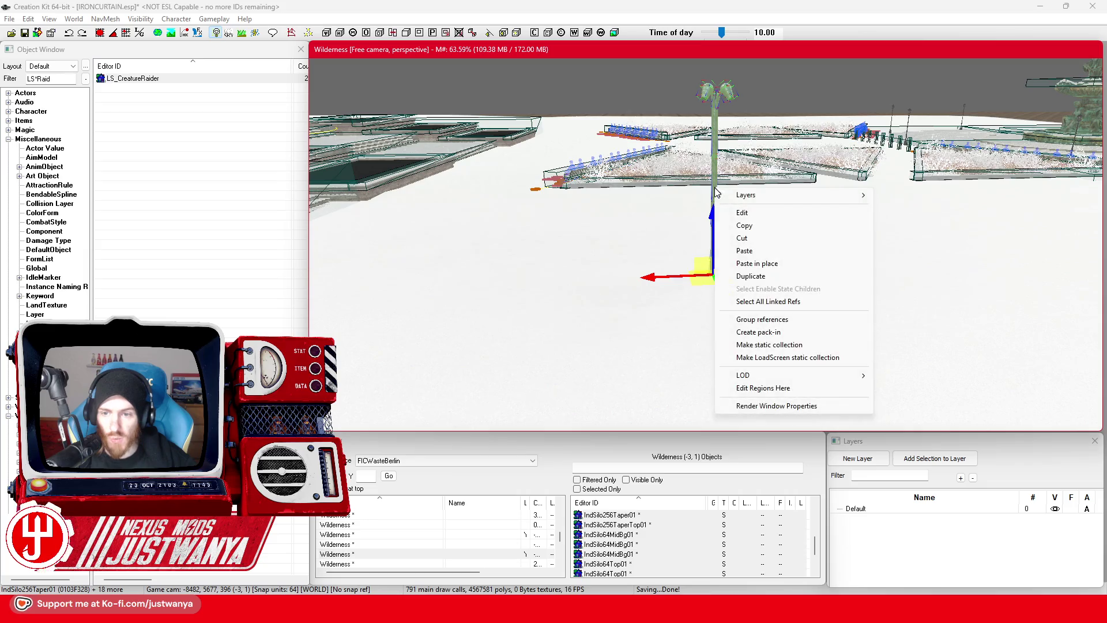
click(771, 345)
double_click(374, 88)
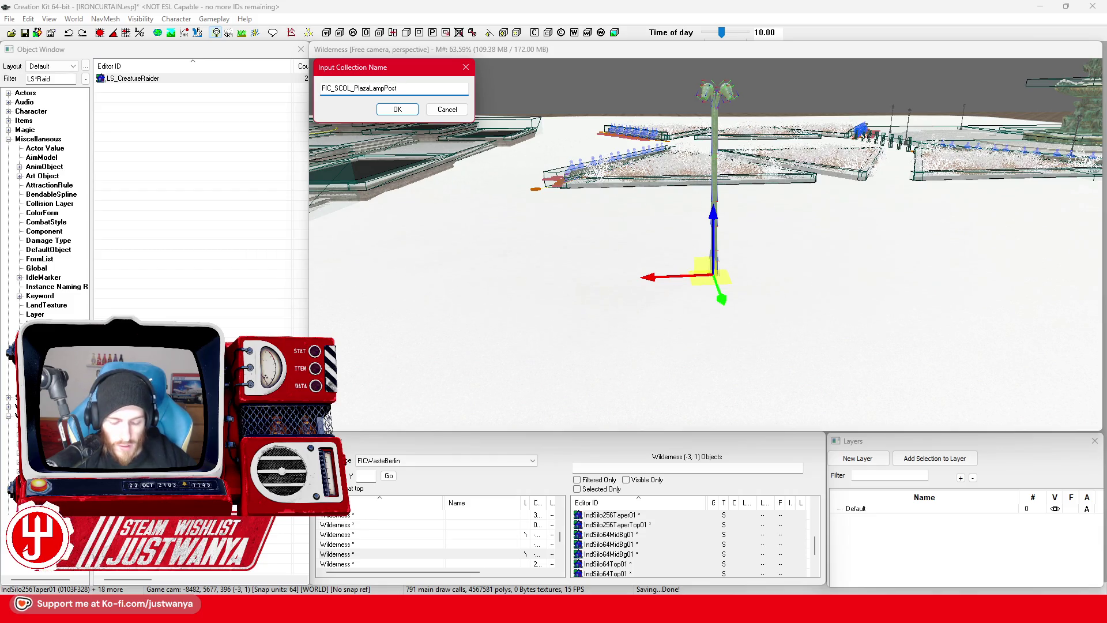
text(_01)
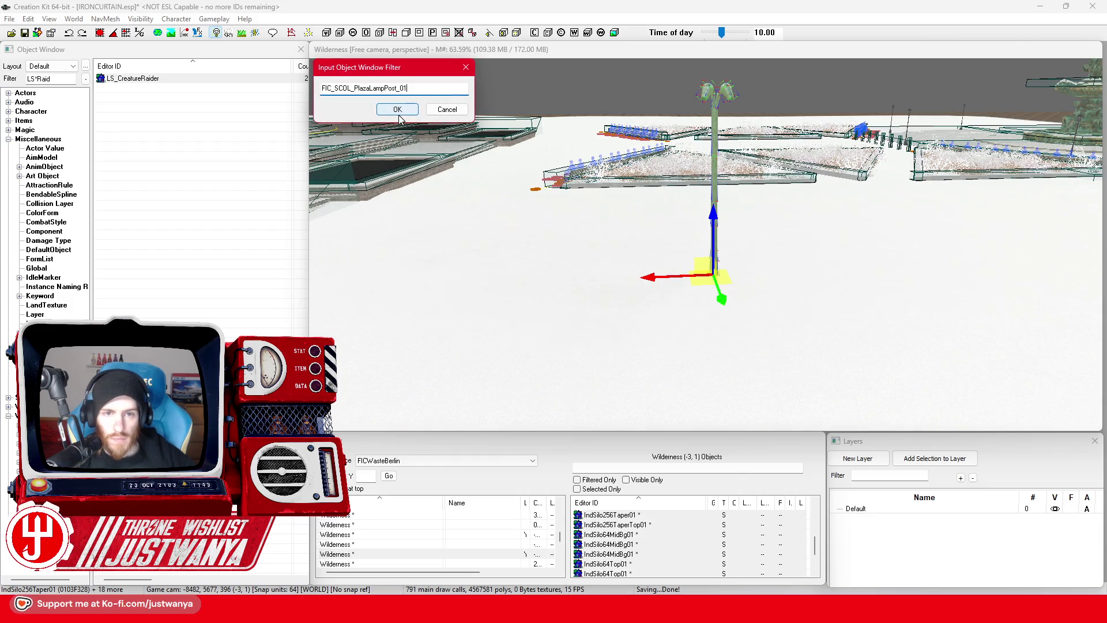
click(398, 110)
key(t)
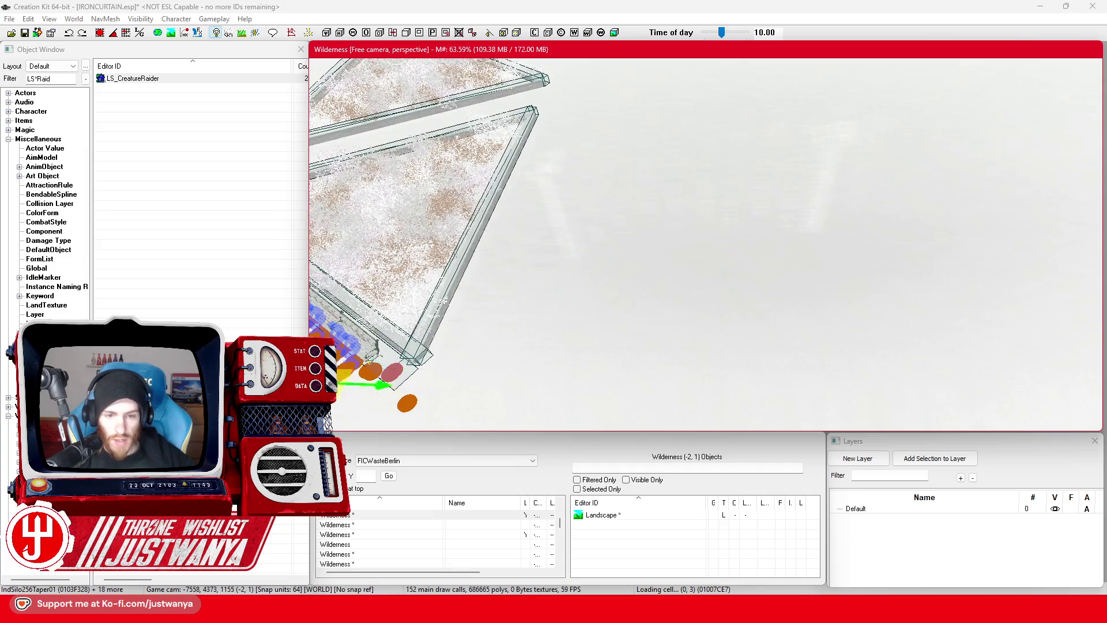
Step: Duplicate the PlazaLampPost_01 lamp post and slide the copy along the bench edge to the planter corner
key(e)
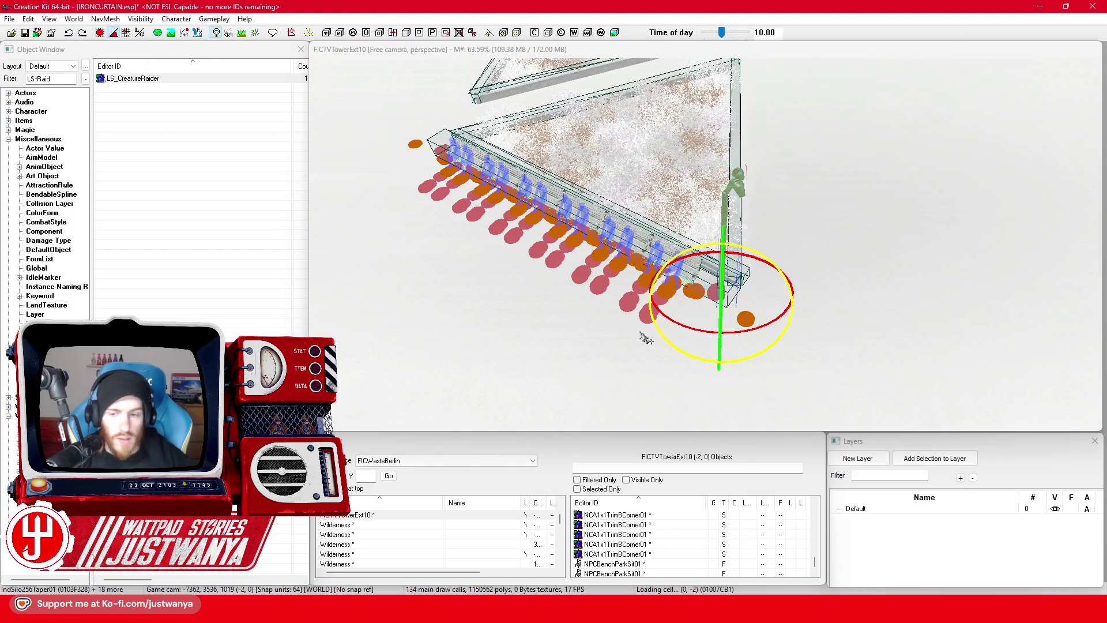
mouse_move(695, 357)
mouse_down()
mouse_move(721, 346)
mouse_move(742, 375)
mouse_up()
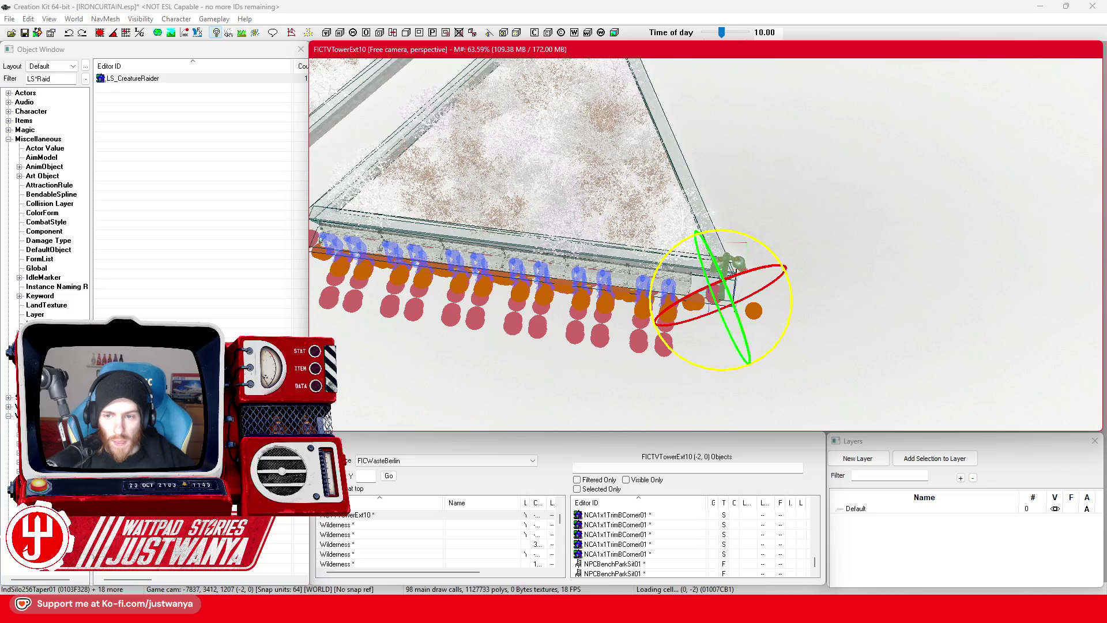
key(1)
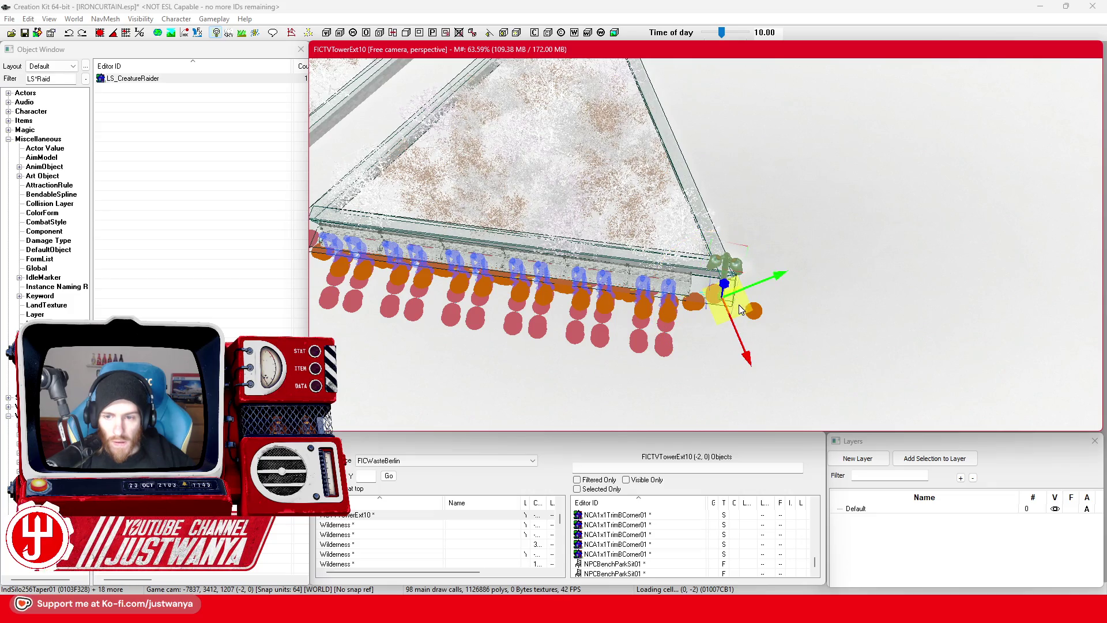
mouse_move(729, 299)
mouse_down()
mouse_move(721, 293)
mouse_move(767, 276)
mouse_move(882, 284)
mouse_move(495, 345)
mouse_up()
key(ctrl+d)
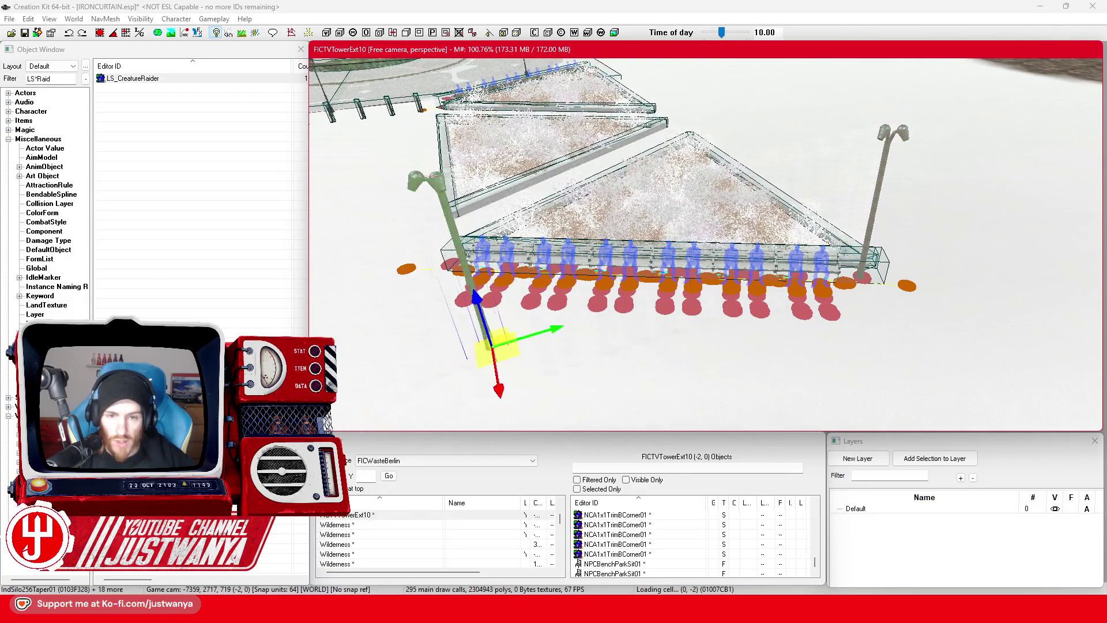
scroll(819, 300, up, 5)
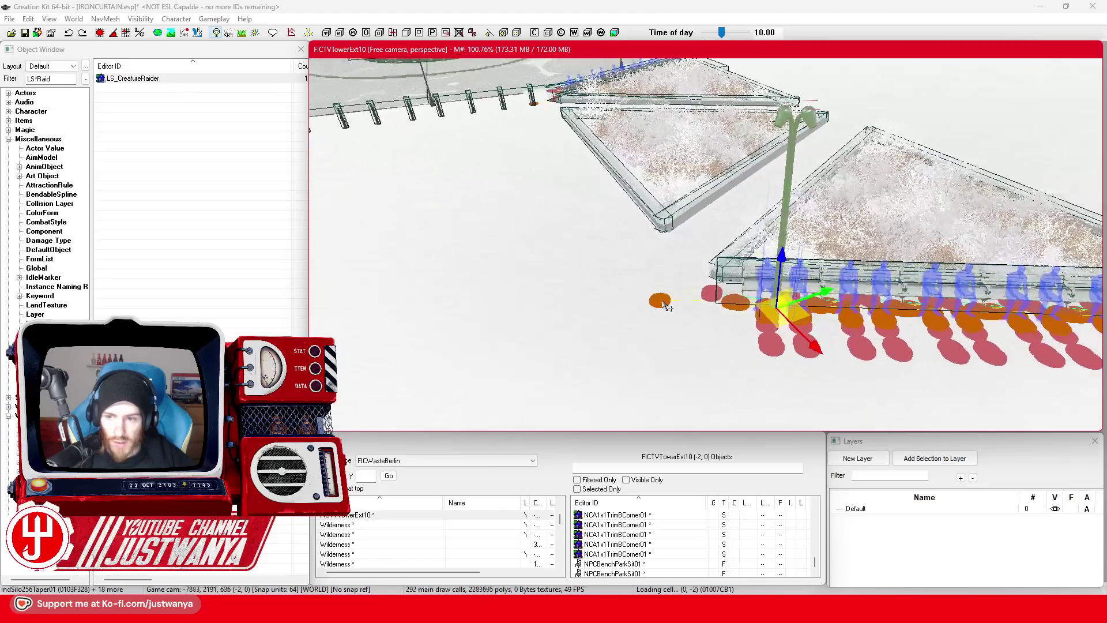
drag(815, 328, 749, 305)
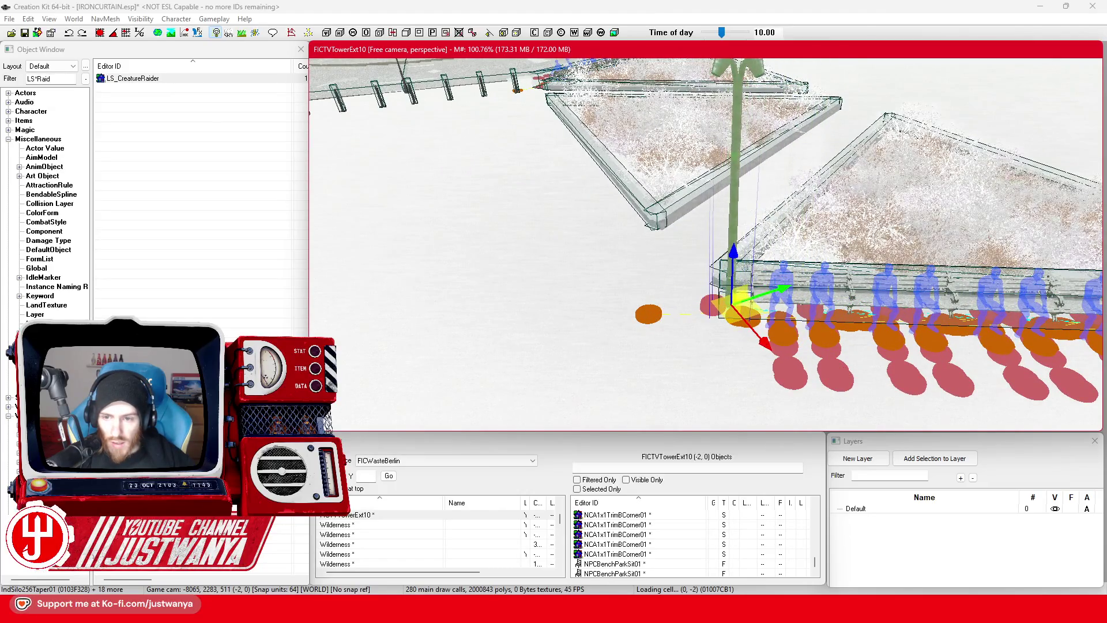
scroll(746, 314, down, 10)
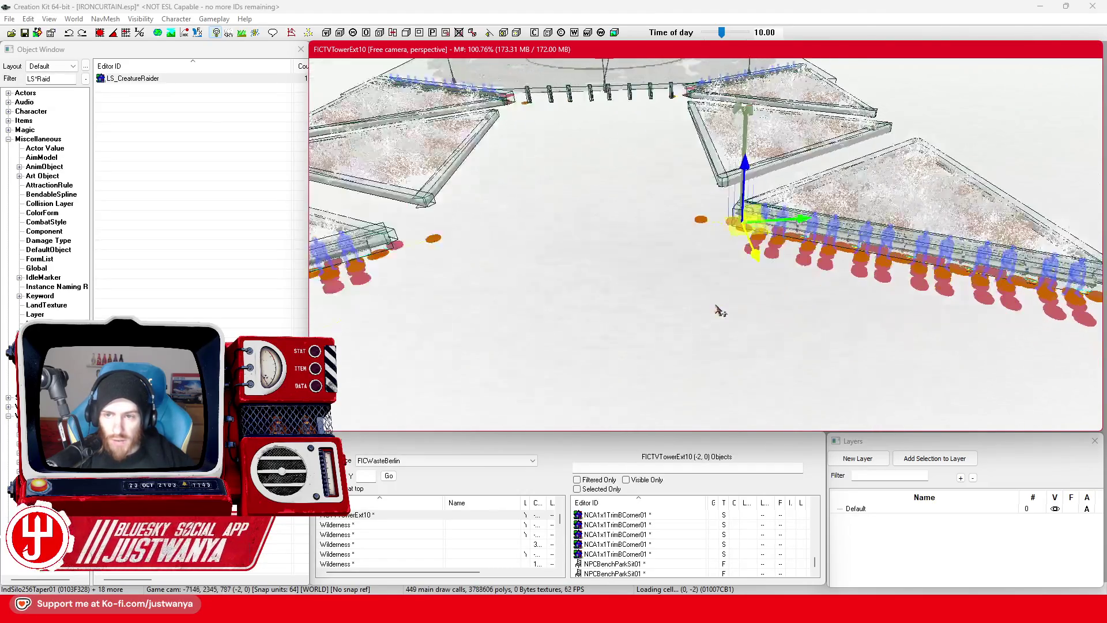
Step: Check the copied lamp post's placement at the planter corner from an overhead view
key(c)
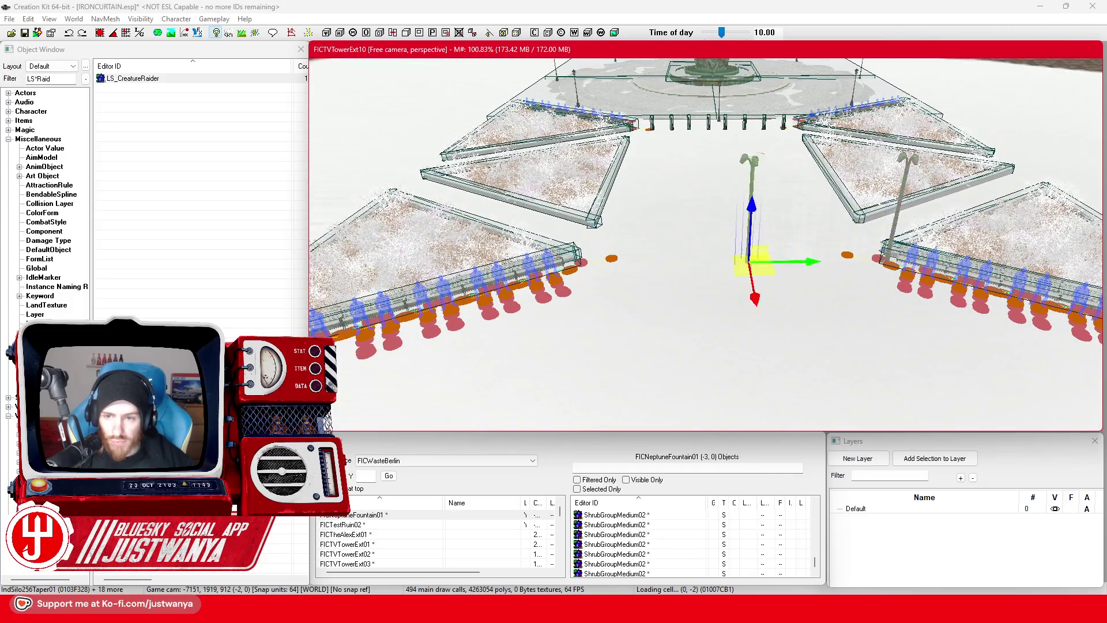
scroll(578, 249, up, 5)
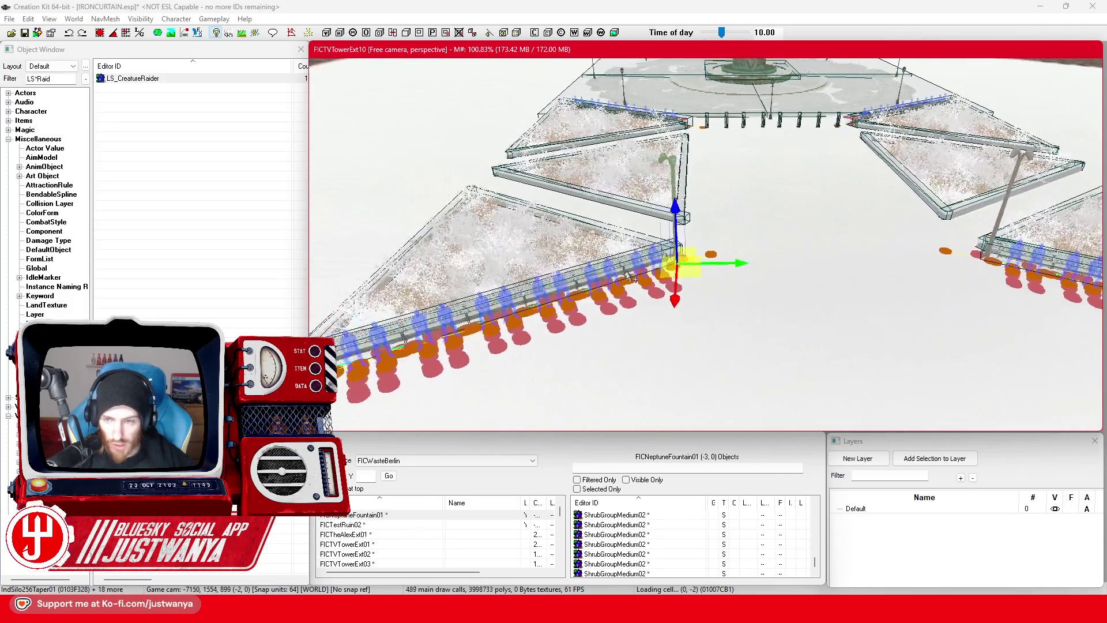
drag(729, 295, 717, 334)
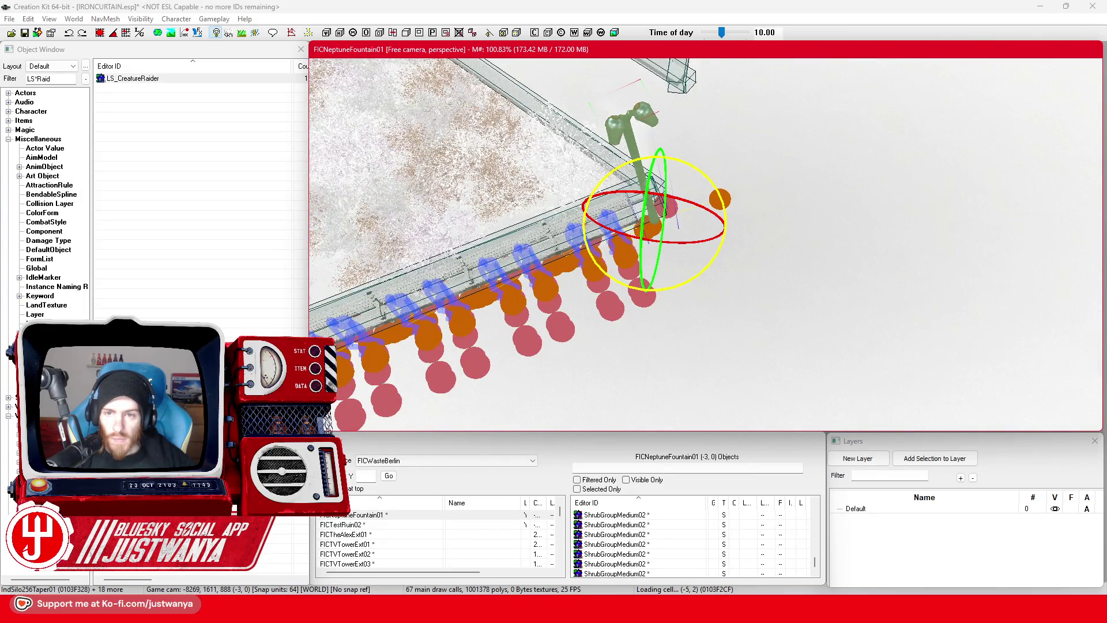
scroll(678, 285, down, 3)
scroll(672, 313, up, 4)
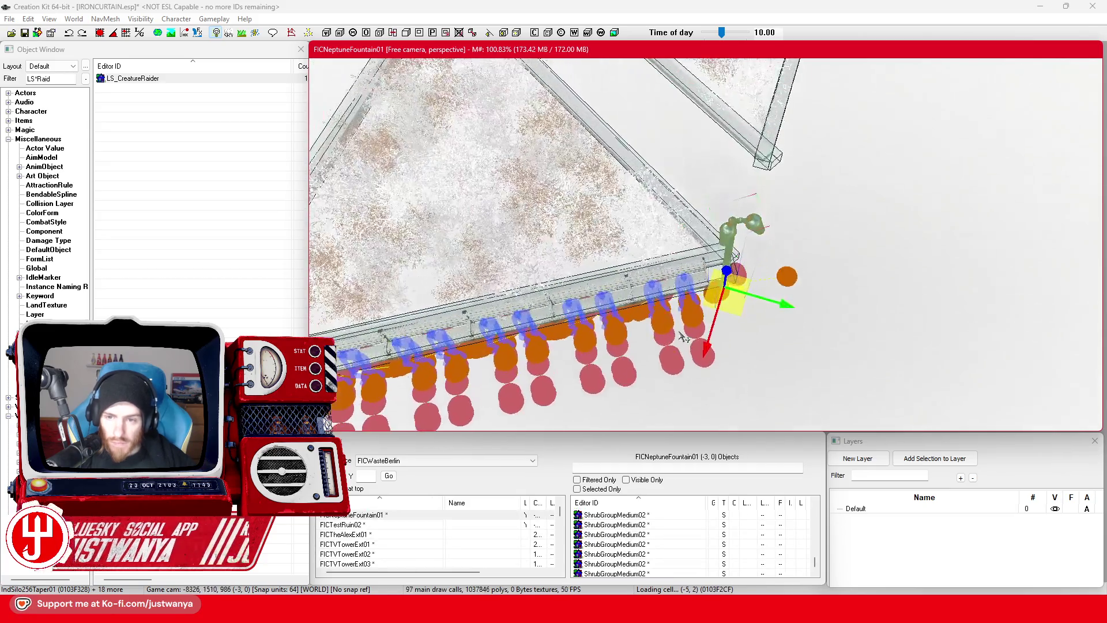
scroll(683, 337, up, 4)
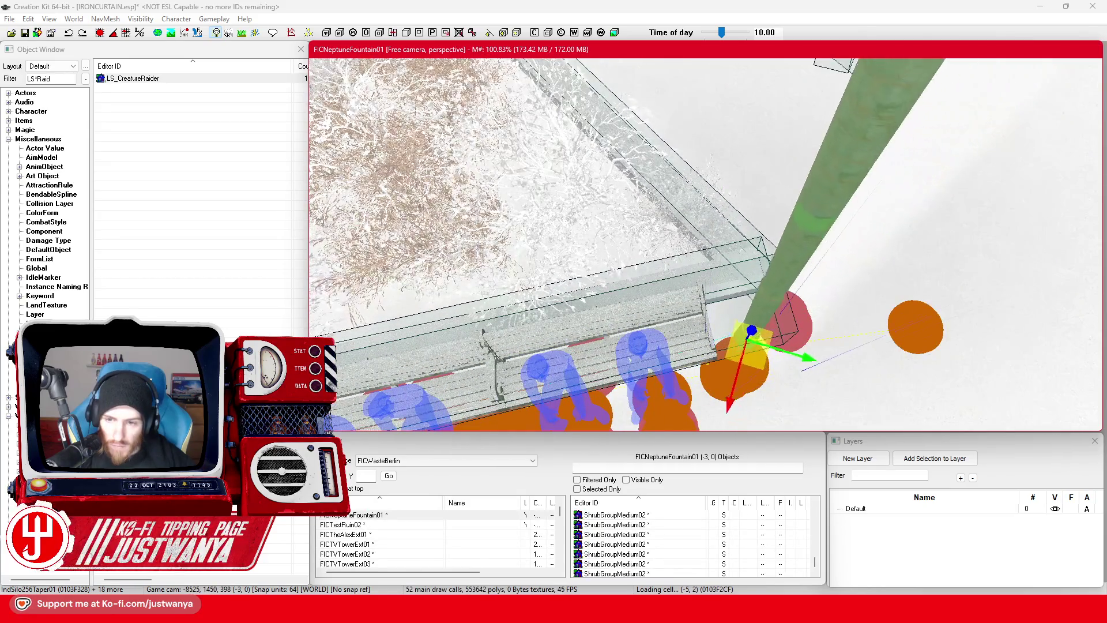
scroll(676, 300, down, 8)
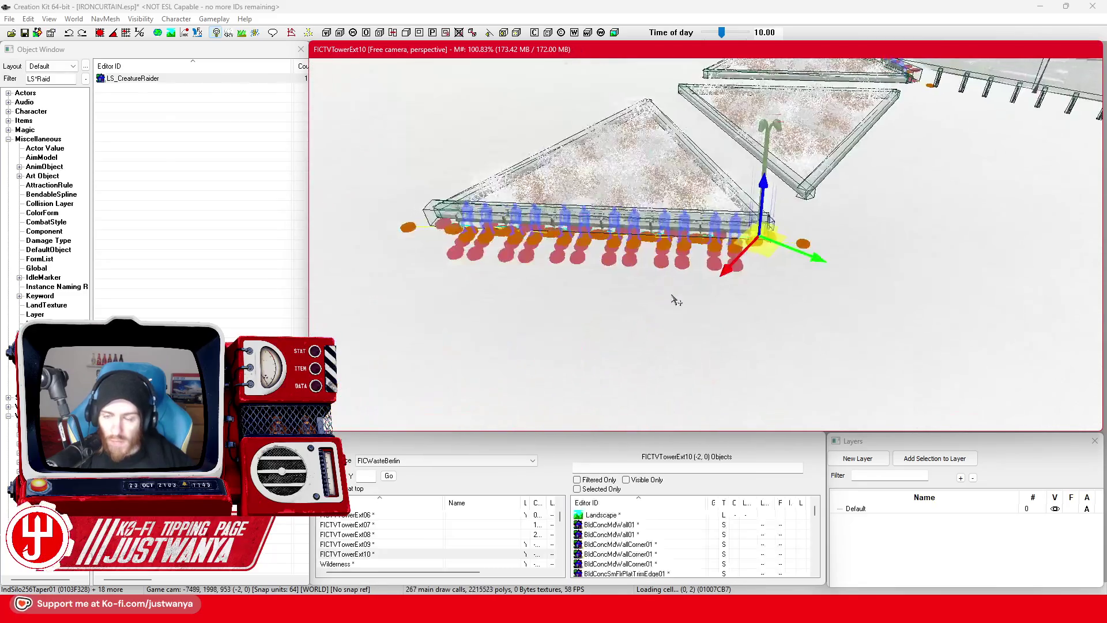
scroll(676, 300, up, 3)
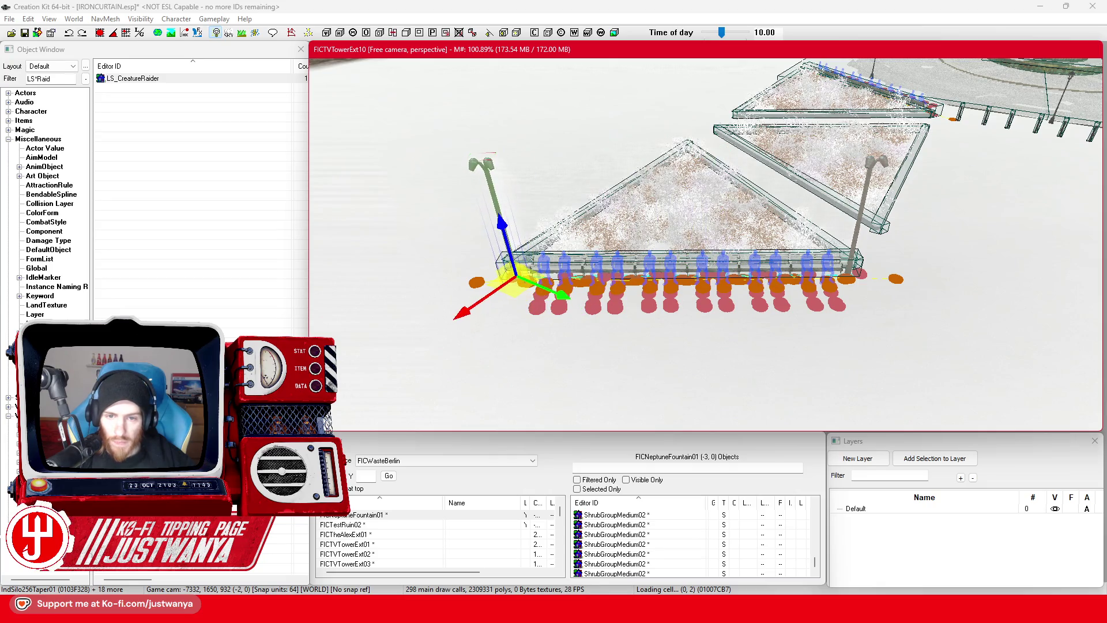
scroll(814, 271, up, 5)
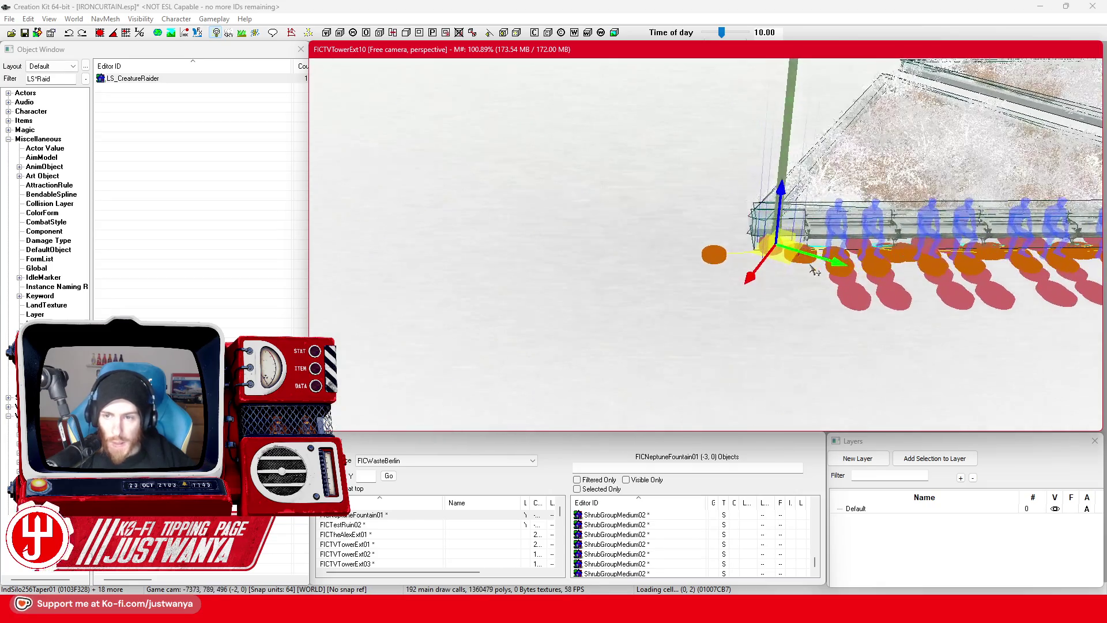
scroll(814, 271, down, 3)
key(2)
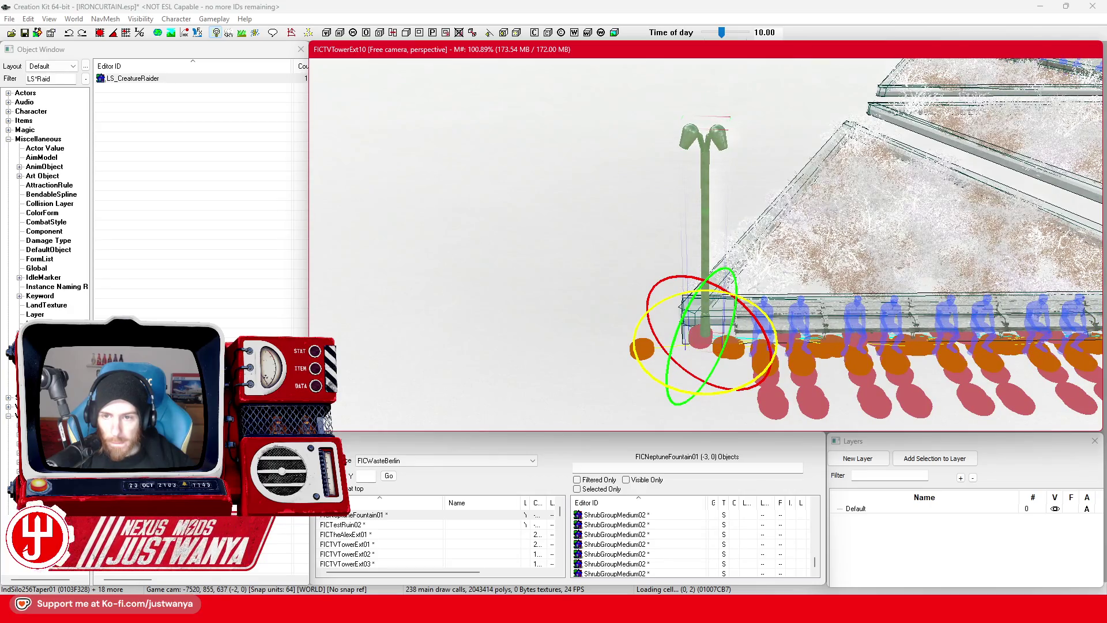
key(1)
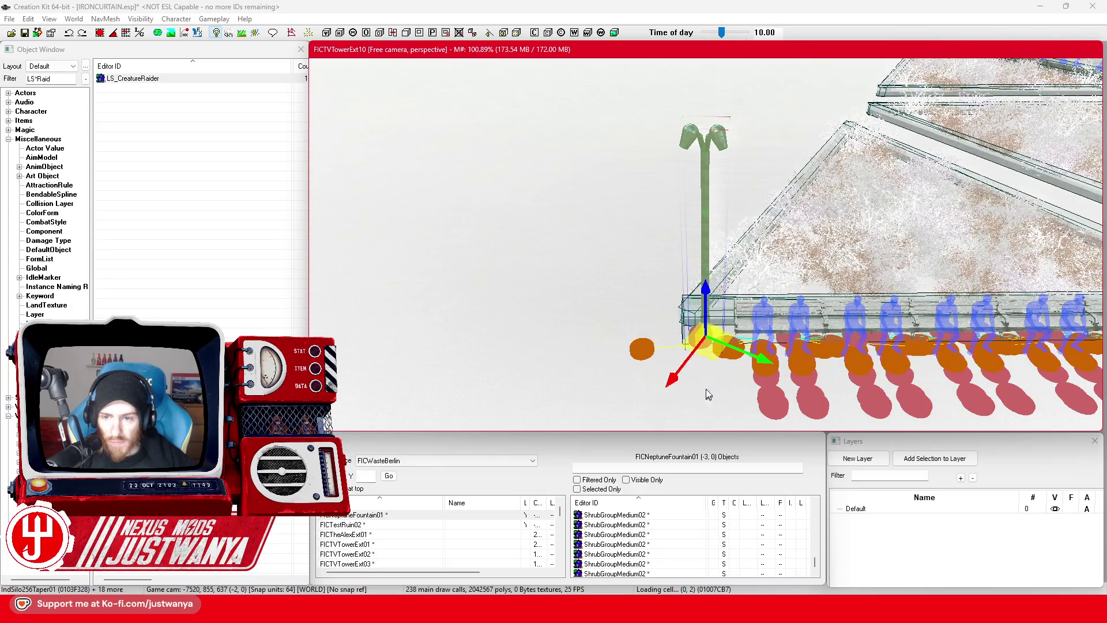
mouse_move(704, 236)
mouse_down()
mouse_move(746, 285)
mouse_move(785, 245)
mouse_move(670, 250)
mouse_up()
Step: Walk the Berlin Street View across the plaza toward the TV tower and turn to face the red-brick church
mouse_move(653, 612)
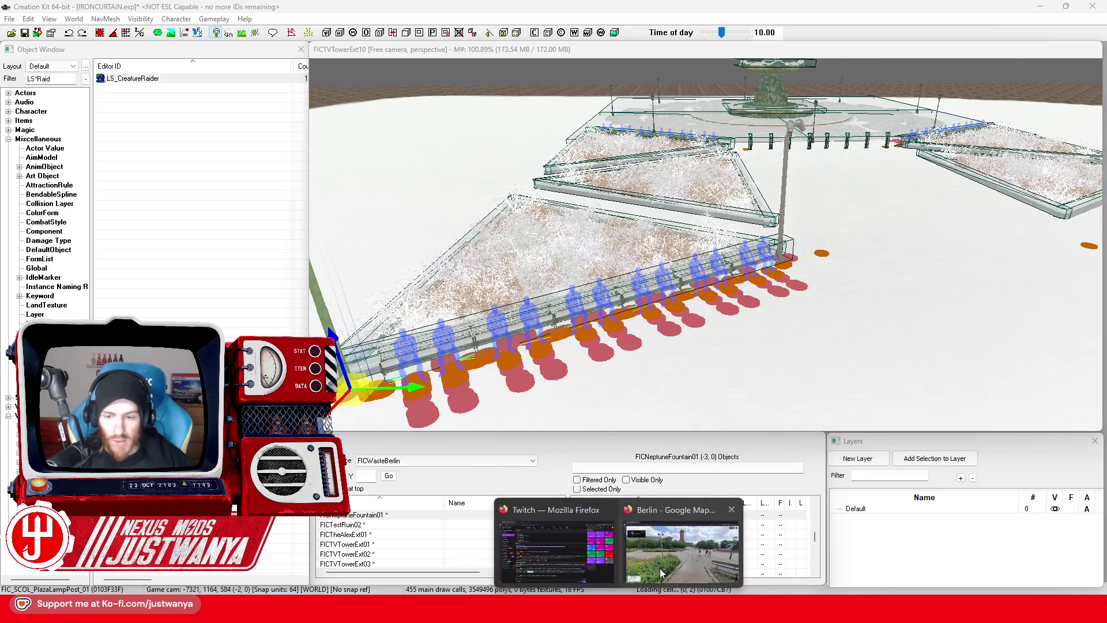
click(721, 573)
mouse_move(678, 388)
mouse_down()
mouse_move(504, 368)
mouse_move(583, 351)
mouse_up()
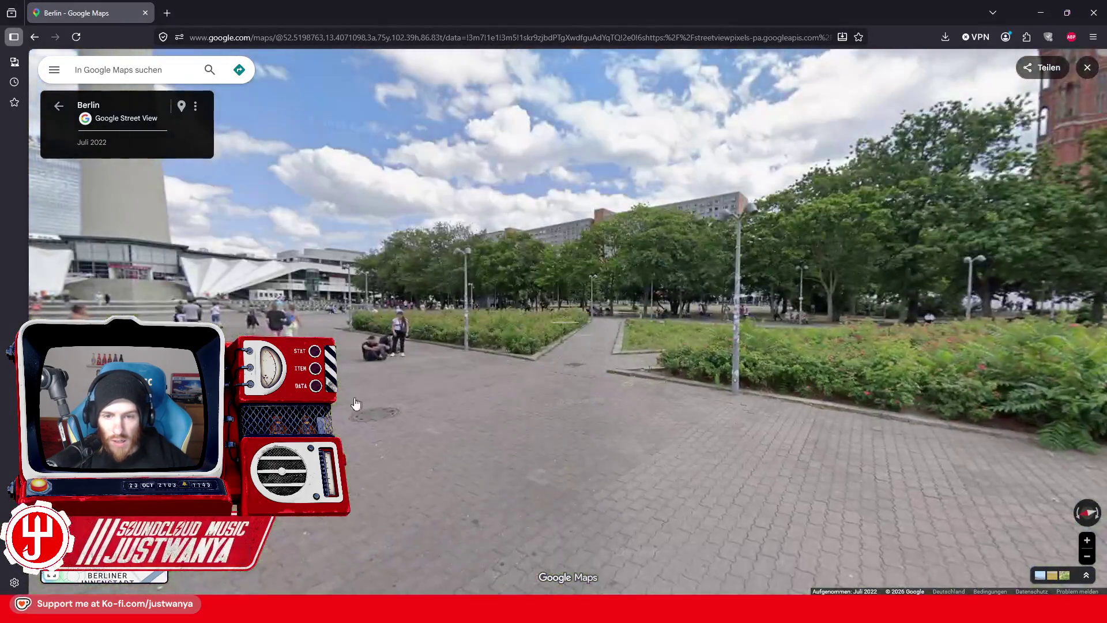
click(356, 404)
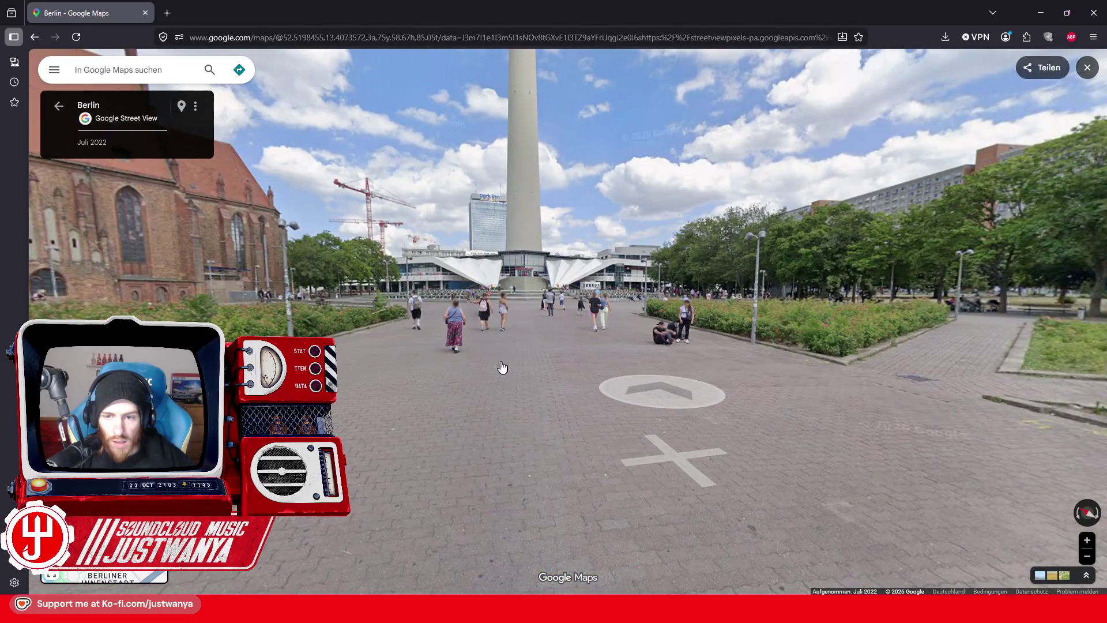
click(600, 398)
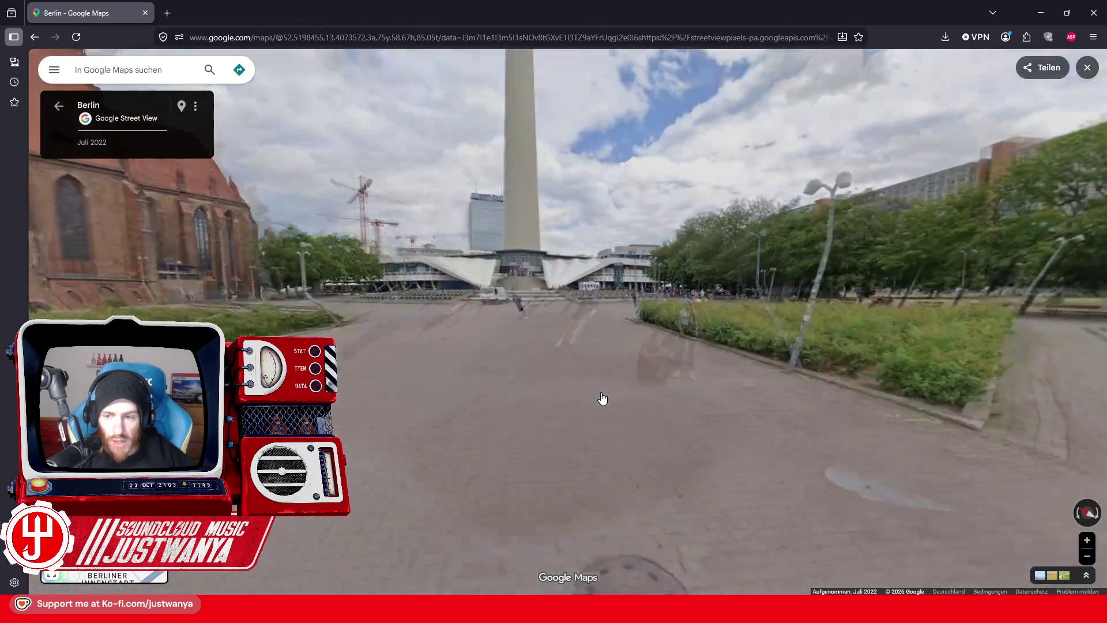
drag(655, 440, 716, 457)
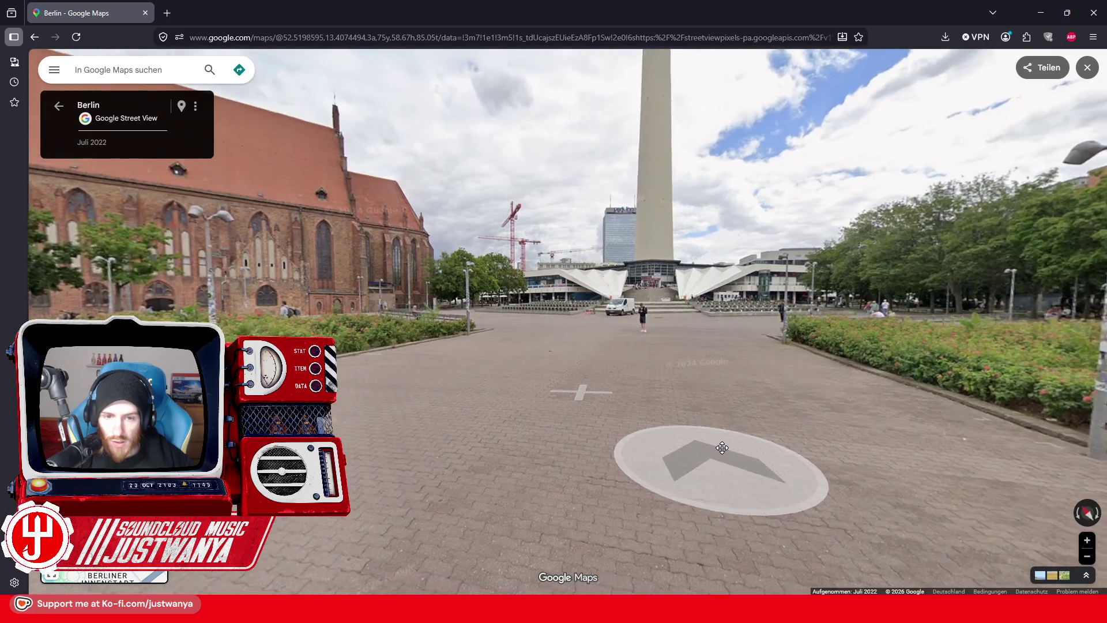
click(700, 395)
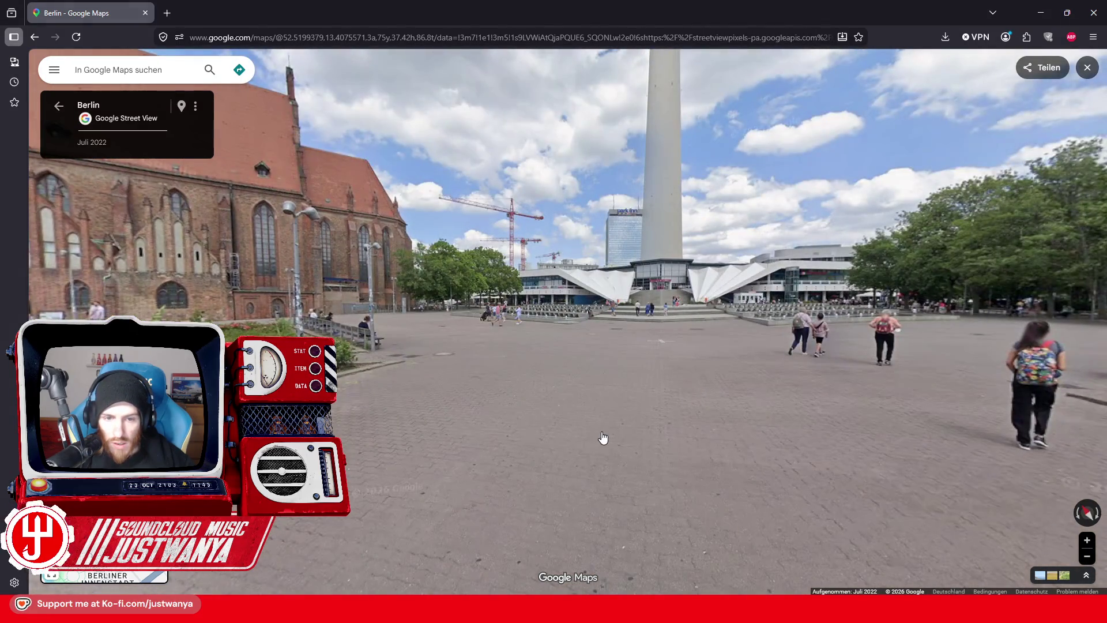
click(446, 430)
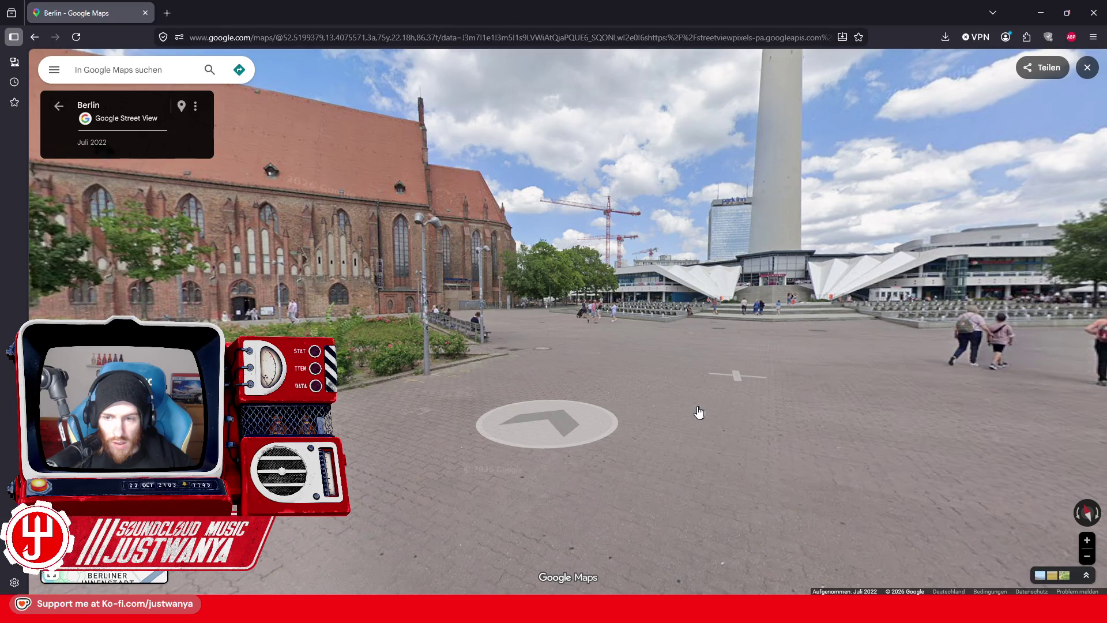
drag(434, 453, 845, 344)
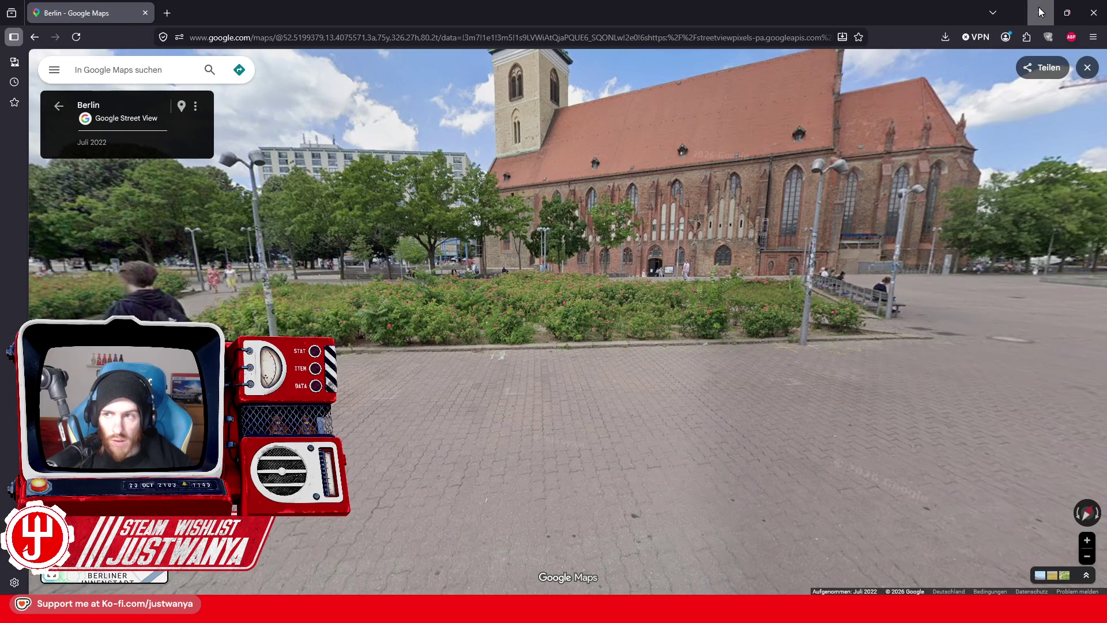
key(alt+Tab)
Step: Move the lamp post beside a triangular planter and place a duplicate at the next planter
key(f)
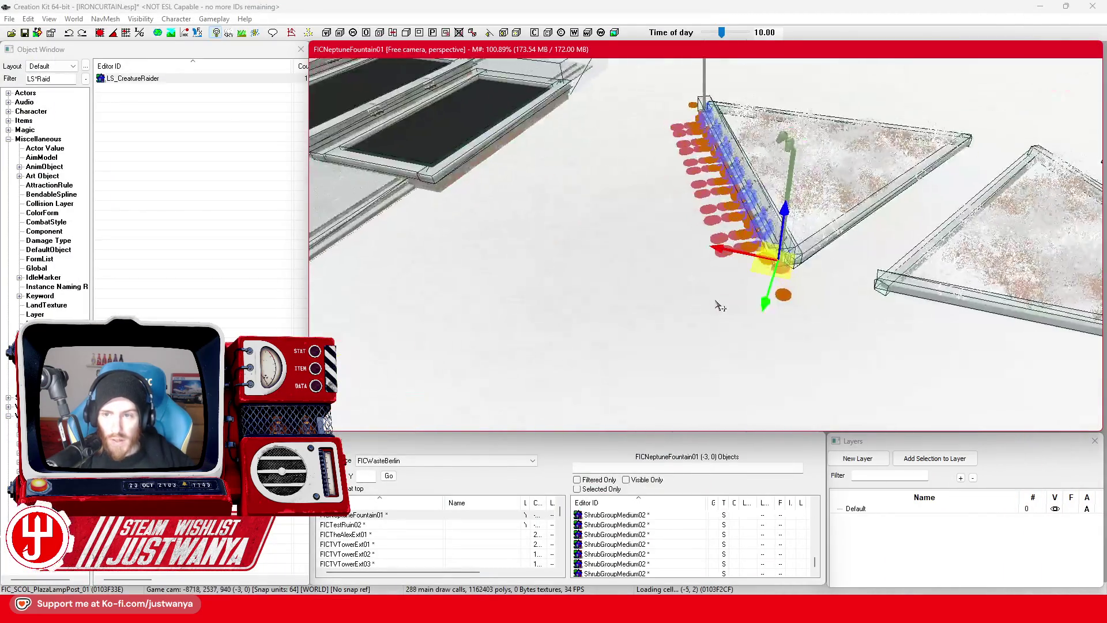
mouse_move(620, 261)
mouse_down()
mouse_move(766, 314)
mouse_move(765, 357)
mouse_up()
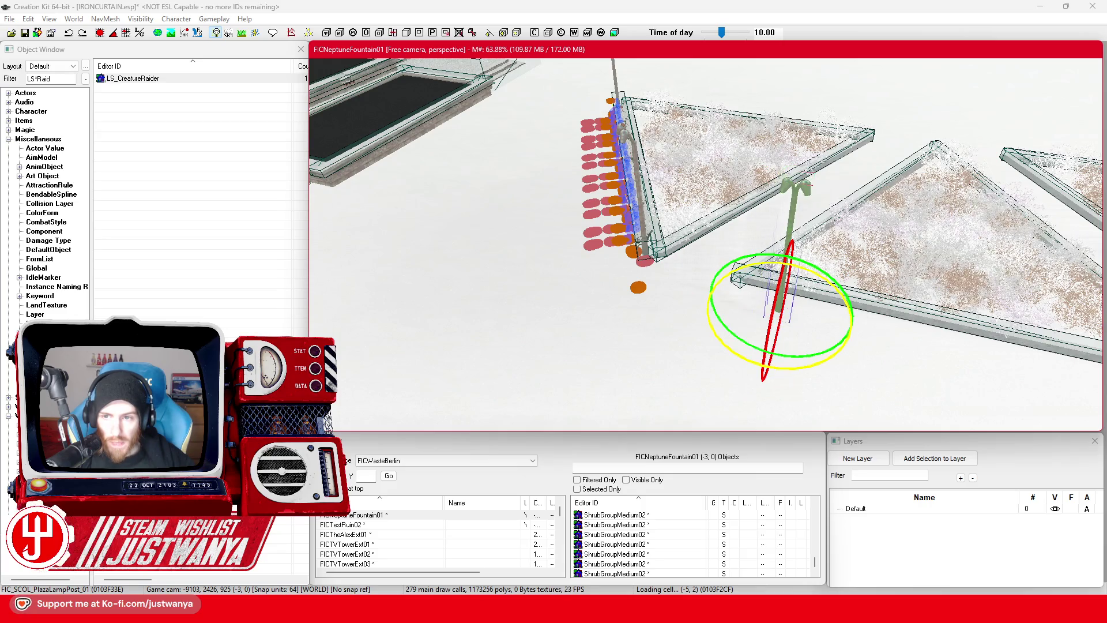
key(e)
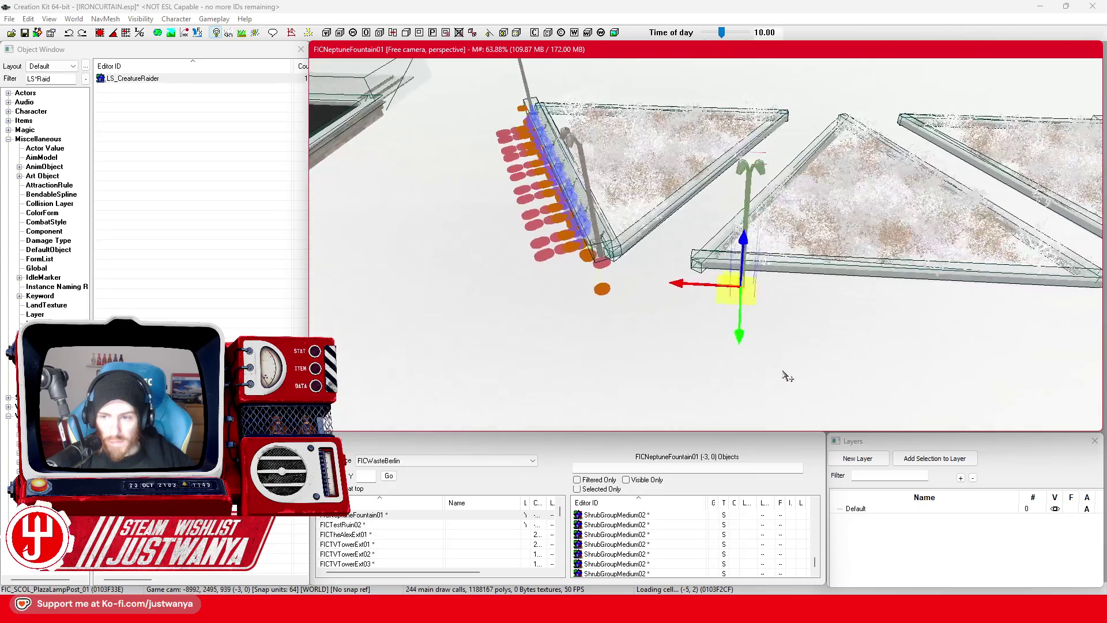
key(ctrl+d)
drag(695, 343, 1001, 358)
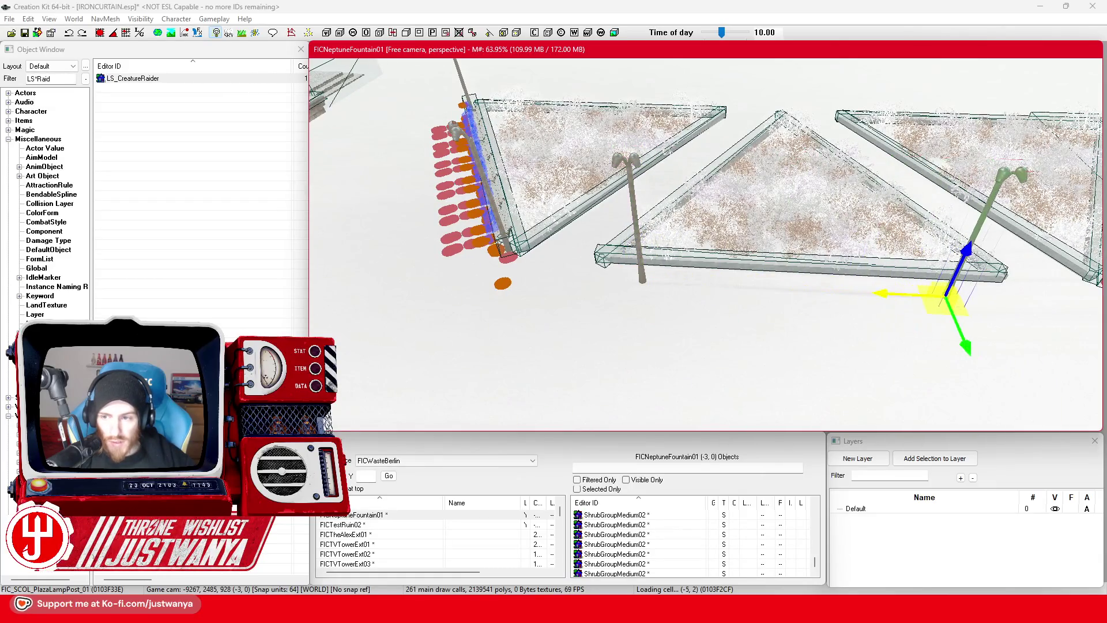
Step: Reposition the middle lamp post between the planters and rotate it upright
click(644, 179)
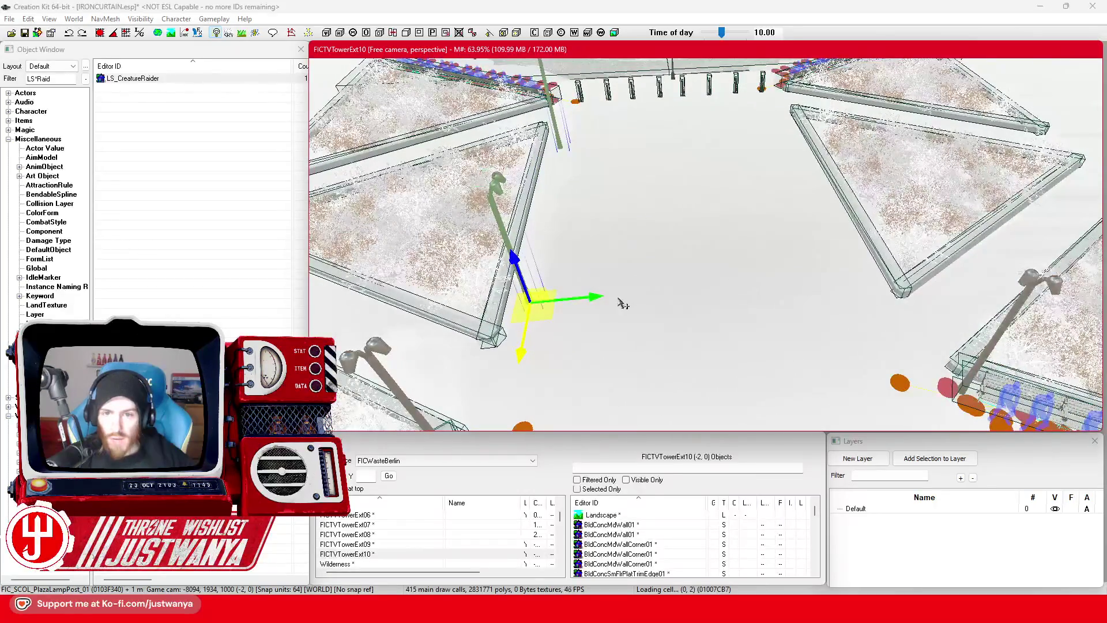
drag(580, 300, 761, 313)
mouse_move(713, 240)
mouse_down()
mouse_move(669, 243)
mouse_move(732, 241)
mouse_up()
key(ctrl+z)
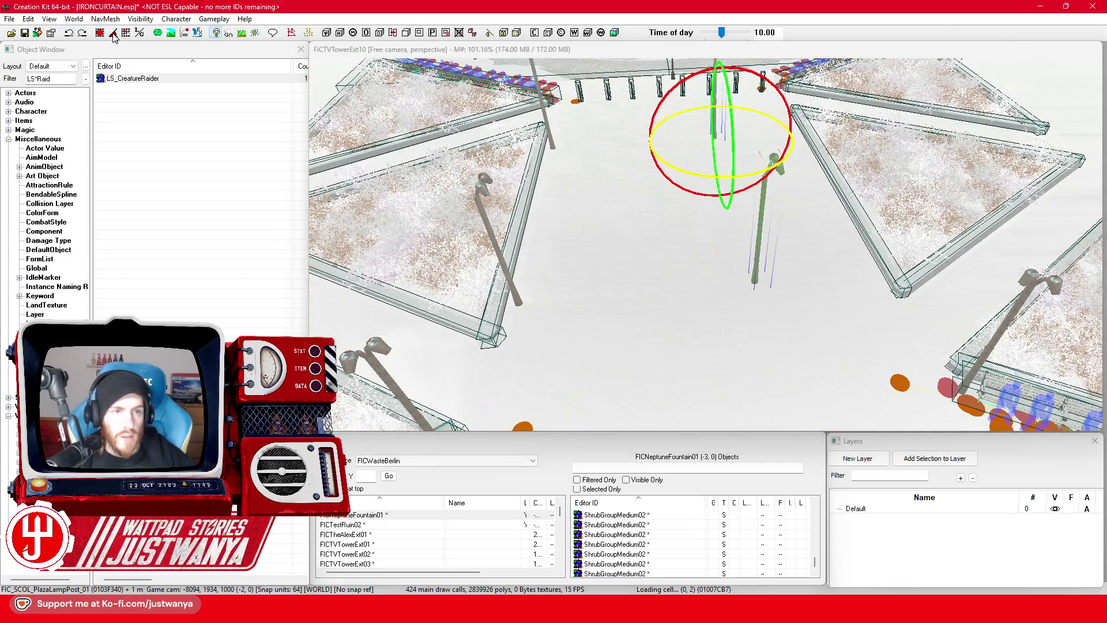
mouse_move(690, 174)
mouse_down()
mouse_move(696, 108)
mouse_move(744, 173)
mouse_move(699, 223)
mouse_move(767, 216)
mouse_up()
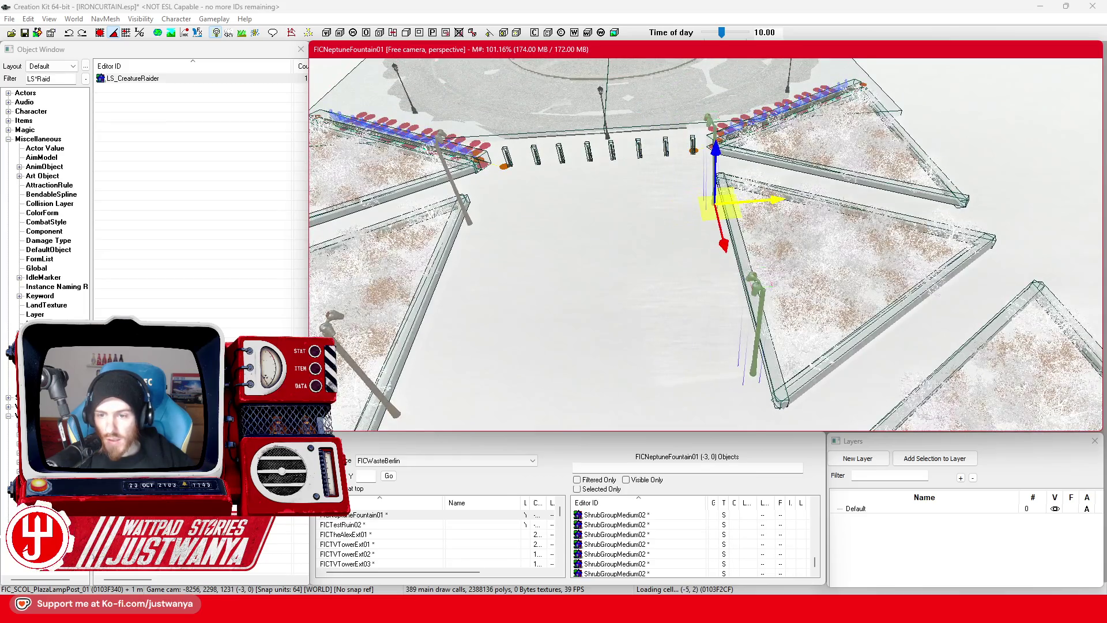
drag(676, 192, 676, 144)
scroll(673, 239, down, 10)
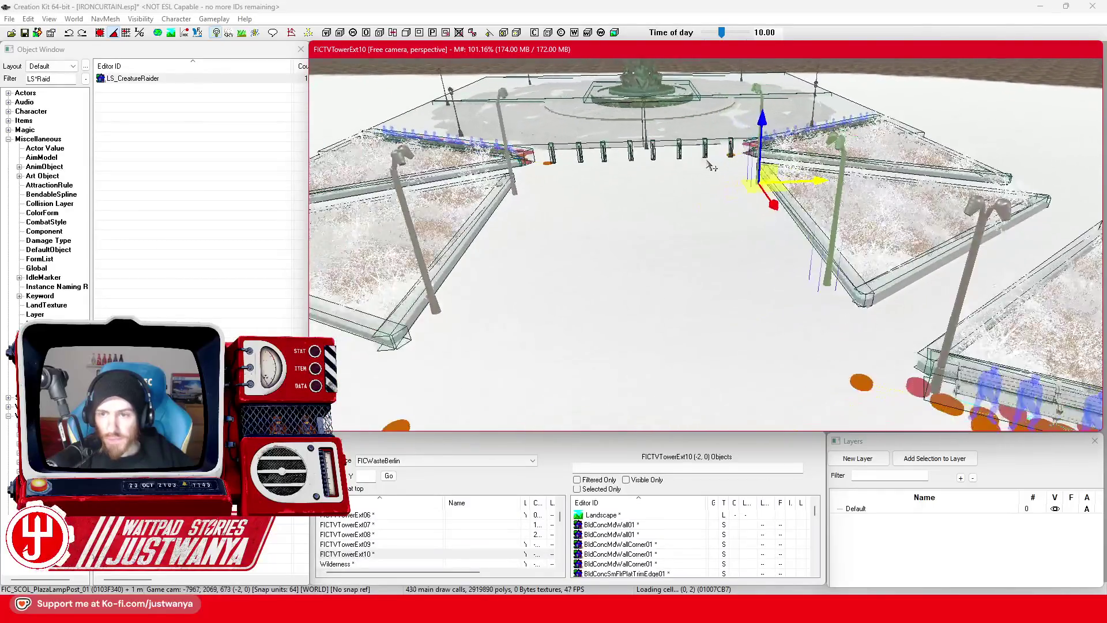
scroll(672, 238, down, 5)
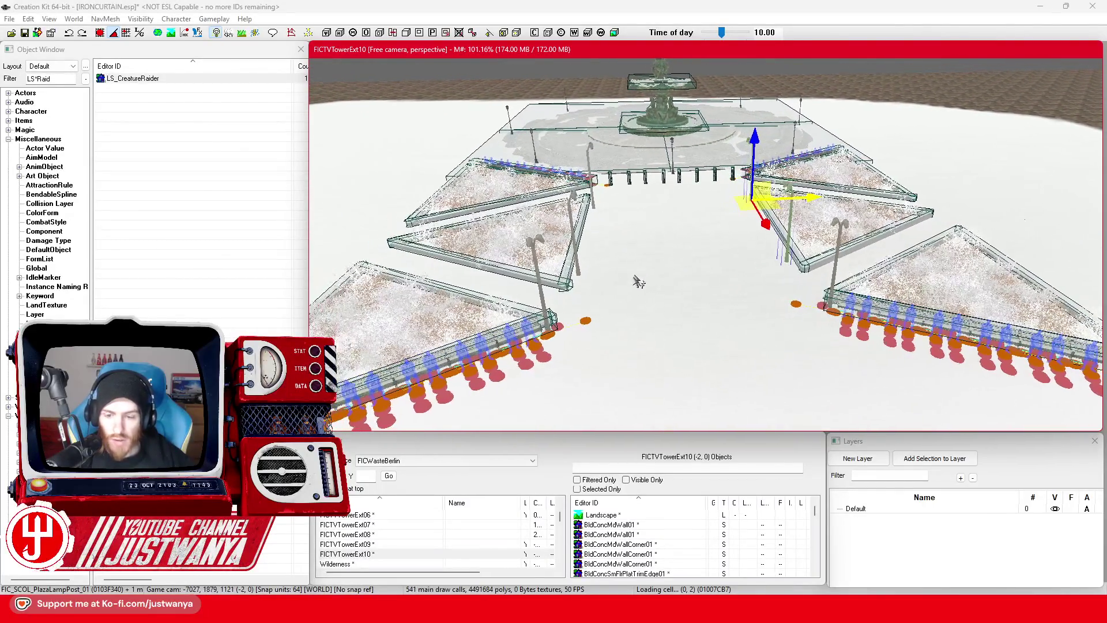
click(663, 562)
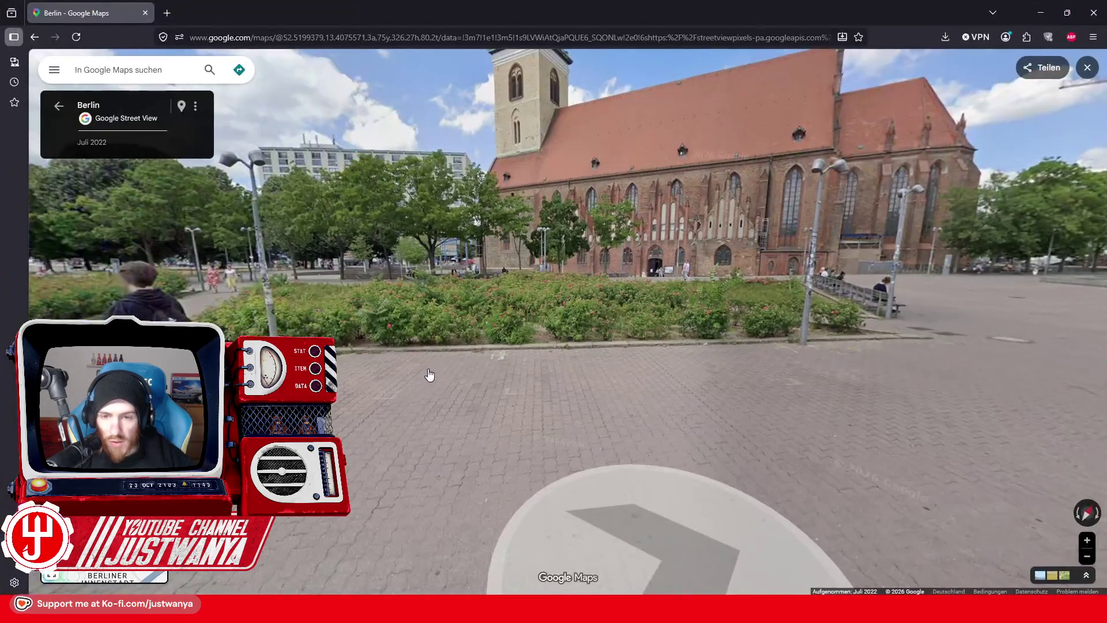
Step: Walk the Street View past the Neptune fountain and along the benches toward the red-brick church
drag(701, 359, 561, 333)
click(565, 357)
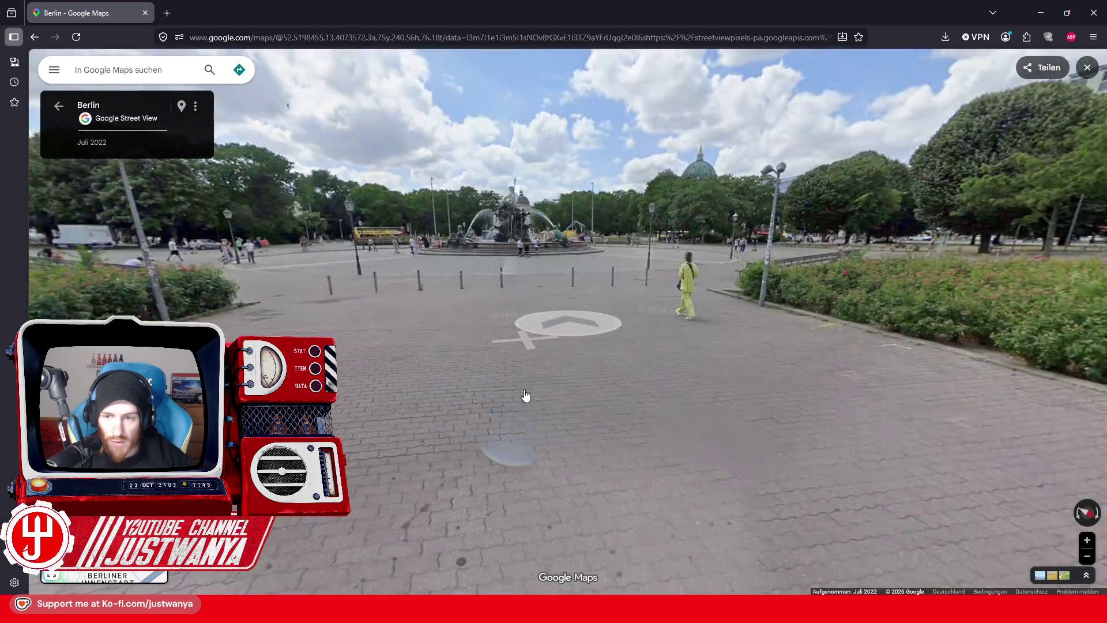
click(537, 375)
drag(536, 375, 471, 393)
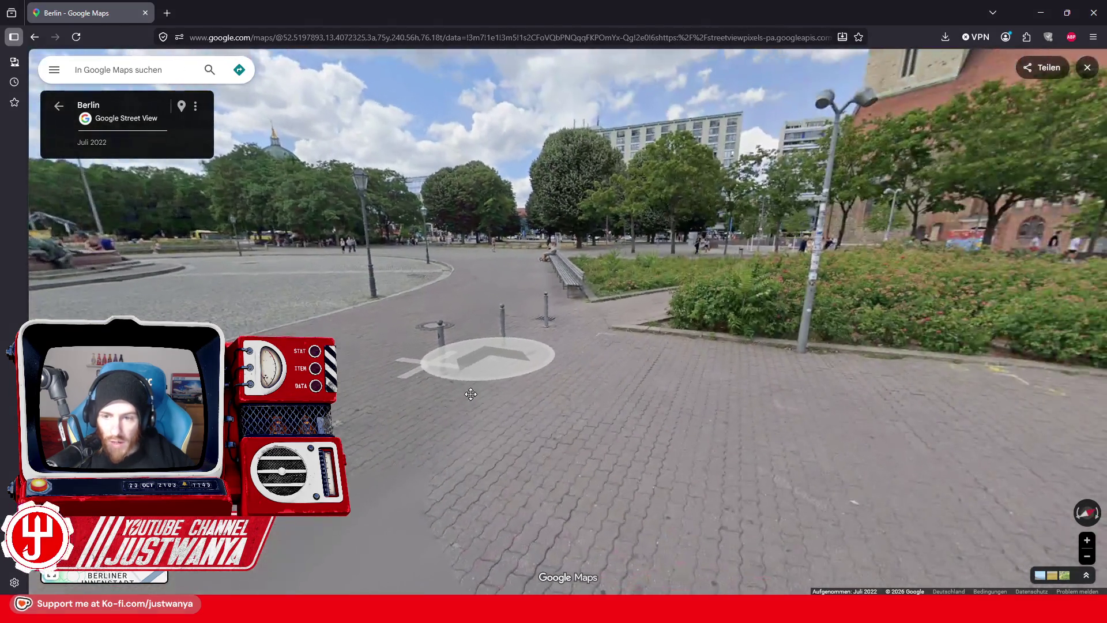
drag(631, 429, 564, 347)
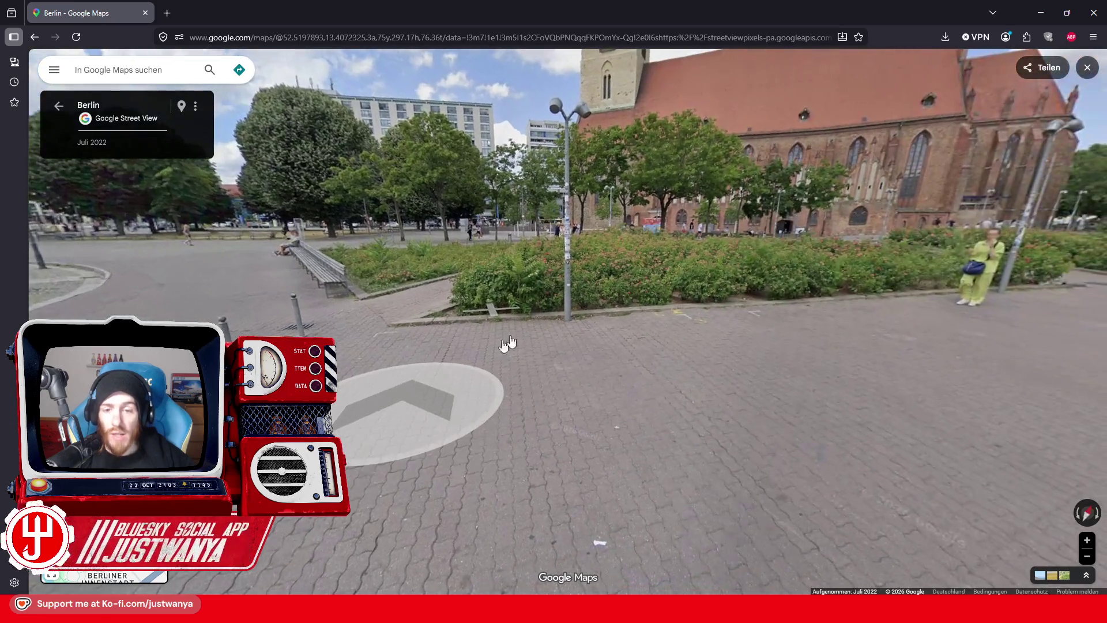
click(353, 340)
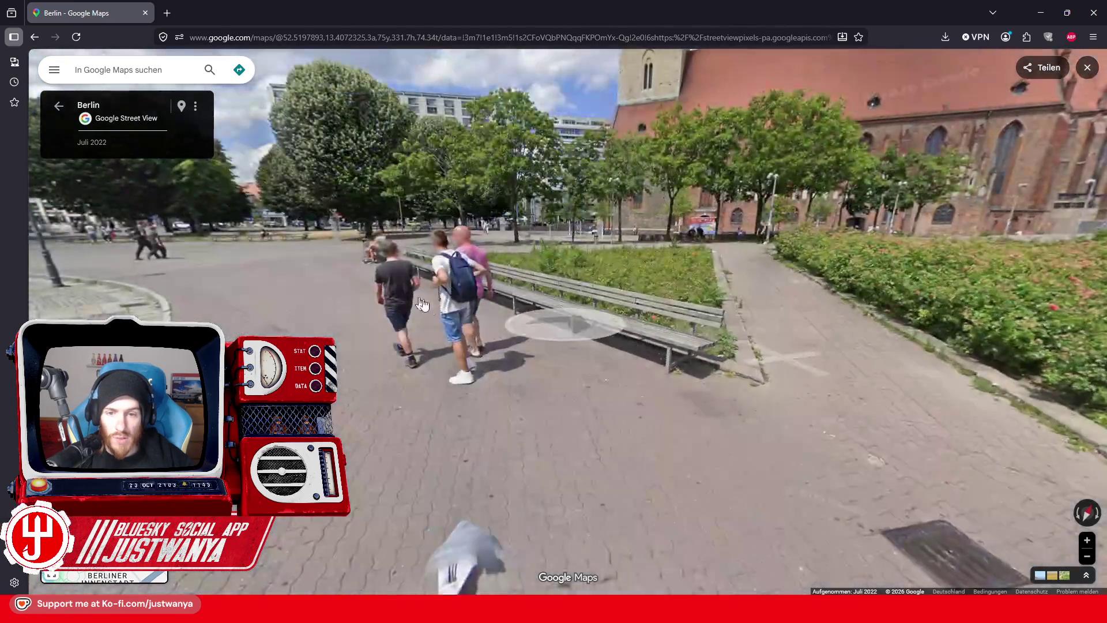
click(561, 334)
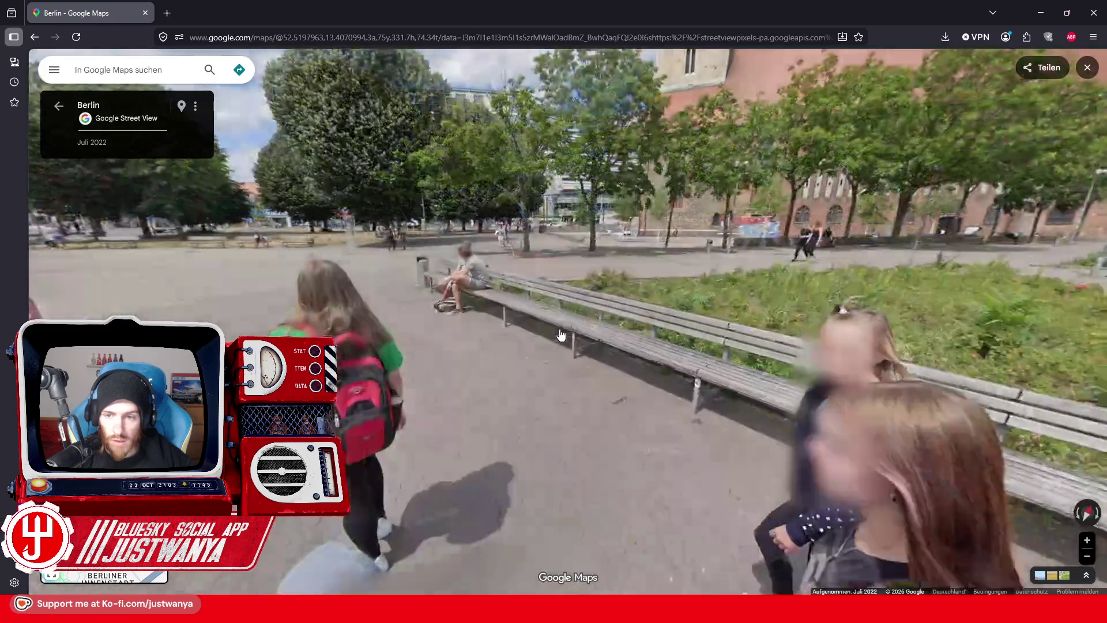
click(603, 317)
click(641, 315)
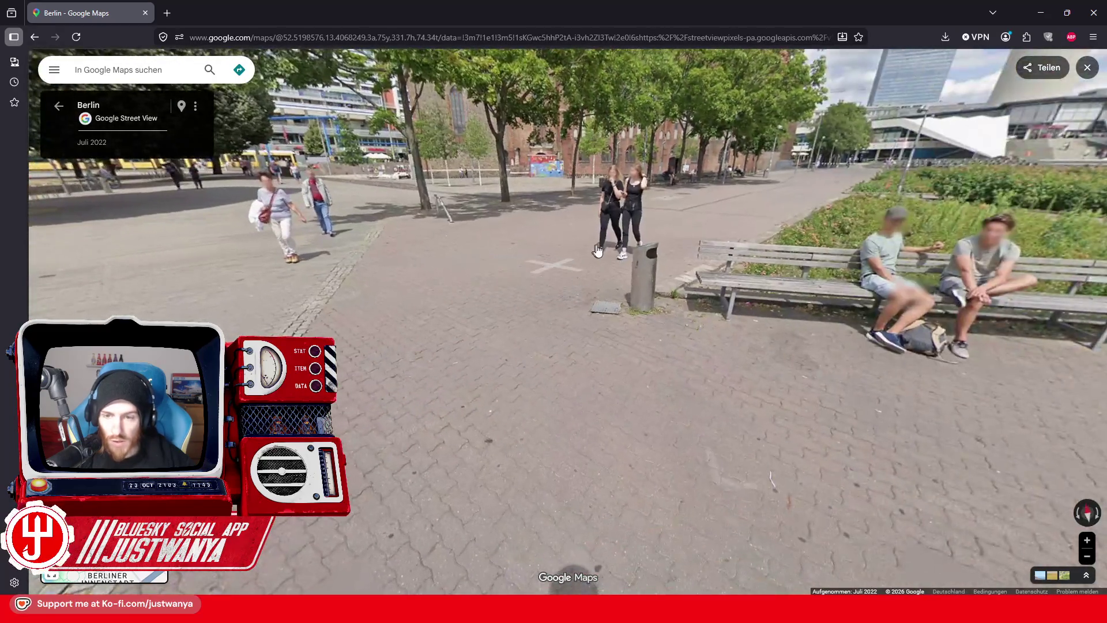
click(706, 219)
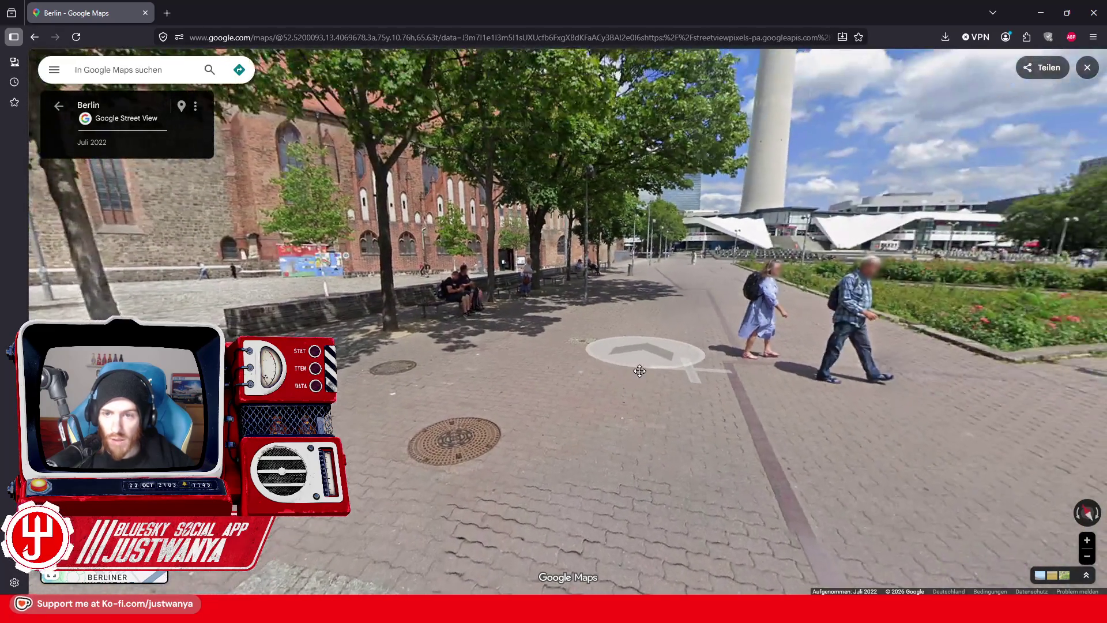
drag(640, 371, 773, 461)
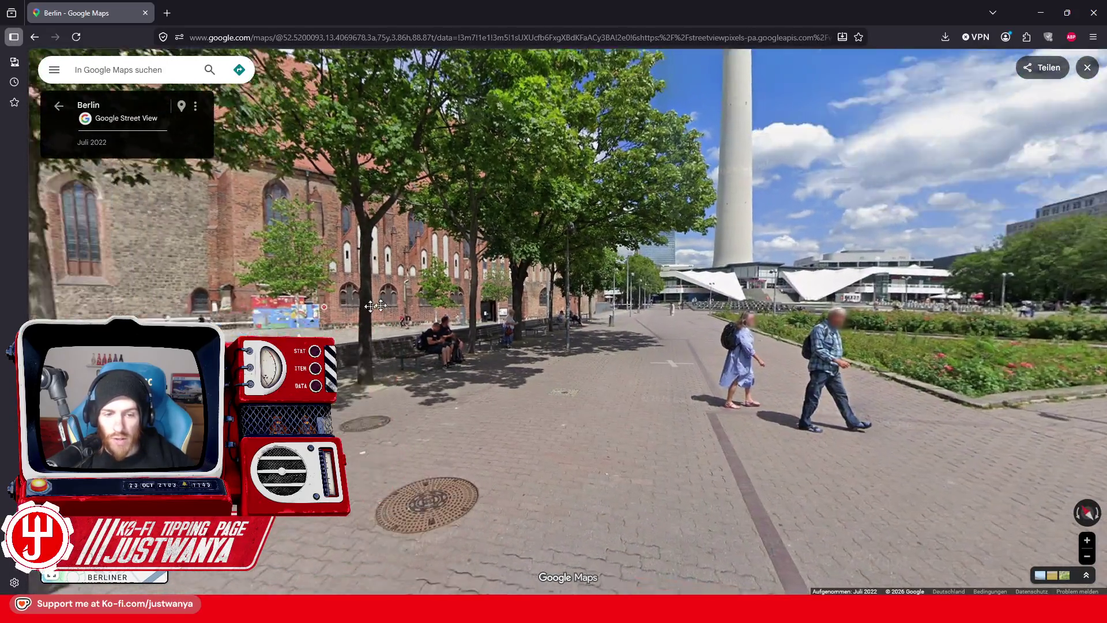
click(375, 306)
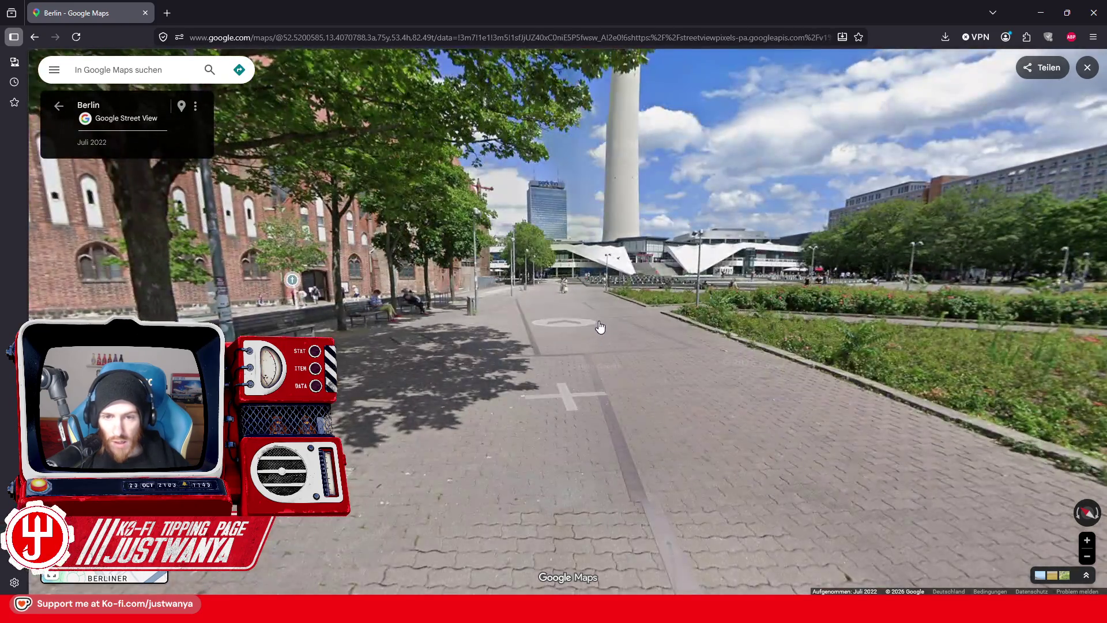
Step: Continue across the plaza to the steps beneath the TV tower and face the shopping building
click(599, 326)
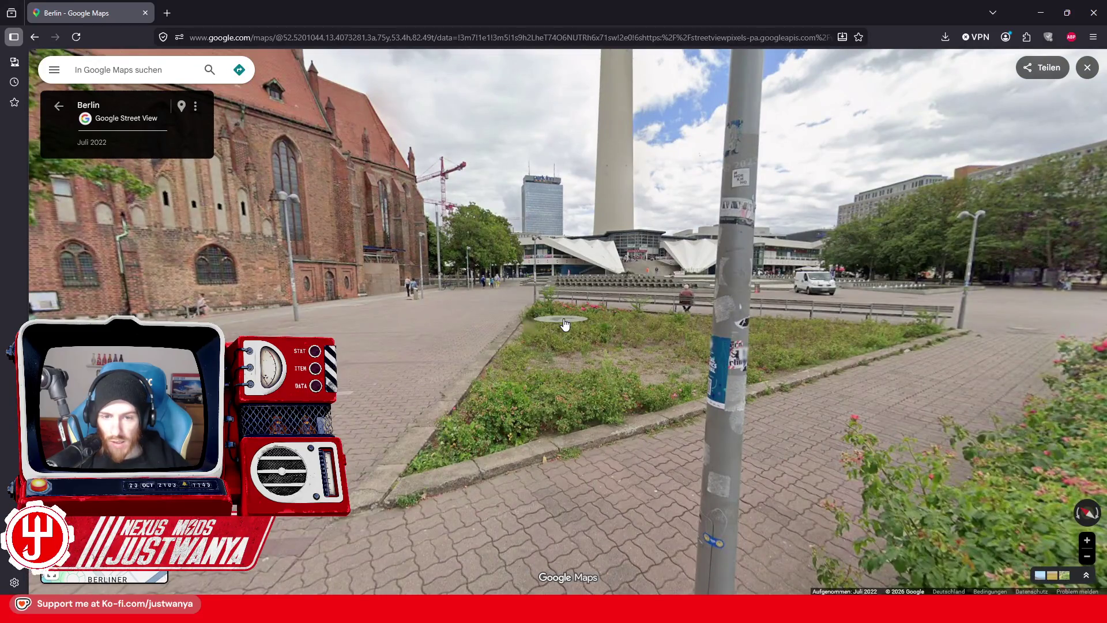
click(564, 325)
click(579, 330)
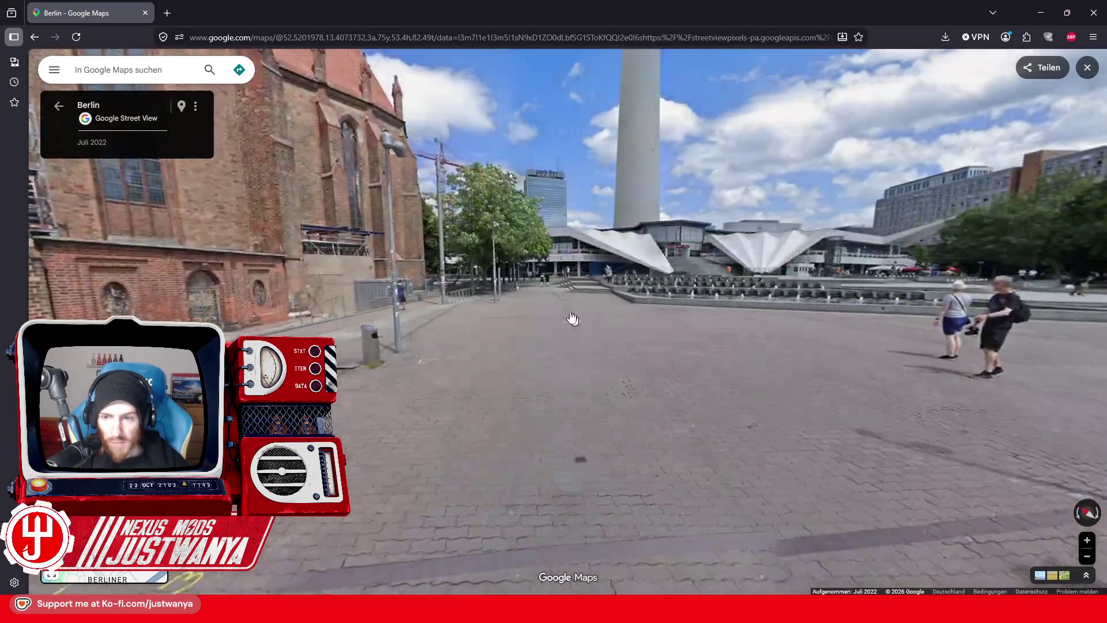
click(567, 327)
click(564, 338)
click(588, 346)
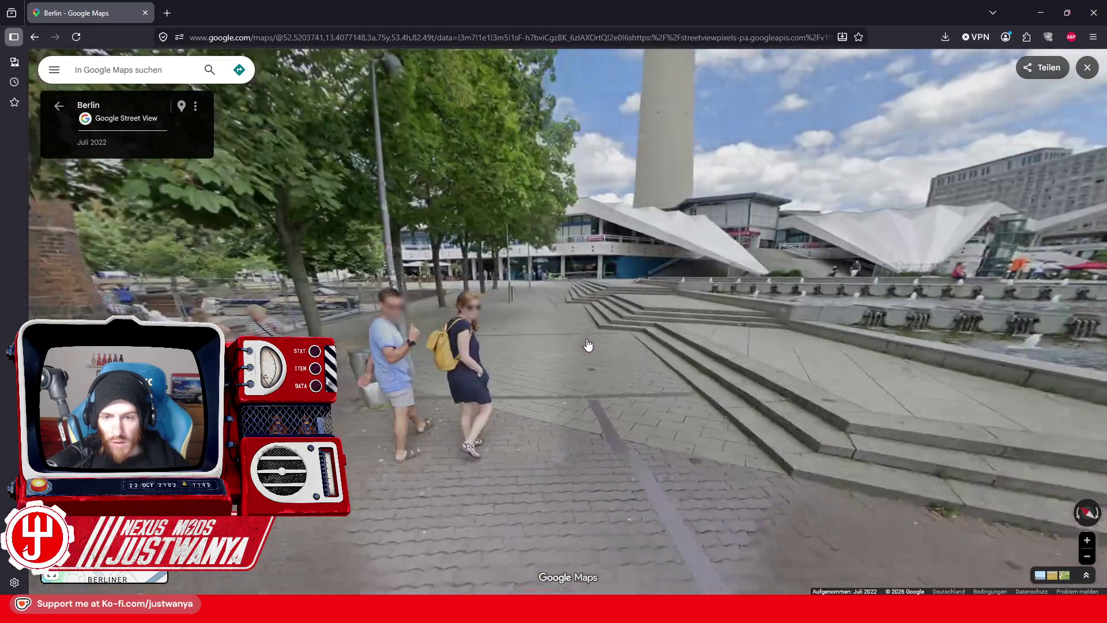
click(581, 350)
click(583, 329)
click(569, 343)
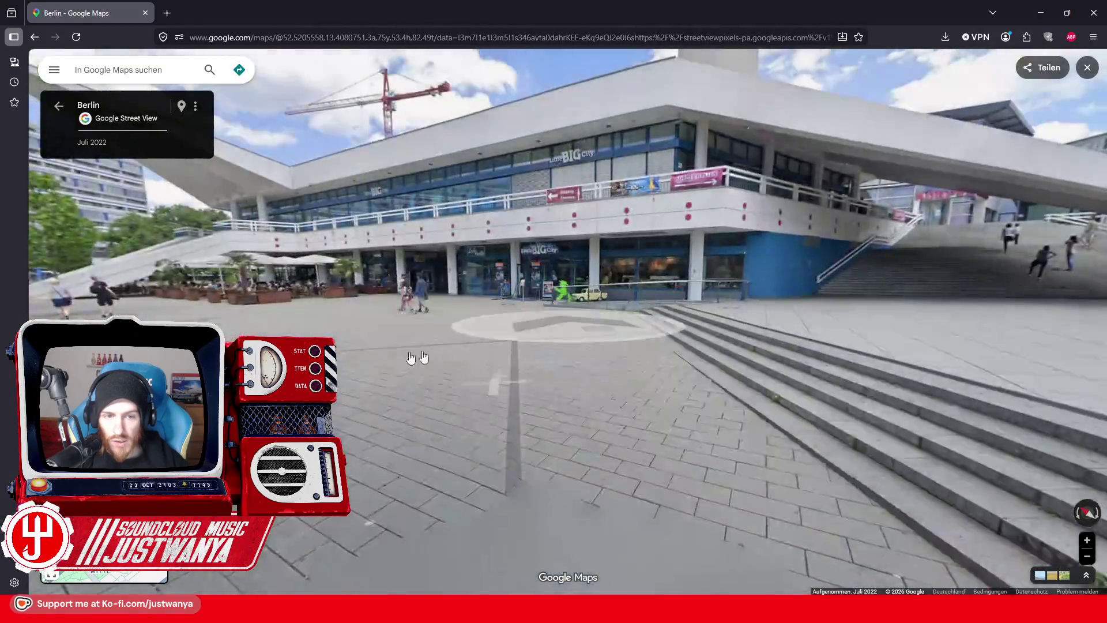
drag(415, 361, 526, 331)
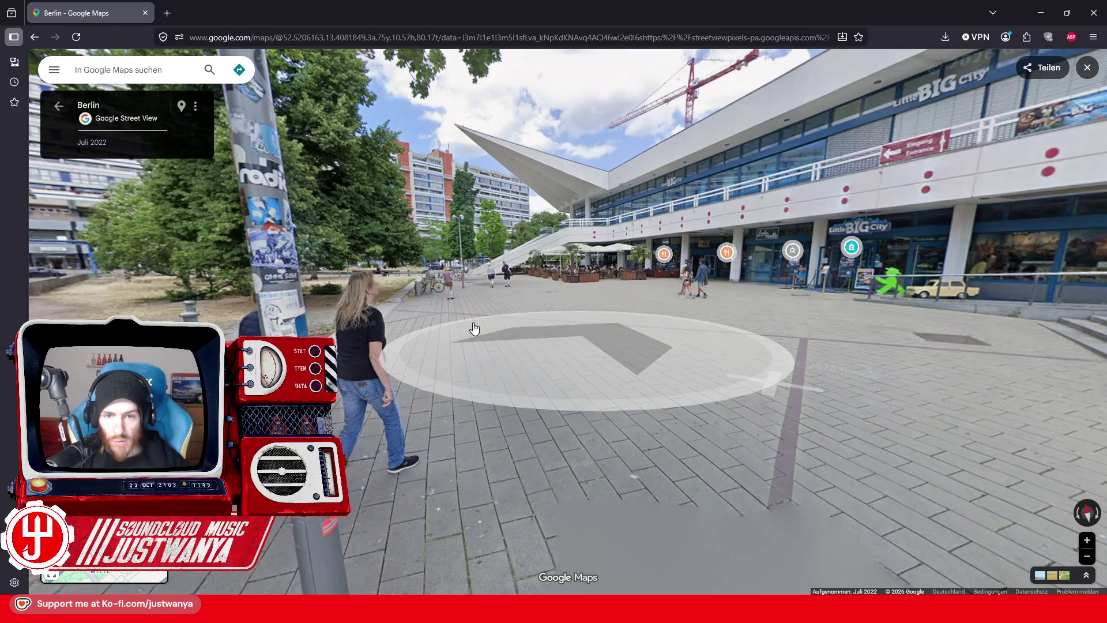
drag(801, 296, 640, 306)
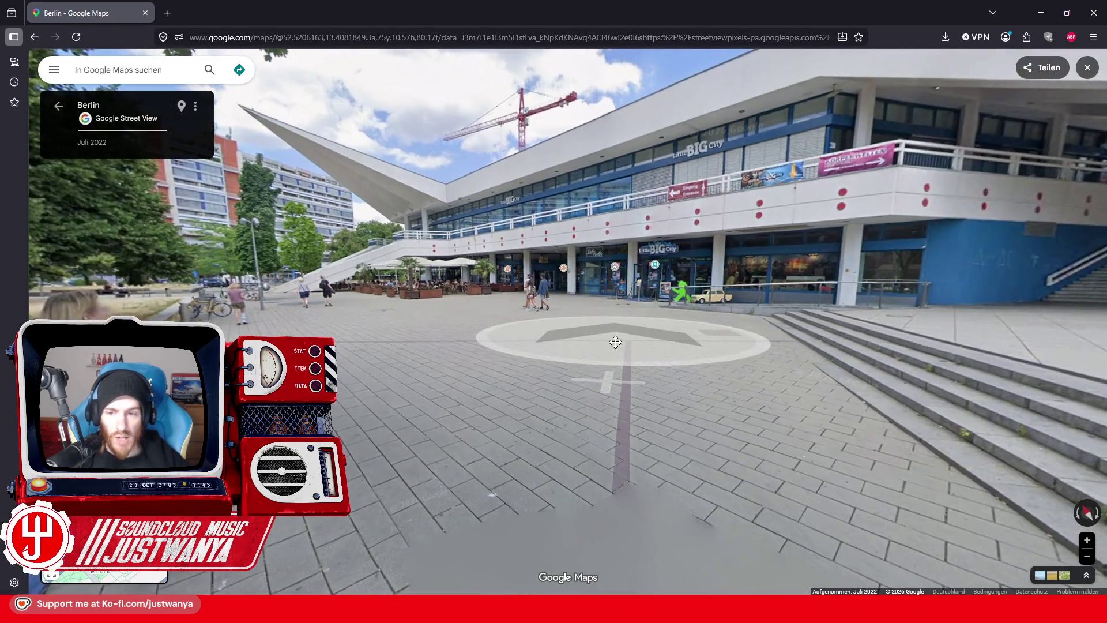
click(1041, 19)
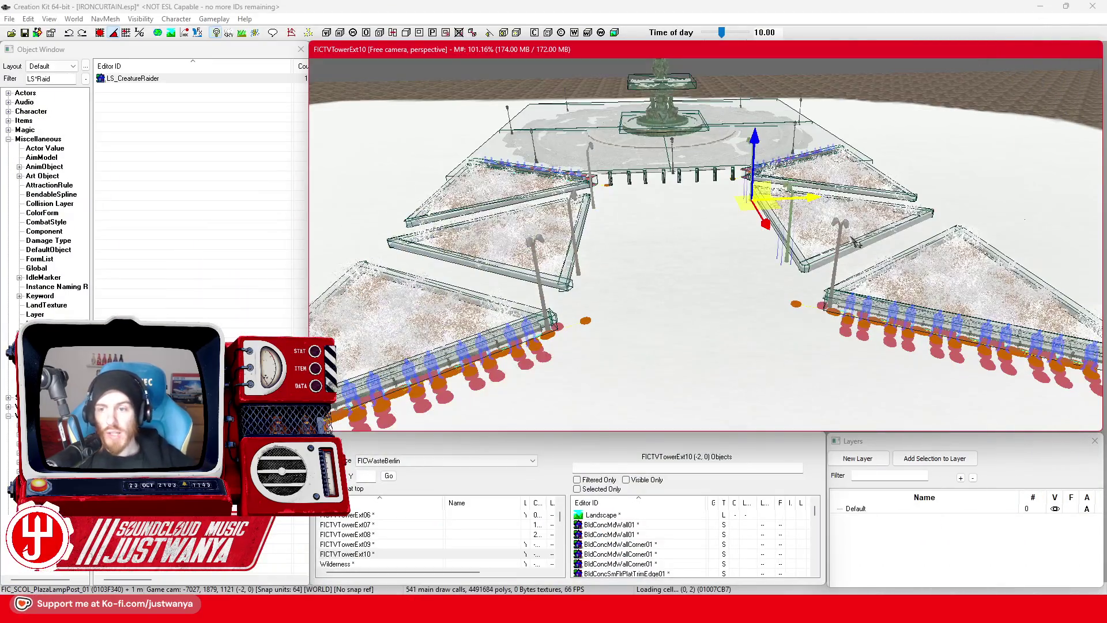
Step: Nudge the lamp posts beside the triangular planters into their positions
mouse_move(749, 196)
mouse_down()
mouse_move(661, 209)
mouse_move(936, 226)
mouse_up()
mouse_move(735, 249)
mouse_down()
mouse_move(832, 242)
mouse_move(847, 354)
mouse_up()
mouse_move(710, 214)
mouse_down()
mouse_move(602, 216)
mouse_move(752, 209)
mouse_up()
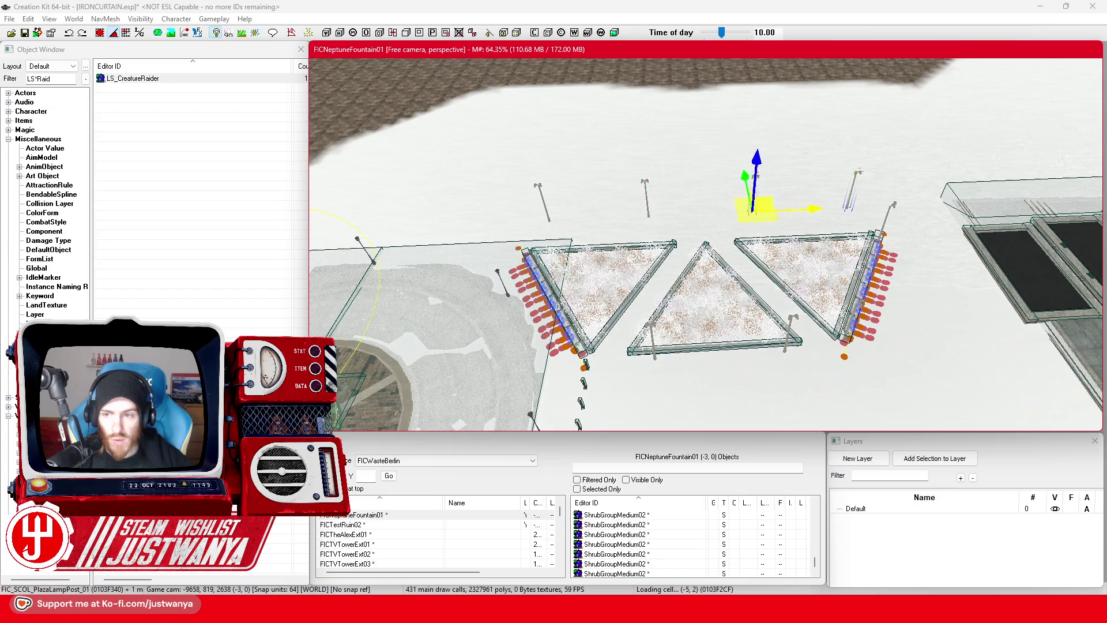
click(647, 199)
click(545, 208)
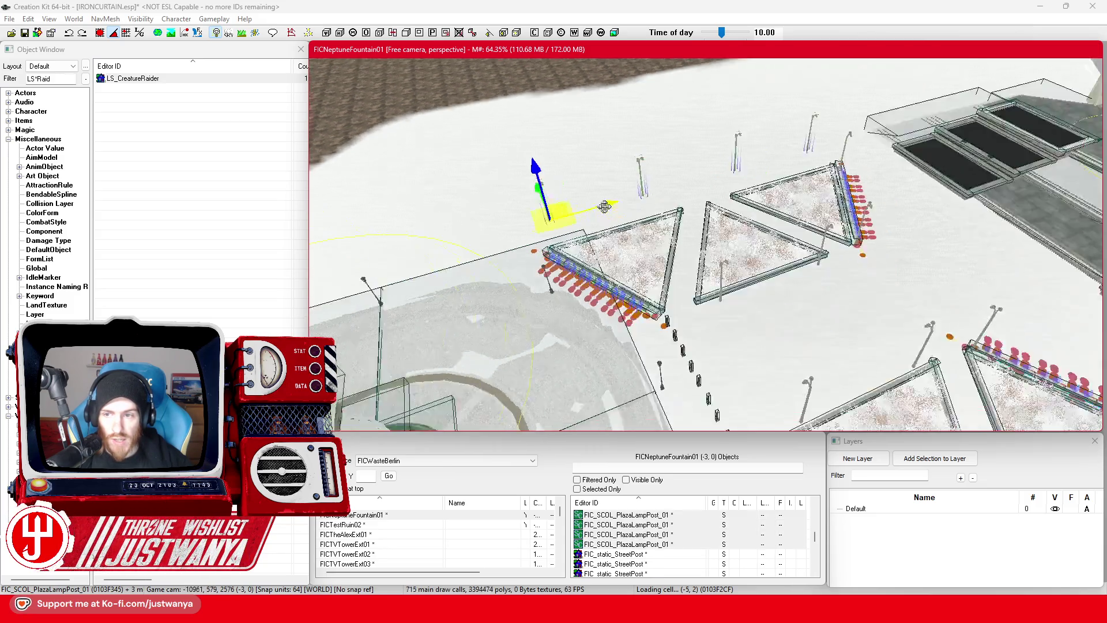
key(shift)
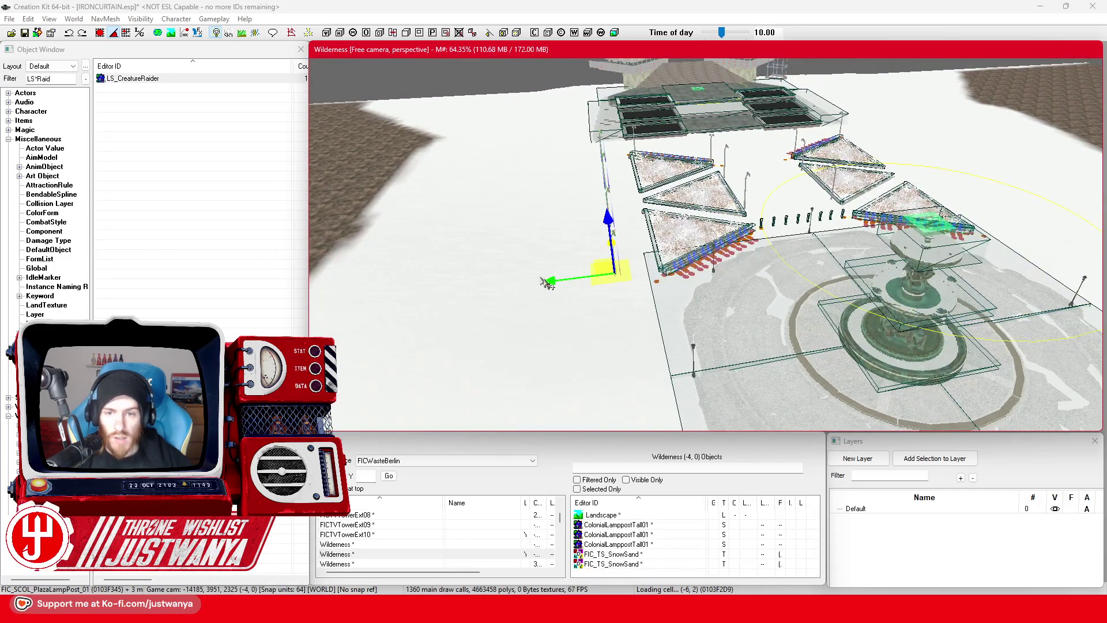
key(shift)
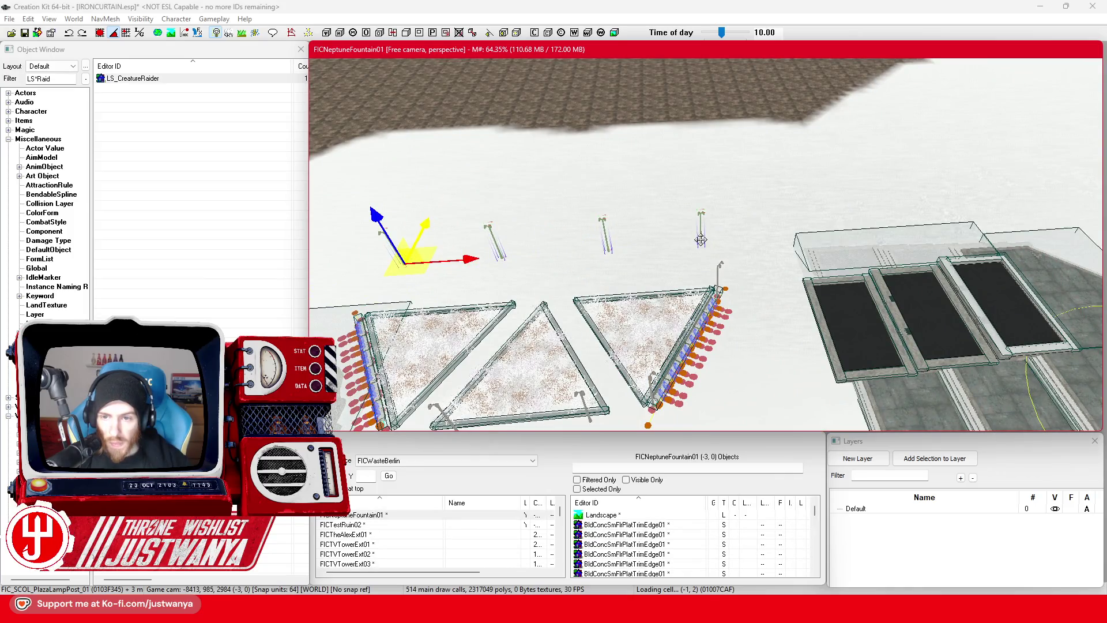
click(701, 240)
click(610, 251)
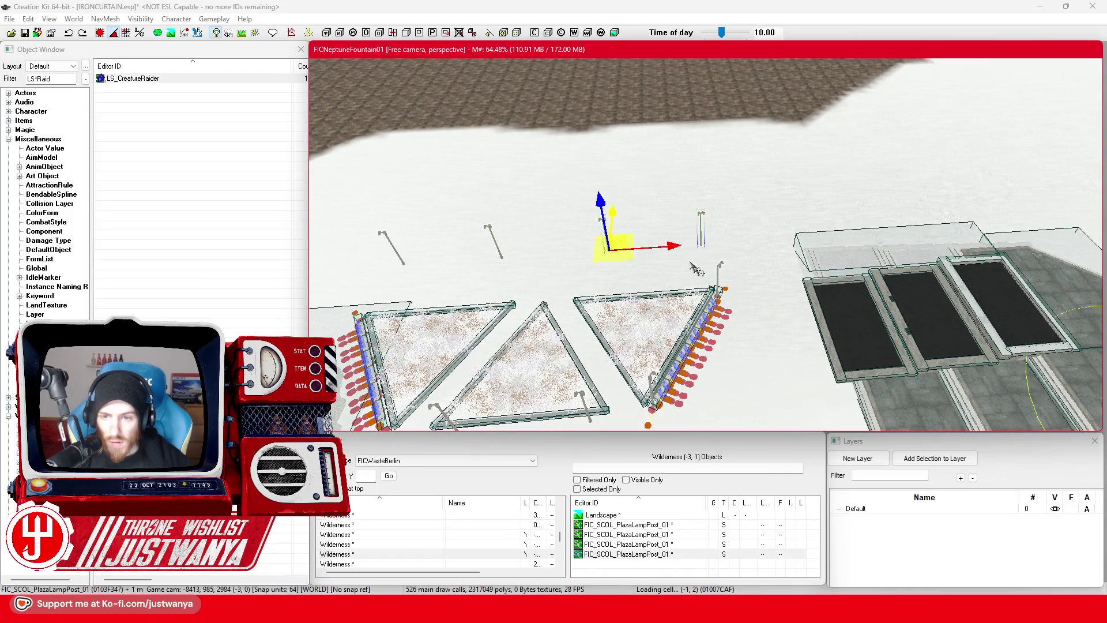
mouse_move(612, 245)
mouse_down()
mouse_move(802, 237)
mouse_move(637, 247)
mouse_move(597, 268)
mouse_up()
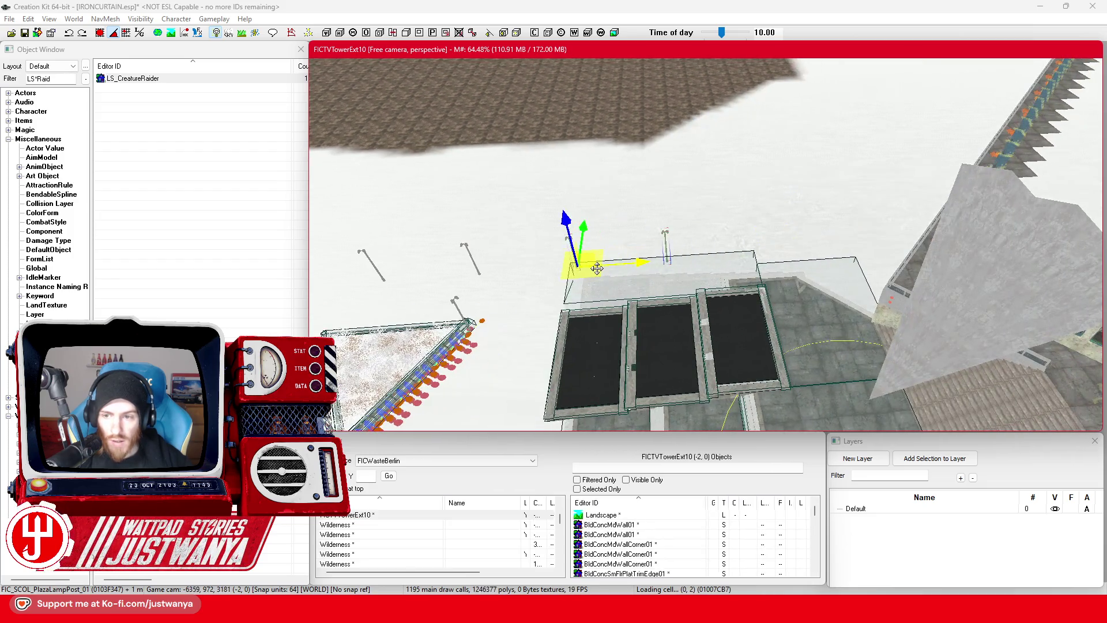
Step: Move the lamp post near the tower planter blocks right along the block
click(666, 240)
drag(666, 239, 772, 226)
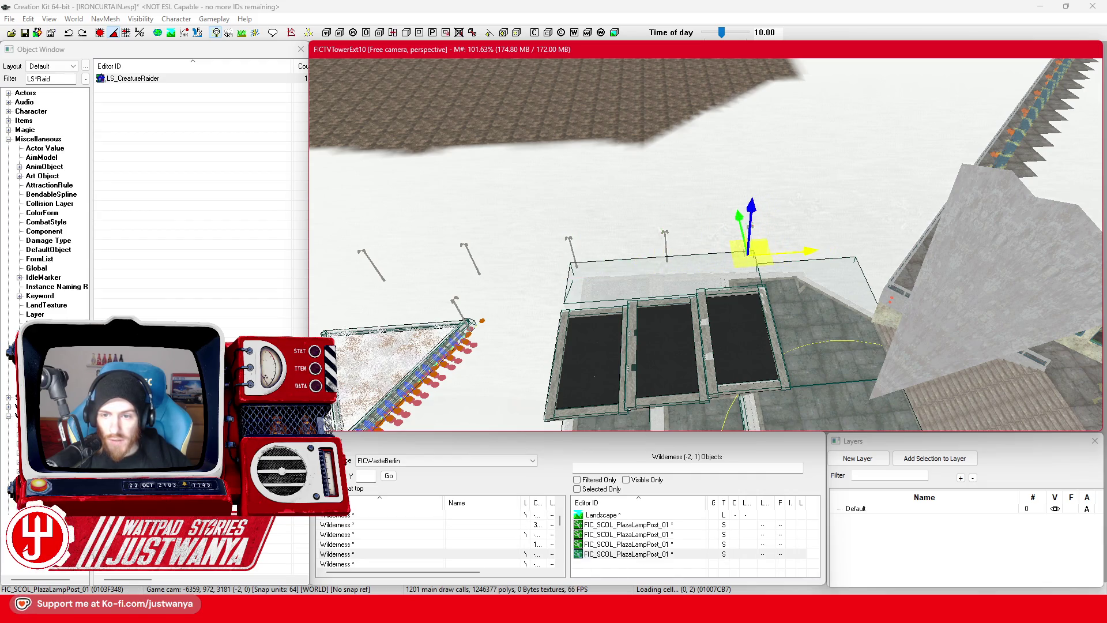
key(e)
scroll(766, 314, up, 3)
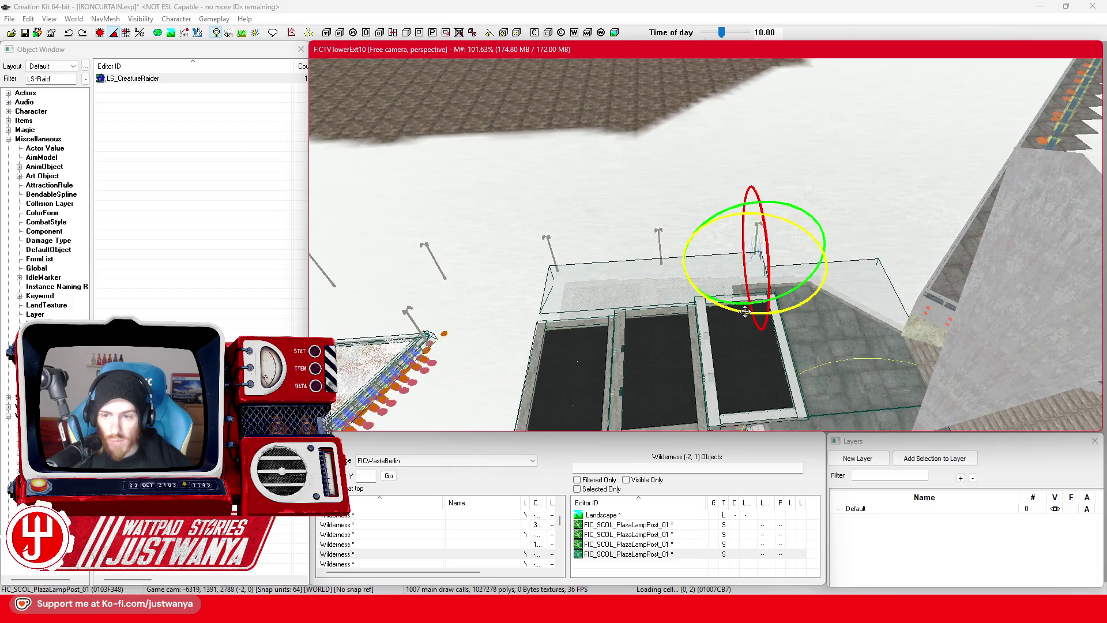
key(w)
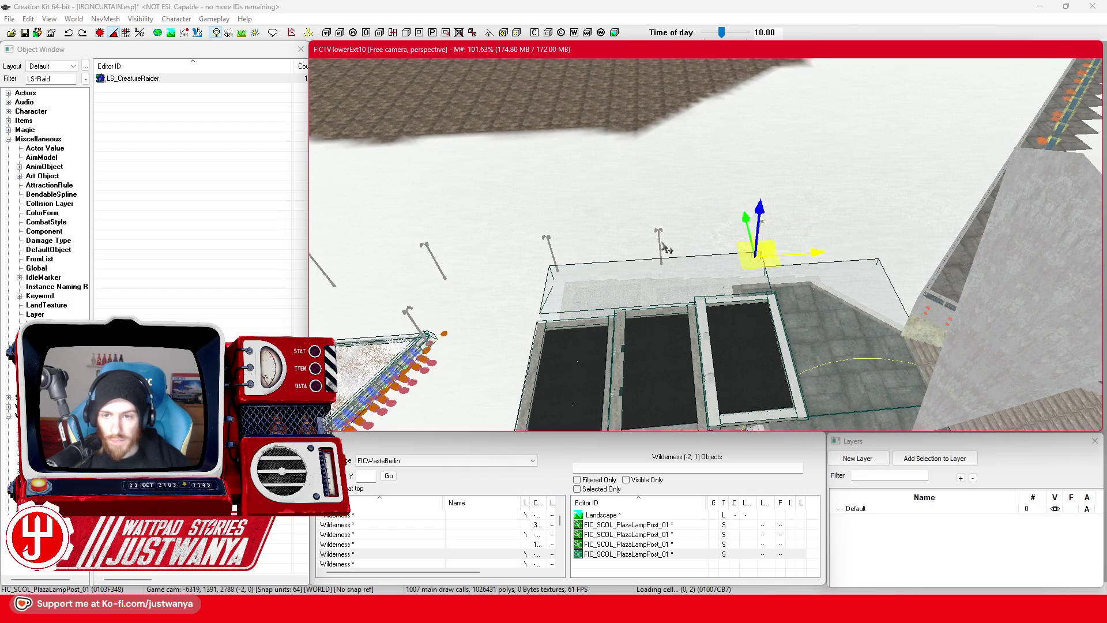
mouse_move(665, 248)
mouse_down()
mouse_move(738, 177)
mouse_move(751, 198)
mouse_up()
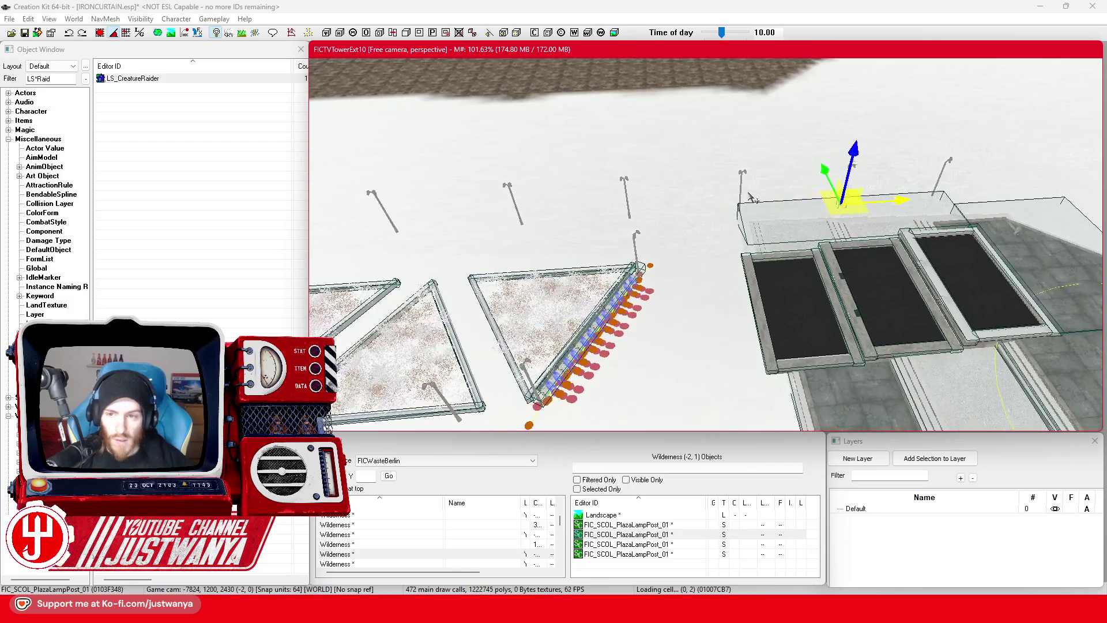
Step: Ctrl-select five lamp posts along the fountain planters to rotate them together
ctrl+click(743, 194)
ctrl+click(629, 205)
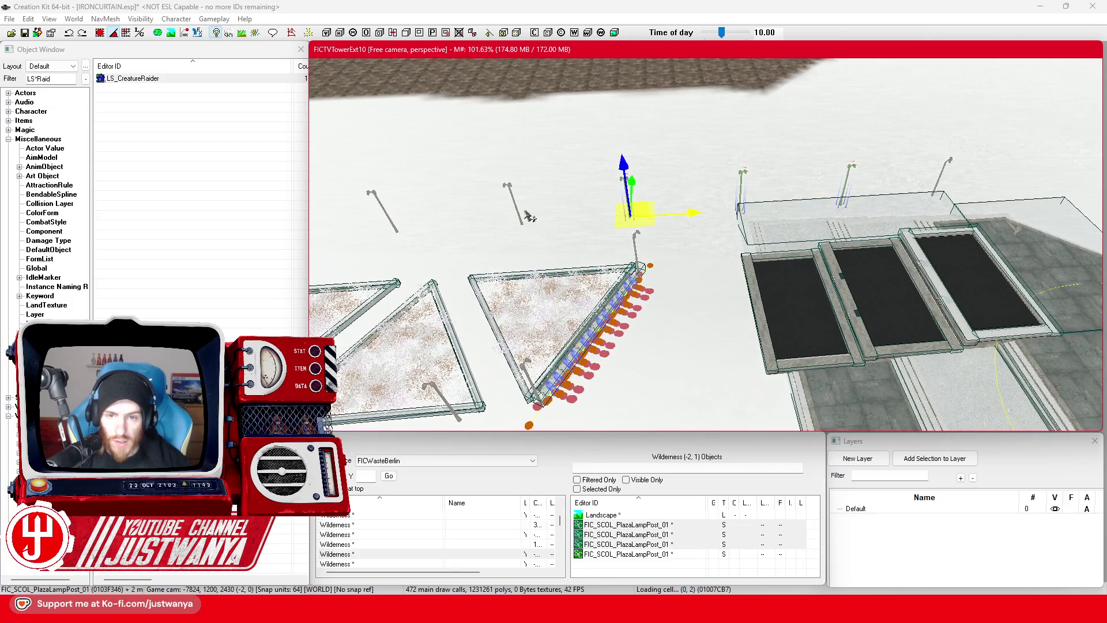
ctrl+click(523, 219)
mouse_move(523, 220)
mouse_down()
mouse_move(699, 185)
mouse_move(809, 190)
mouse_up()
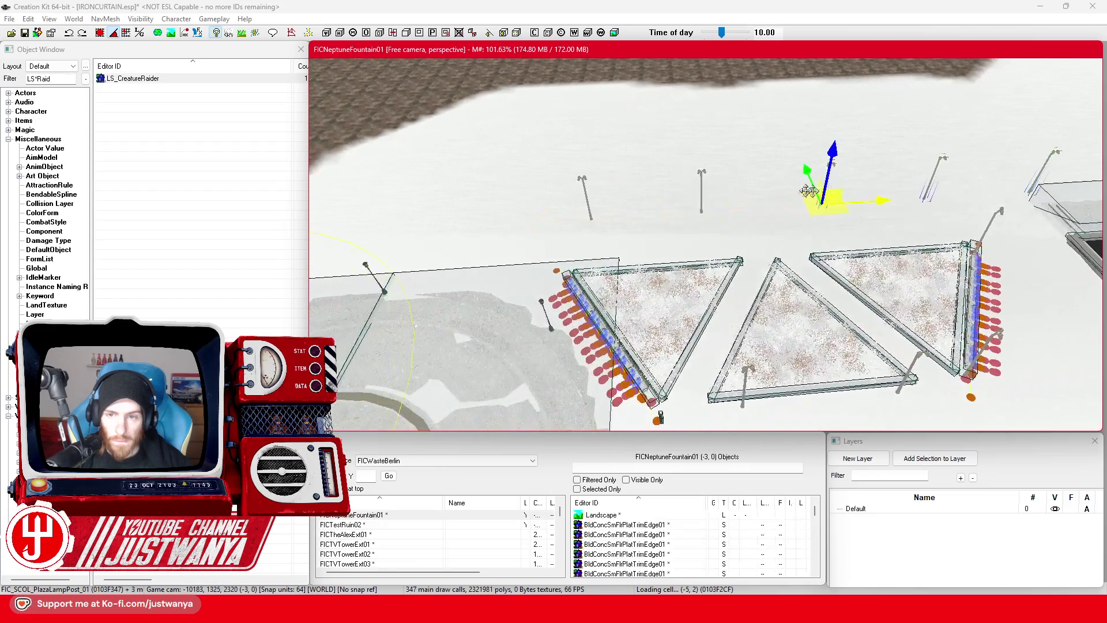
ctrl+click(703, 194)
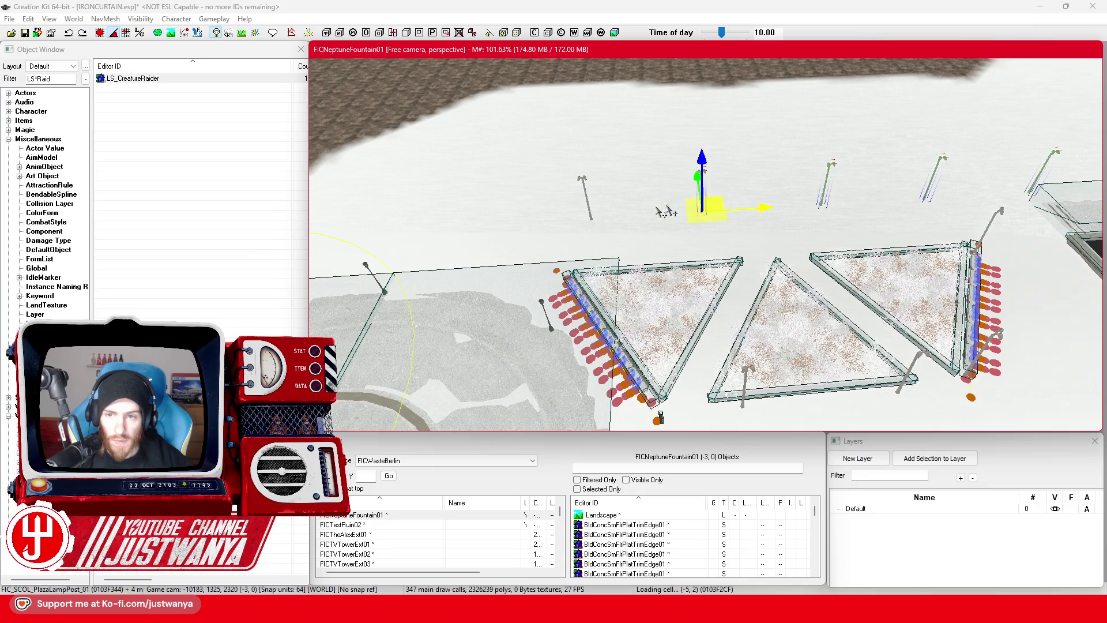
ctrl+click(591, 213)
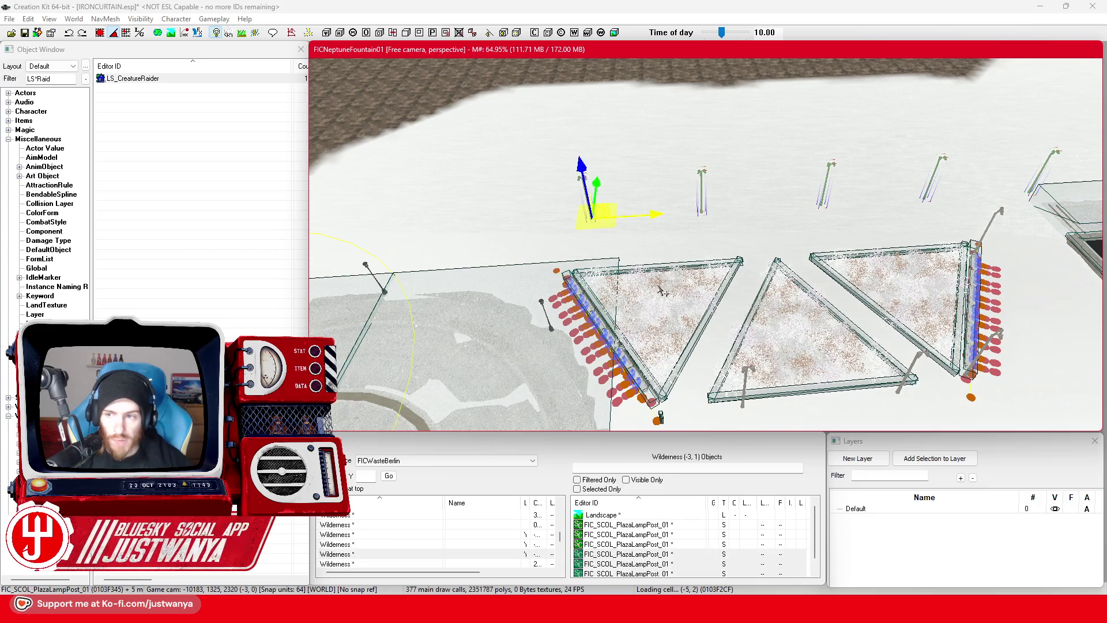
key(e)
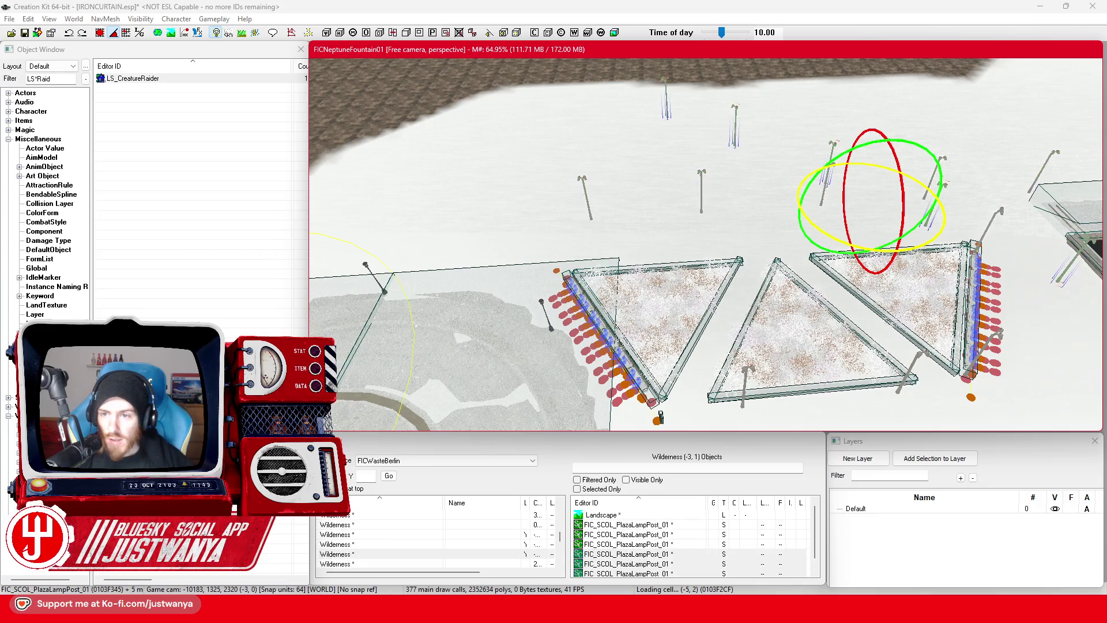
Step: Shift the lamp post by the tower-entrance blocks further right
click(744, 227)
scroll(743, 227, down, 5)
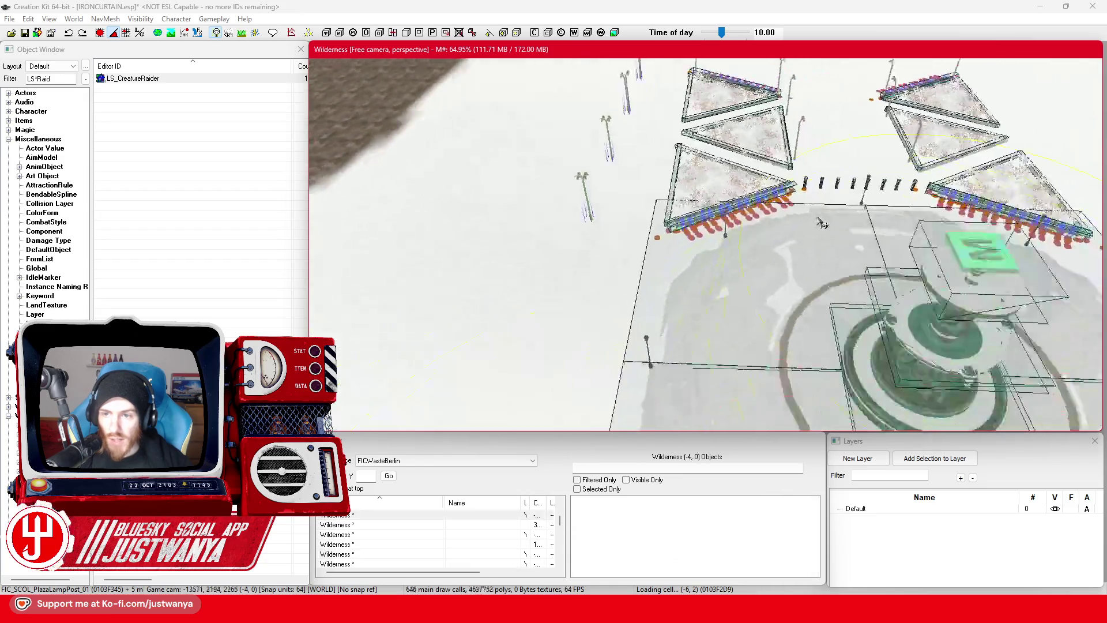
scroll(654, 321, down, 2)
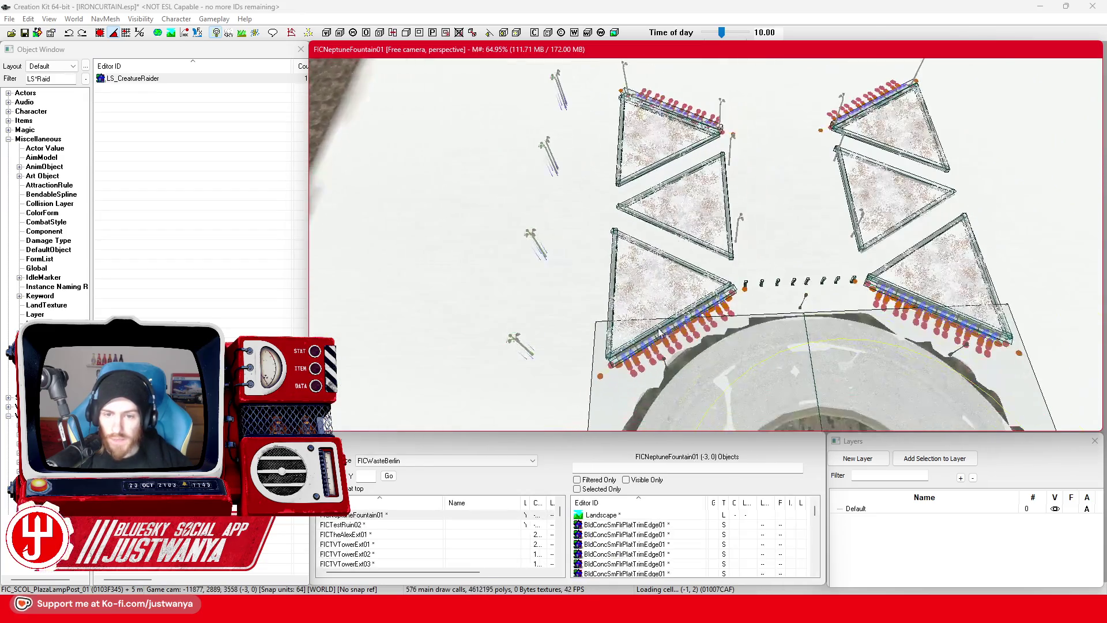
scroll(576, 164, down, 4)
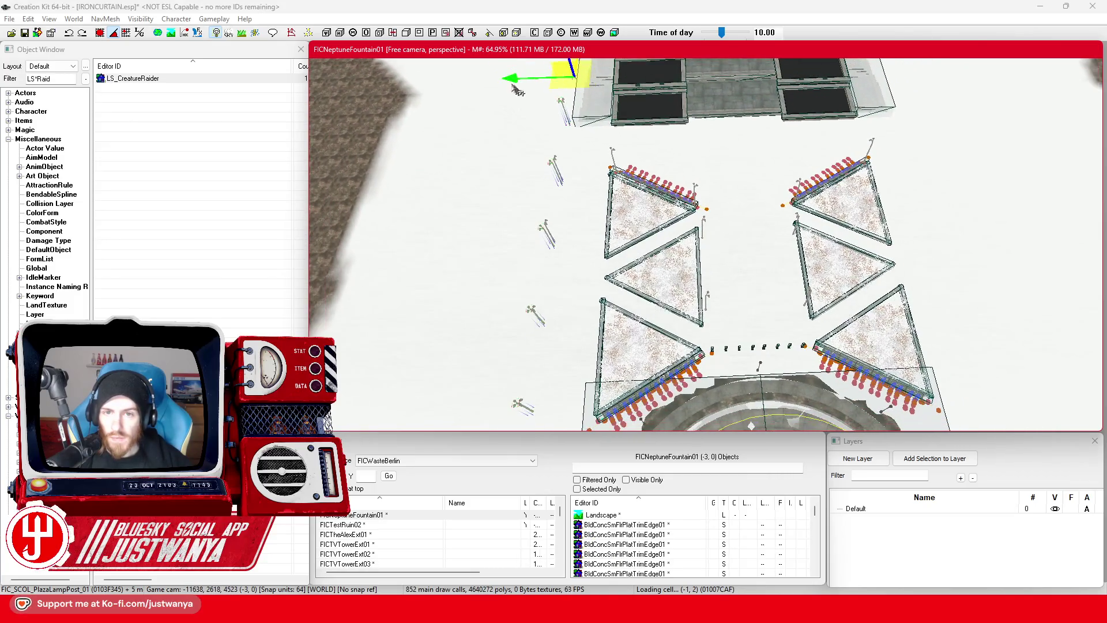
scroll(615, 123, down, 3)
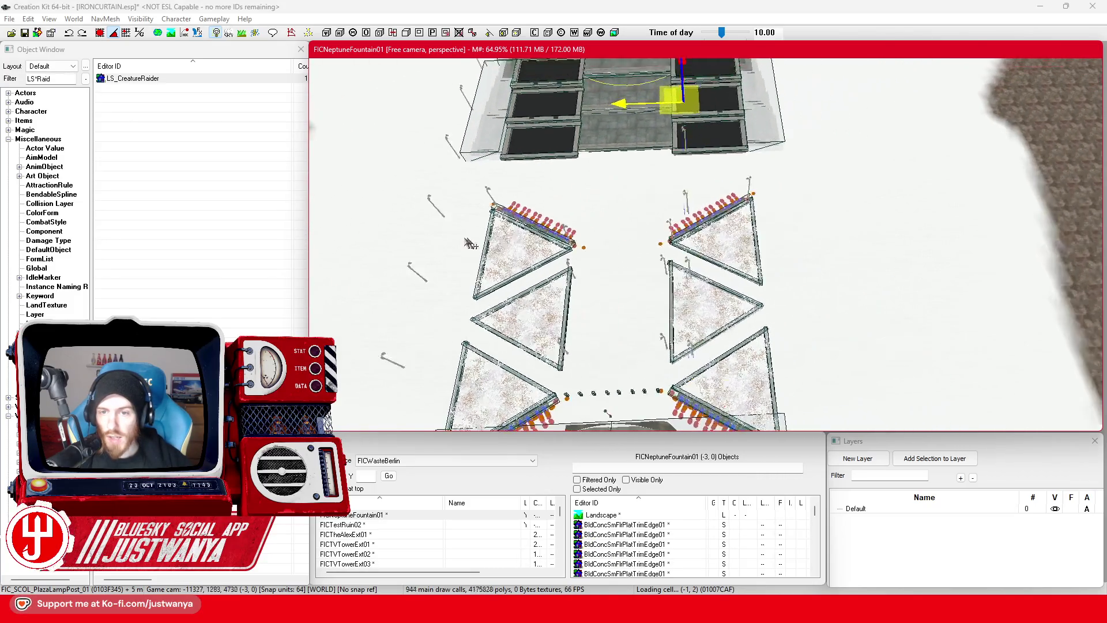
drag(616, 122, 726, 120)
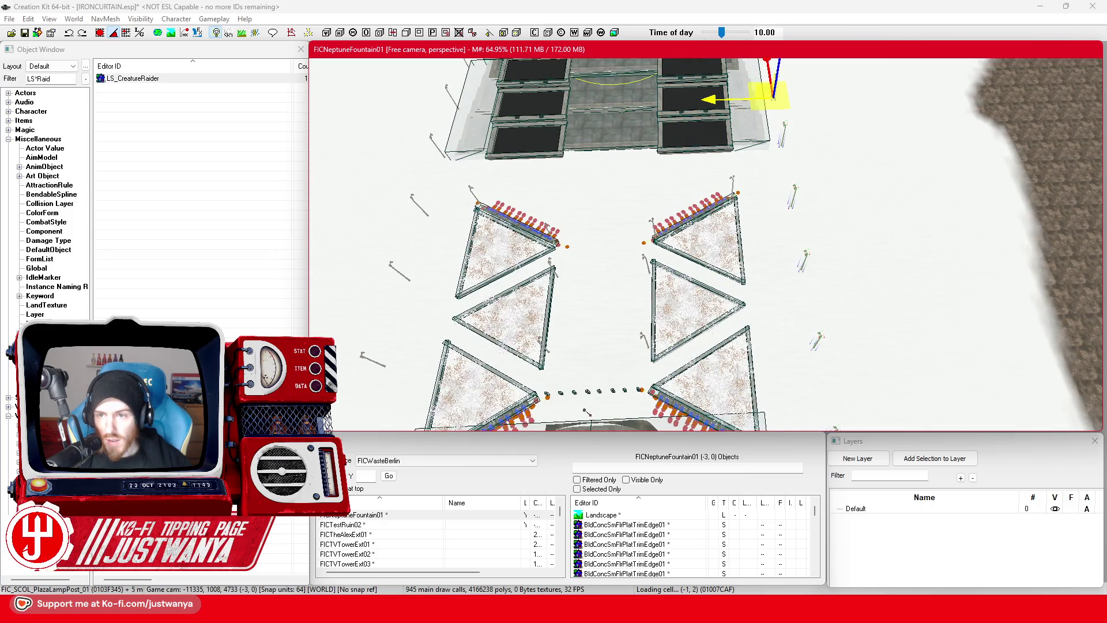
scroll(563, 196, down, 4)
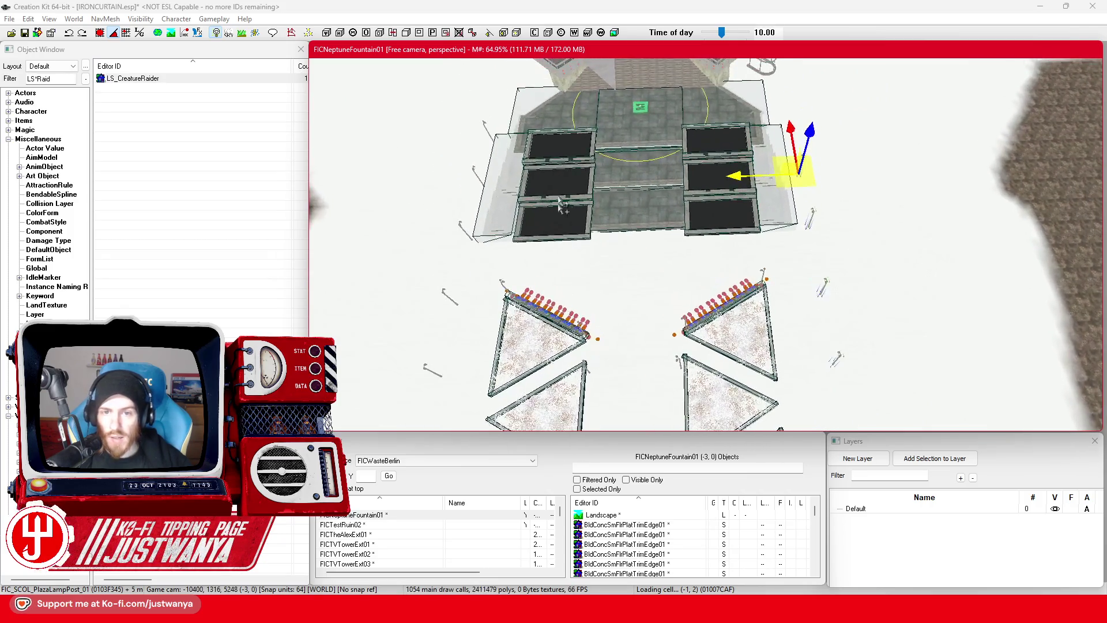
Step: Select the left and right lamp posts by the tower-entrance blocks and check their orientation
click(490, 187)
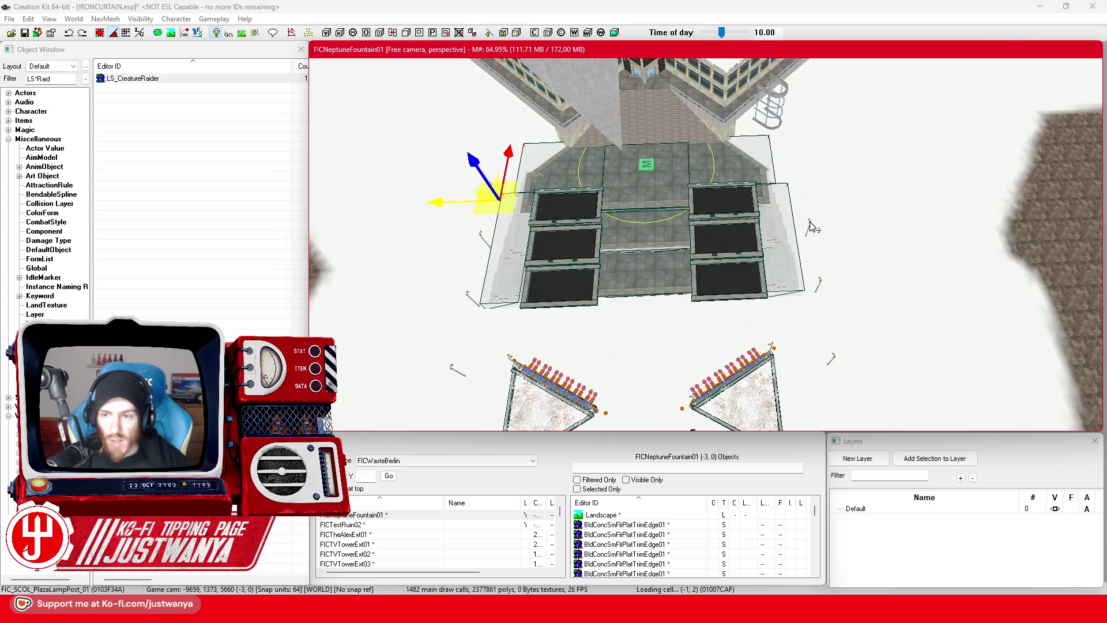
click(812, 226)
scroll(711, 264, up, 4)
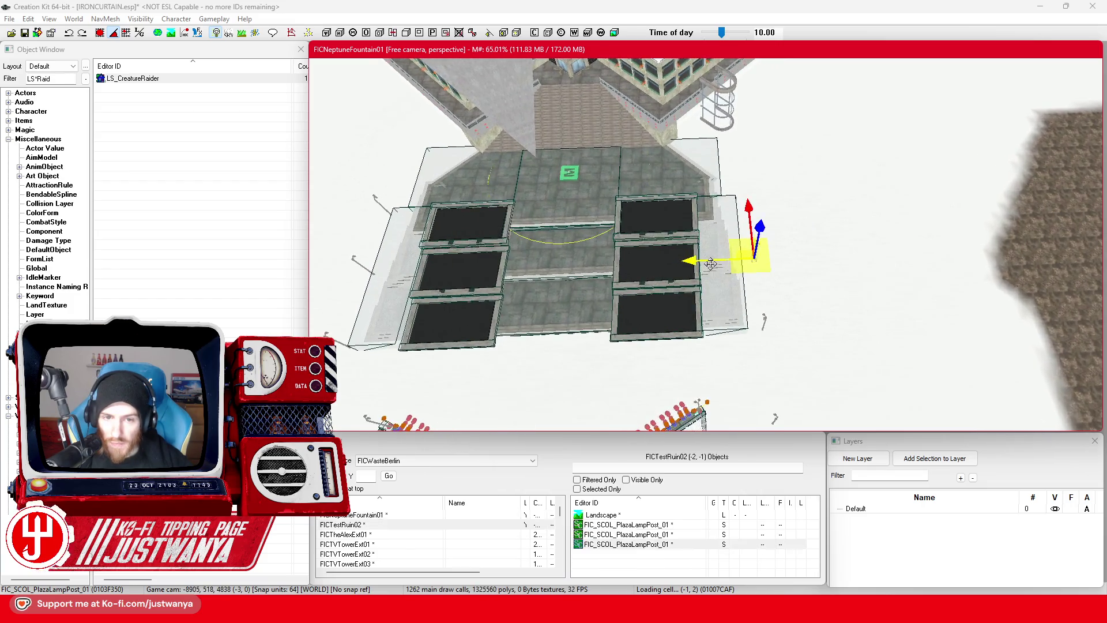
scroll(711, 263, up, 5)
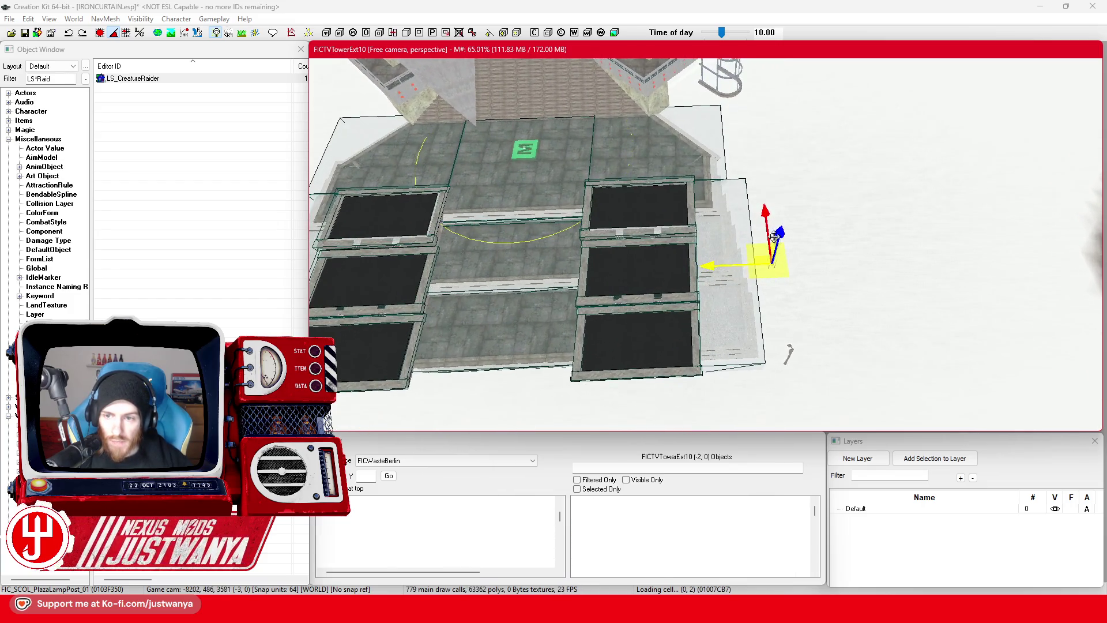
scroll(774, 236, up, 4)
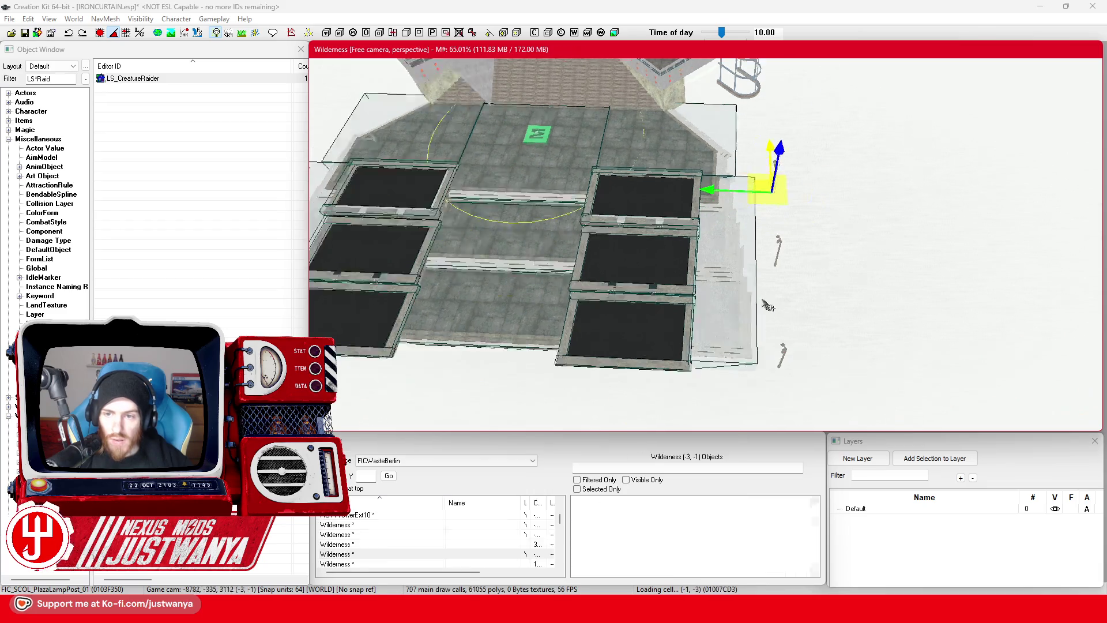
scroll(767, 306, down, 6)
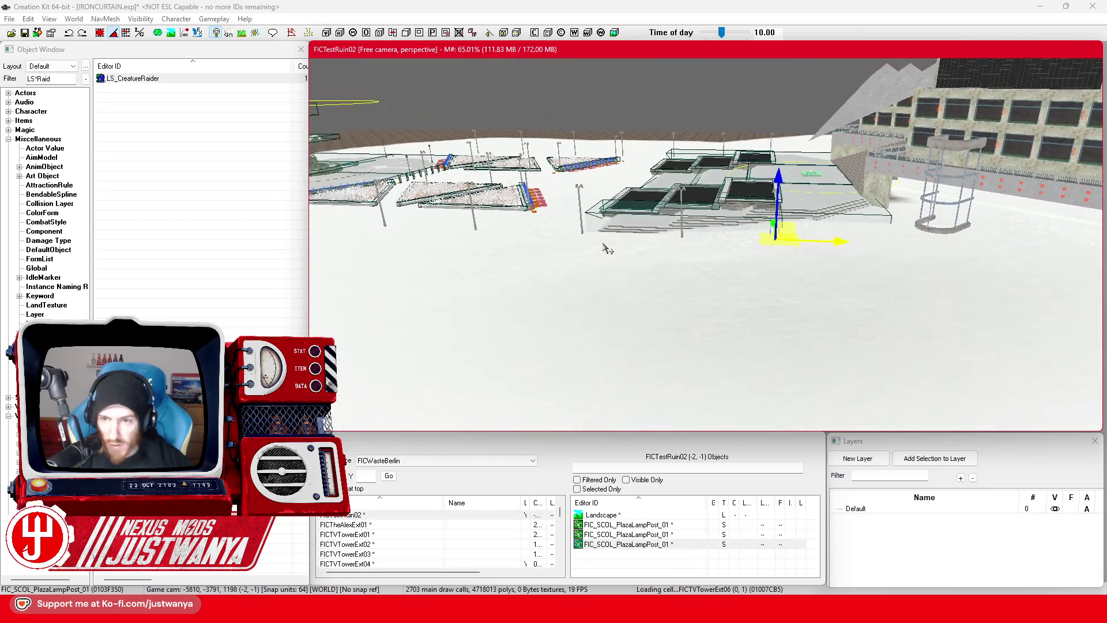
scroll(605, 248, up, 6)
key(e)
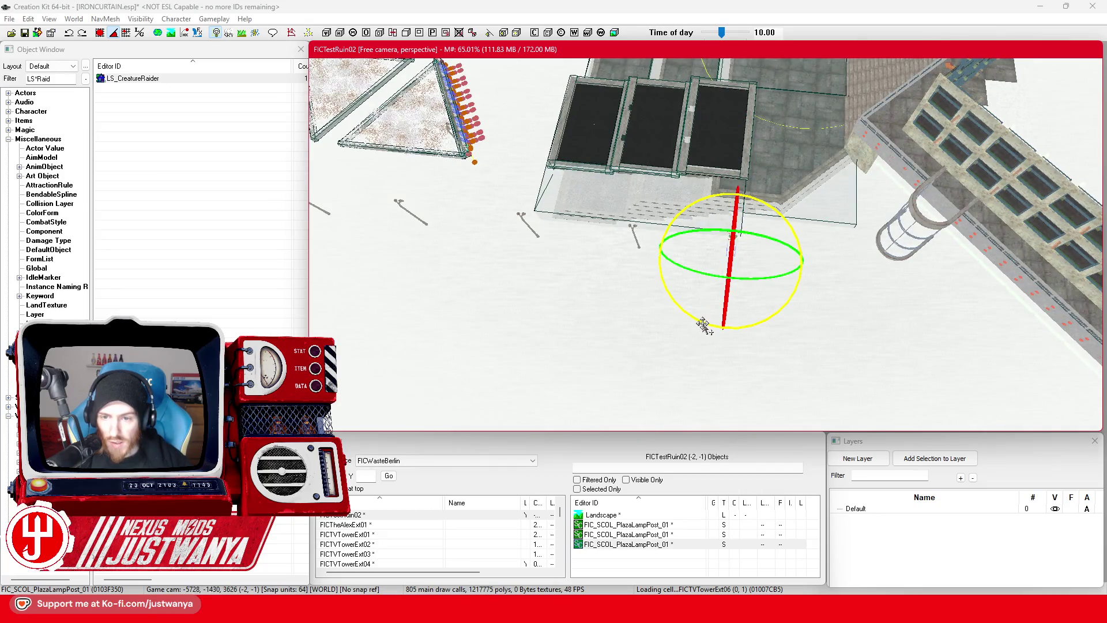
key(w)
scroll(701, 321, down, 8)
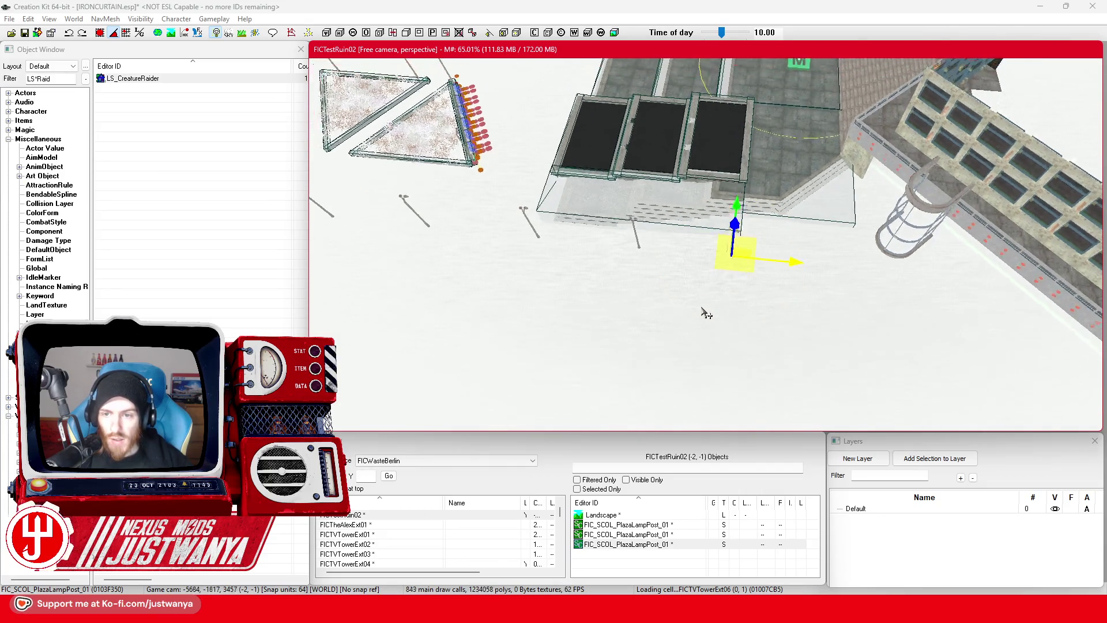
Step: Save IRONCURTAIN.esp and switch to the Street View browser window
drag(521, 300, 331, 184)
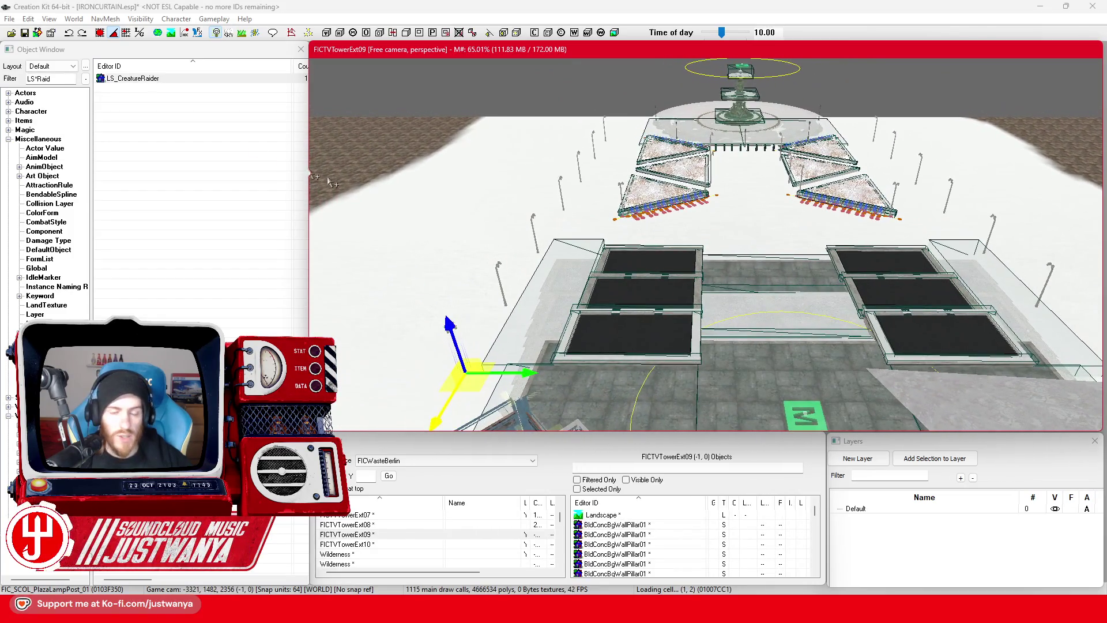
click(25, 32)
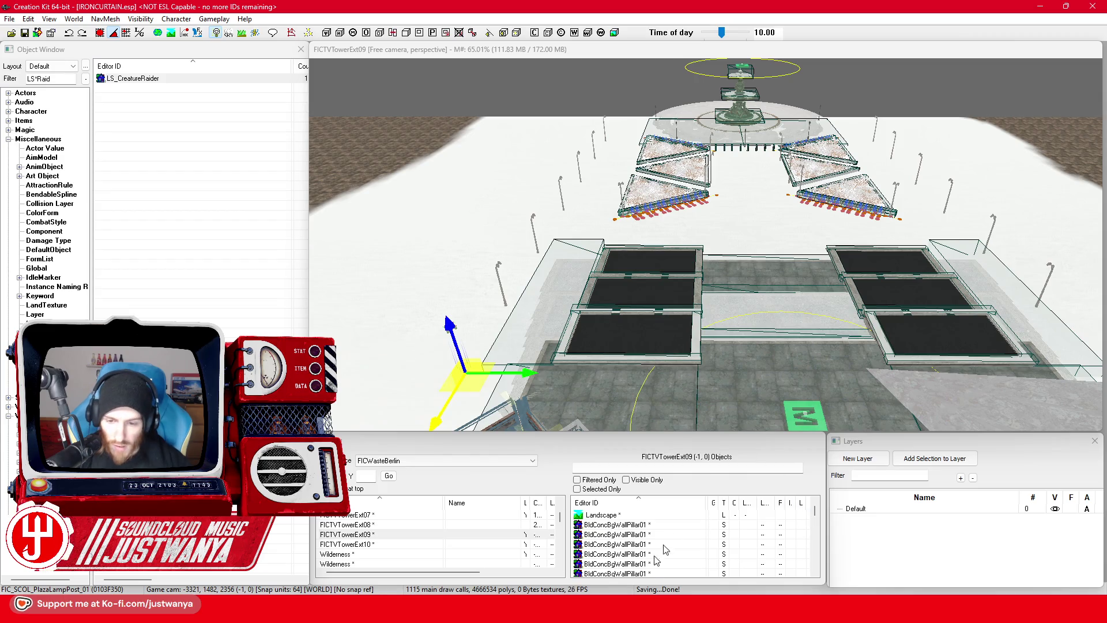
key(alt+Tab)
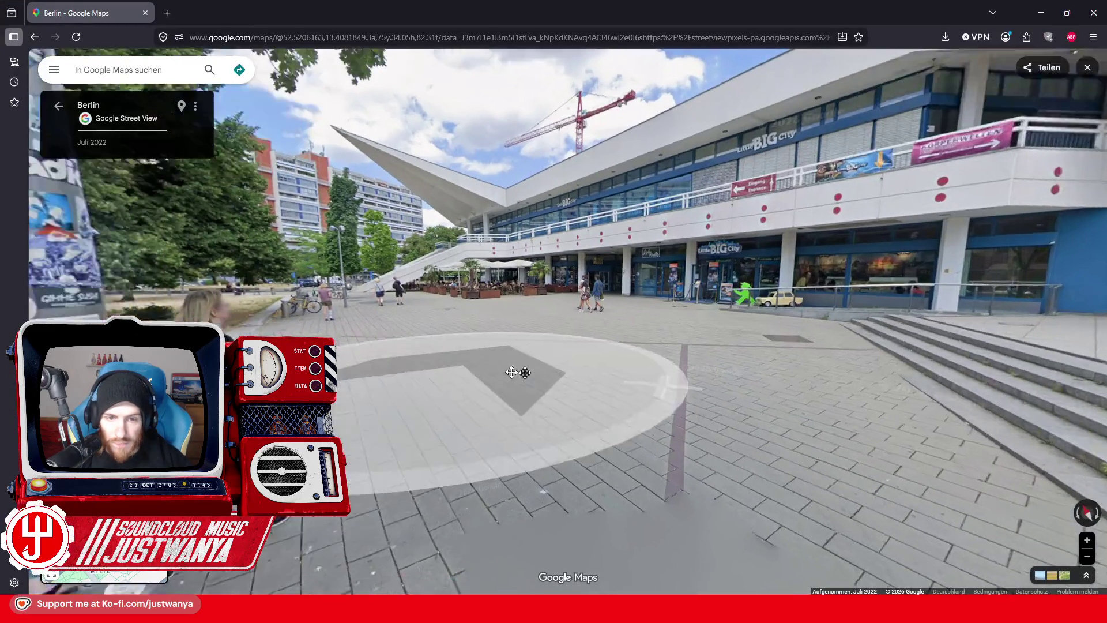
Step: Walk toward the Little BIG City building and café terrace, ending beside the tree facing the café
click(518, 372)
click(661, 396)
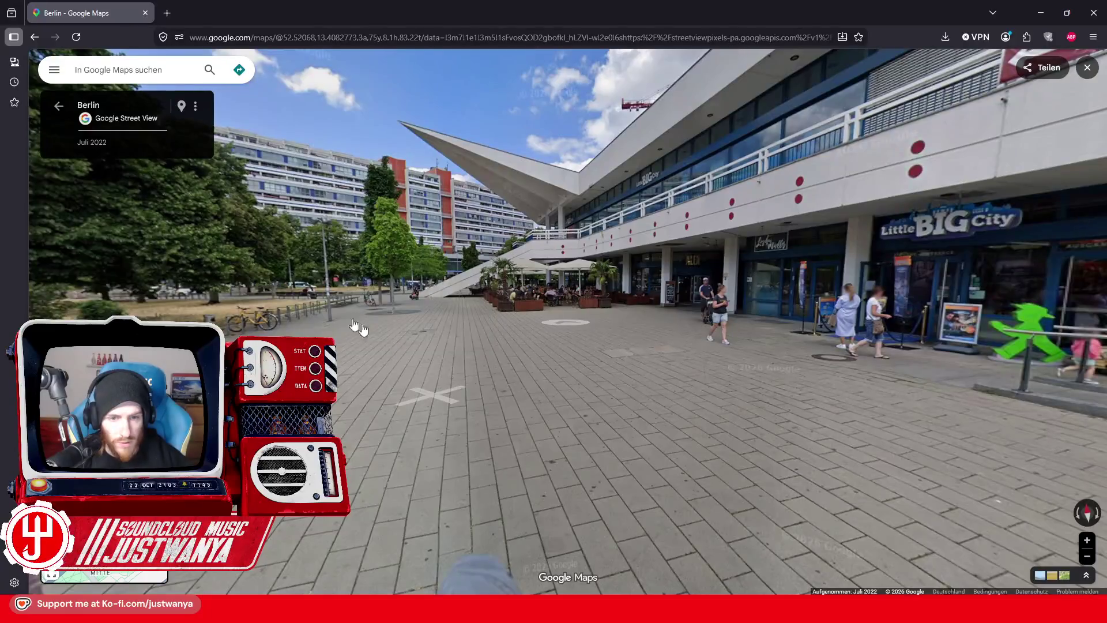
click(499, 358)
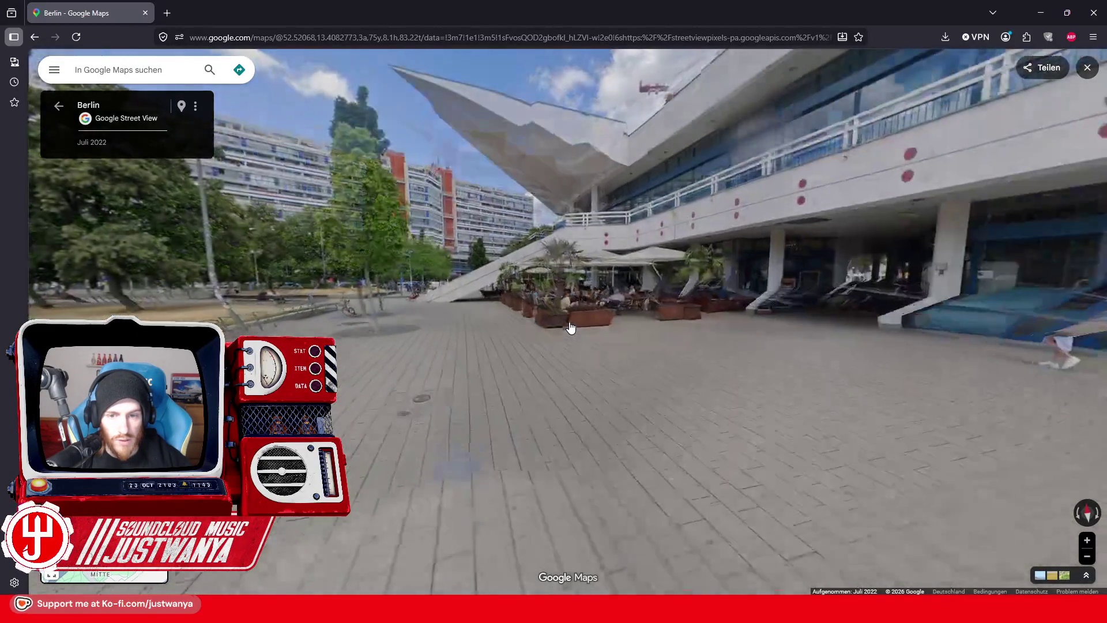
click(506, 346)
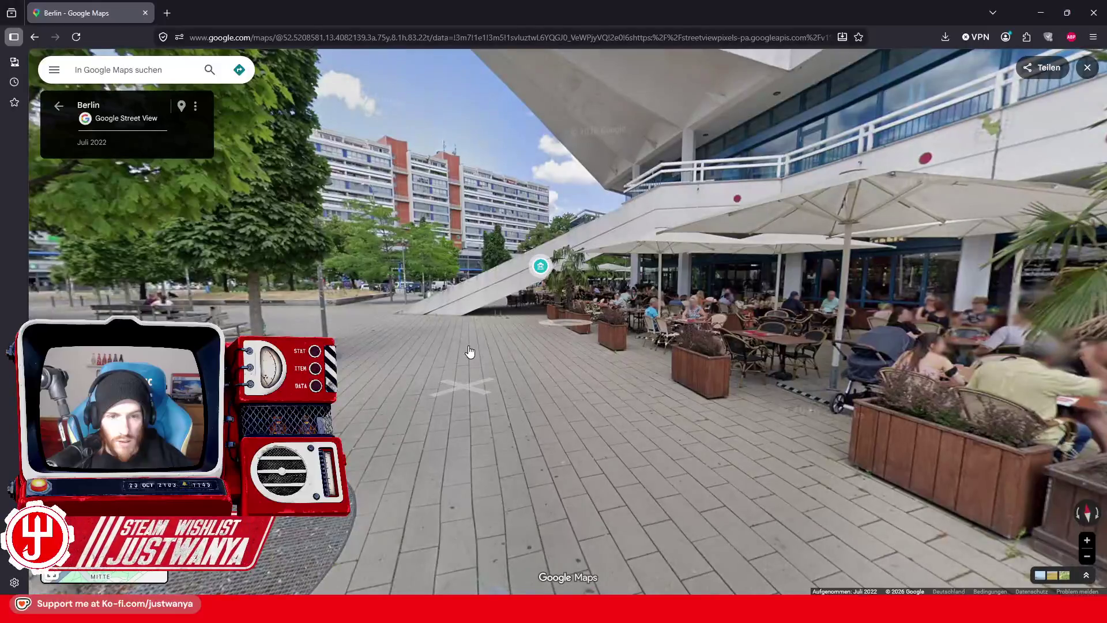
click(469, 354)
mouse_move(565, 323)
mouse_down()
mouse_move(485, 404)
mouse_move(492, 415)
mouse_move(464, 424)
mouse_move(565, 429)
mouse_up()
click(565, 429)
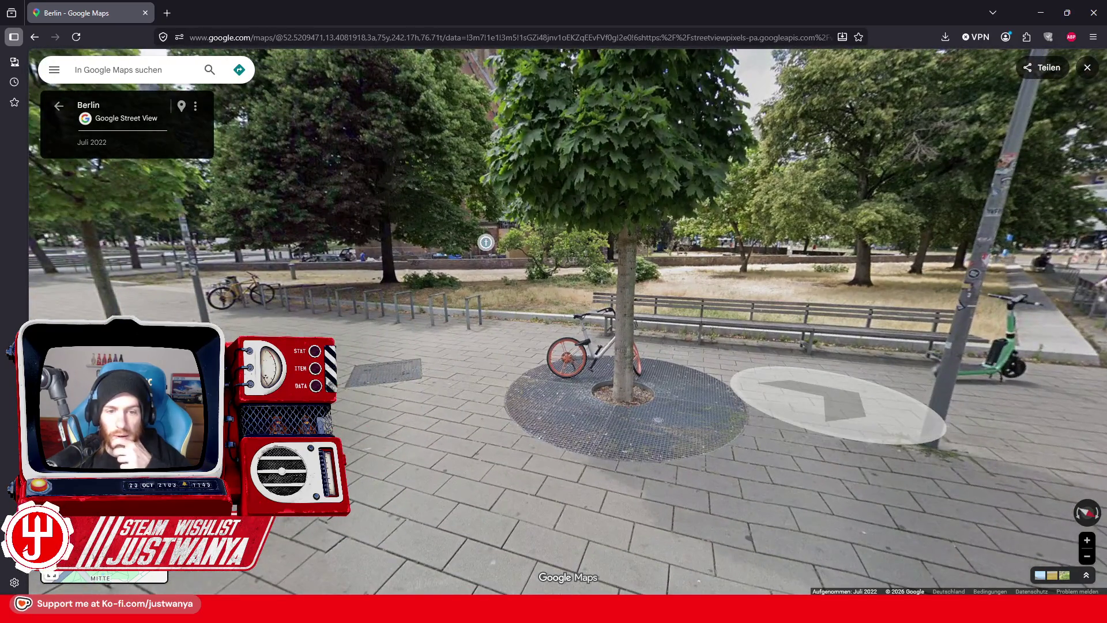
click(558, 408)
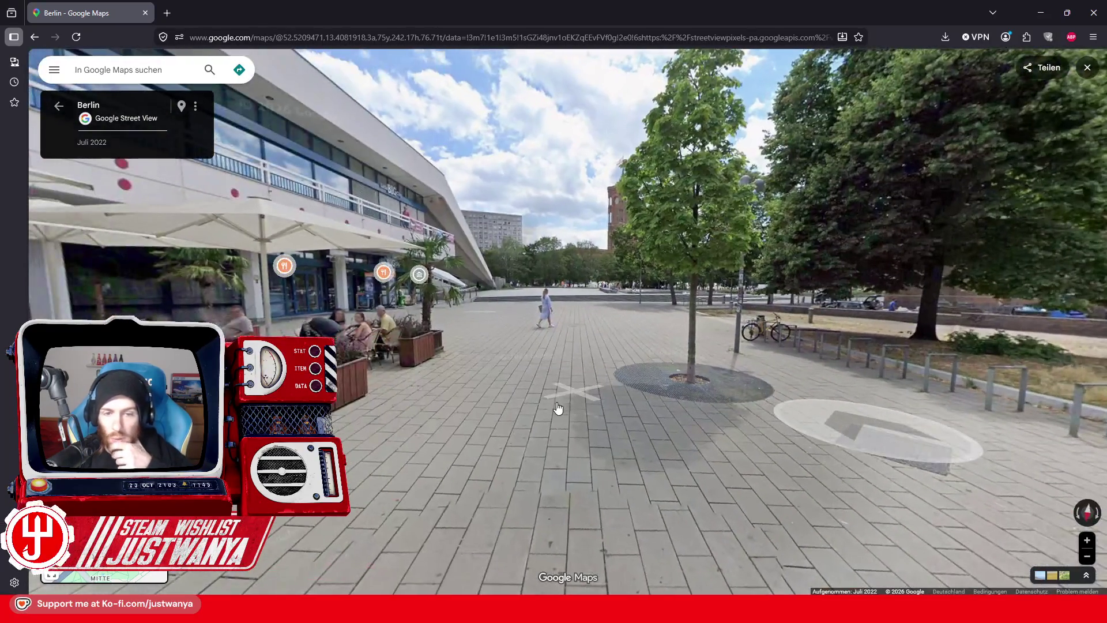
Step: Advance along the plaza toward the red town hall and on toward the fountain
click(591, 364)
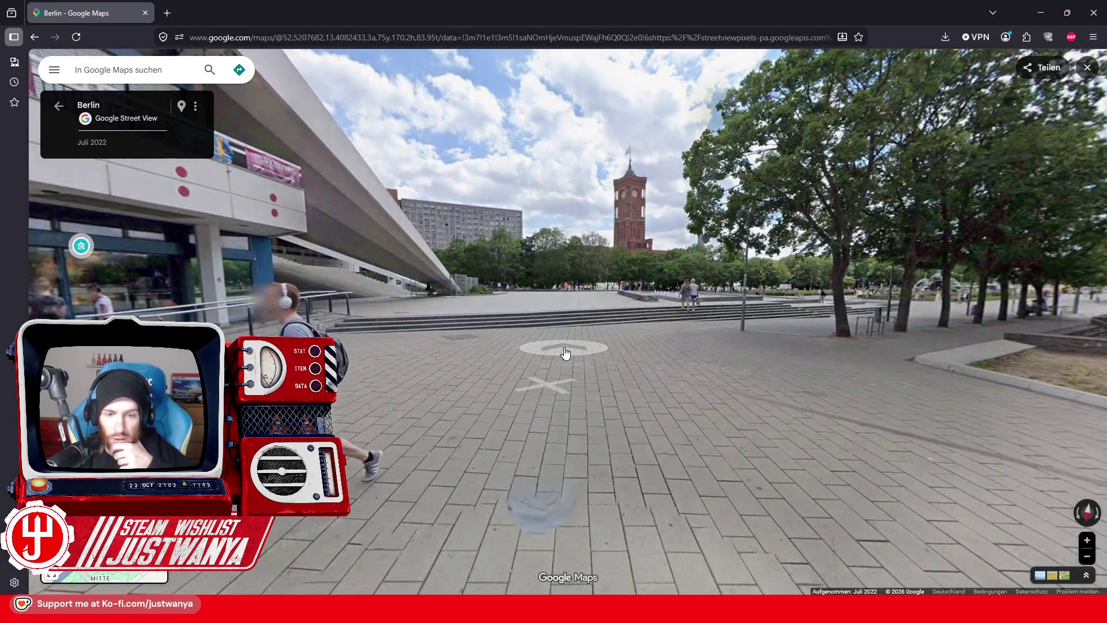
click(566, 353)
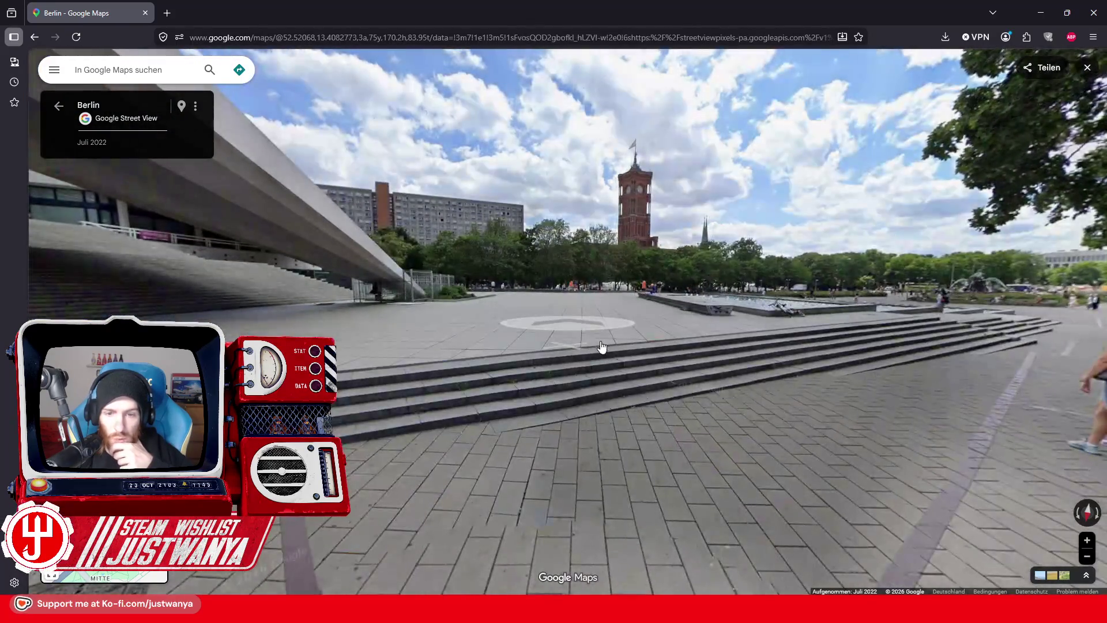
click(598, 336)
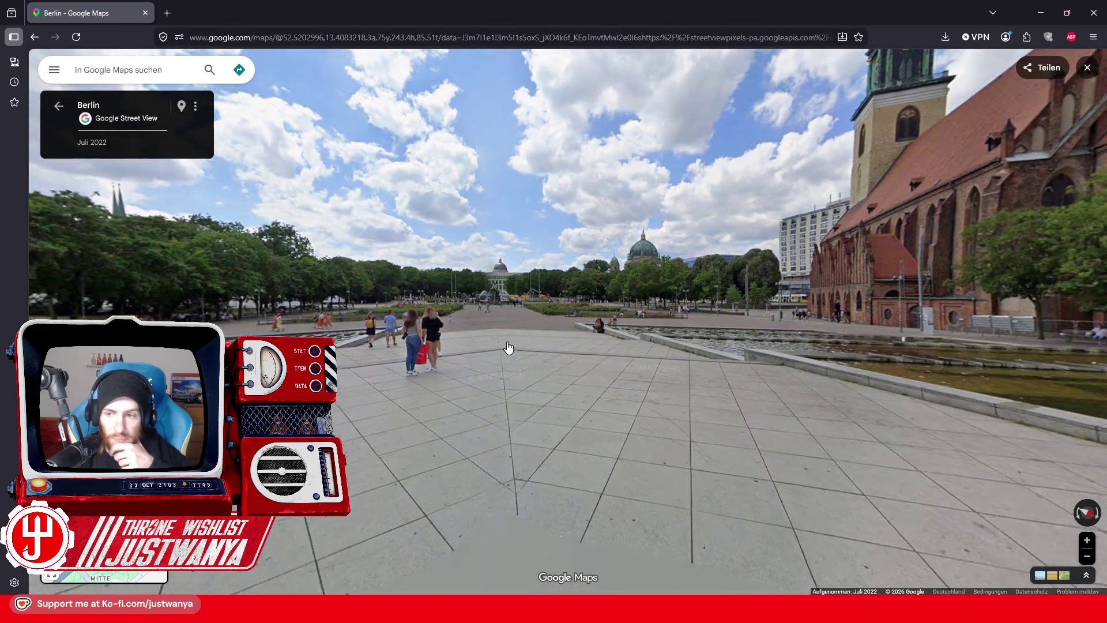
click(508, 347)
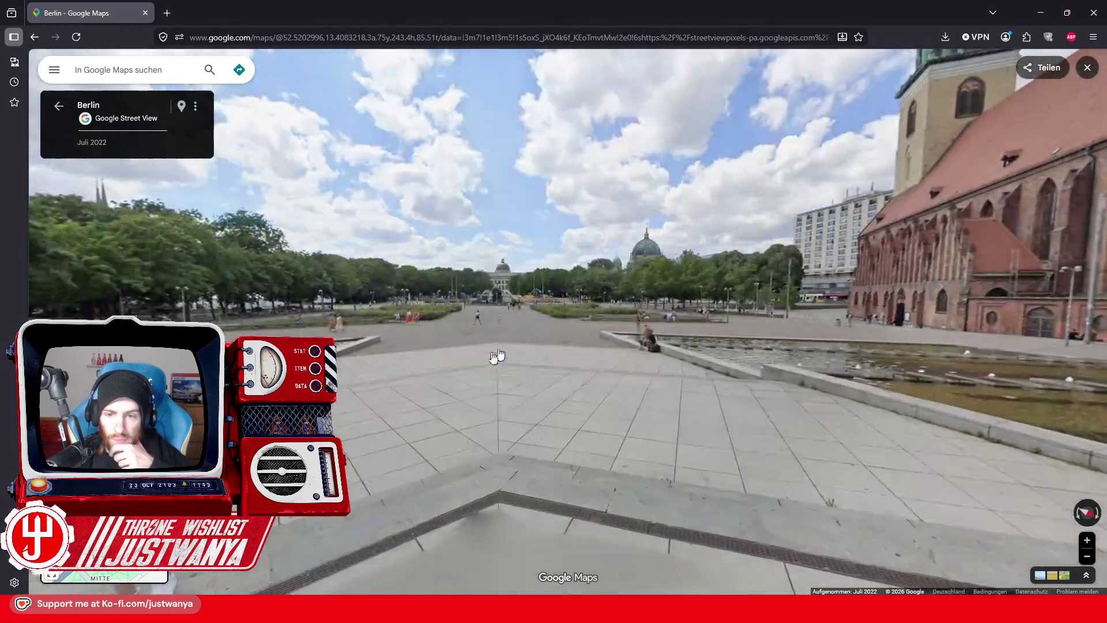
click(510, 352)
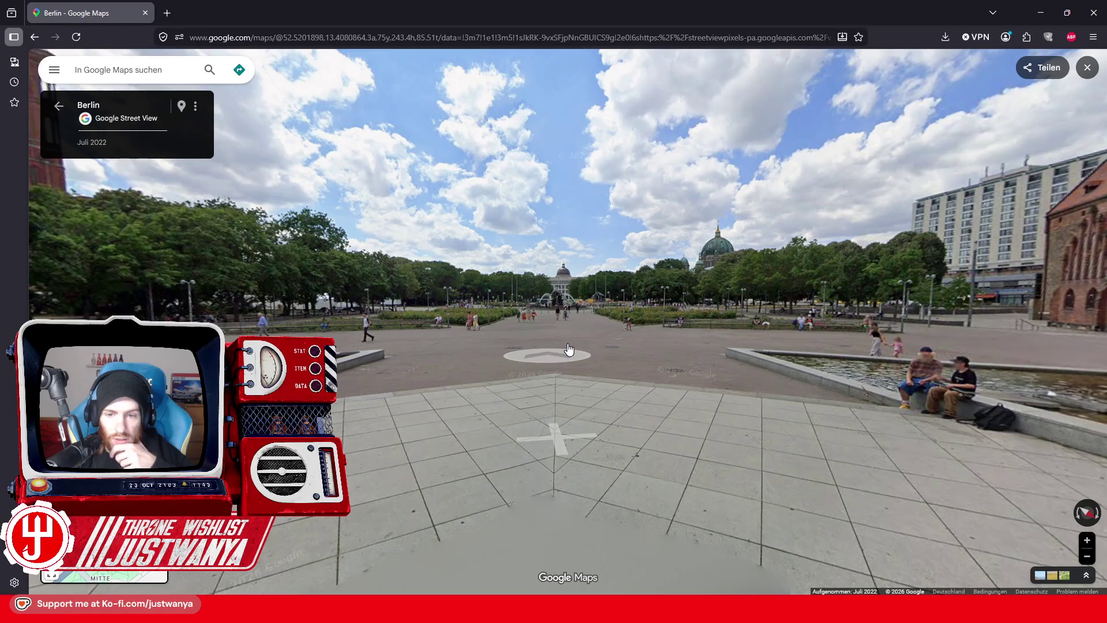
click(568, 349)
click(573, 343)
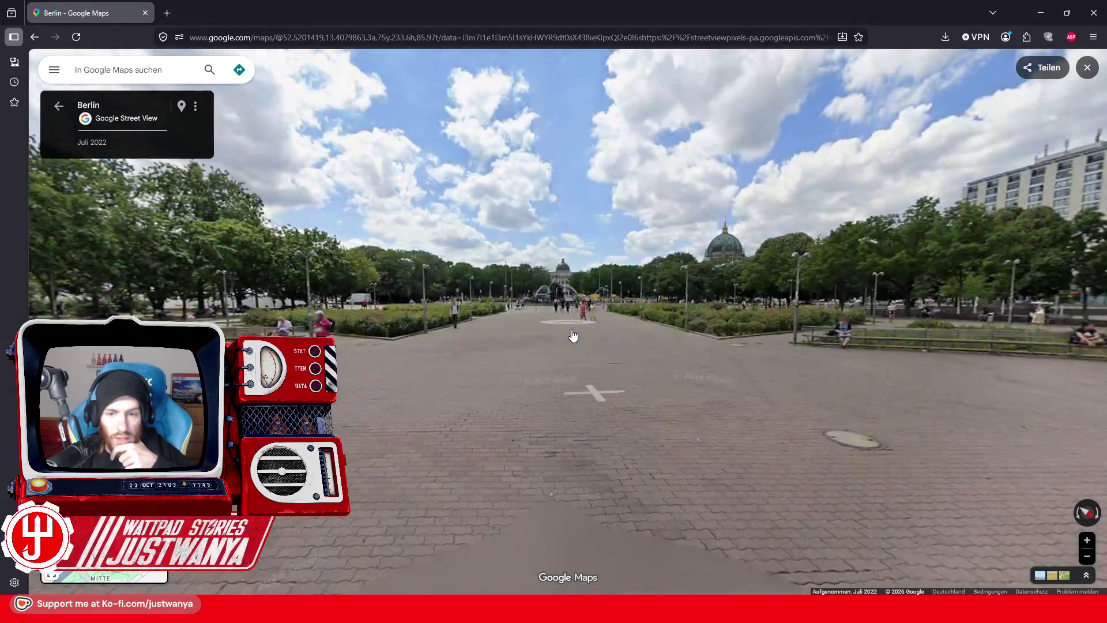
click(573, 340)
click(546, 363)
click(562, 348)
Step: Move up beside the fountain and lamp post, then continue past them across the plaza
click(603, 345)
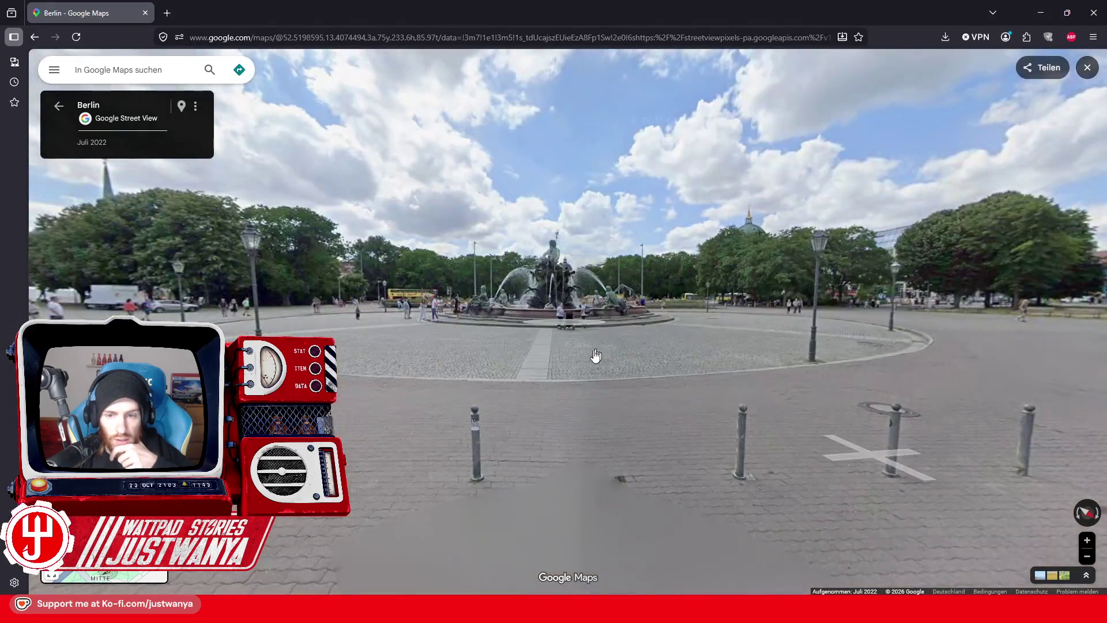
click(608, 344)
click(637, 336)
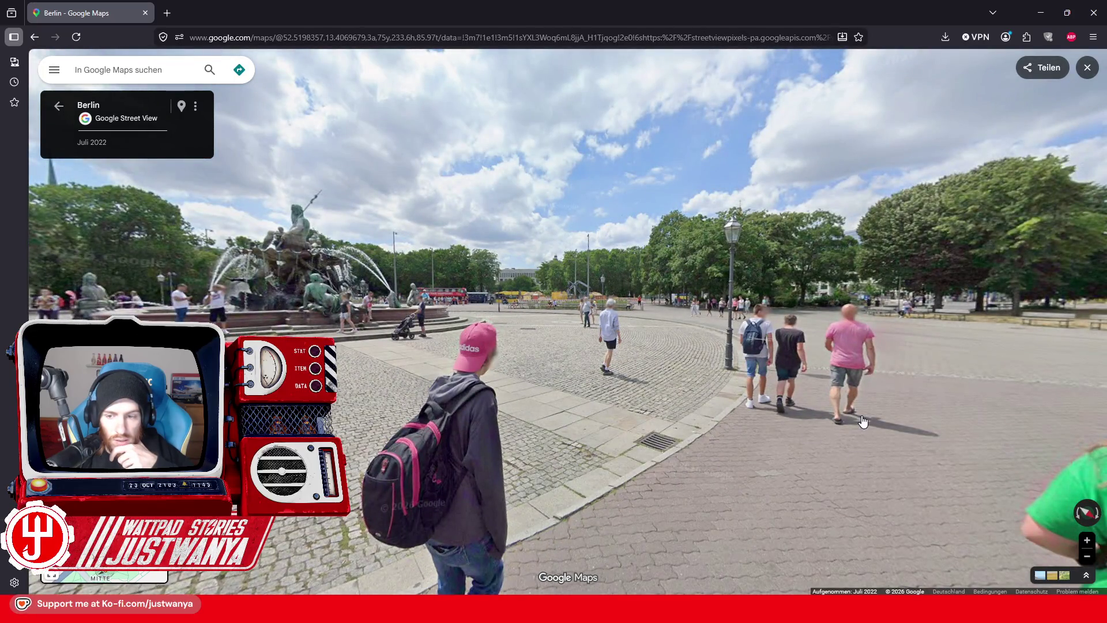
click(863, 422)
click(631, 345)
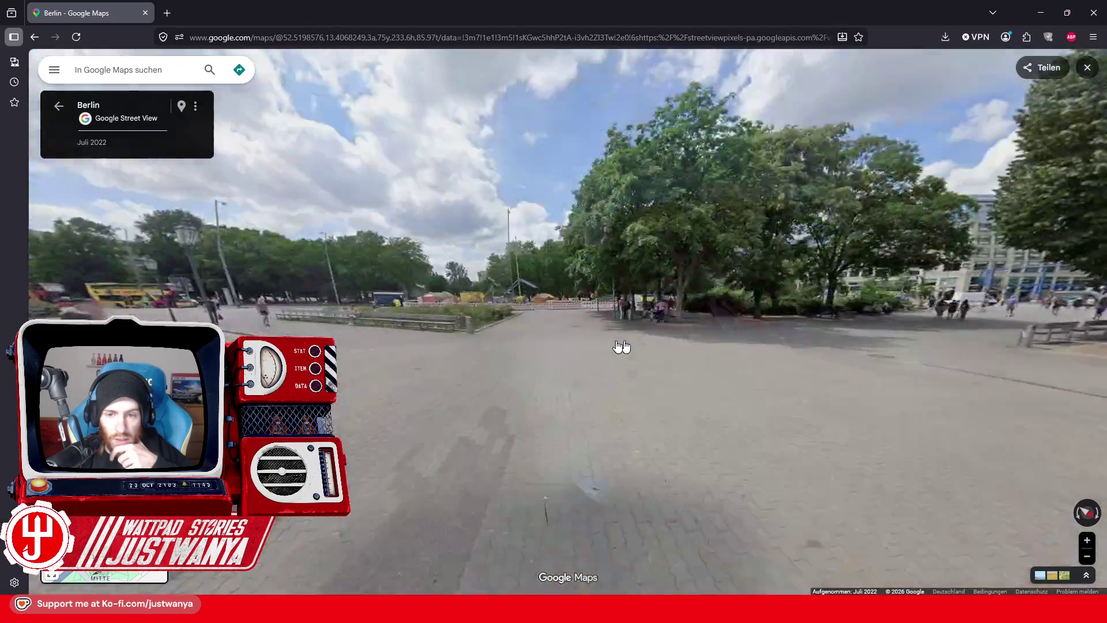
click(492, 358)
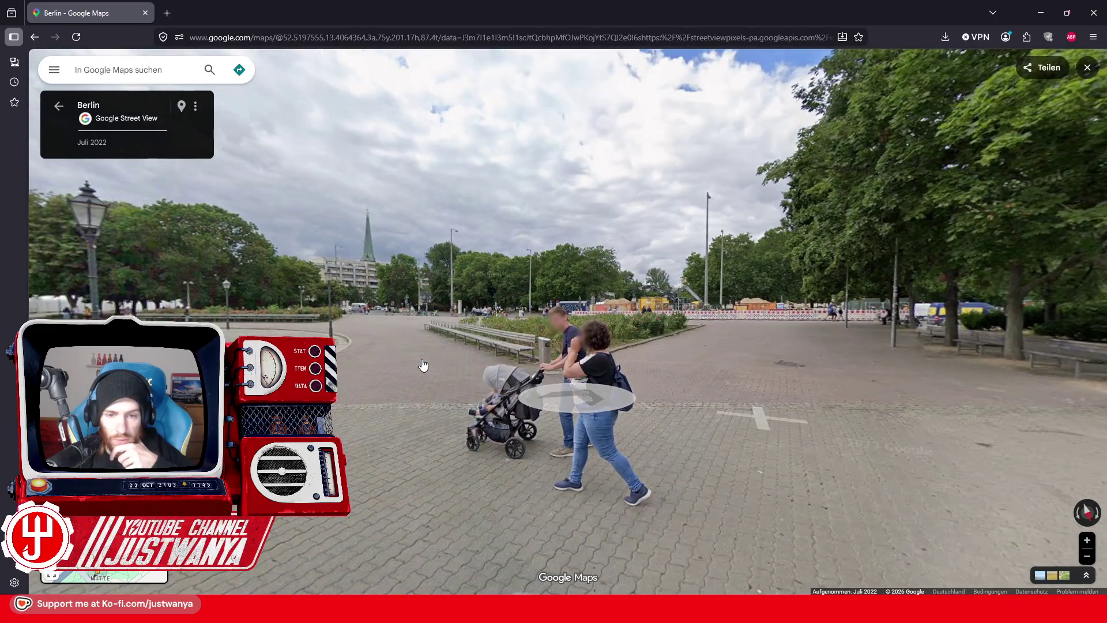
click(423, 364)
Step: Head past the yellow bus and cyclists to reach 8 Spandauer Str
click(420, 353)
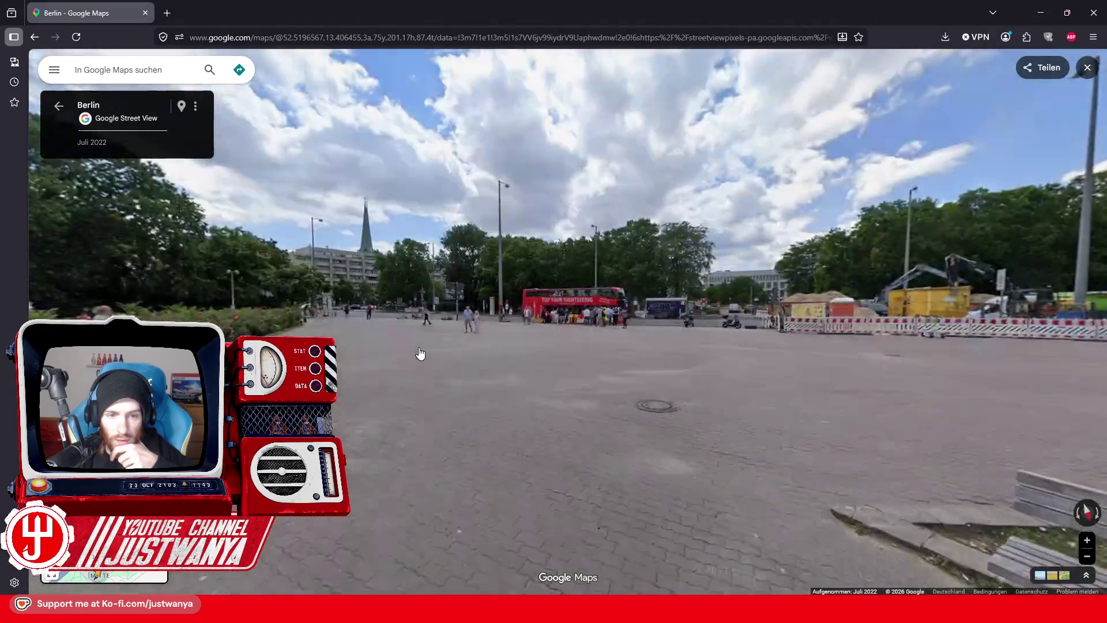
click(704, 391)
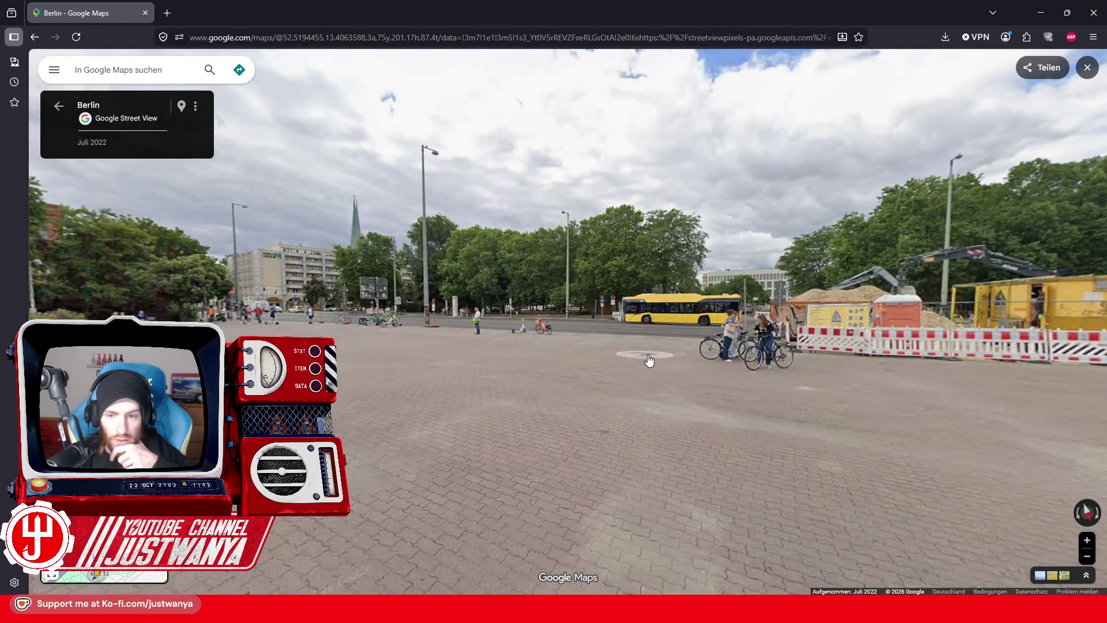
click(648, 359)
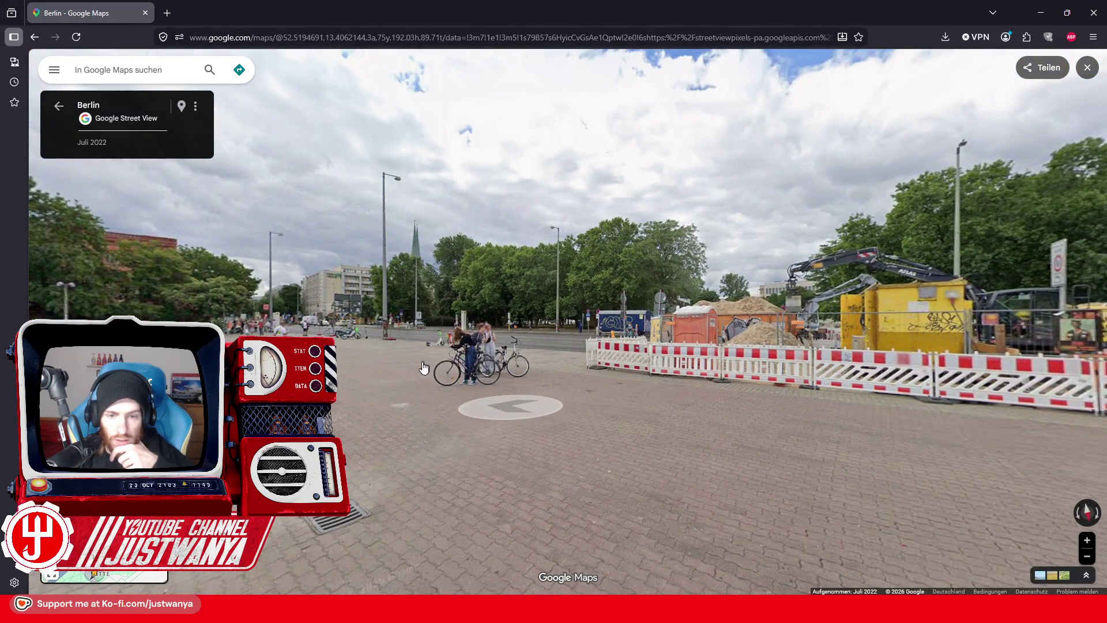
click(557, 349)
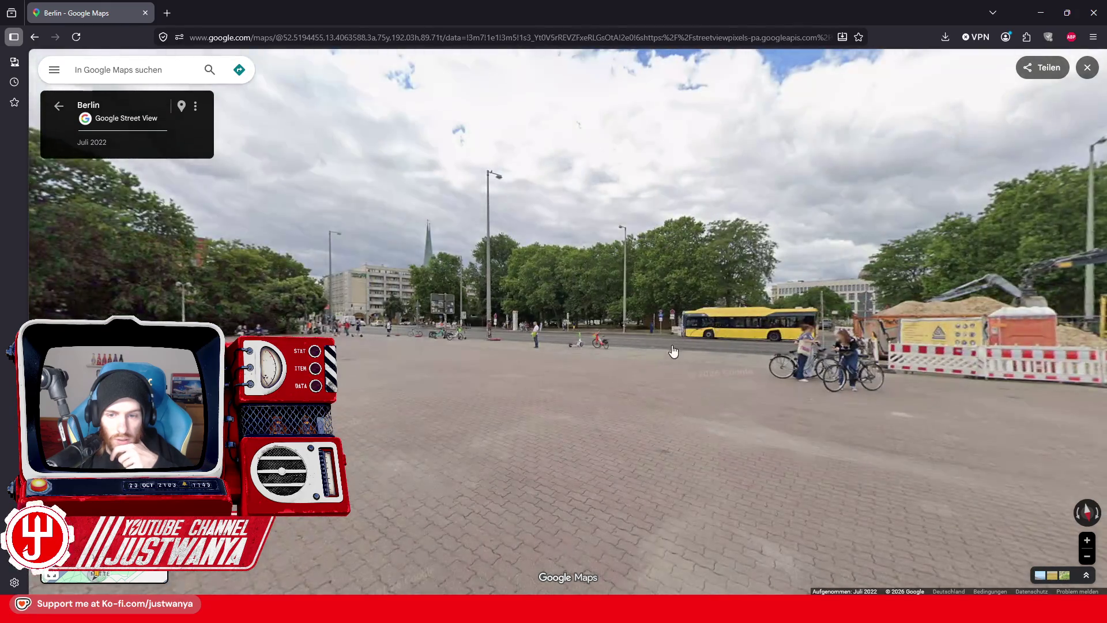
click(686, 351)
click(582, 415)
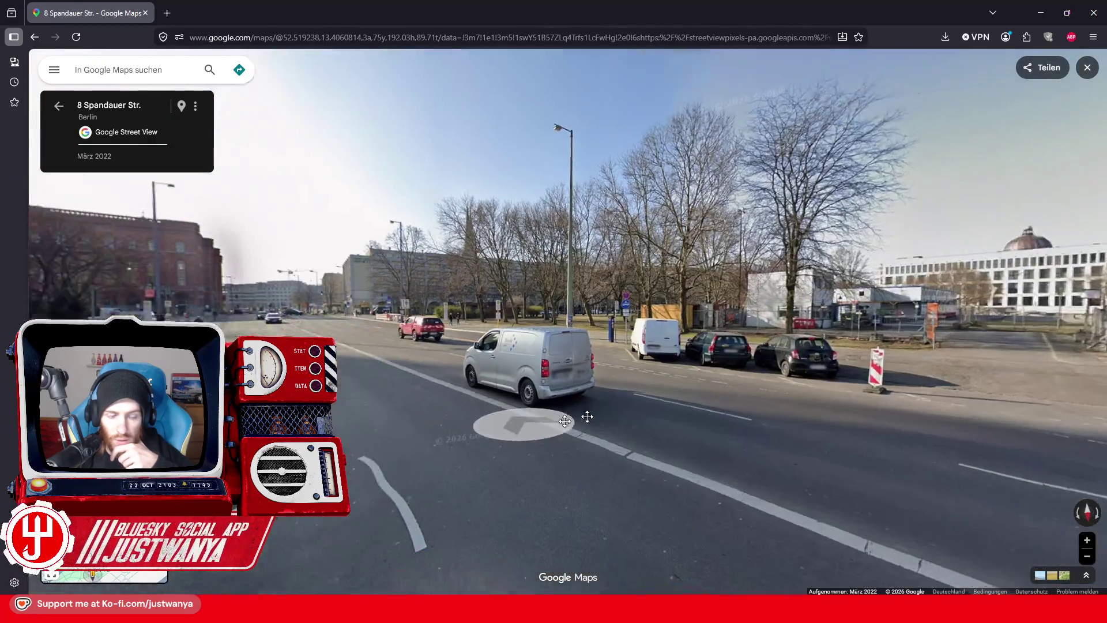
mouse_move(814, 388)
mouse_down()
mouse_move(419, 412)
mouse_move(834, 436)
mouse_move(375, 390)
mouse_up()
drag(670, 385, 532, 405)
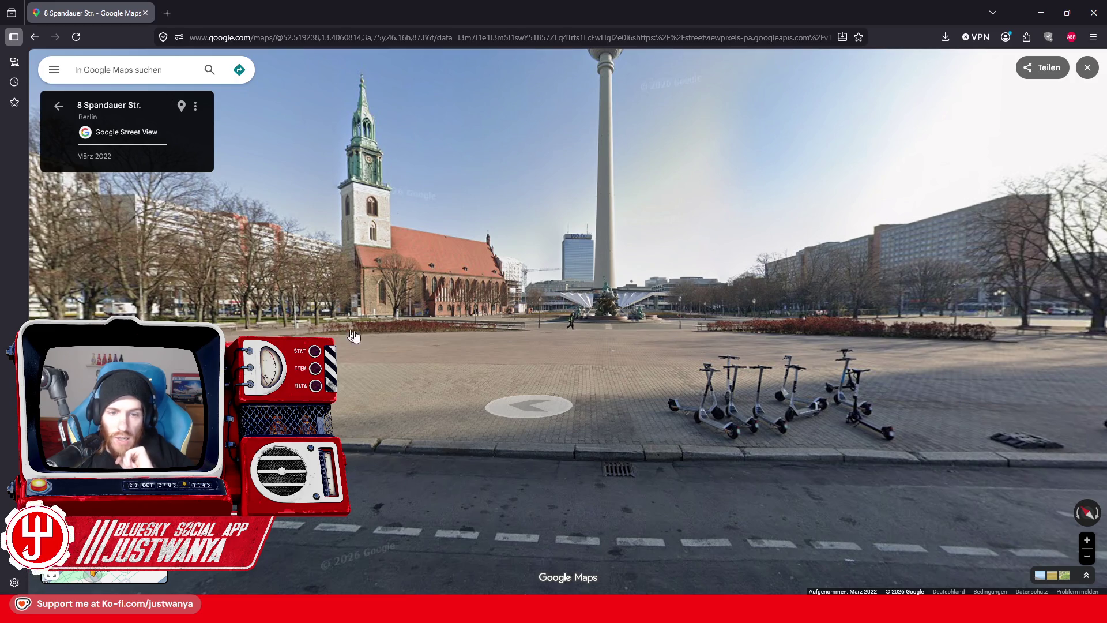
drag(650, 348, 640, 429)
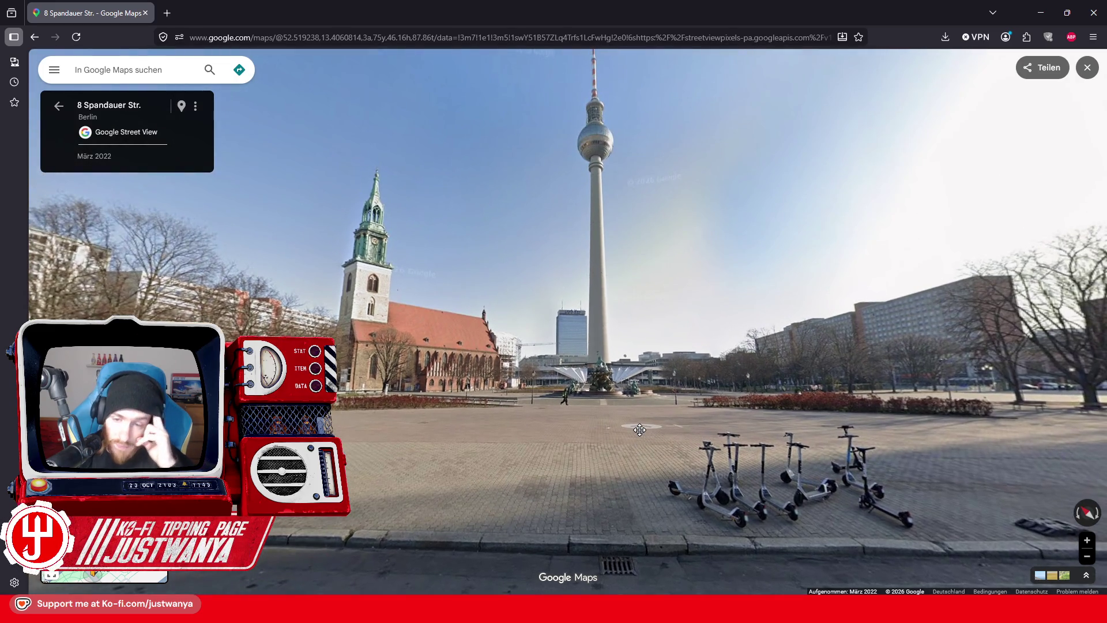
drag(859, 472, 513, 401)
drag(847, 404, 519, 402)
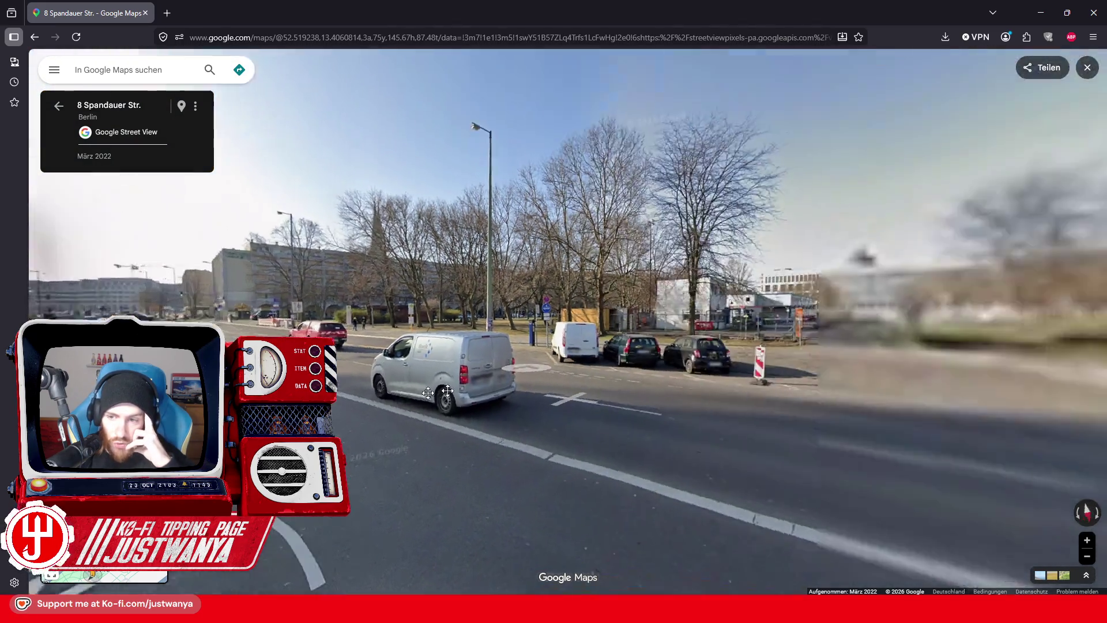
drag(980, 404, 683, 398)
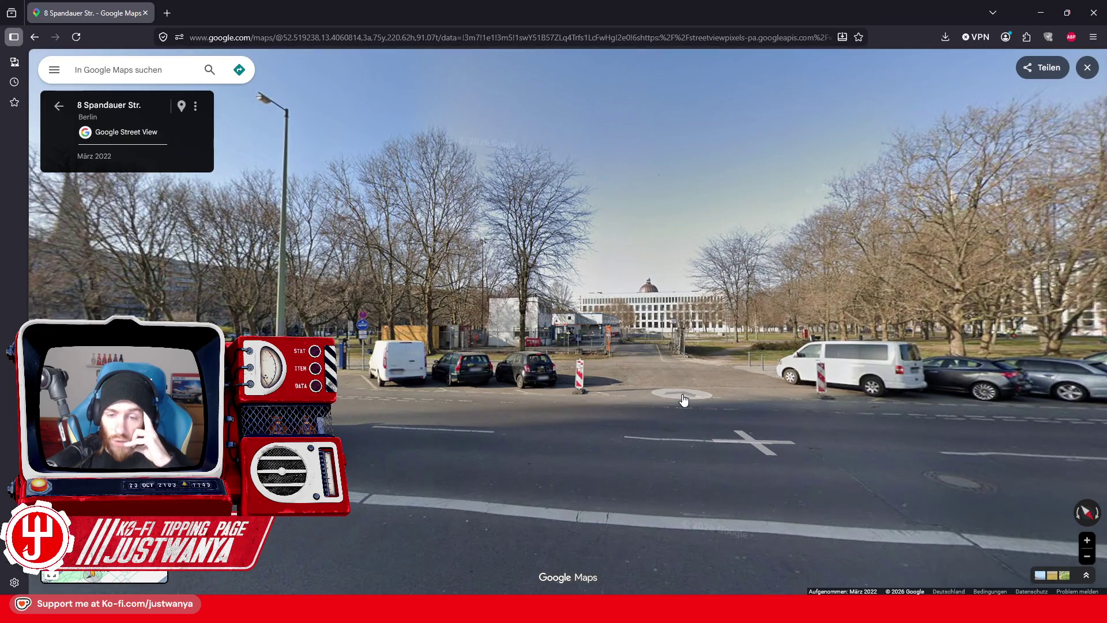
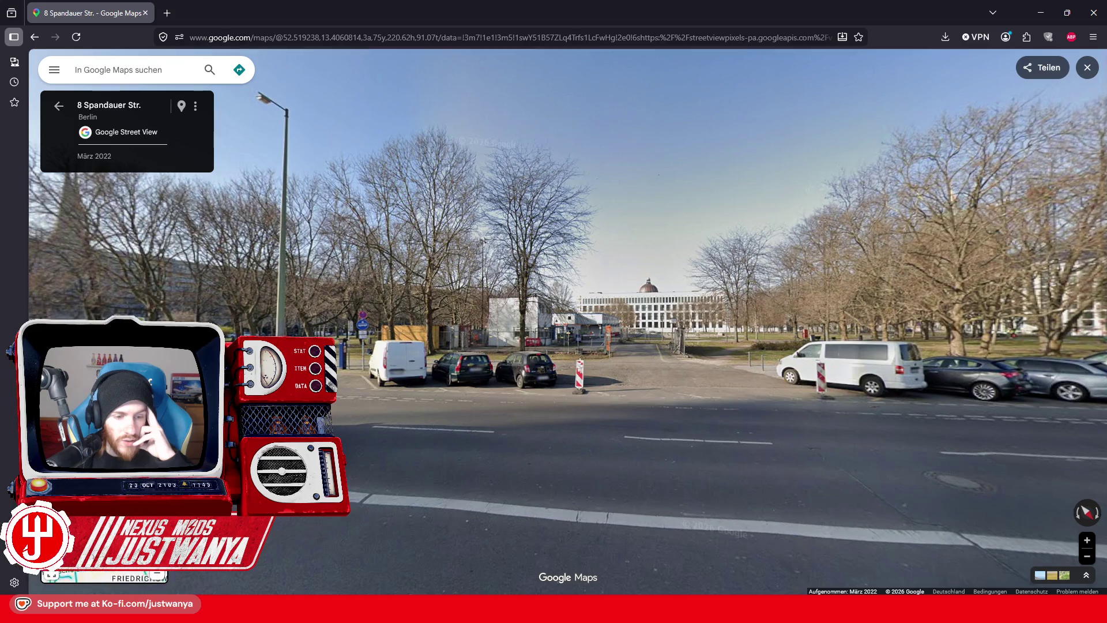
Step: Turn the Spandauer Str. Street View toward St. Marienkirche and the TV tower, then hide the browser
drag(842, 466, 371, 462)
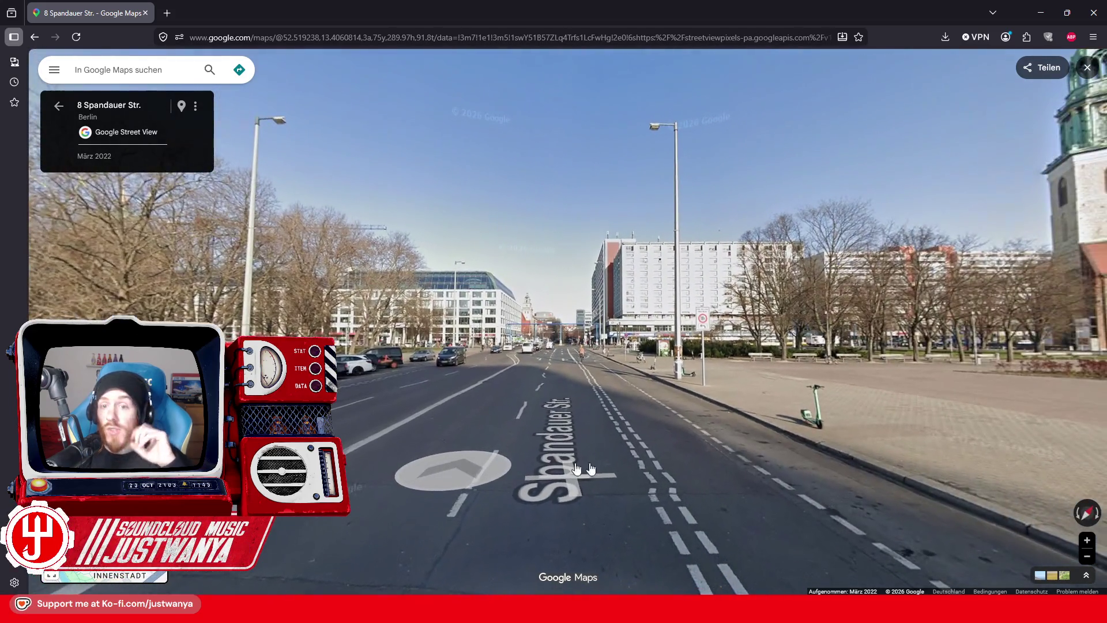
drag(576, 468, 446, 435)
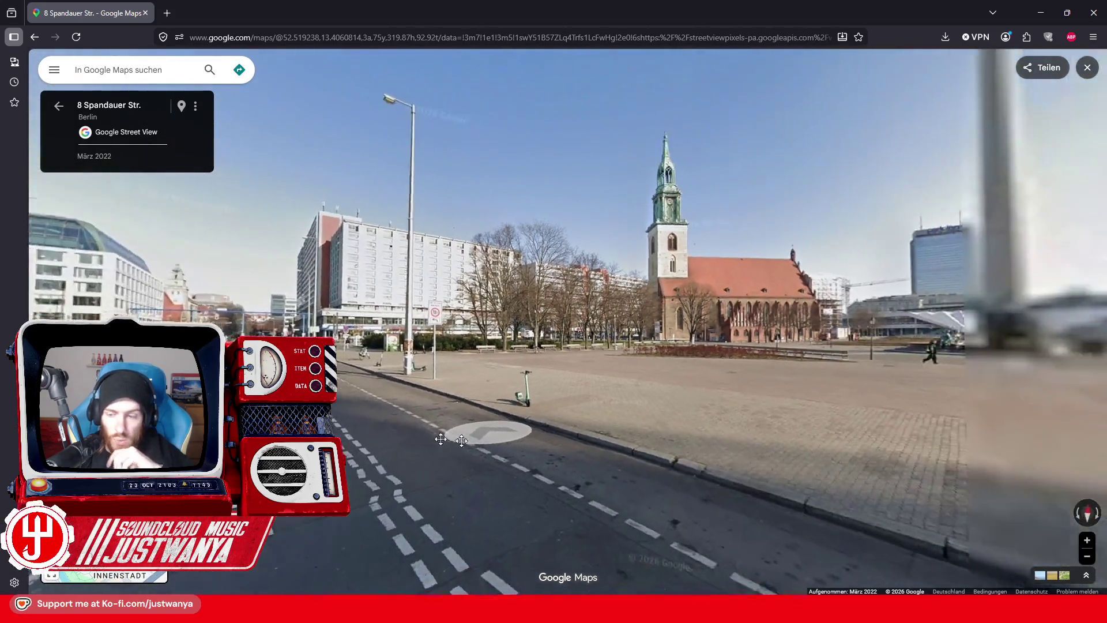
drag(936, 378, 725, 394)
mouse_move(1084, 415)
mouse_down()
mouse_move(732, 475)
mouse_move(633, 478)
mouse_up()
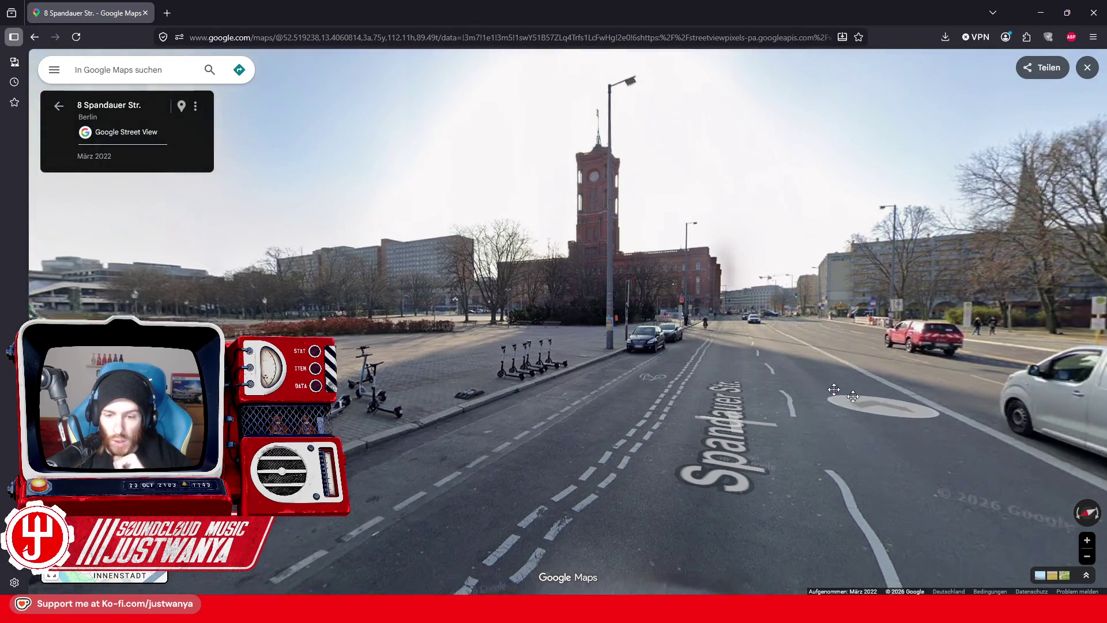
drag(893, 357, 570, 362)
mouse_move(646, 377)
mouse_down()
mouse_move(404, 369)
mouse_move(567, 312)
mouse_move(847, 286)
mouse_move(875, 299)
mouse_up()
click(1040, 12)
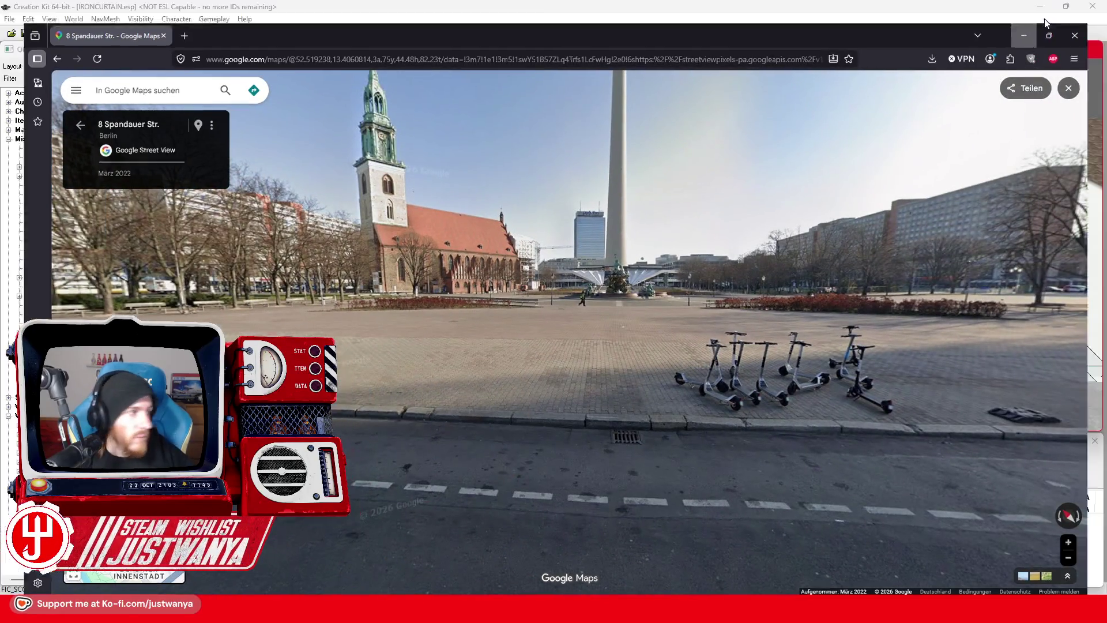
Step: Step back from Street View to the aerial map of the plaza, then return to the editor
scroll(752, 245, up, 10)
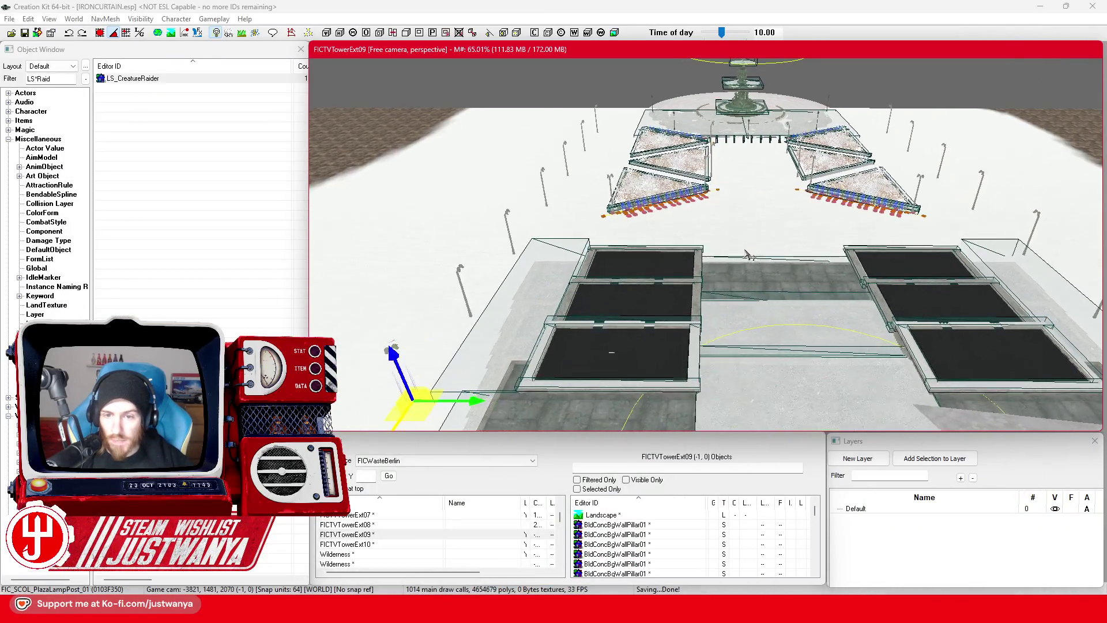
scroll(749, 254, up, 8)
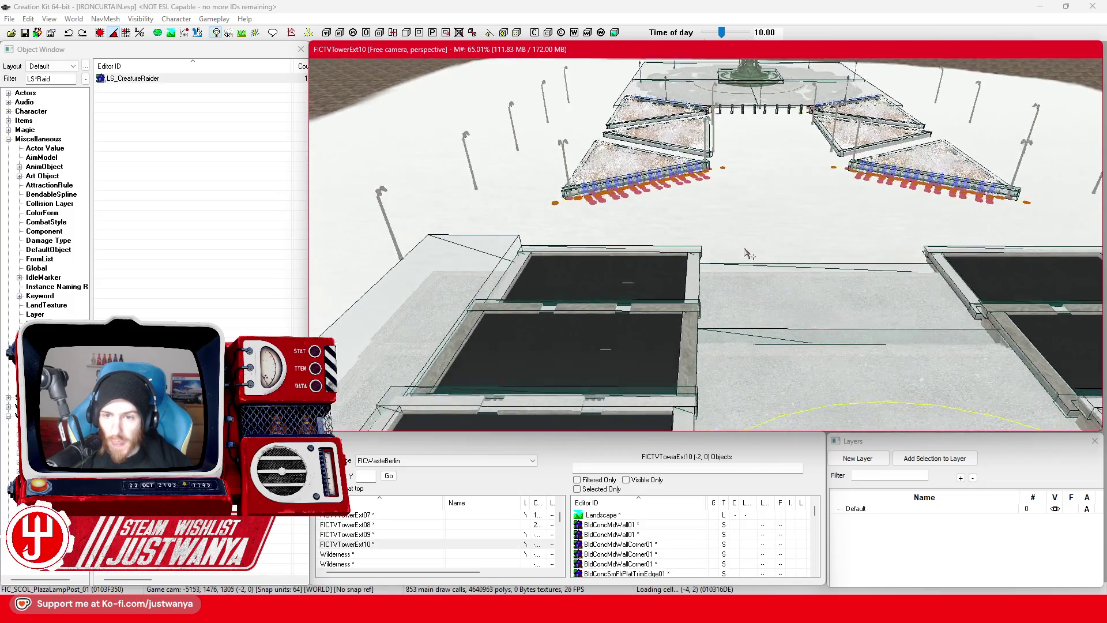
scroll(699, 197, down, 5)
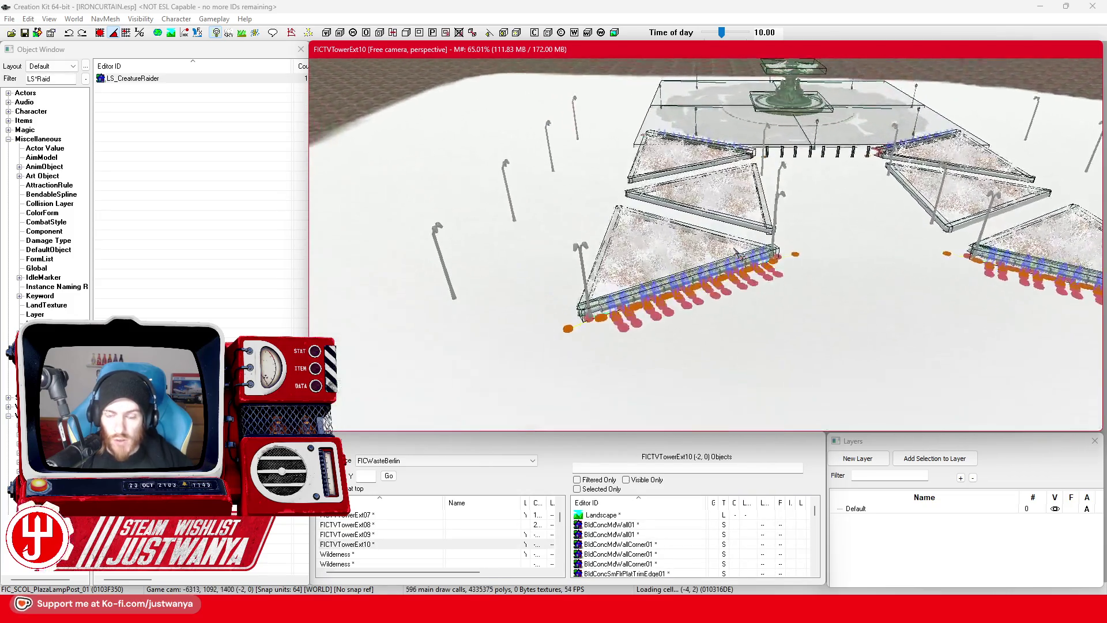
click(731, 509)
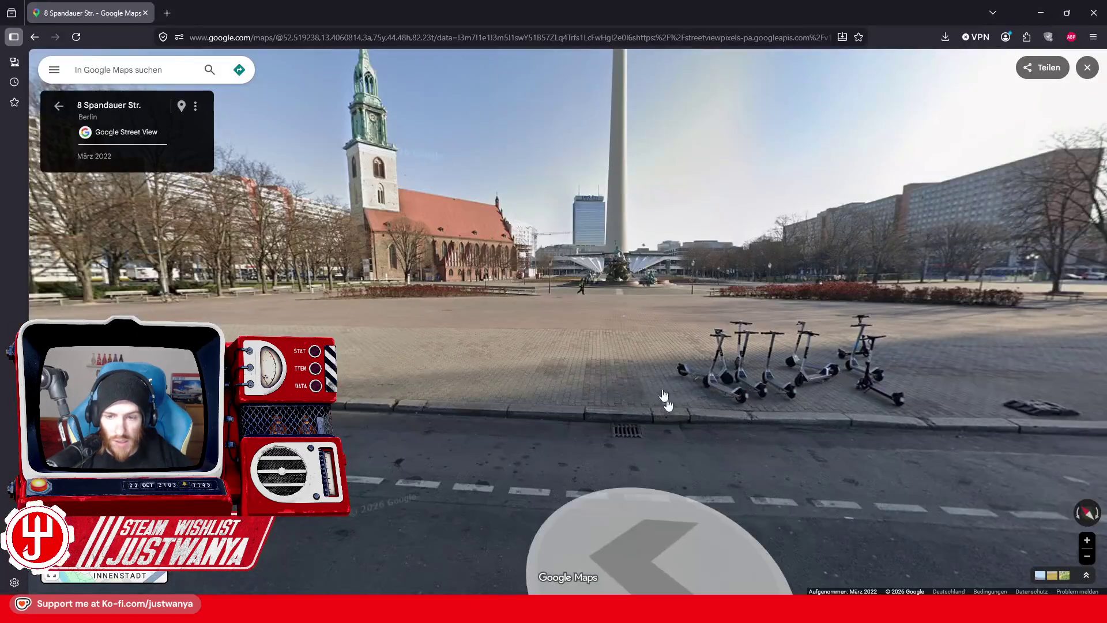
key(alt+Left)
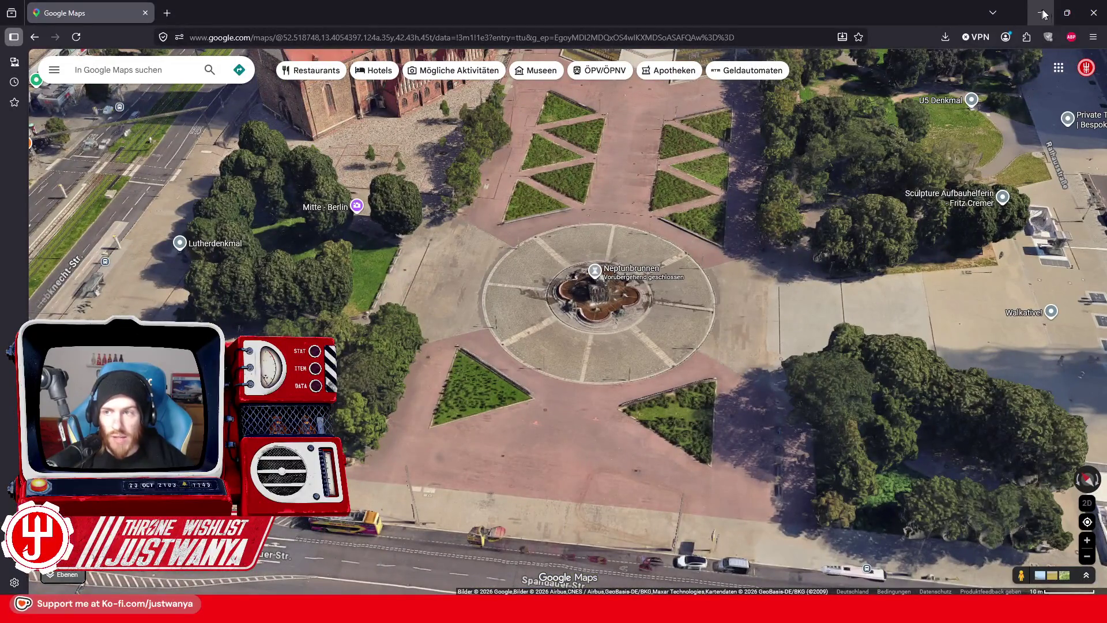
click(1043, 14)
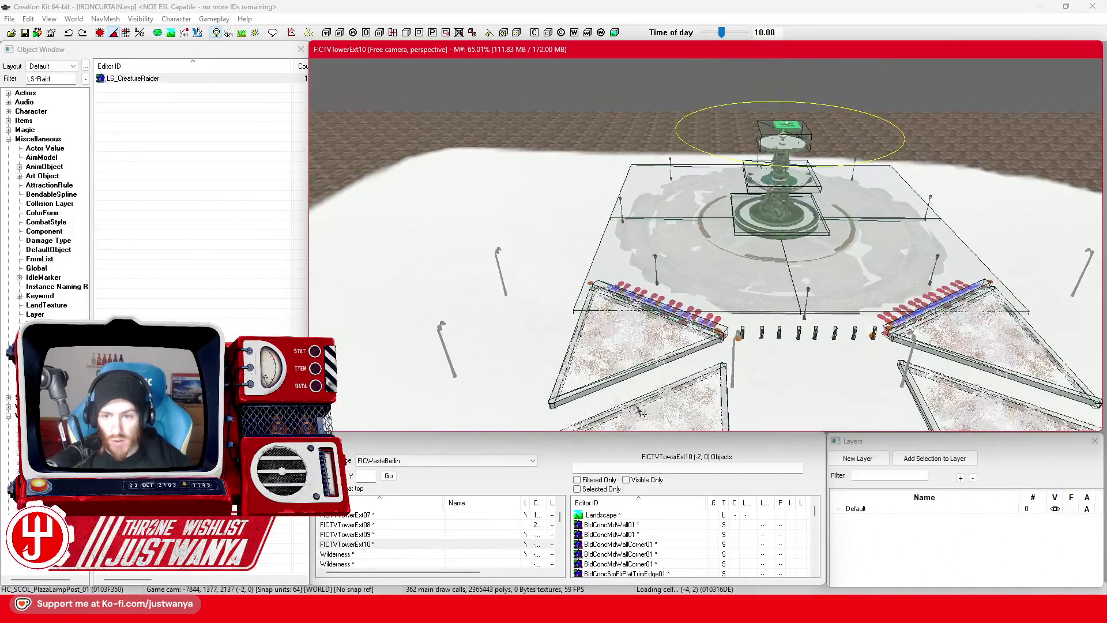
Step: Zoom onto the fountain planters and select a planter trim-edge piece
drag(640, 410, 642, 315)
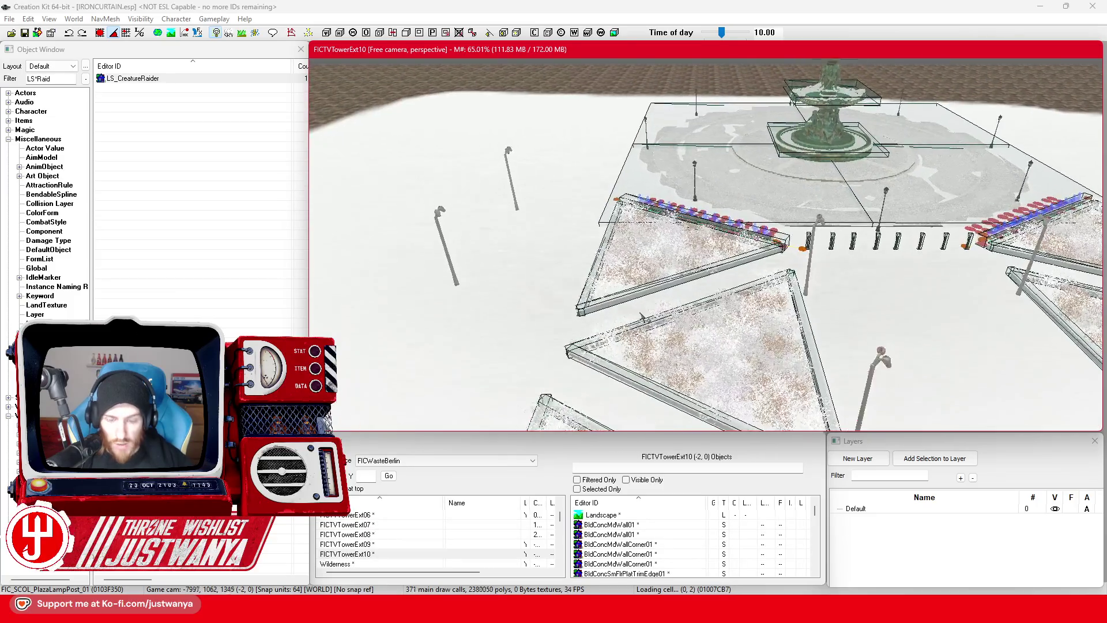
scroll(641, 315, up, 6)
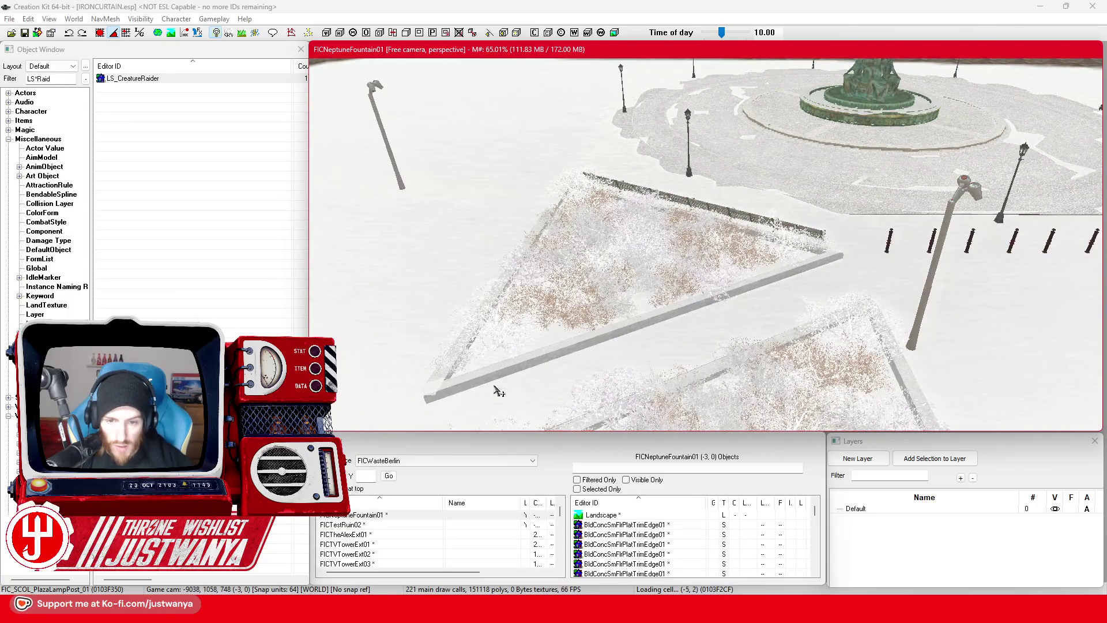
click(502, 390)
Step: Add the planter's BldConcSmFlrPlatTrimEdge01 trim pieces, including the bench-side one, to the selection
ctrl+click(453, 399)
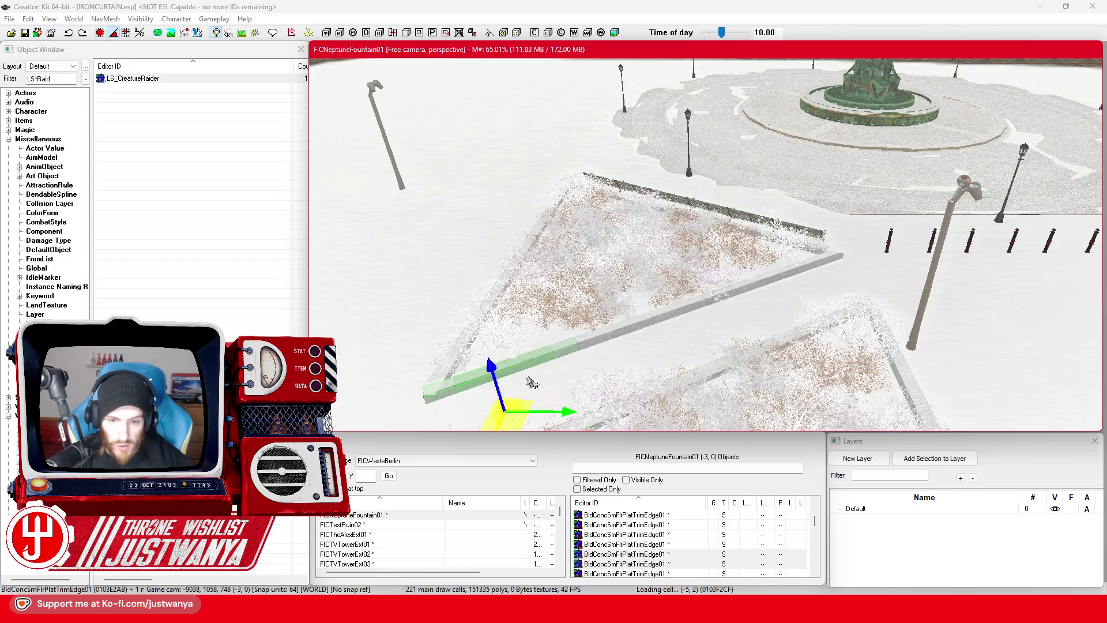
ctrl+click(657, 328)
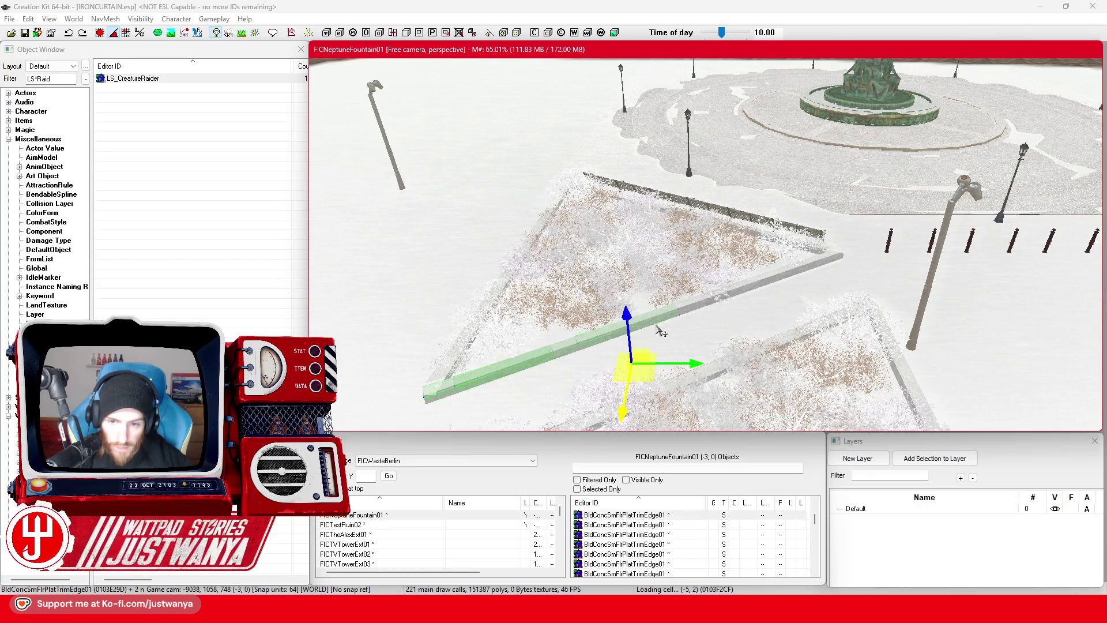
ctrl+click(836, 259)
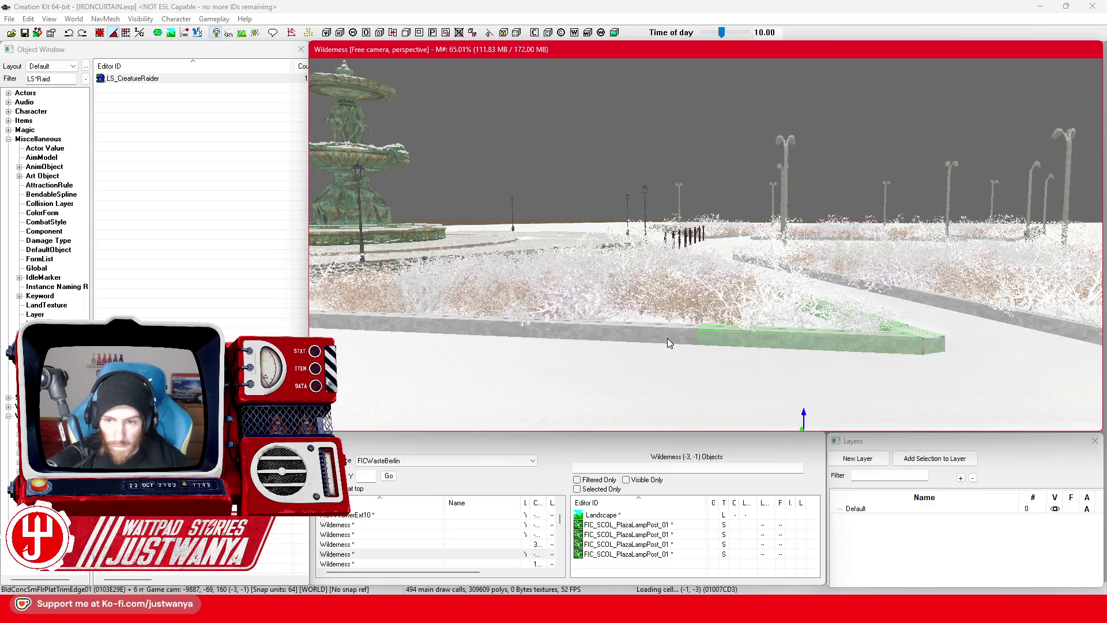
mouse_move(428, 334)
mouse_down()
mouse_move(620, 317)
mouse_move(651, 327)
mouse_up()
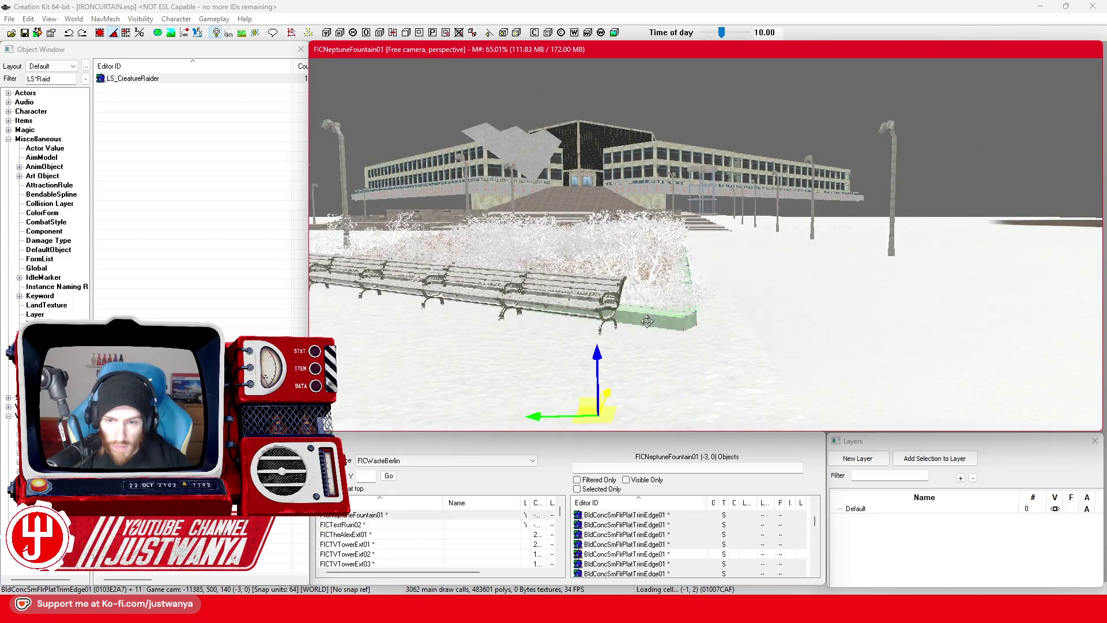
scroll(647, 321, up, 5)
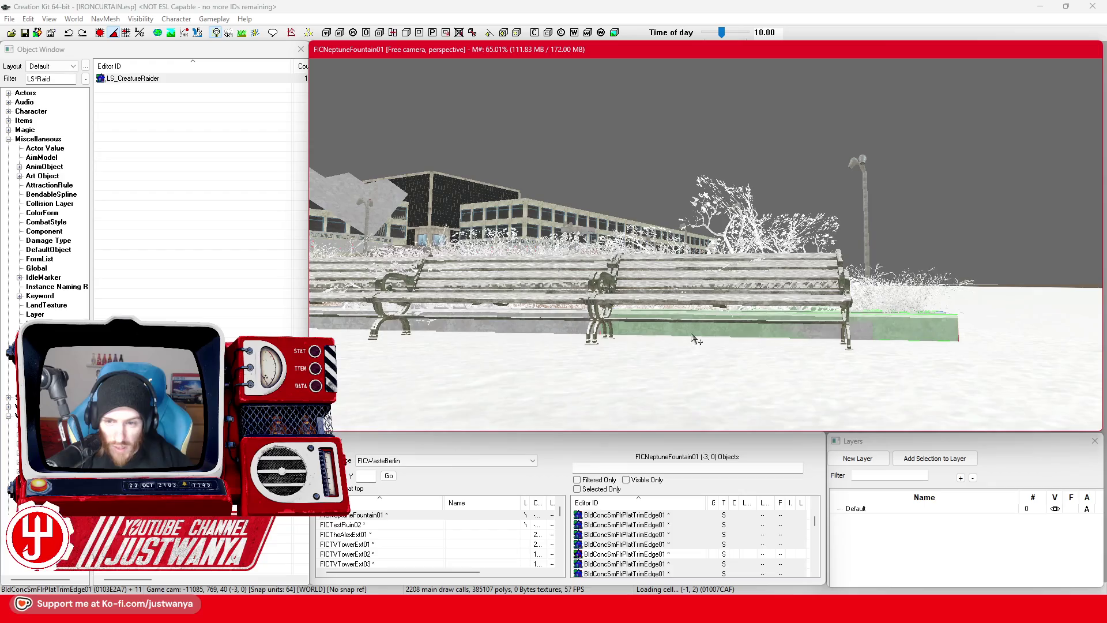
scroll(557, 332, up, 3)
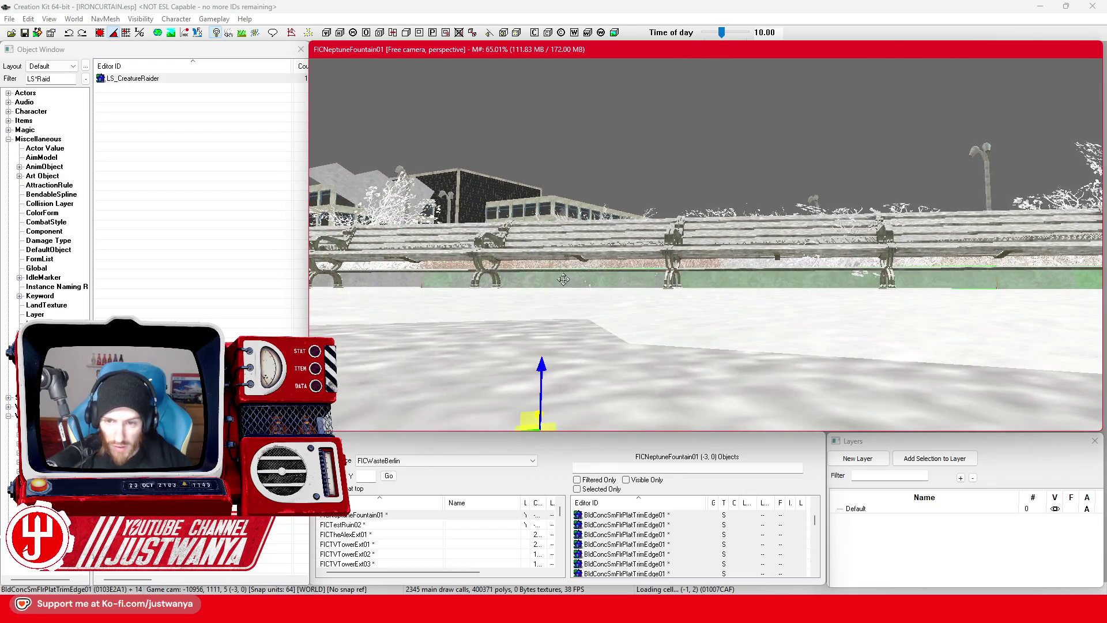
mouse_move(641, 304)
mouse_down()
mouse_move(607, 369)
mouse_move(604, 308)
mouse_up()
click(608, 336)
mouse_move(537, 268)
mouse_down()
mouse_move(625, 316)
mouse_move(652, 316)
mouse_move(633, 316)
mouse_move(673, 341)
mouse_move(696, 339)
mouse_up()
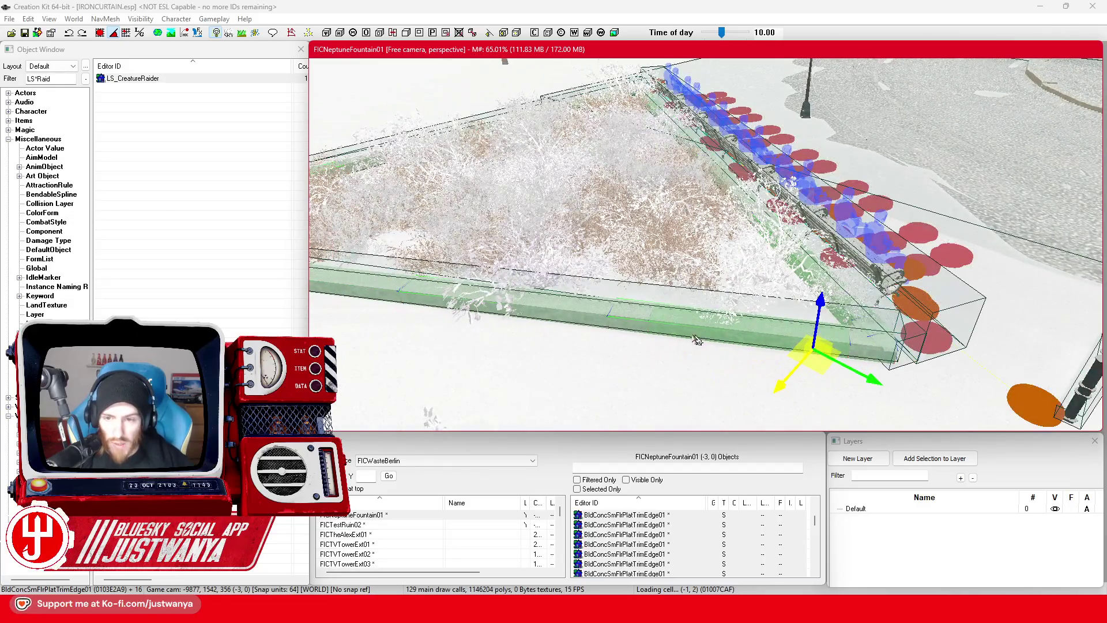
Step: Add two FIC_TS_SnowSand decals to the selection
click(651, 321)
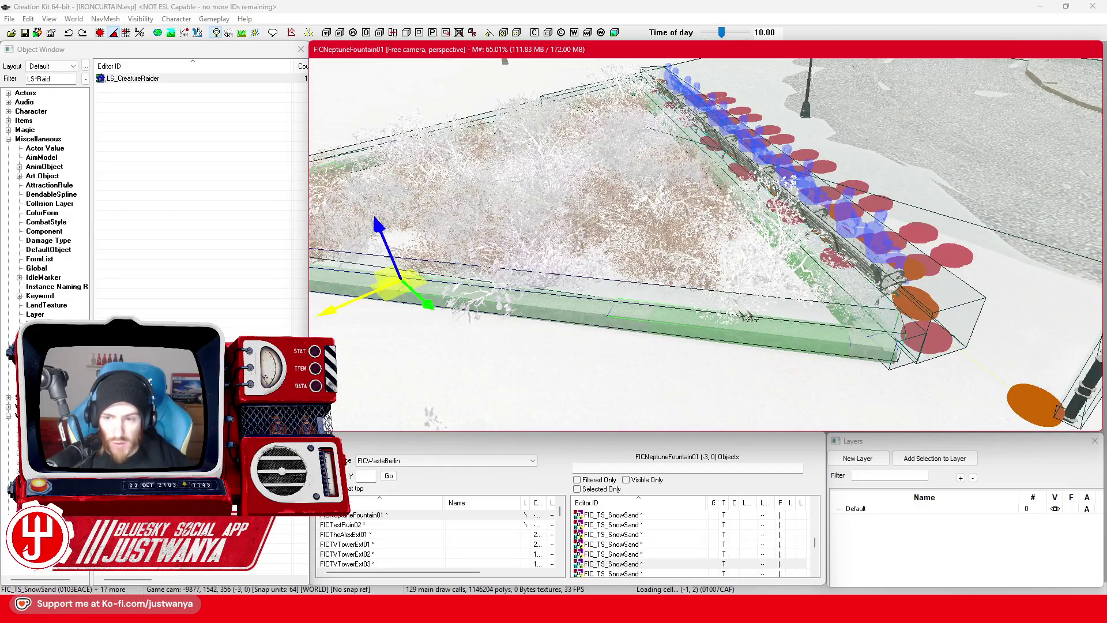
ctrl+click(912, 353)
scroll(640, 225, down, 5)
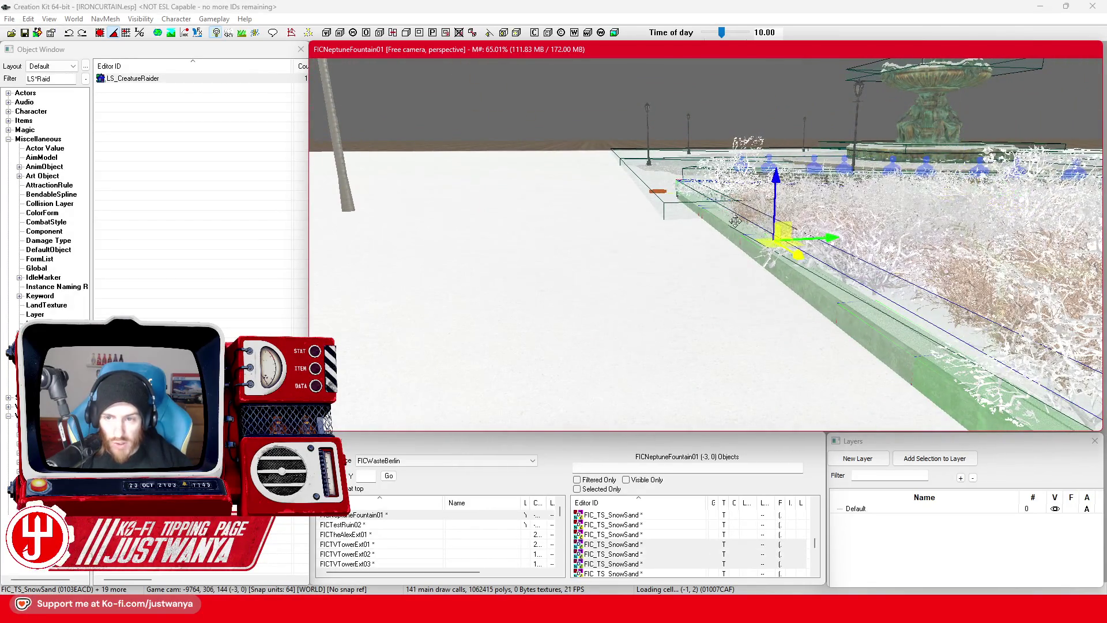
drag(735, 221, 590, 357)
Step: Add the large, two medium and top-left ShrubGroup references, then pick the next planter's trim edge
ctrl+click(583, 351)
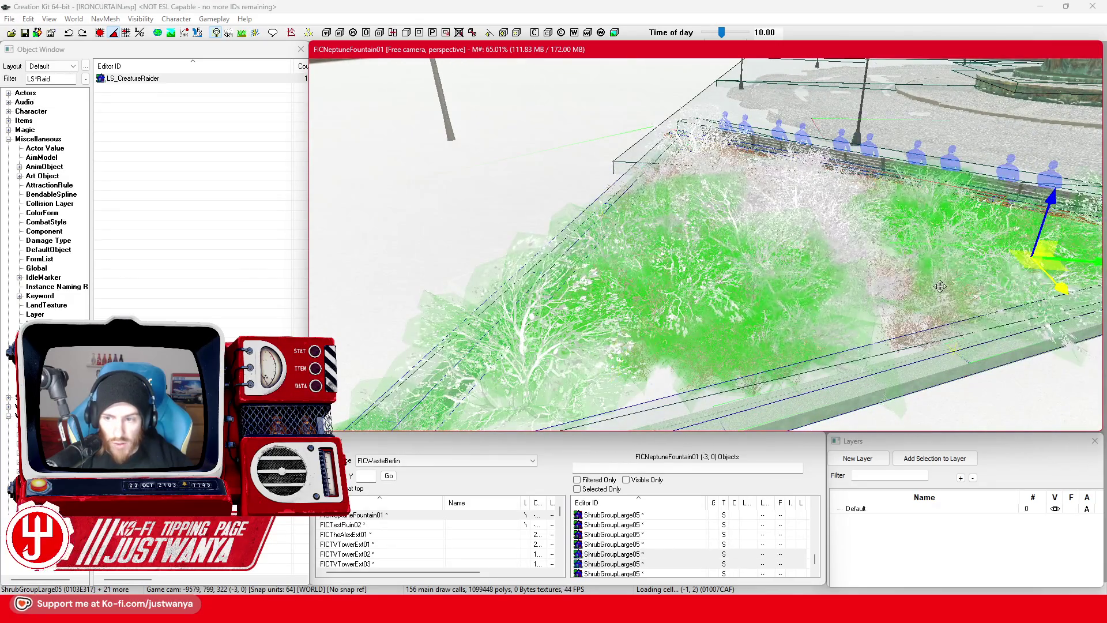
scroll(940, 286, up, 3)
ctrl+click(686, 287)
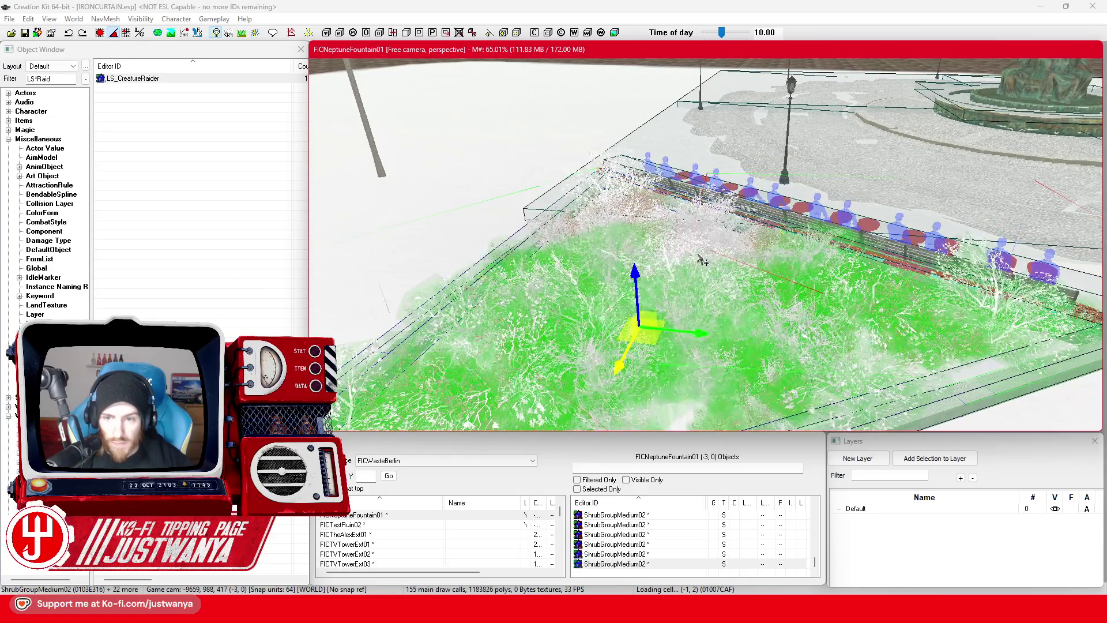
ctrl+click(706, 236)
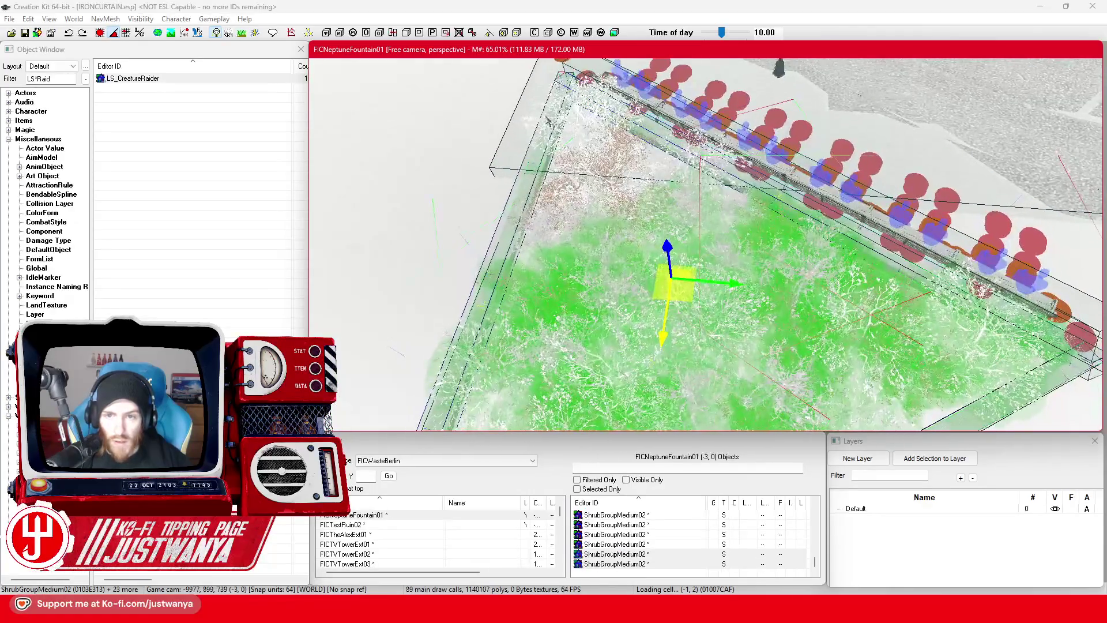
ctrl+click(583, 131)
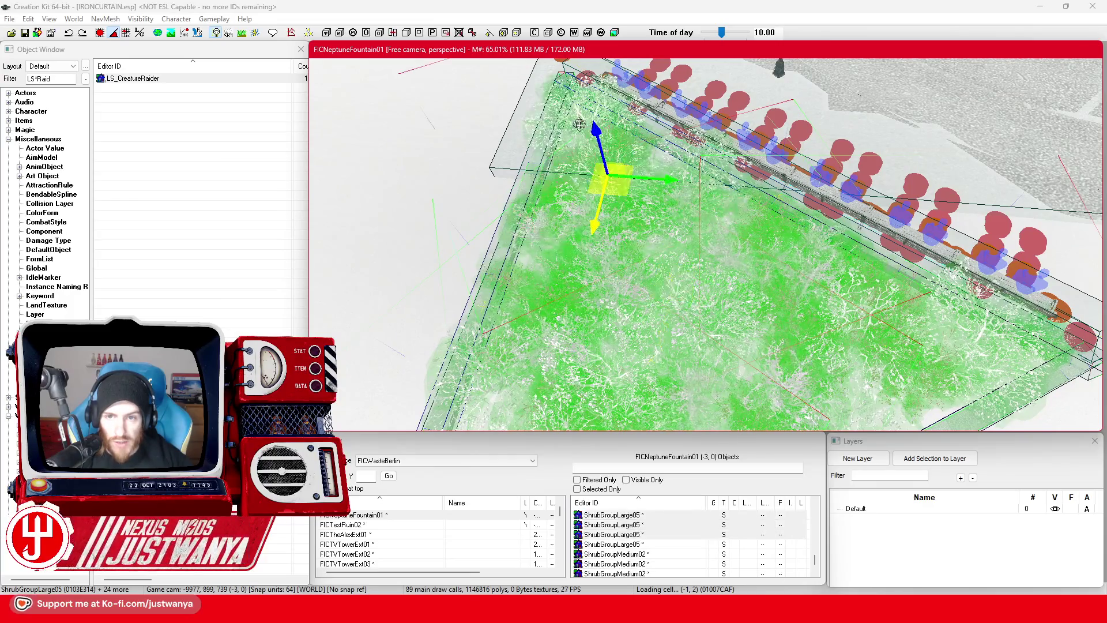
scroll(894, 315, up, 3)
scroll(895, 316, up, 5)
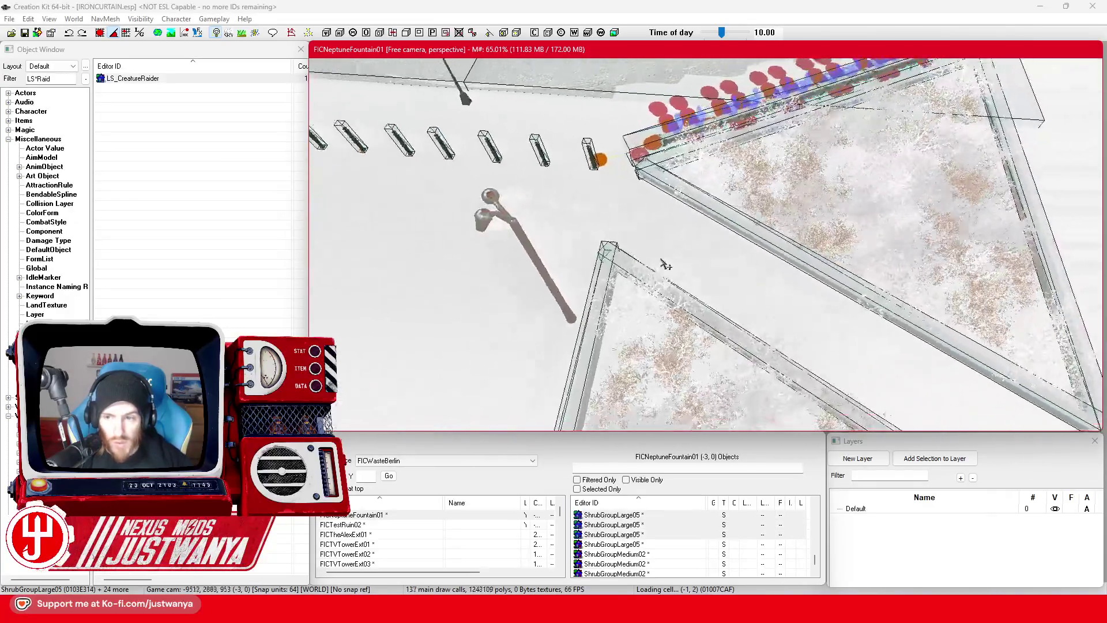
scroll(645, 276, up, 6)
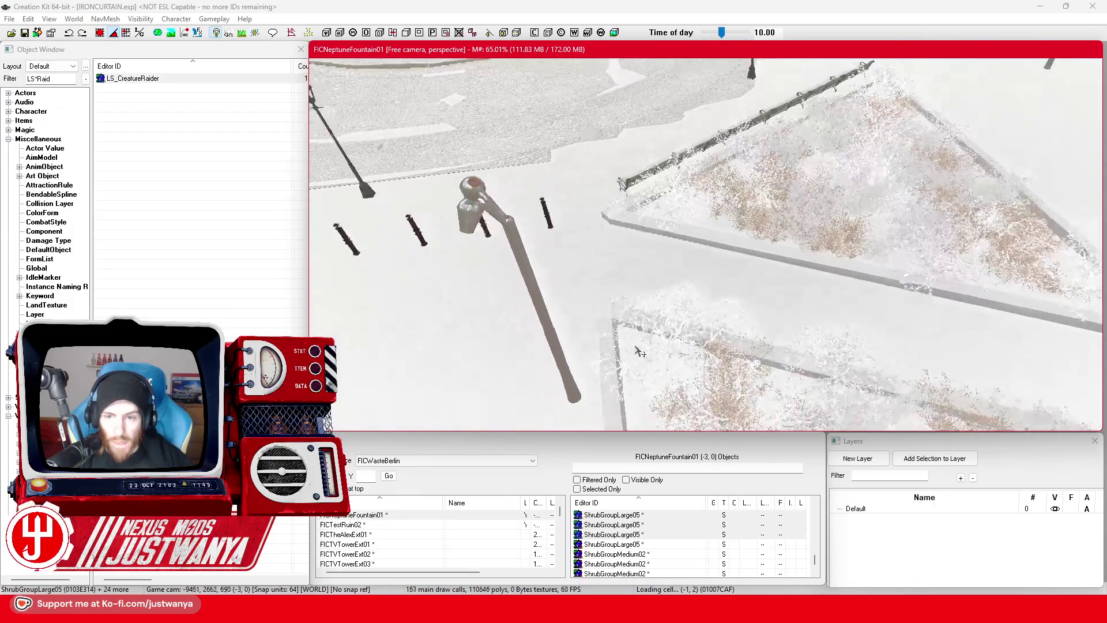
click(551, 211)
Step: Add the trim pieces along the wall, including the long trim wall piece, to the selection
ctrl+click(773, 255)
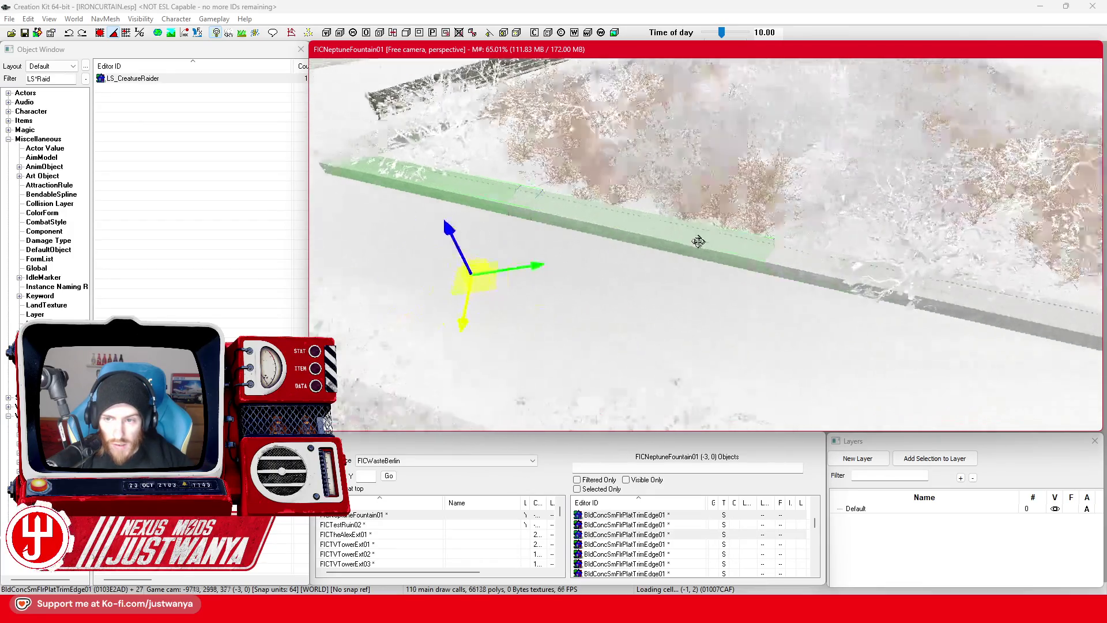
ctrl+click(715, 261)
ctrl+click(989, 316)
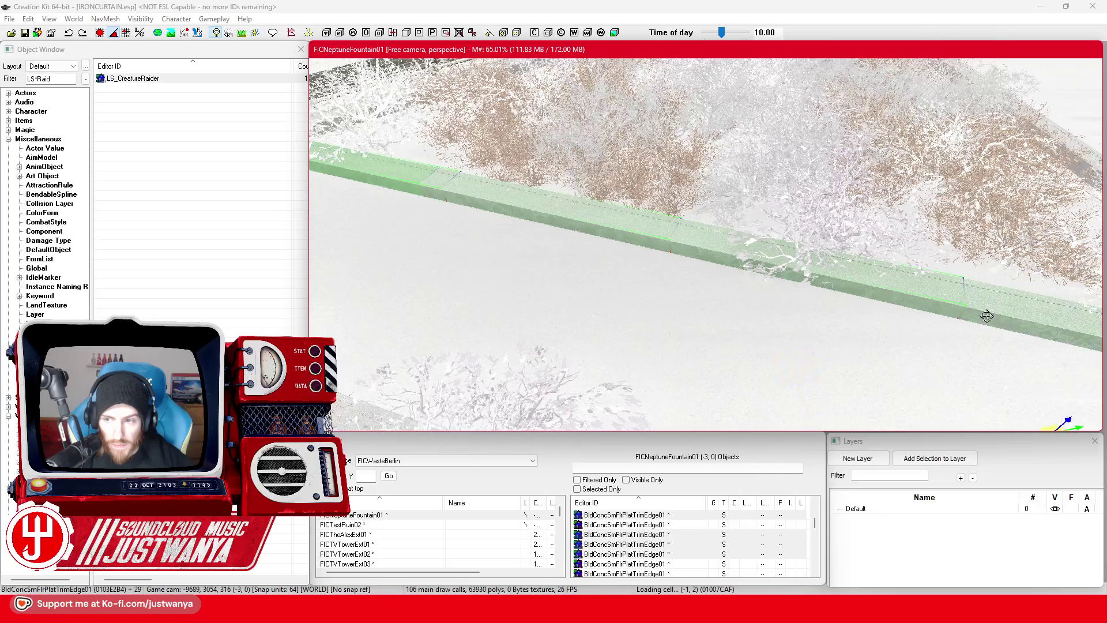
ctrl+click(735, 299)
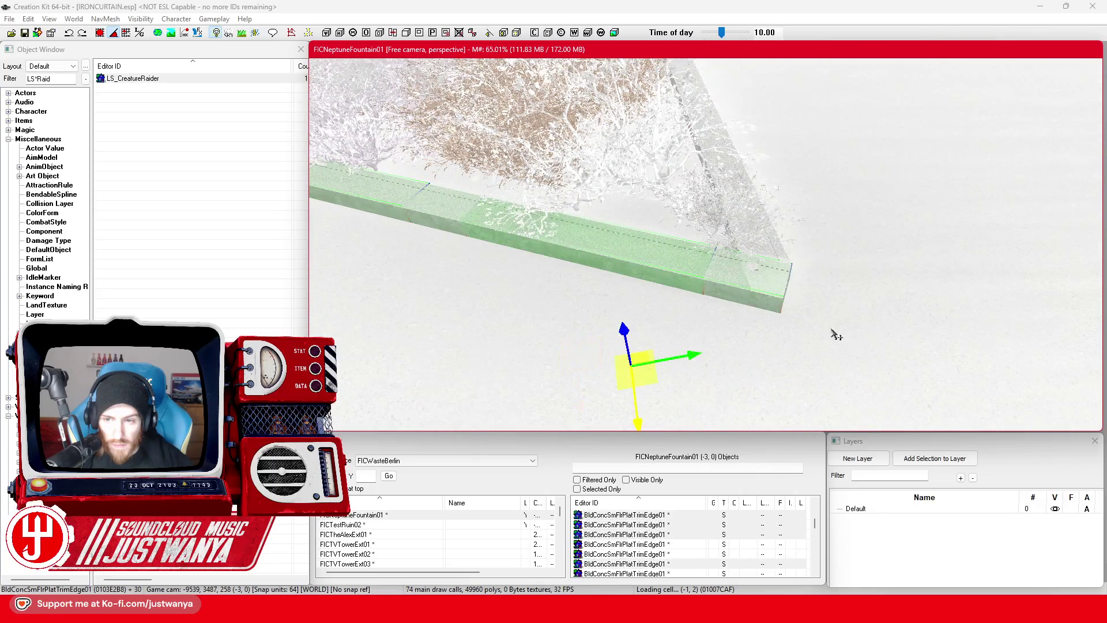
ctrl+click(709, 299)
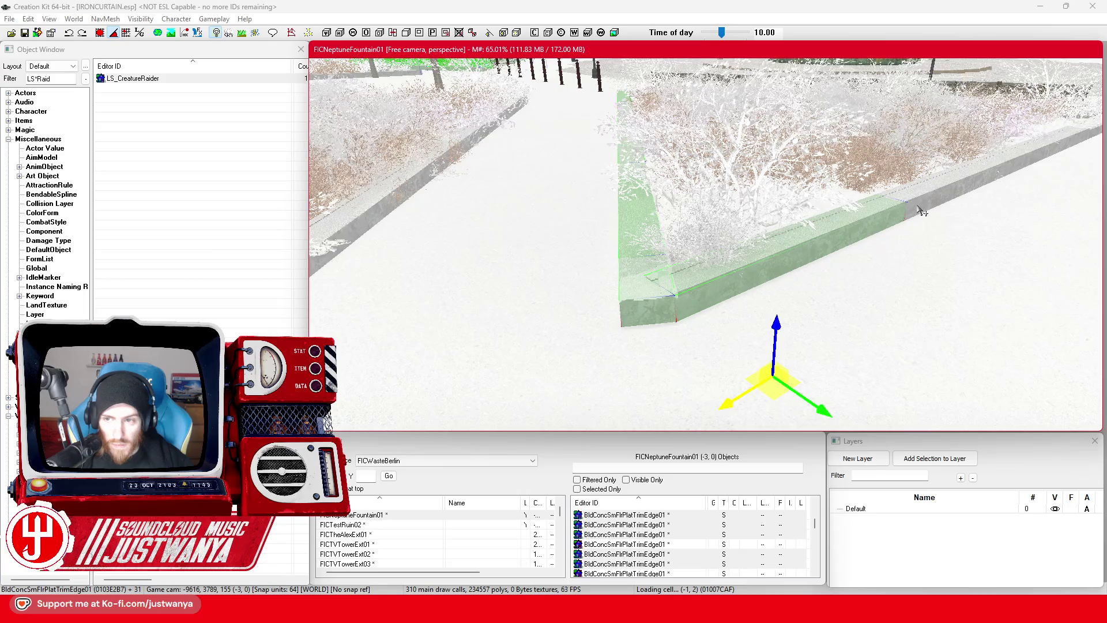
ctrl+click(922, 211)
Step: Add the corner trim edge and remaining edges along the planter and railing to the selection
ctrl+click(642, 282)
ctrl+click(785, 241)
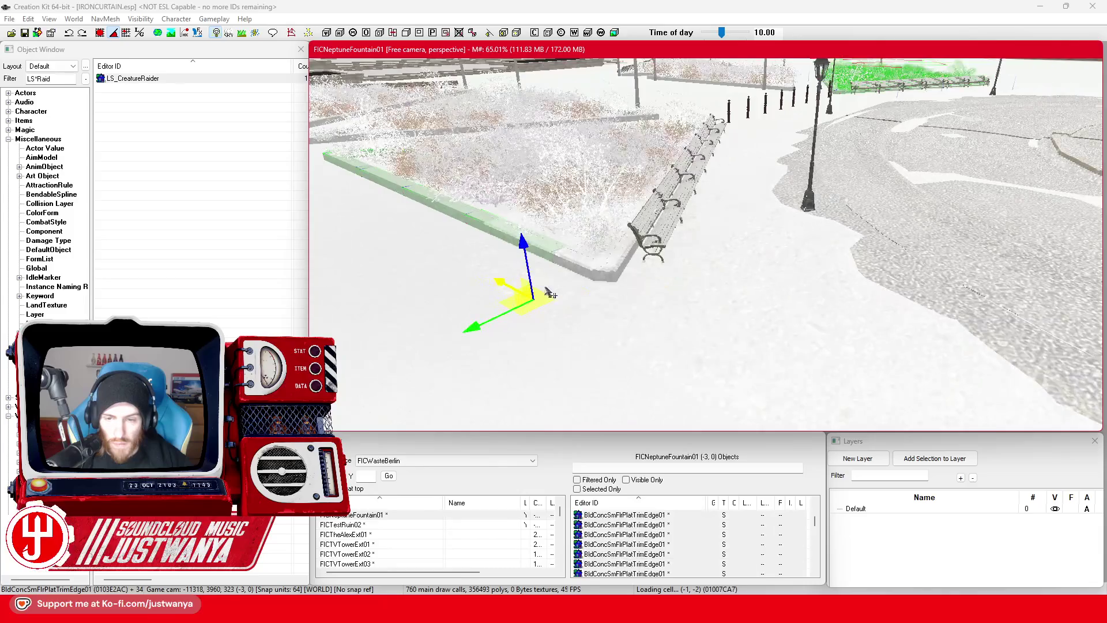
ctrl+click(512, 301)
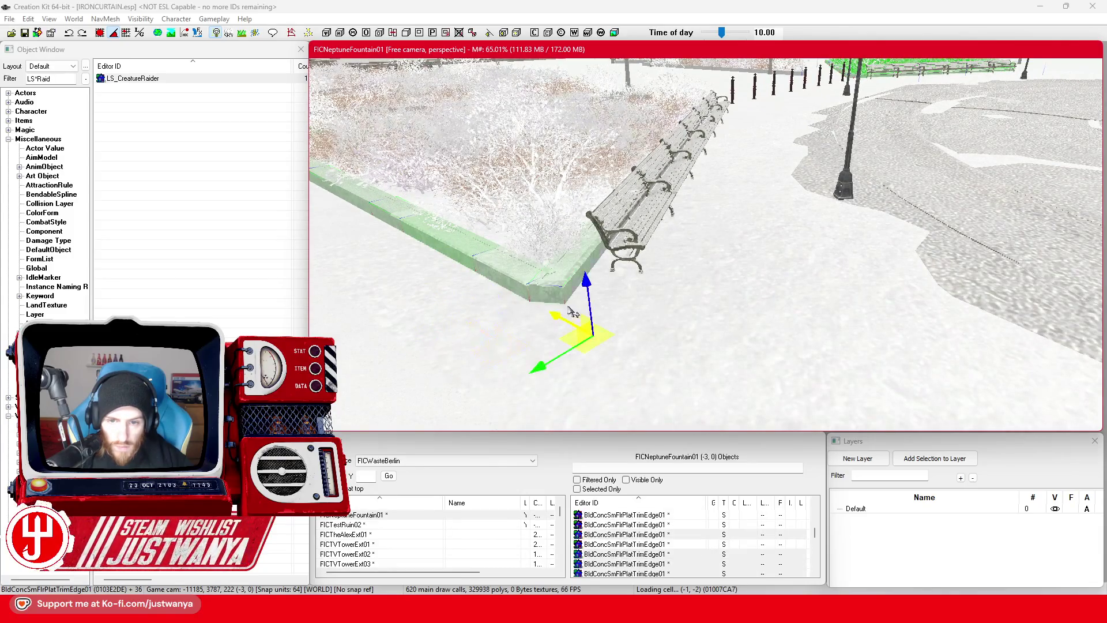
ctrl+click(709, 302)
ctrl+click(716, 340)
ctrl+click(701, 348)
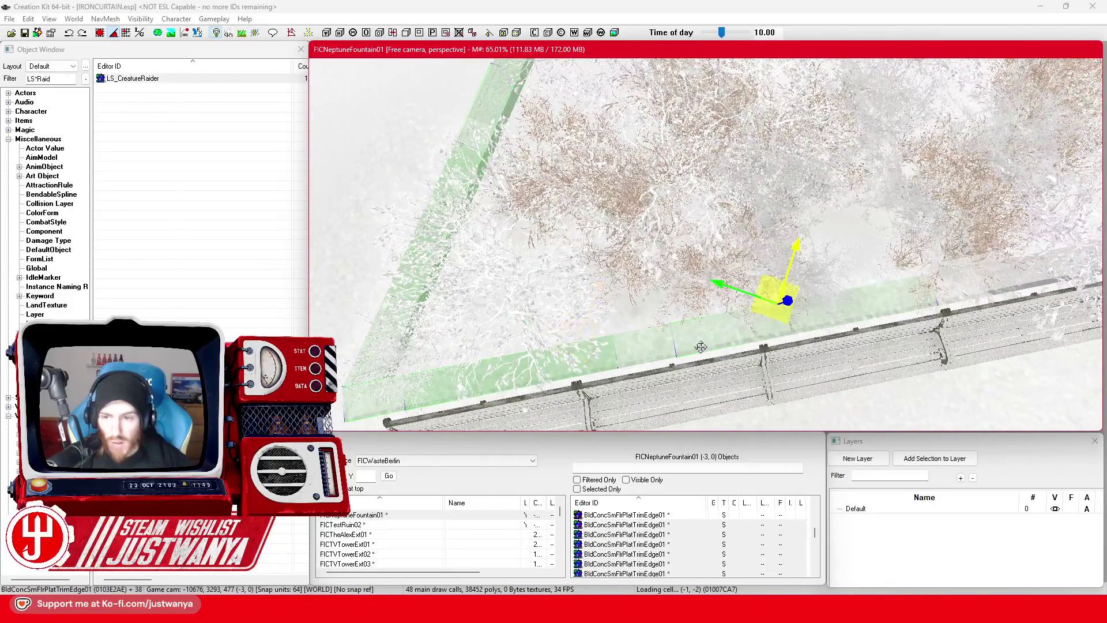
drag(660, 360, 651, 290)
scroll(651, 289, up, 3)
scroll(652, 280, down, 2)
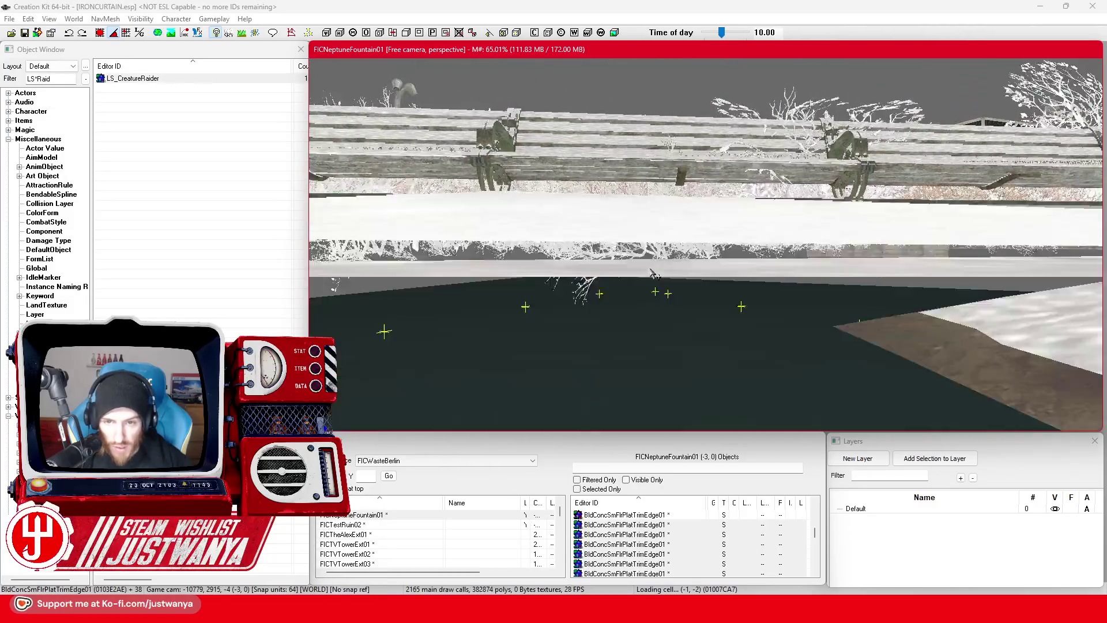
mouse_move(652, 226)
mouse_down()
mouse_move(794, 271)
mouse_move(831, 265)
mouse_move(728, 245)
mouse_up()
mouse_move(846, 240)
mouse_down()
mouse_move(765, 255)
mouse_move(766, 274)
mouse_up()
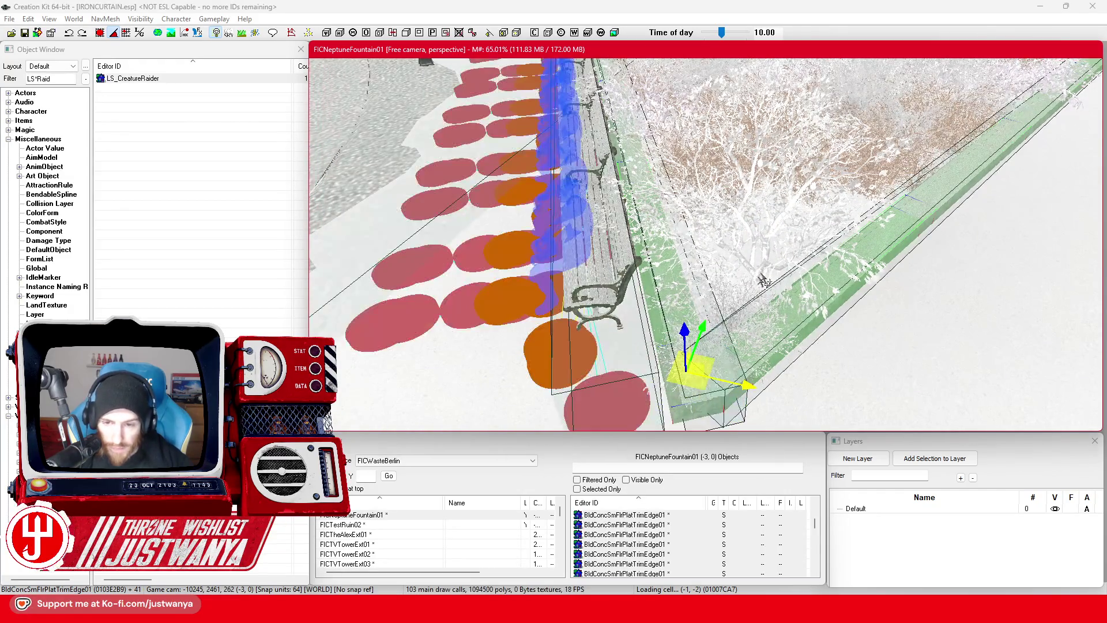
Step: Select the planter's snow-sand edge pieces together with its medium, brown and whitish shrub groups
click(702, 418)
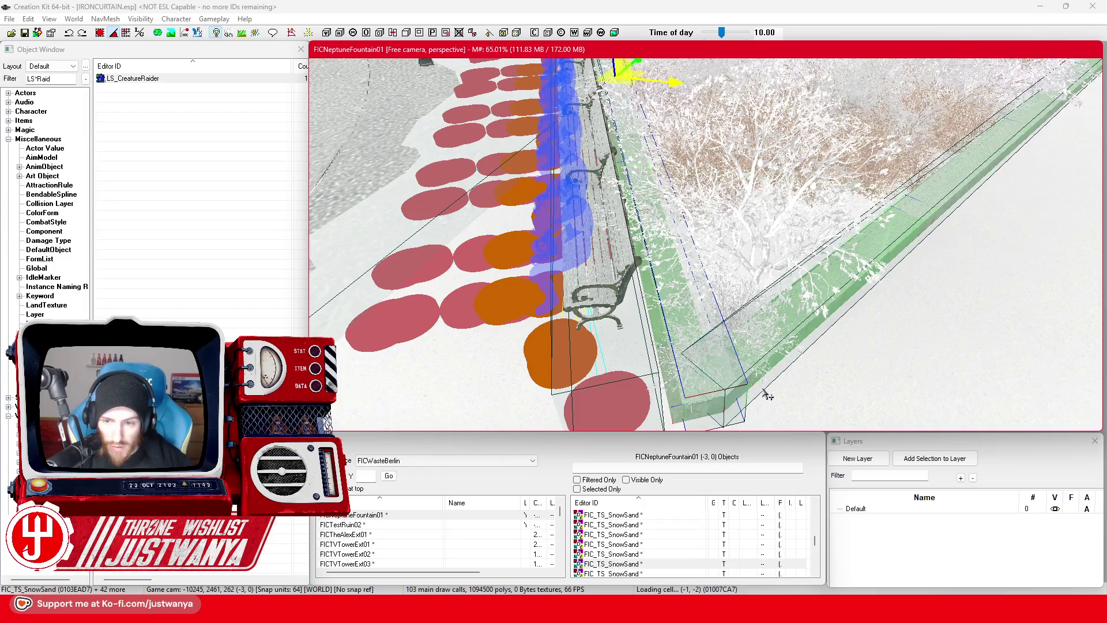
click(762, 383)
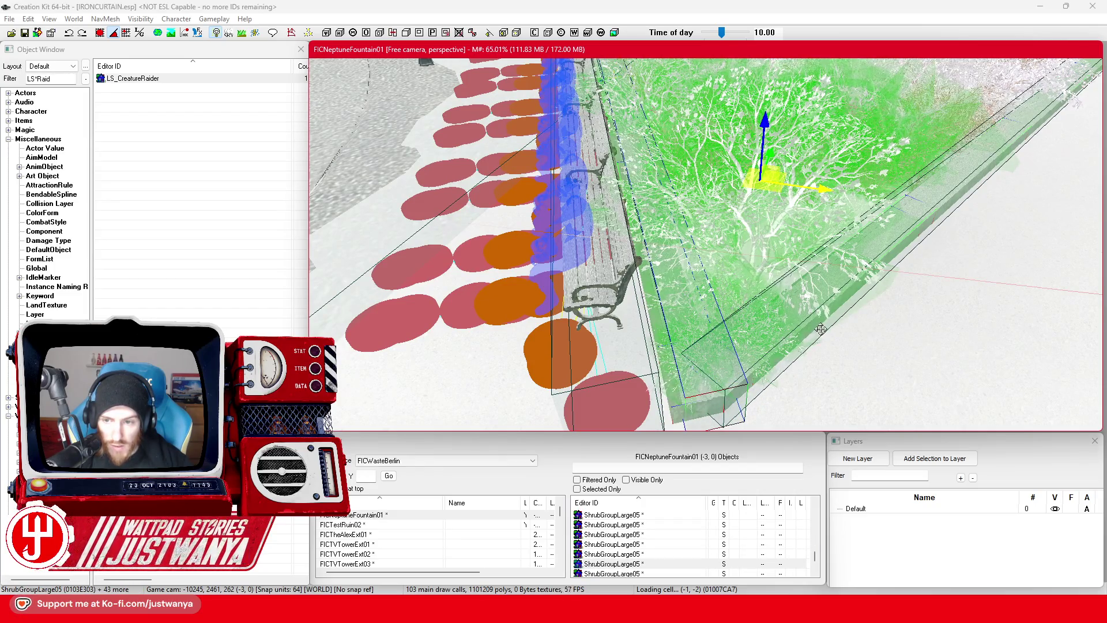
click(929, 225)
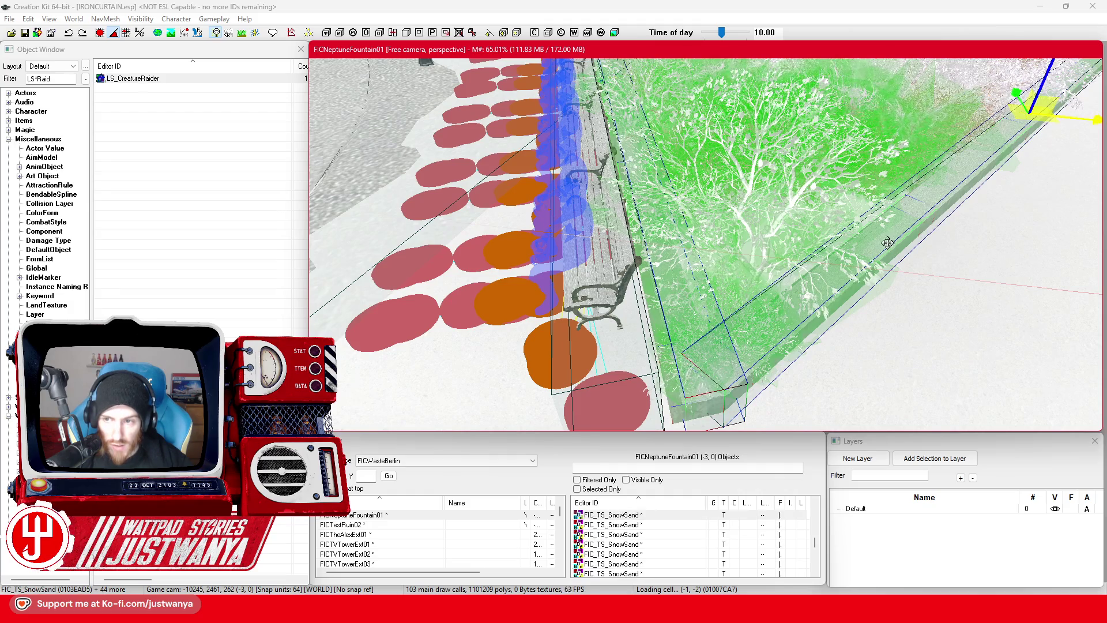
scroll(887, 242, down, 5)
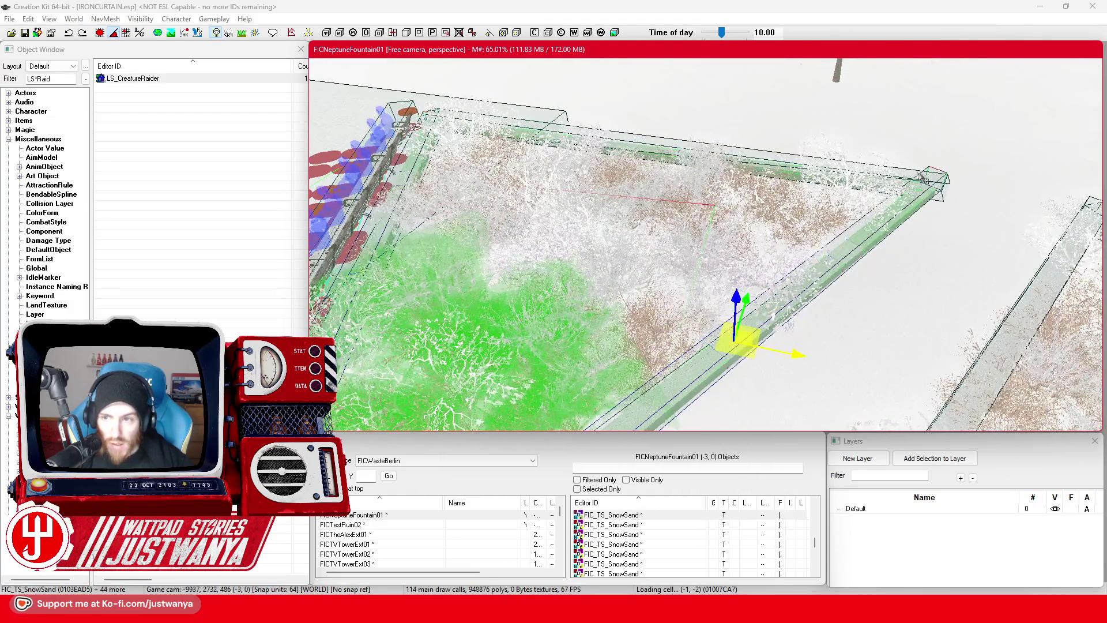
ctrl+click(766, 153)
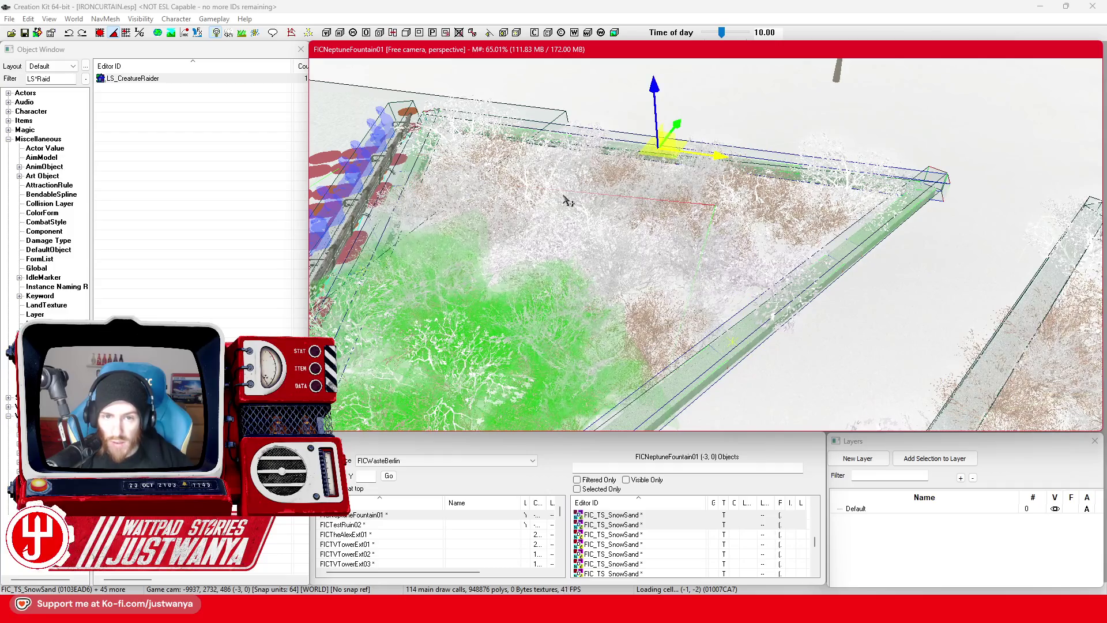
click(561, 238)
ctrl+click(780, 242)
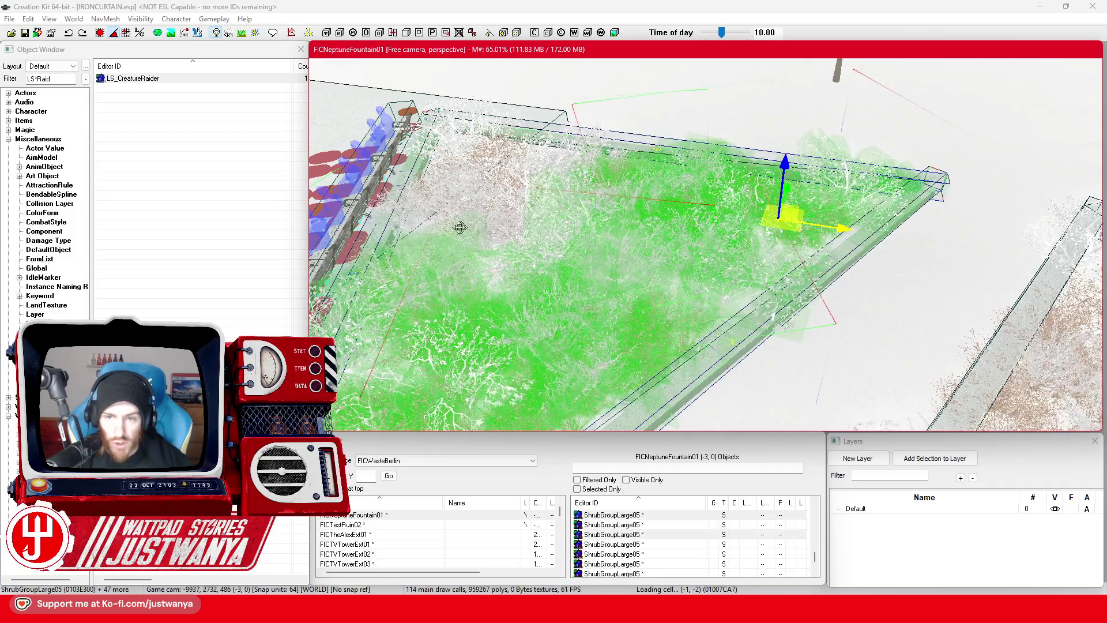
ctrl+click(521, 204)
ctrl+click(469, 154)
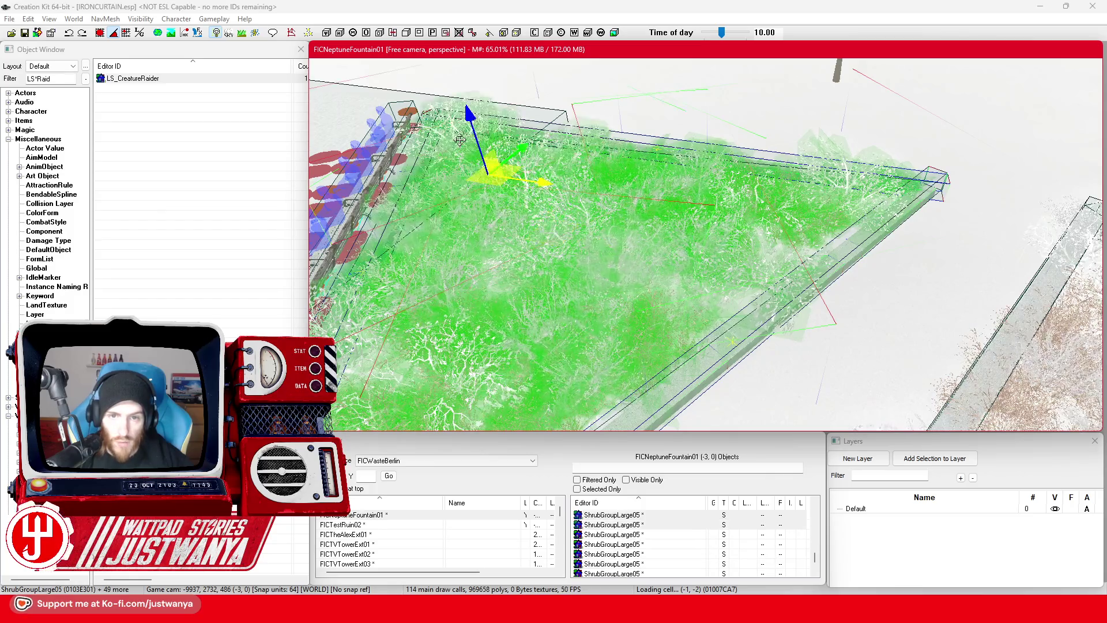
Step: Zoom out and clear the shrub selection
scroll(749, 318, down, 5)
scroll(750, 319, down, 5)
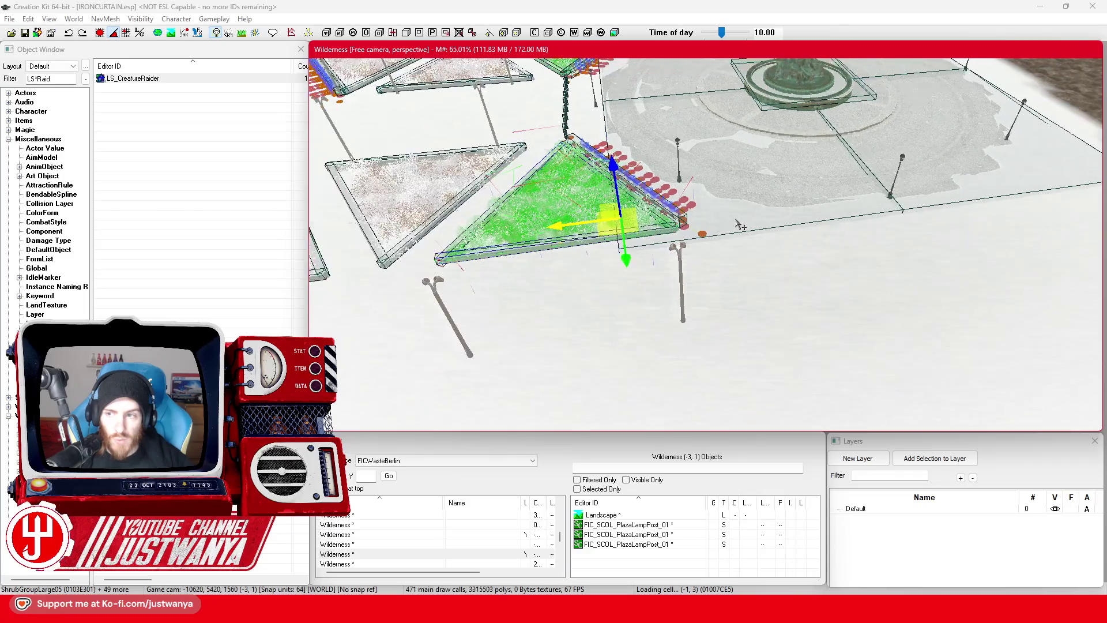
scroll(739, 226, down, 5)
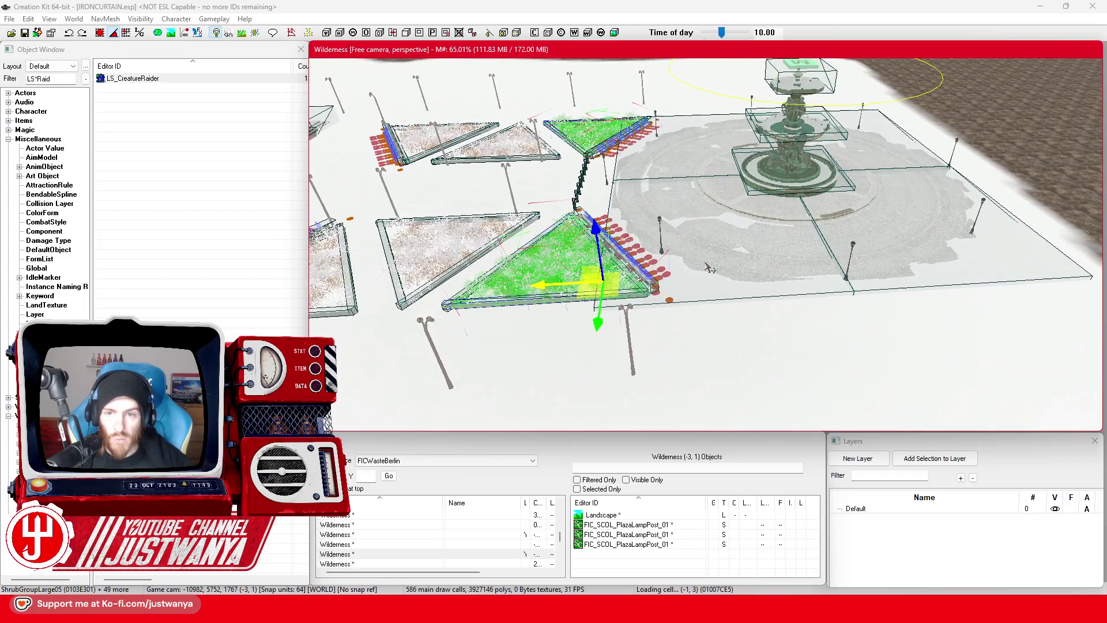
click(709, 268)
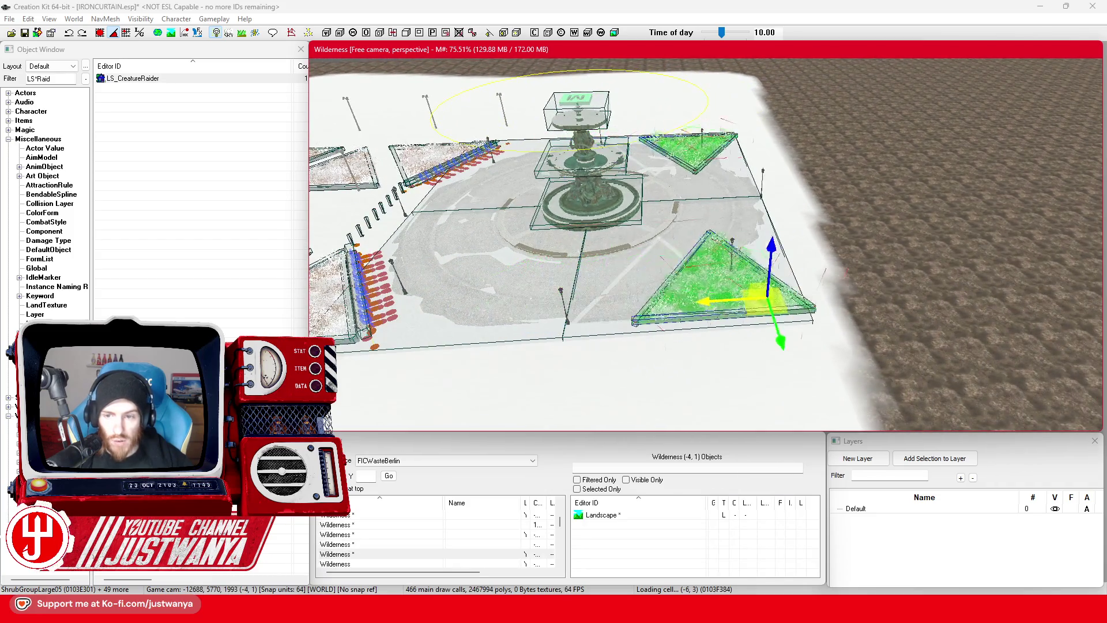
Step: Select the snow-sand pieces along the wall, at the wall corner and triangle edge, plus the shrub group
scroll(650, 342, up, 5)
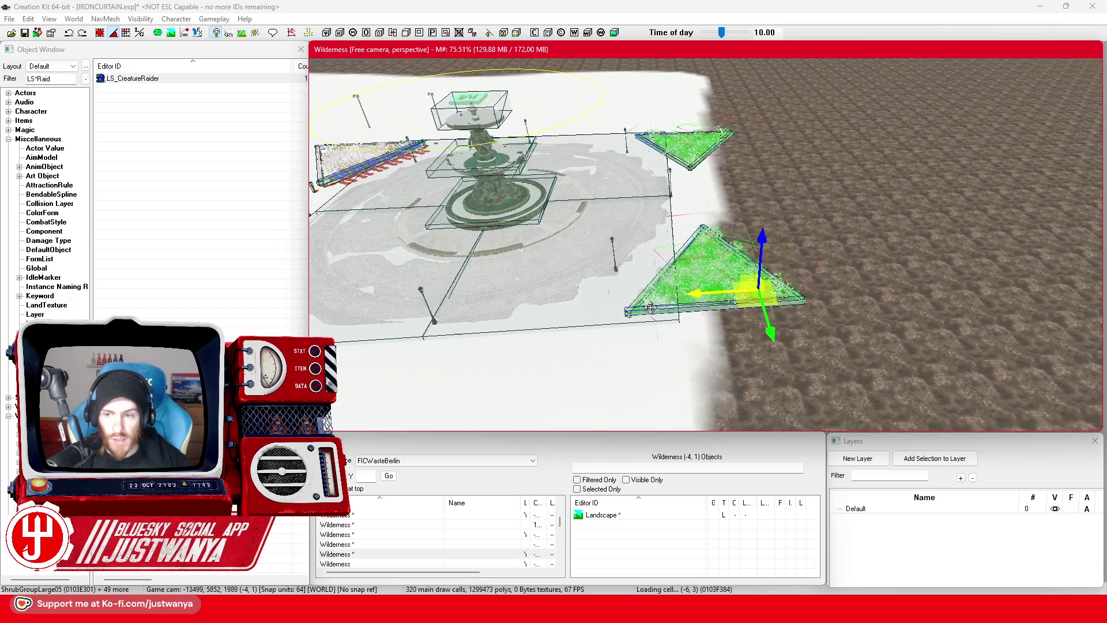
scroll(650, 342, up, 5)
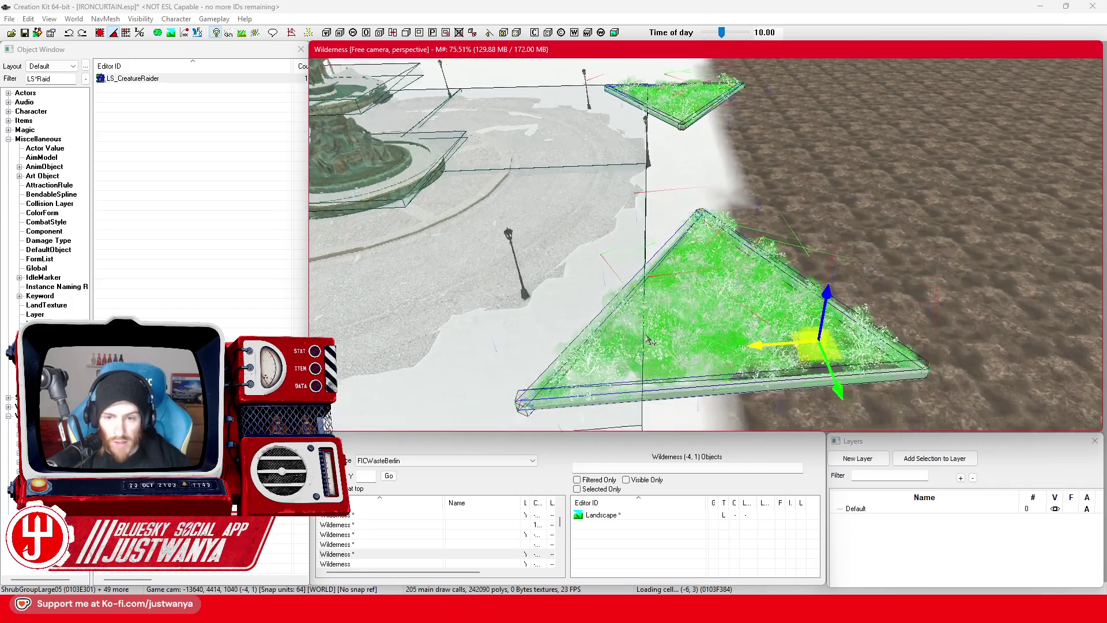
scroll(694, 294, up, 5)
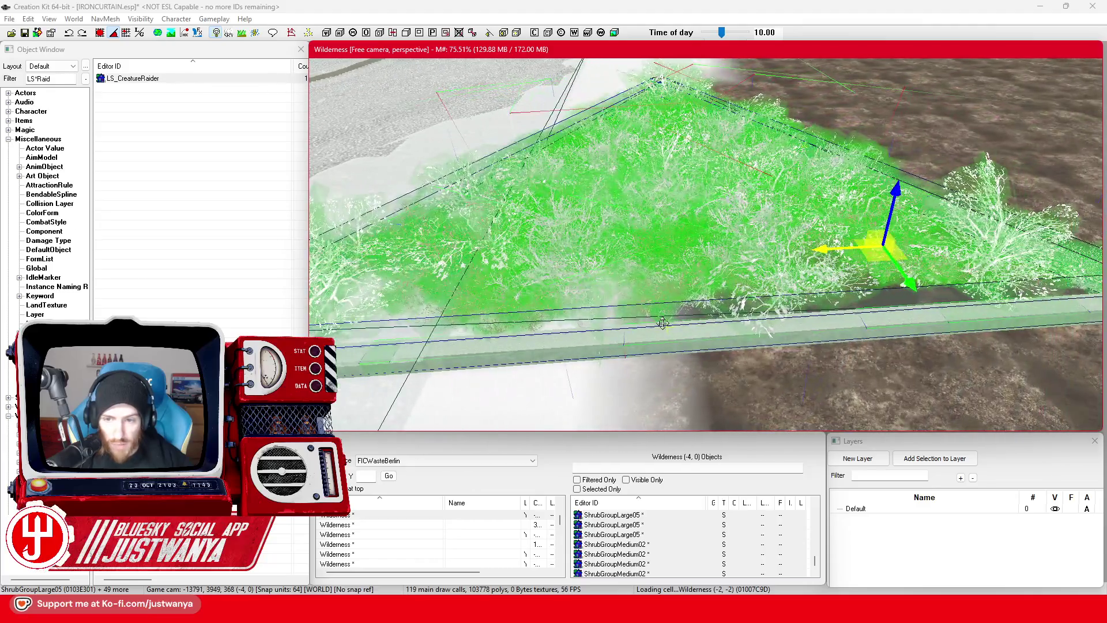
click(663, 322)
scroll(646, 317, up, 5)
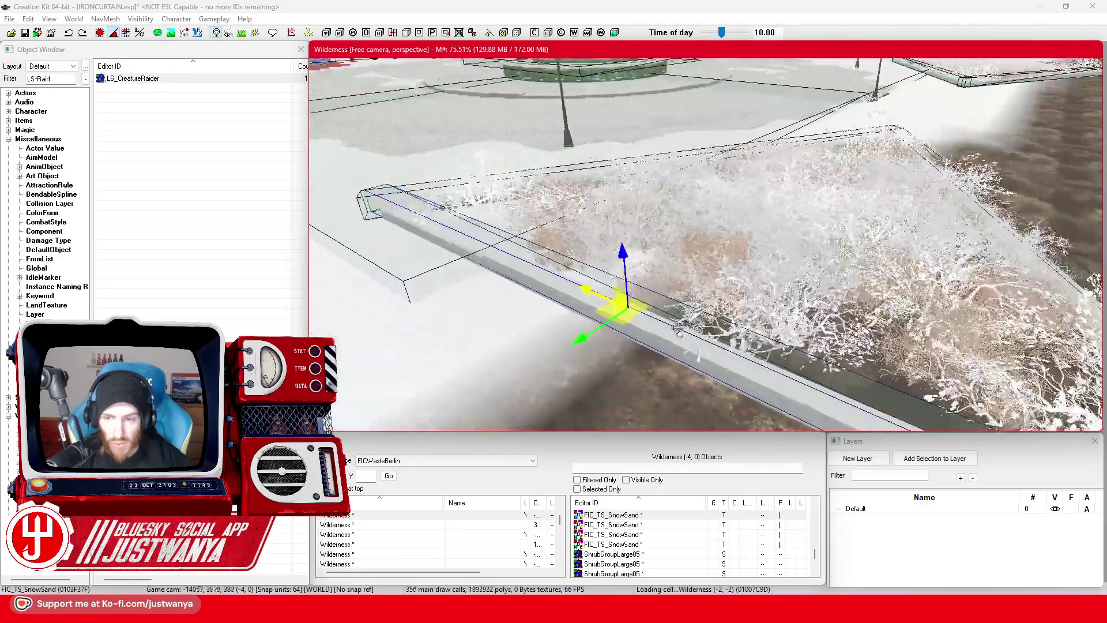
scroll(637, 314, up, 2)
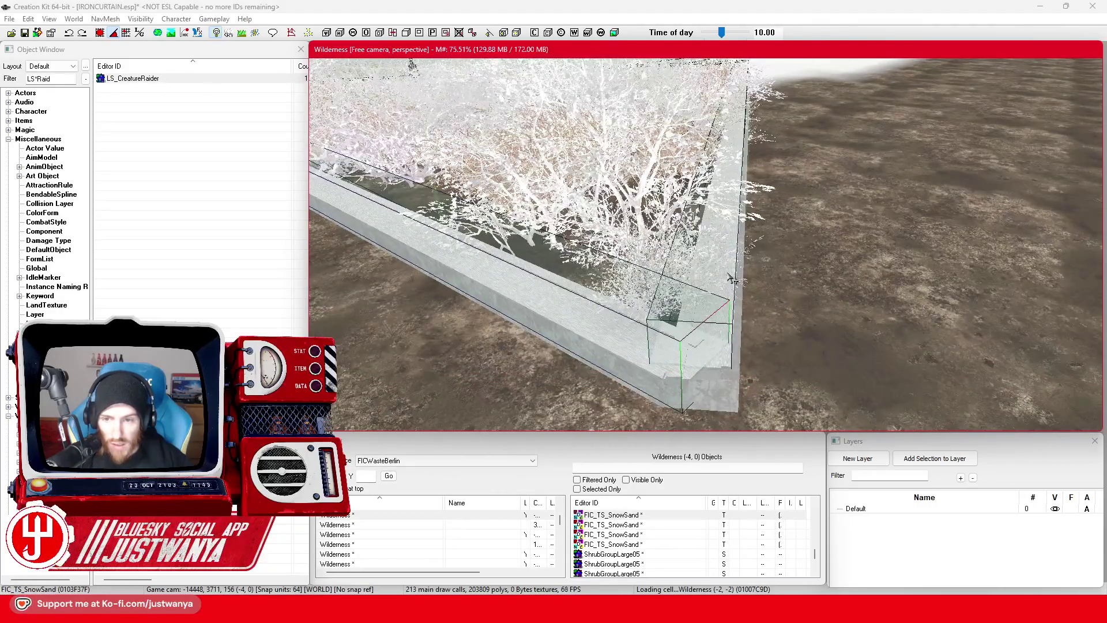
click(726, 272)
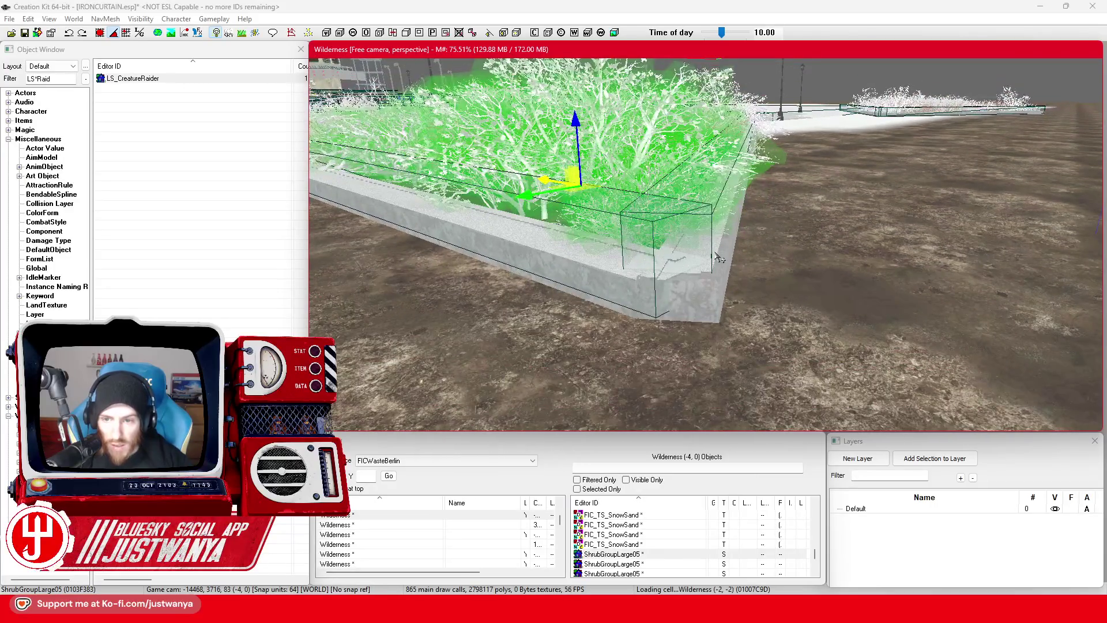
click(717, 258)
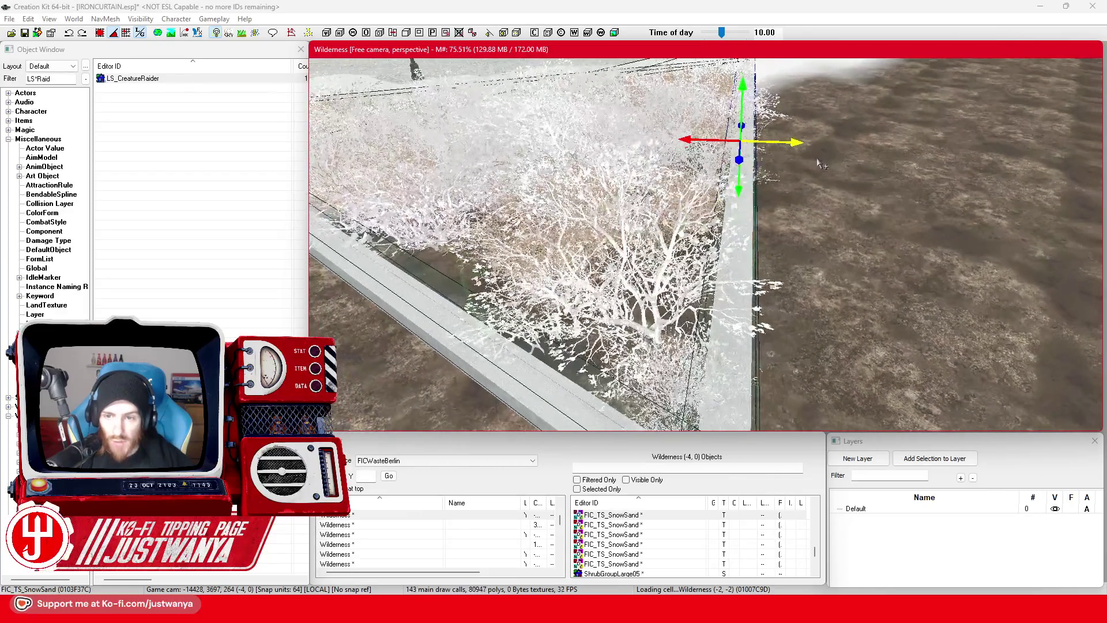
scroll(733, 323, up, 5)
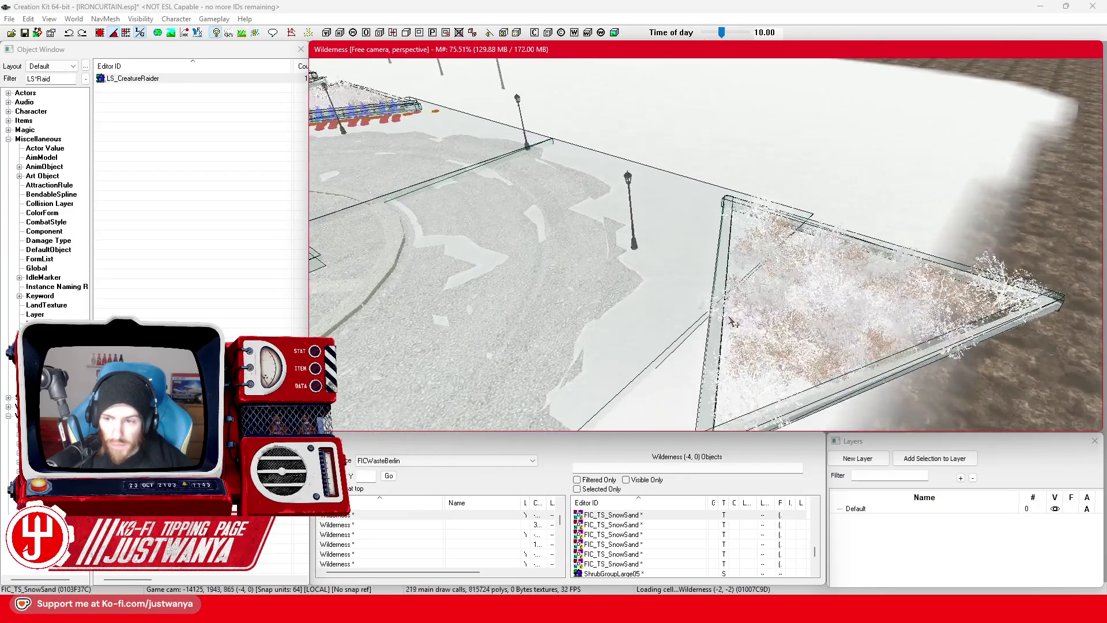
click(848, 319)
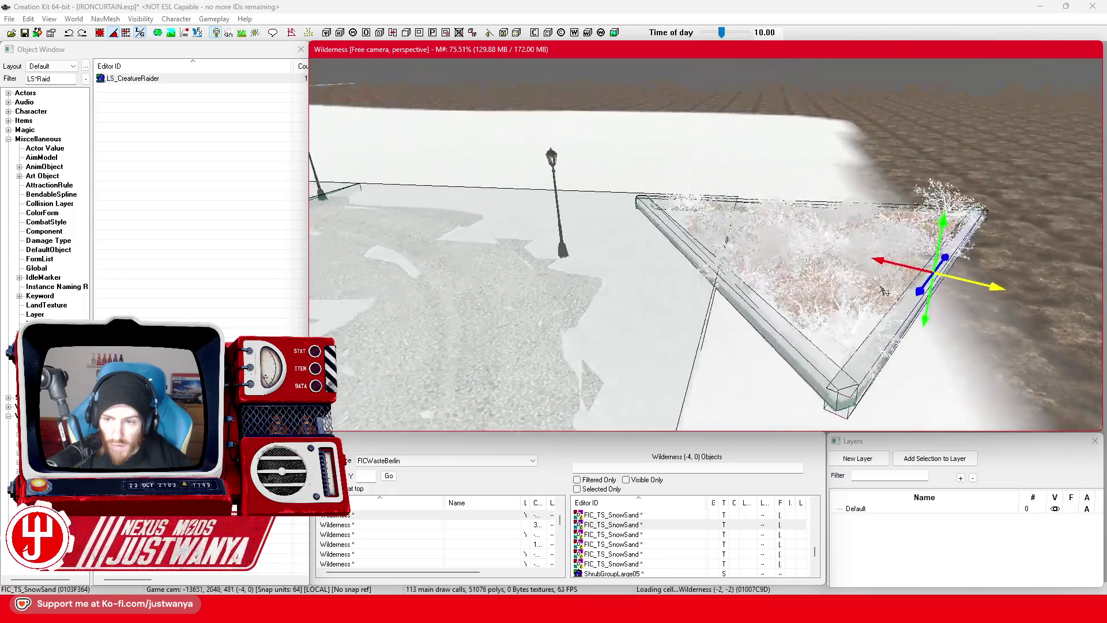
scroll(819, 309, down, 10)
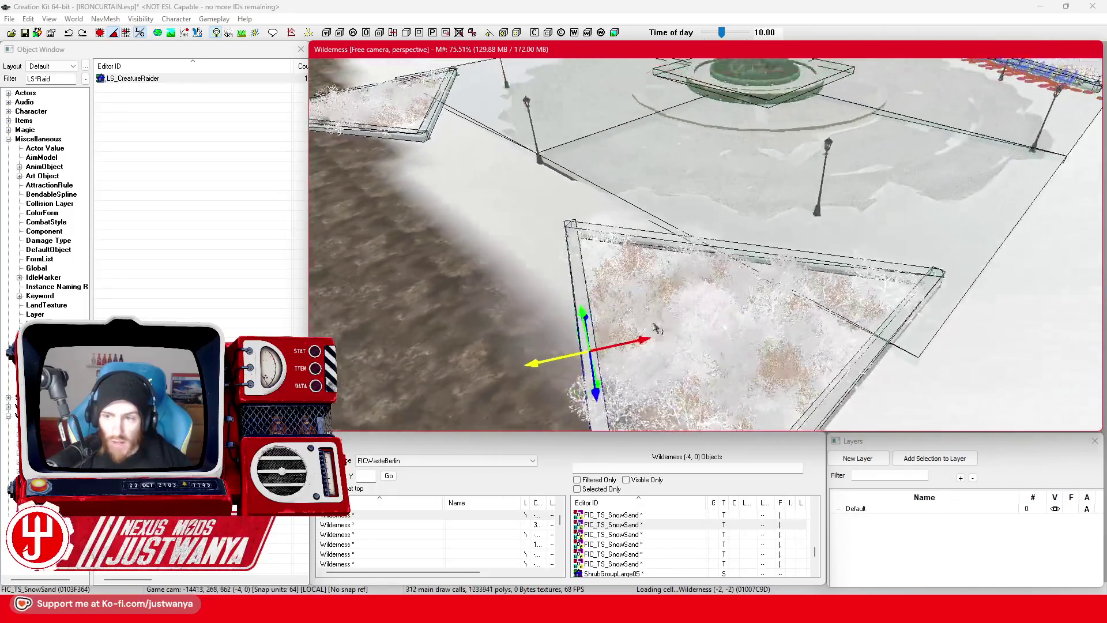
scroll(751, 233, up, 8)
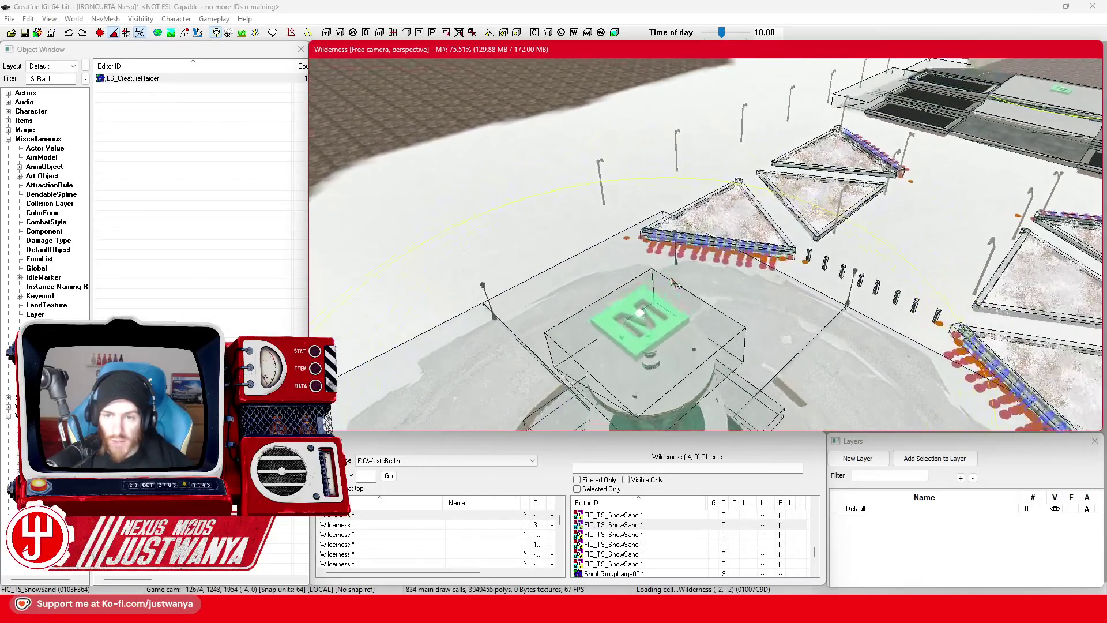
scroll(673, 282, up, 6)
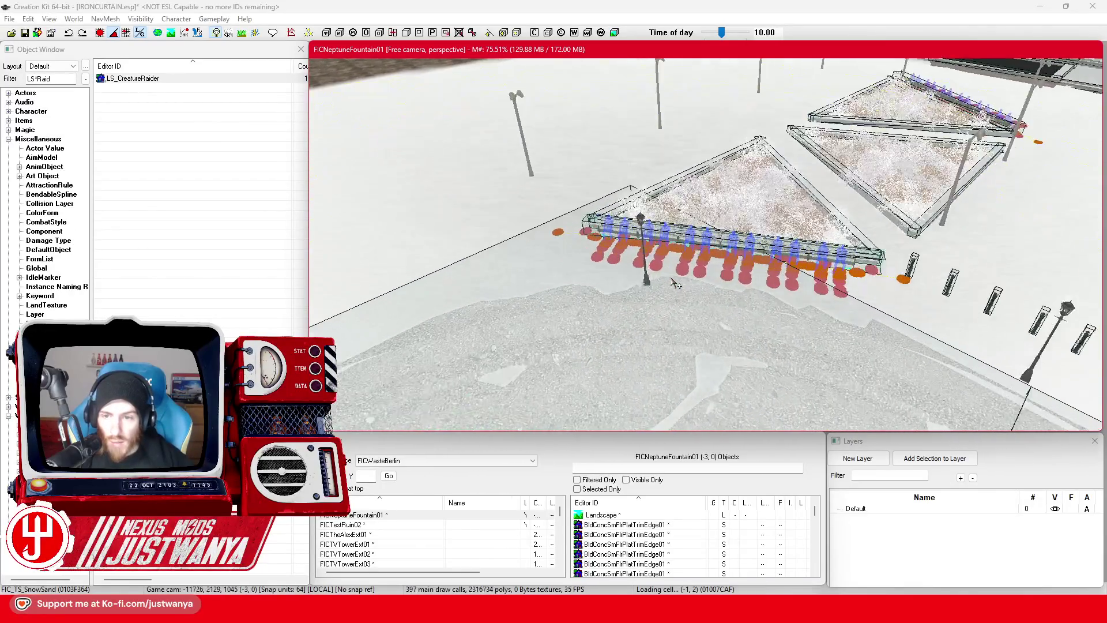
scroll(652, 281, up, 6)
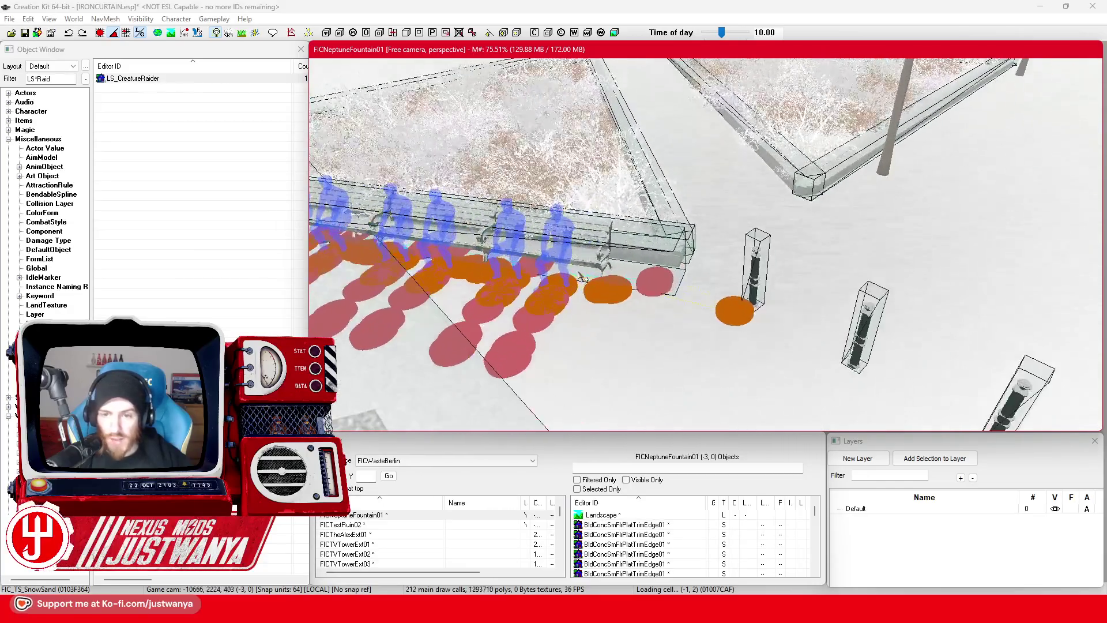
scroll(652, 256, up, 6)
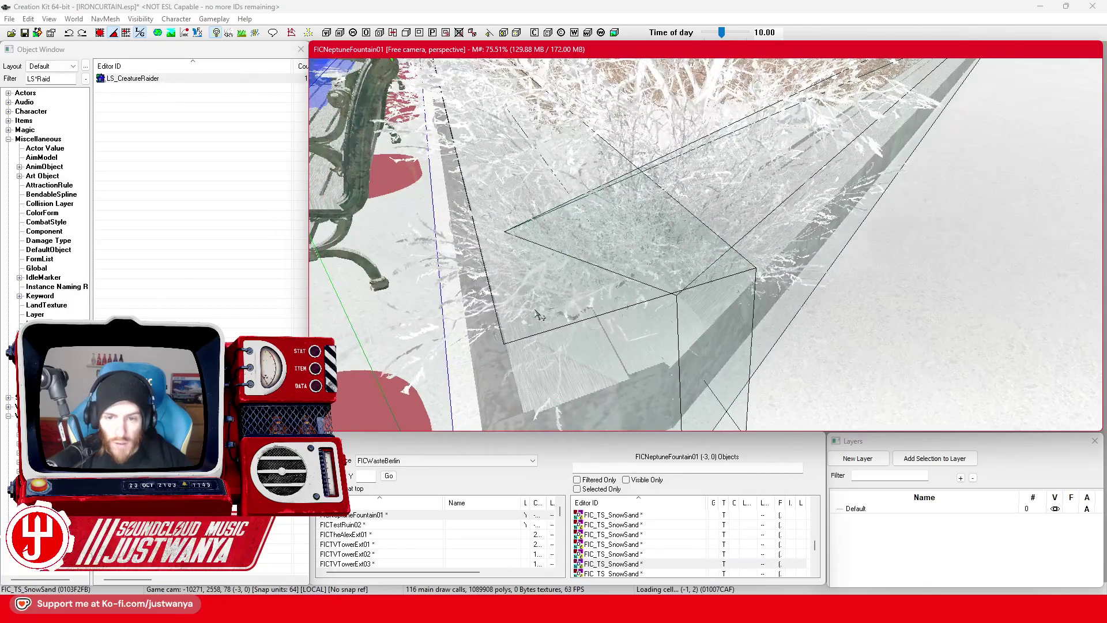
scroll(537, 297, down, 5)
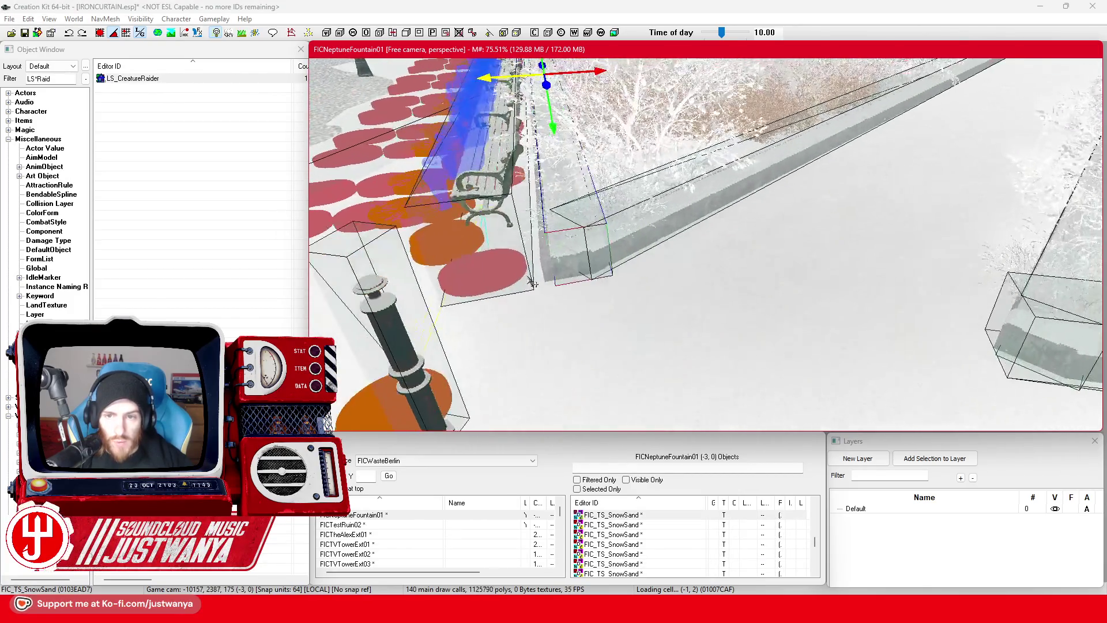
scroll(532, 282, up, 2)
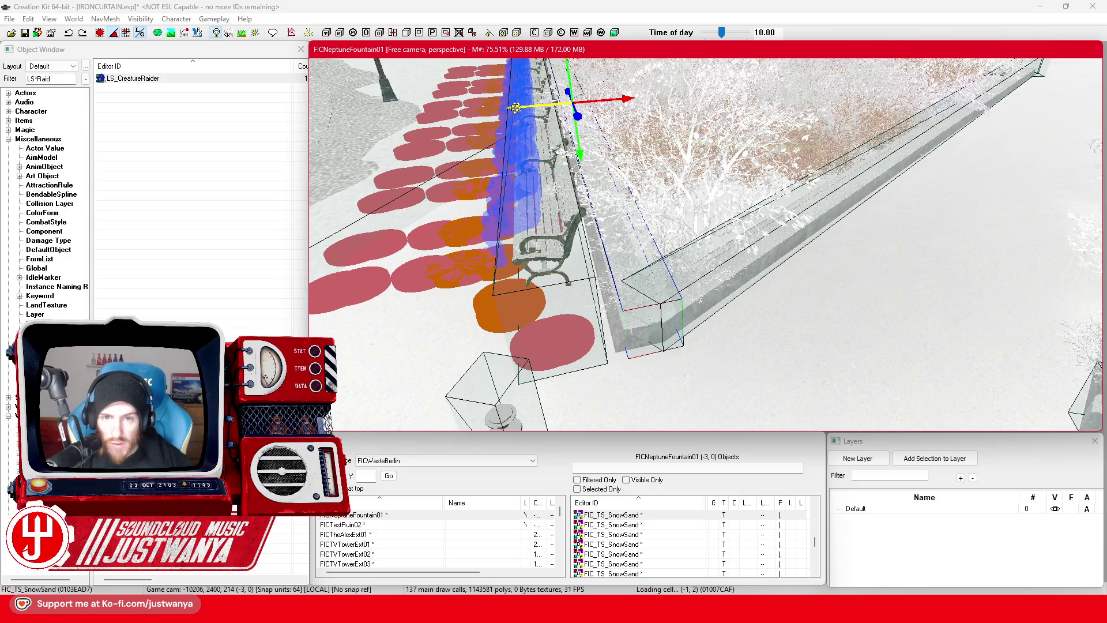
scroll(511, 98, down, 5)
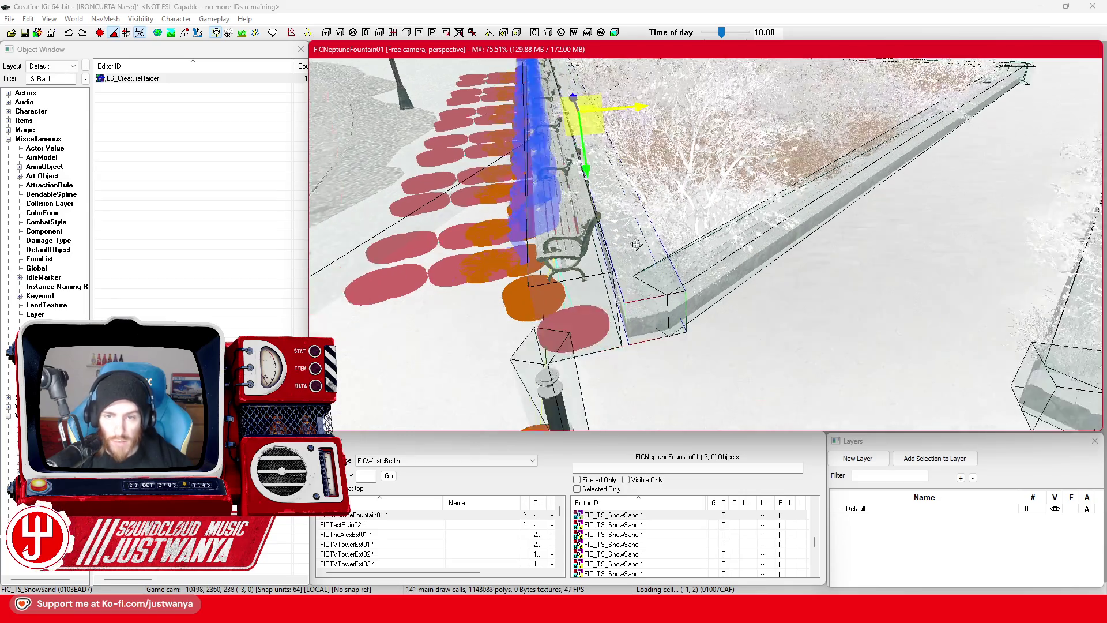
click(26, 34)
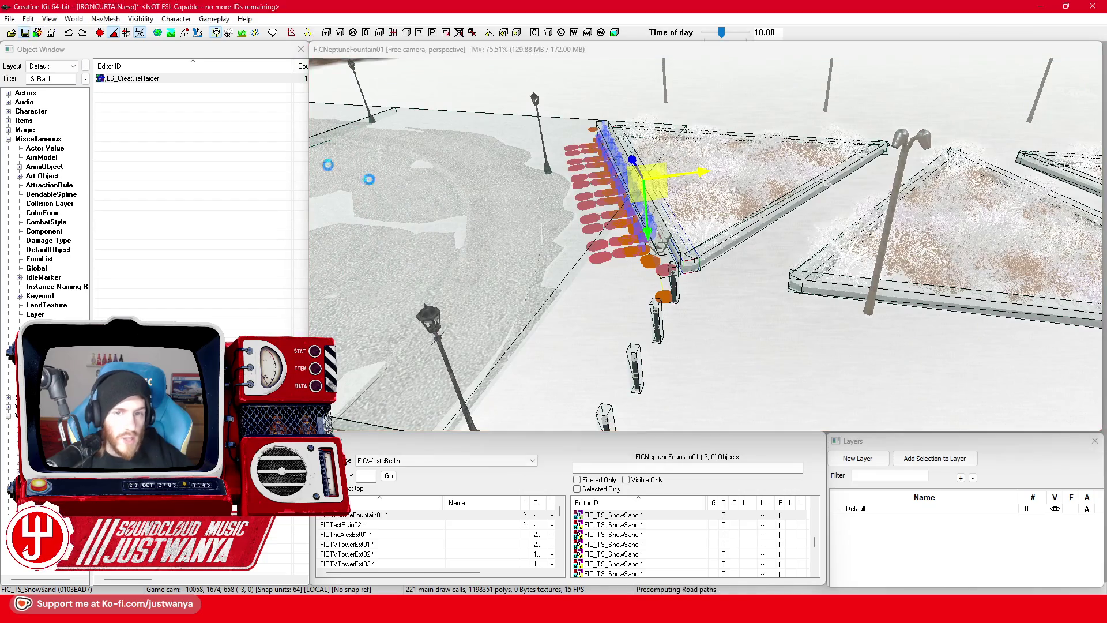
mouse_move(404, 249)
mouse_down()
mouse_move(808, 279)
mouse_move(667, 322)
mouse_up()
Step: Save the IRONCURTAIN.esp plugin
scroll(667, 323, up, 6)
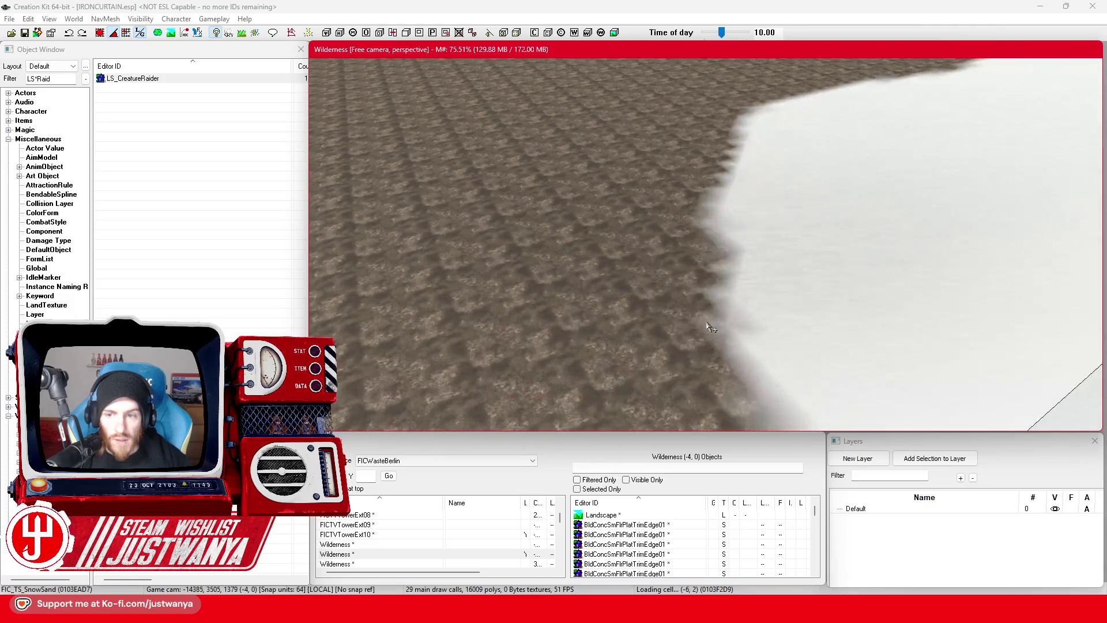
scroll(629, 307, down, 6)
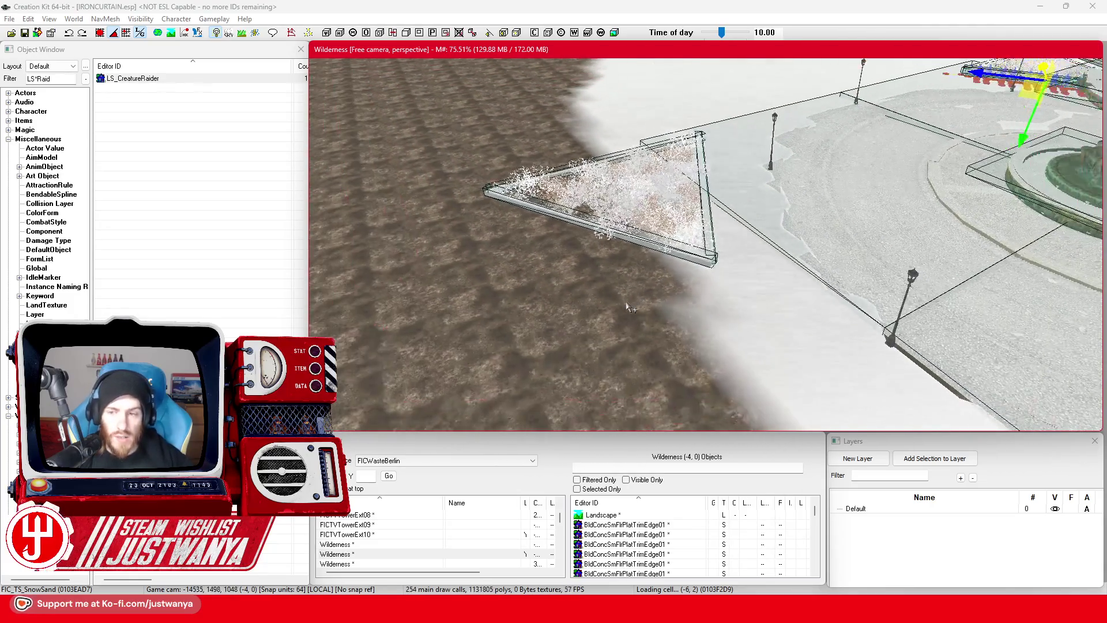
mouse_move(667, 239)
mouse_down()
mouse_move(594, 248)
mouse_move(849, 293)
mouse_move(764, 319)
mouse_up()
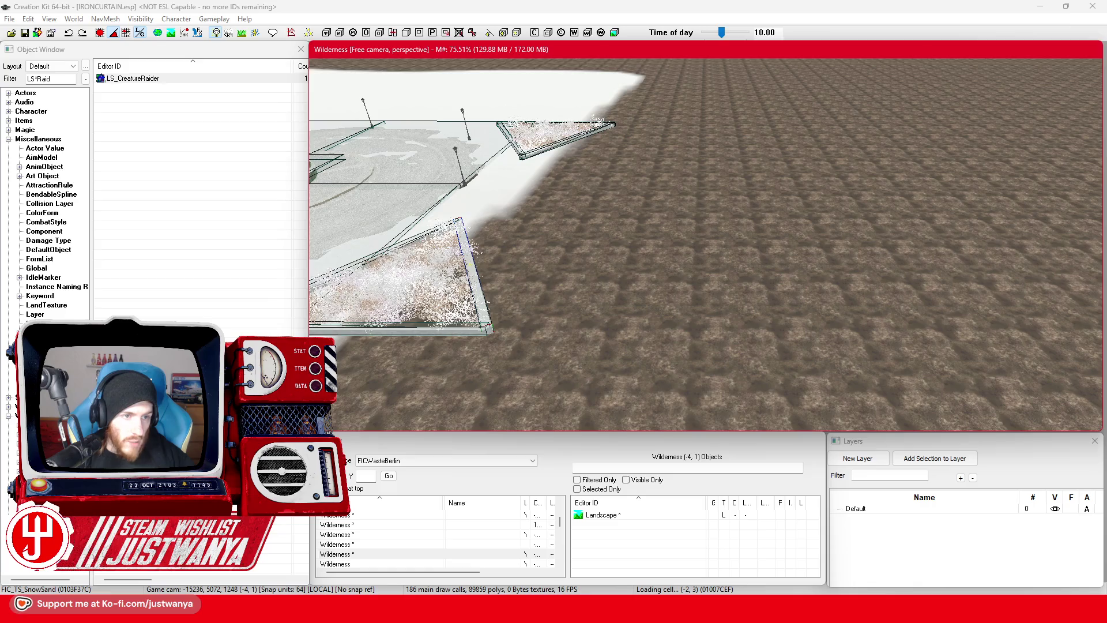
click(19, 85)
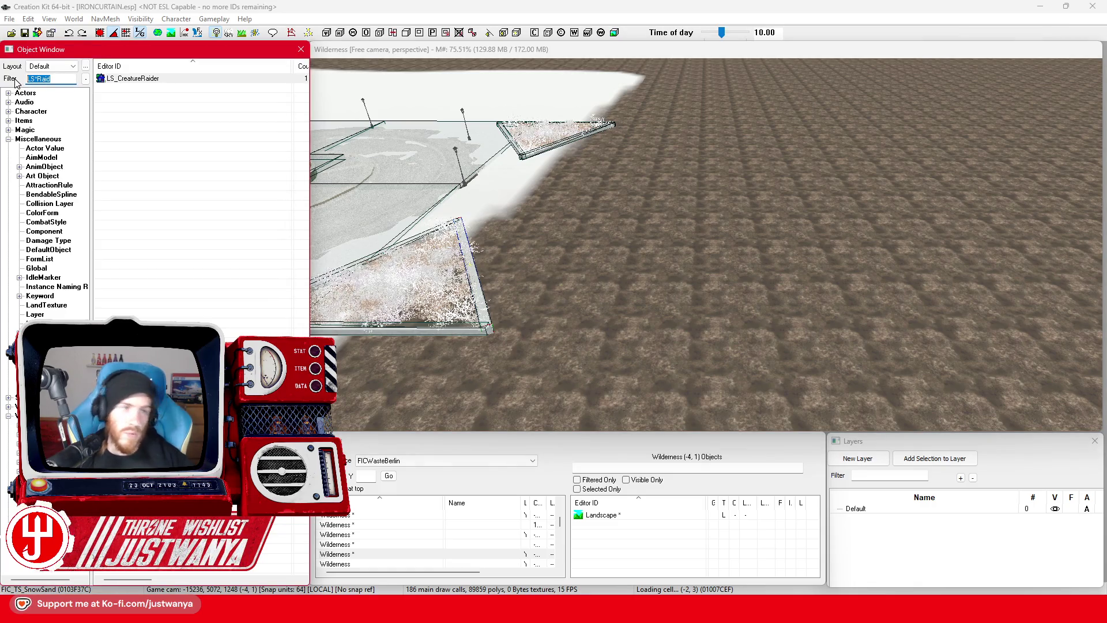
click(25, 33)
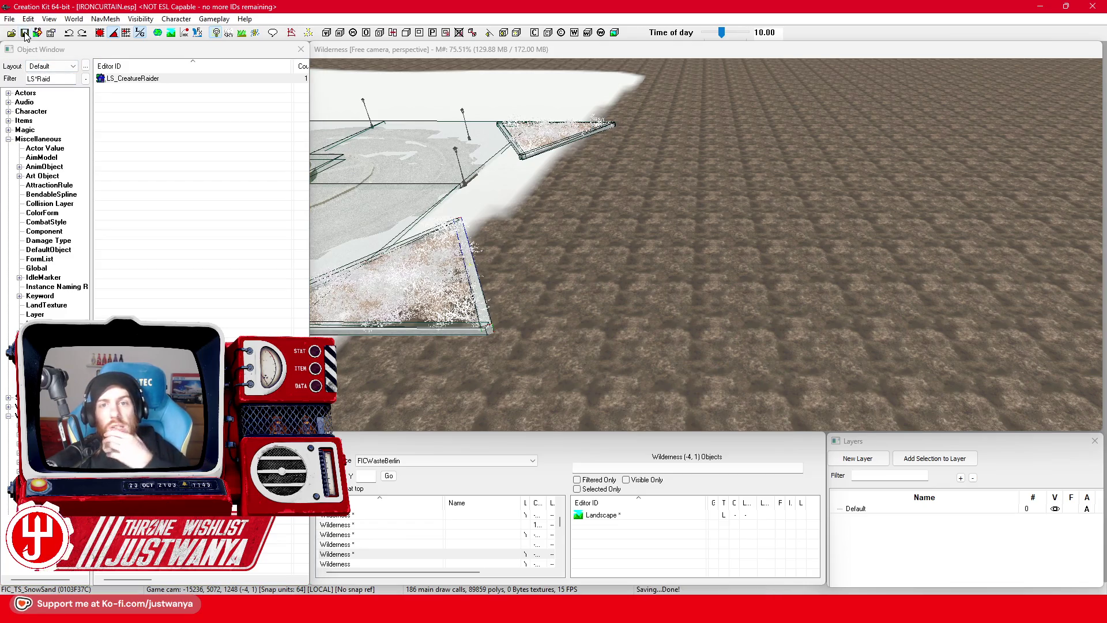
Step: Pan the view toward the wilderness ground at the fountain plaza's edge
scroll(678, 223, down, 5)
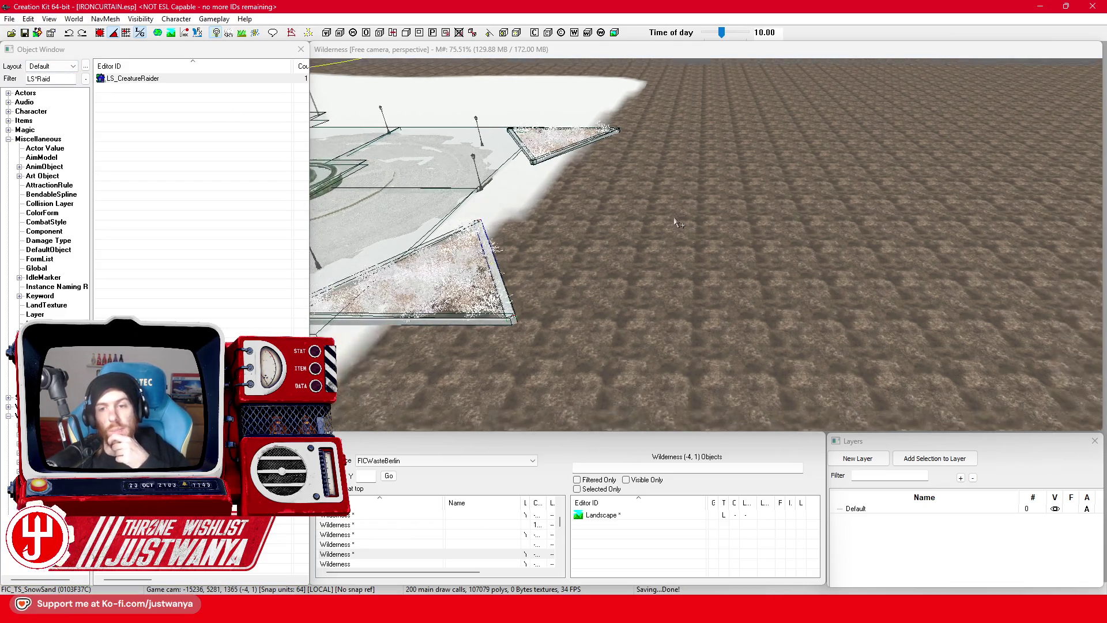
click(668, 267)
drag(668, 266, 644, 260)
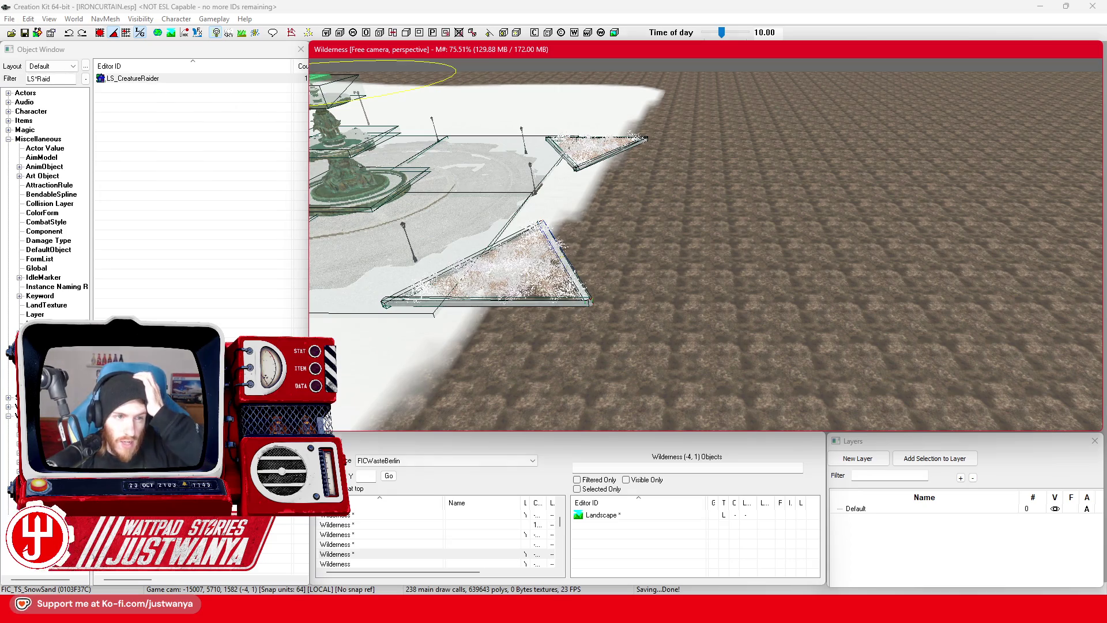
Step: Filter the Object Window to 'curb' and preview the CurbStr01 and CurbCurve01 pieces
click(19, 81)
text(c)
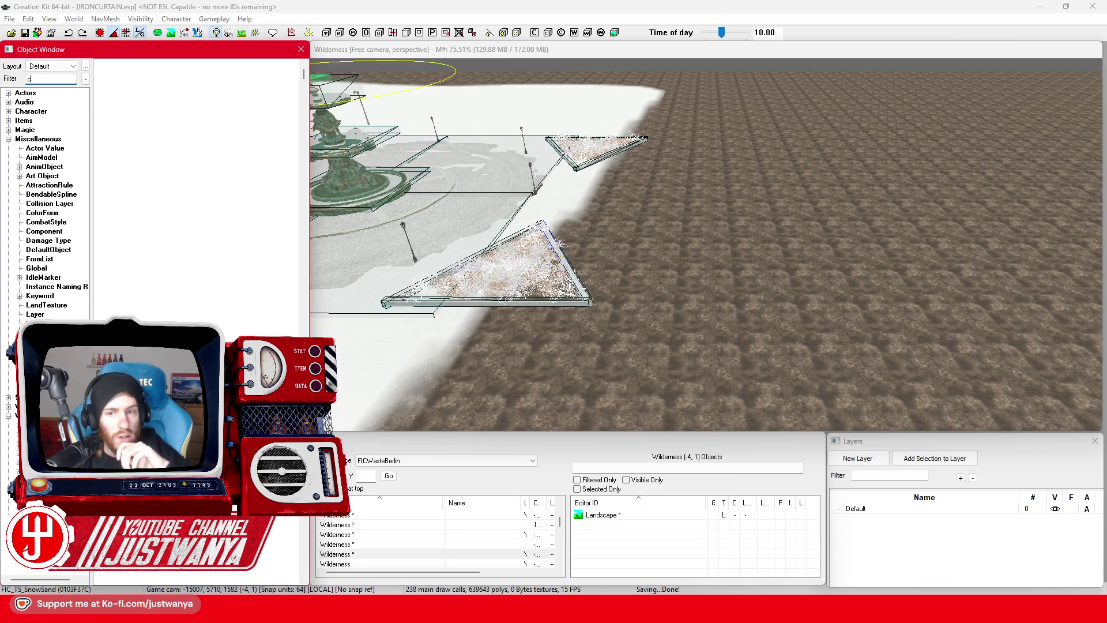
text(urb)
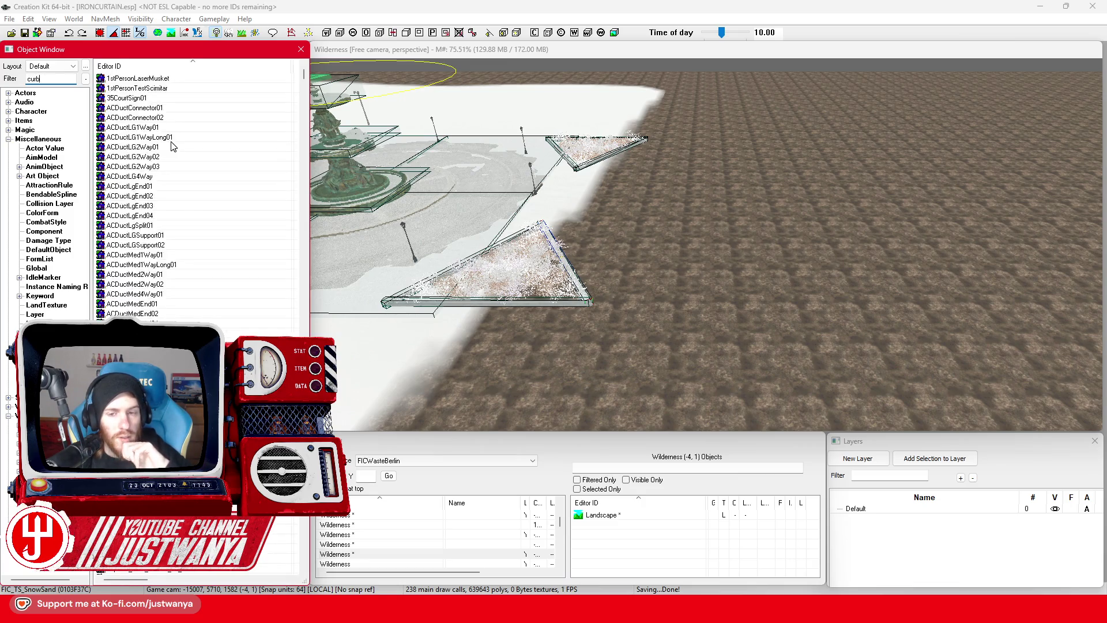
click(154, 118)
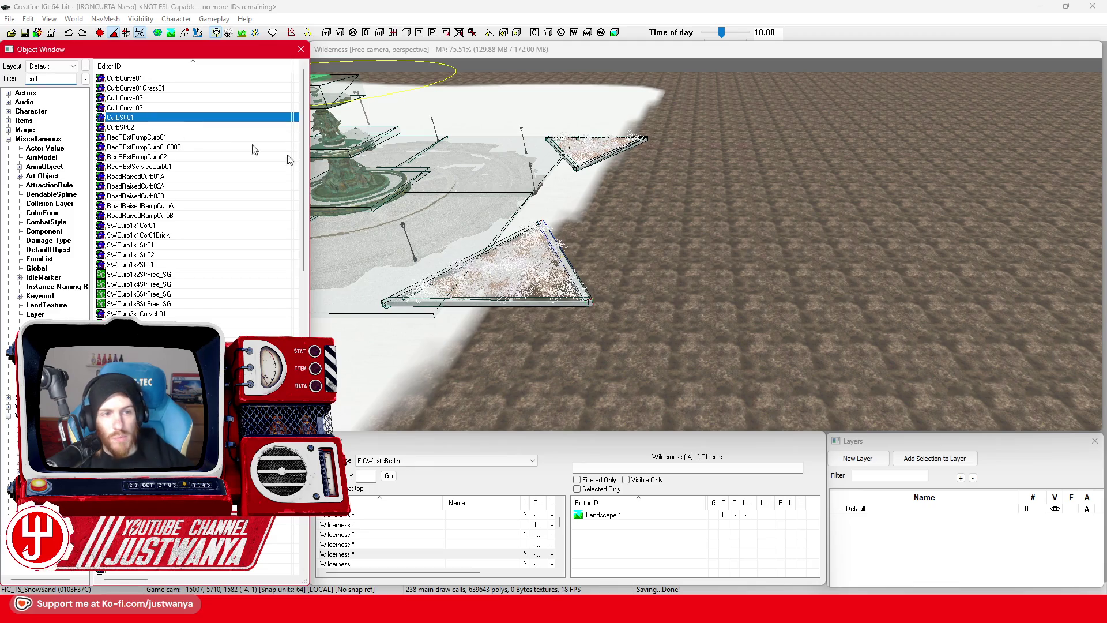
click(781, 134)
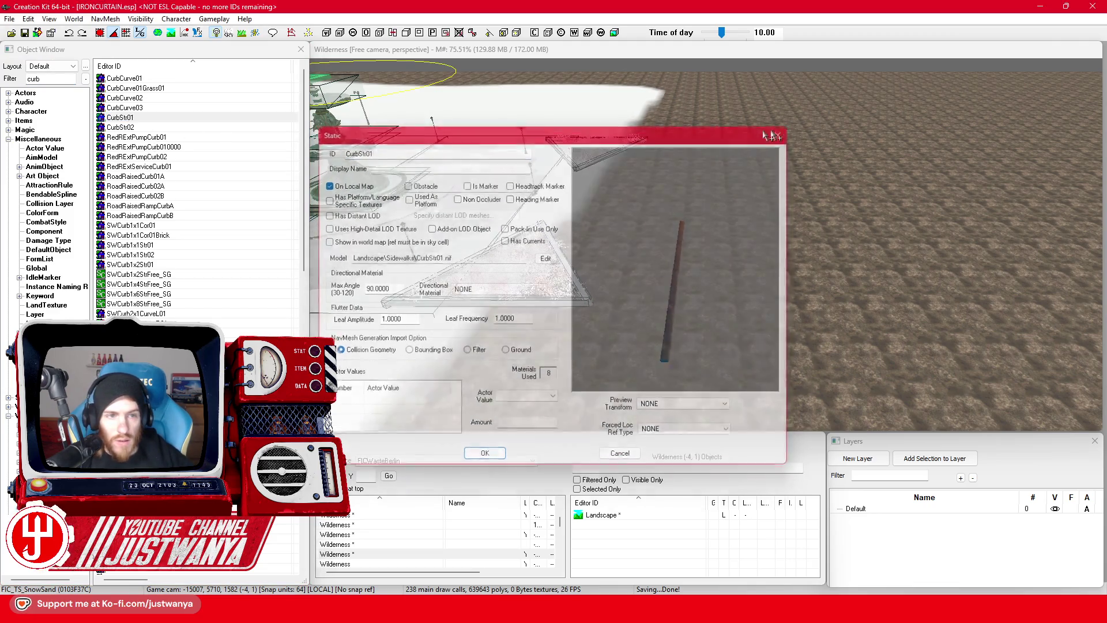
double_click(171, 79)
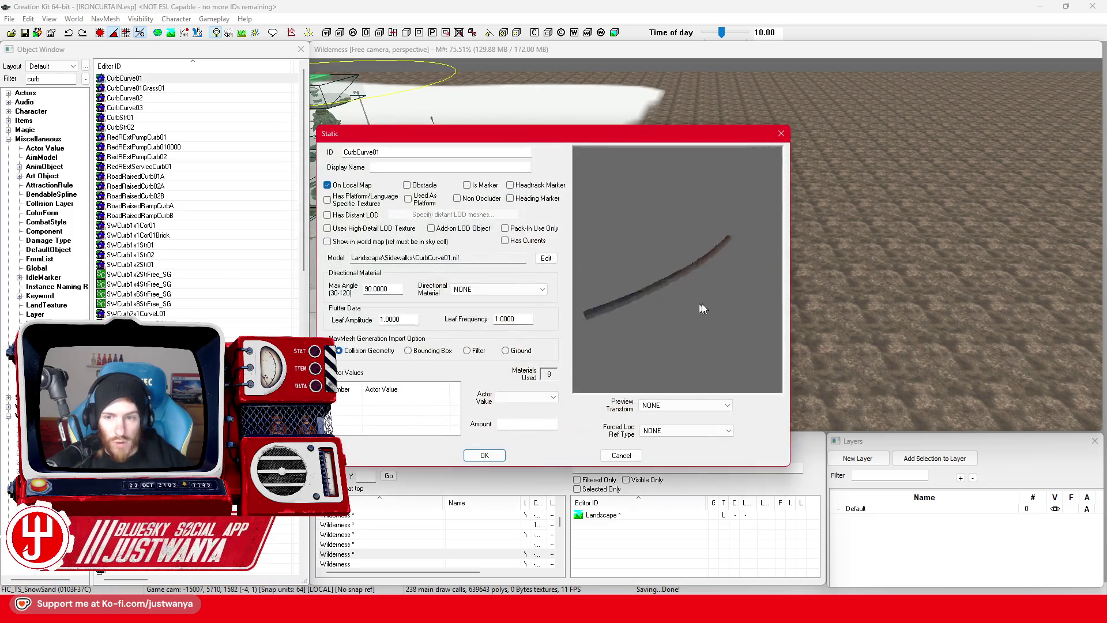
click(780, 137)
Step: Preview the CurbStr01, CurbStr02 and SWCurb1x1Cor01 curb pieces
double_click(141, 118)
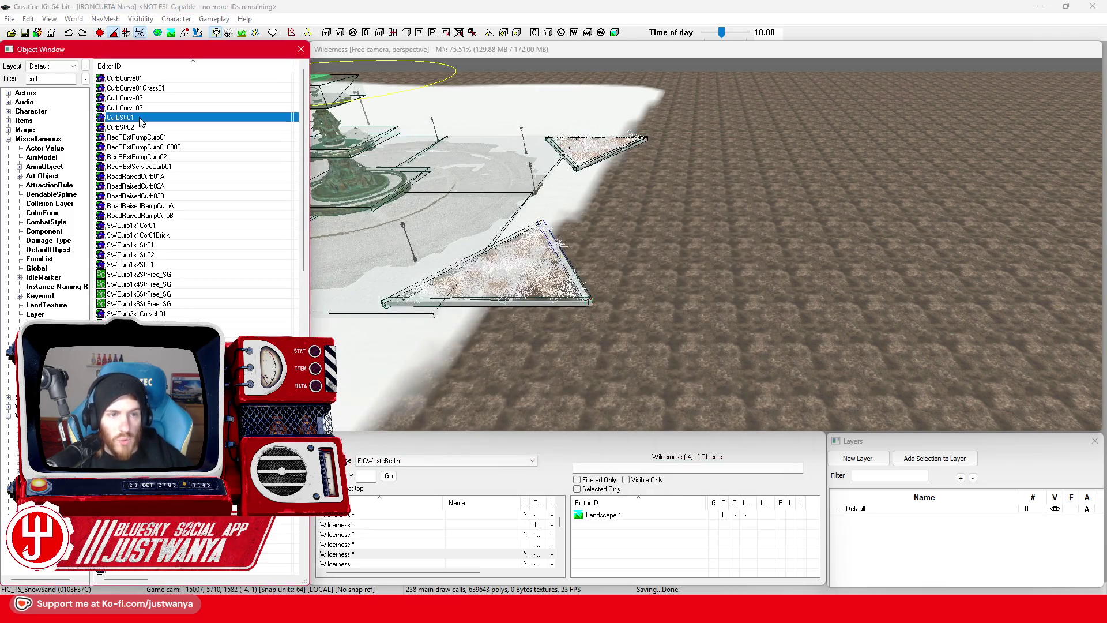
click(781, 135)
double_click(212, 128)
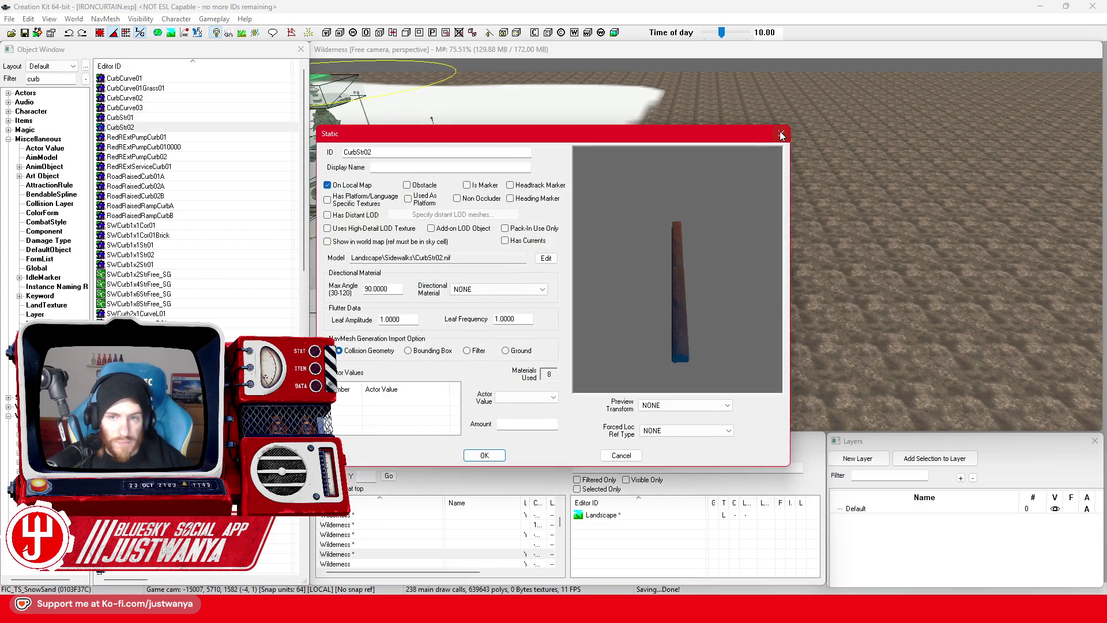
click(781, 135)
click(184, 226)
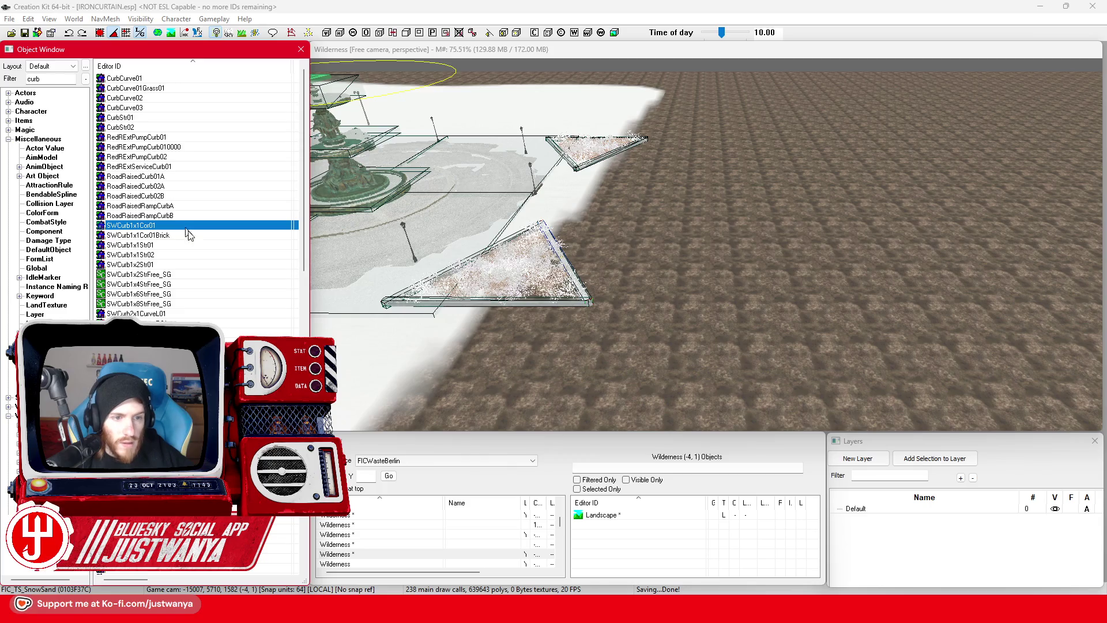
double_click(185, 227)
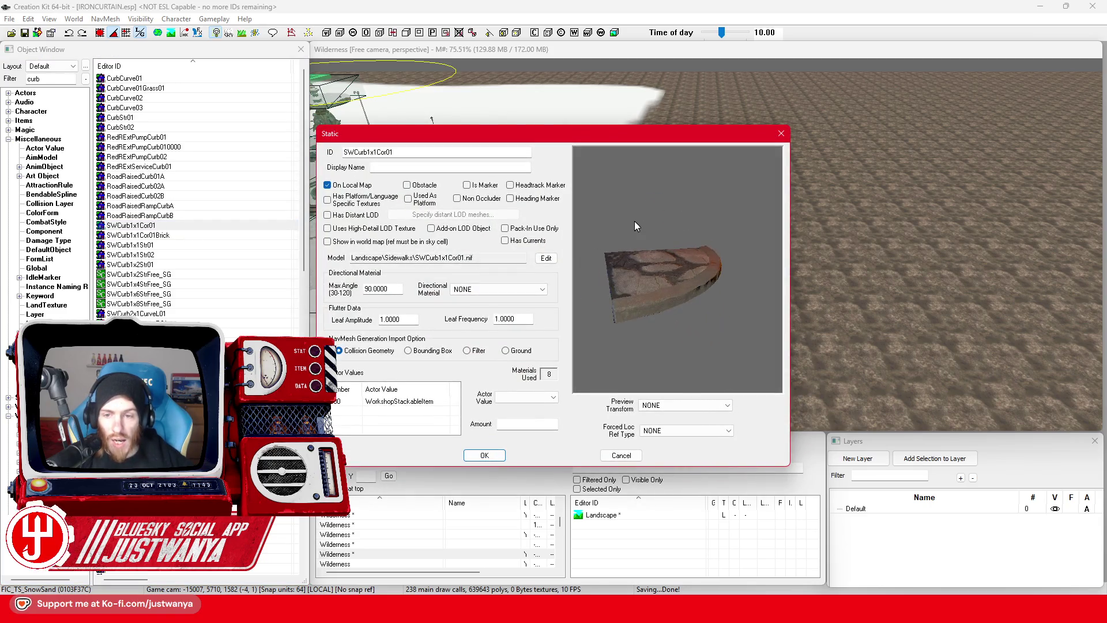
click(780, 133)
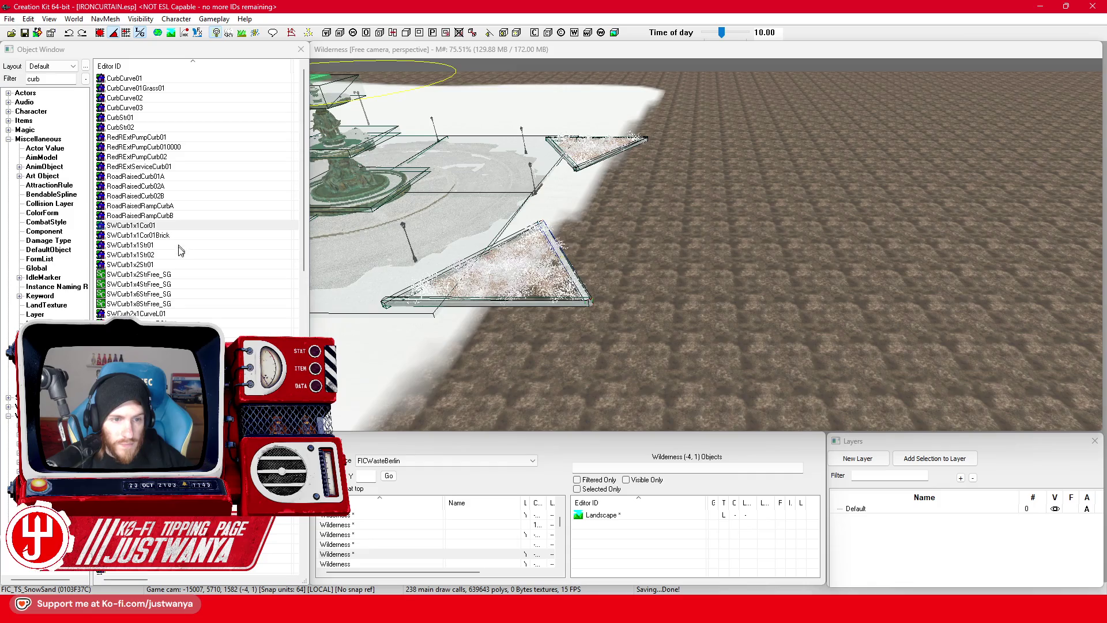
Step: Drag a SWCurb1x1Str01 curb onto the wilderness ground beside the planter
click(181, 246)
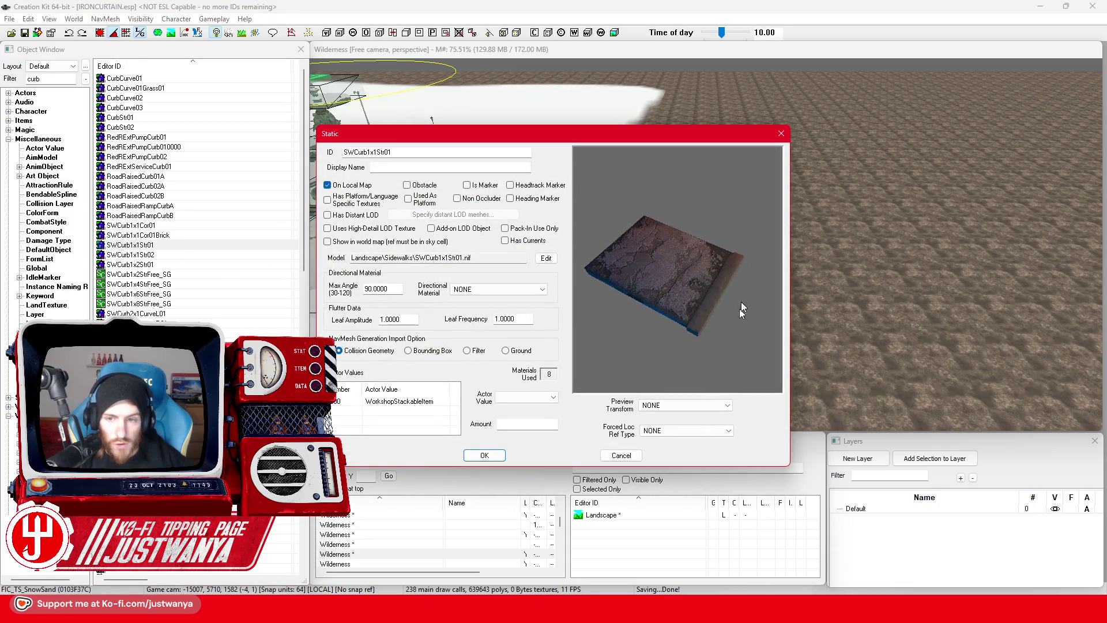
click(780, 134)
drag(144, 249, 731, 328)
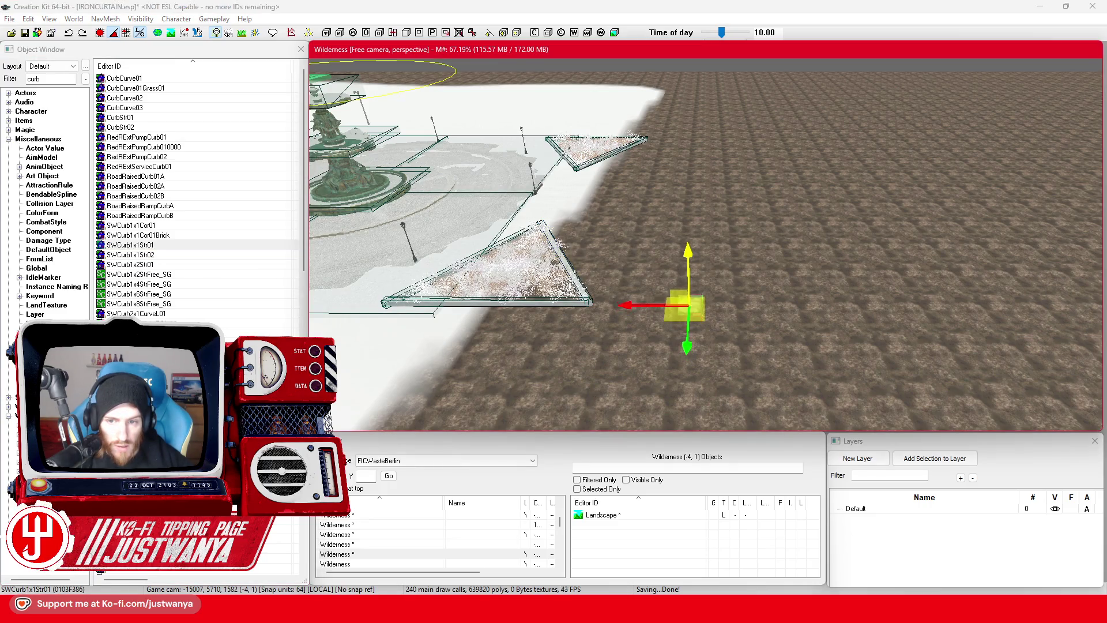
Step: Swap the curb to SWCurb1x8StrFree_SG, rotate it about 90 degrees and sink it into the ground
key(f)
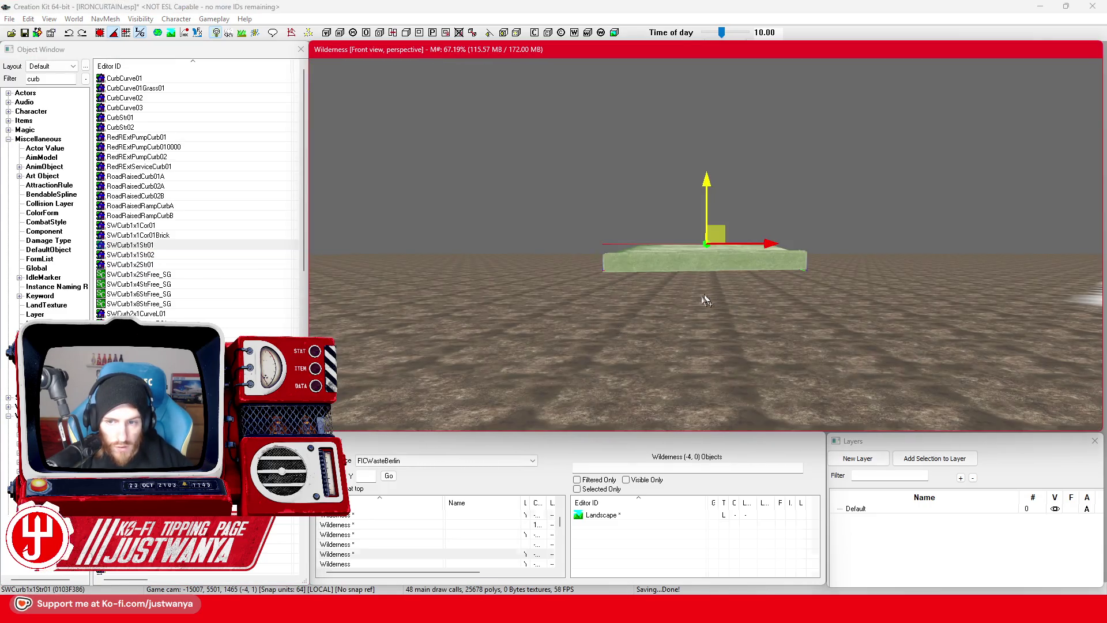
scroll(634, 322, down, 5)
drag(588, 345, 682, 337)
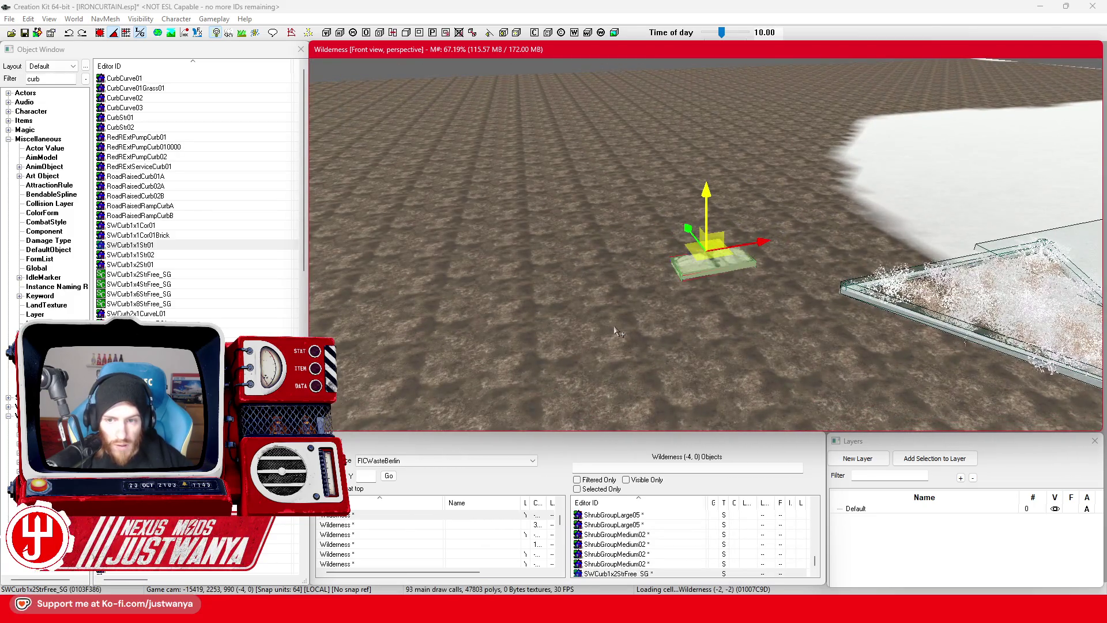
key(Page_Down)
key(Page_Down)
key(Page_Down)
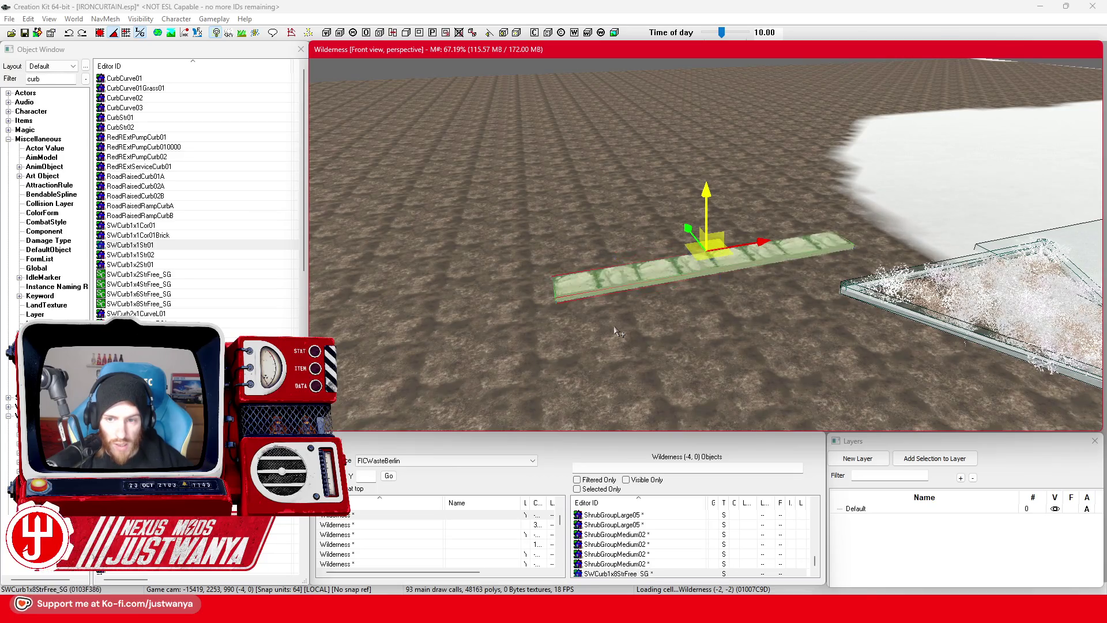
key(3)
drag(708, 287, 703, 283)
key(2)
drag(698, 219, 698, 299)
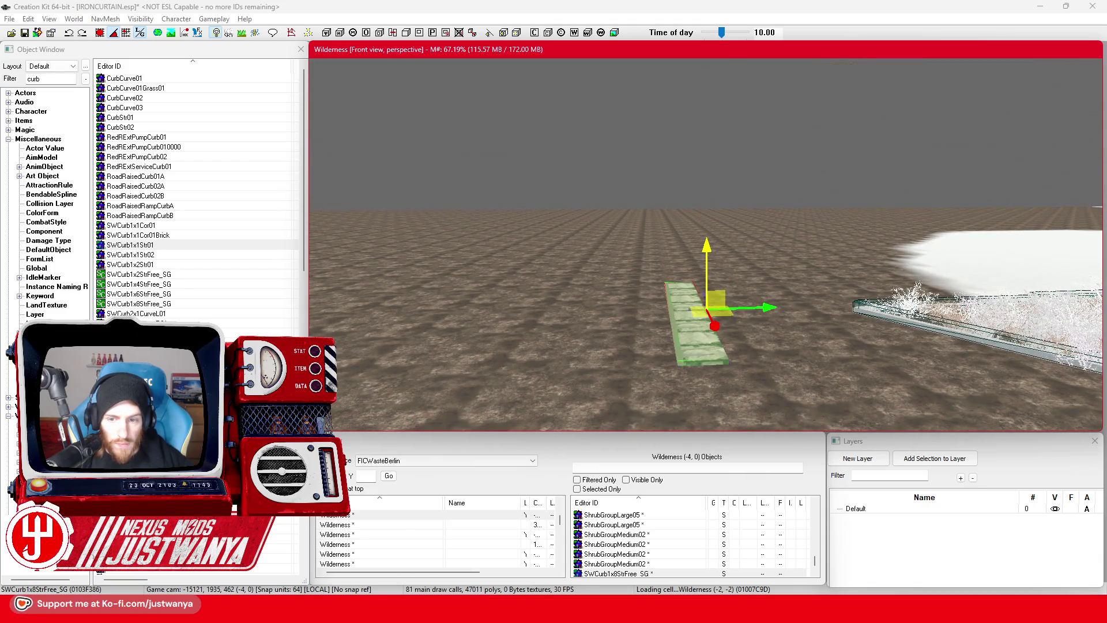
mouse_move(852, 307)
mouse_down()
mouse_move(766, 230)
mouse_move(794, 224)
mouse_move(790, 273)
mouse_move(732, 297)
mouse_move(570, 328)
mouse_move(647, 262)
mouse_move(700, 257)
mouse_move(514, 279)
mouse_up()
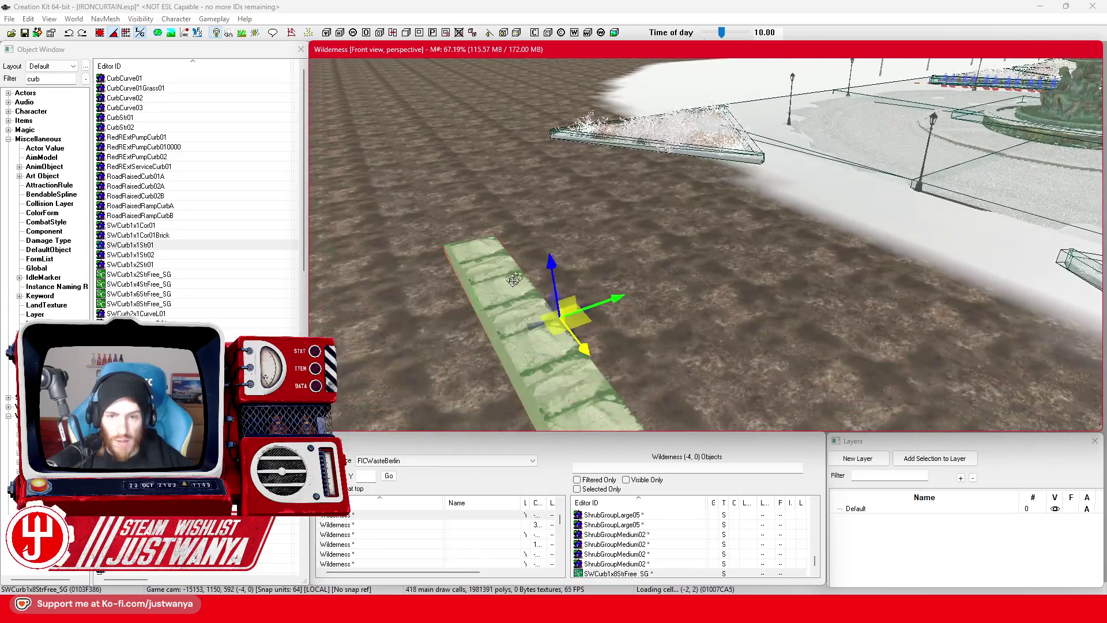
click(674, 565)
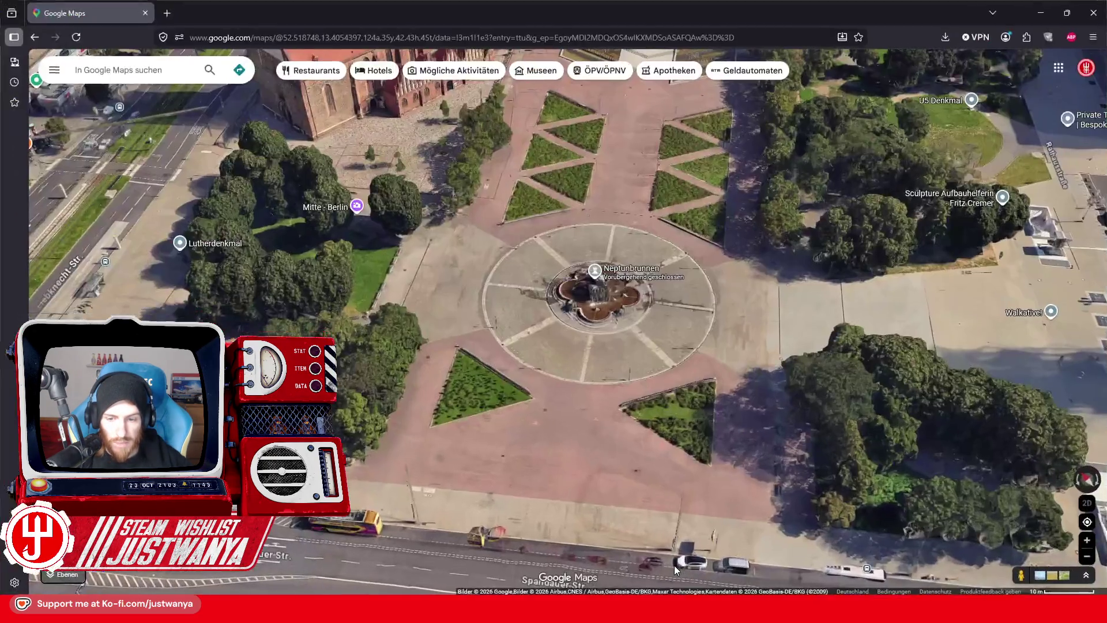
Step: Walk Street View along 8 Spandauer Str. until it faces the Rotes Rathaus, then return to the editor
scroll(537, 481, down, 3)
scroll(568, 365, up, 5)
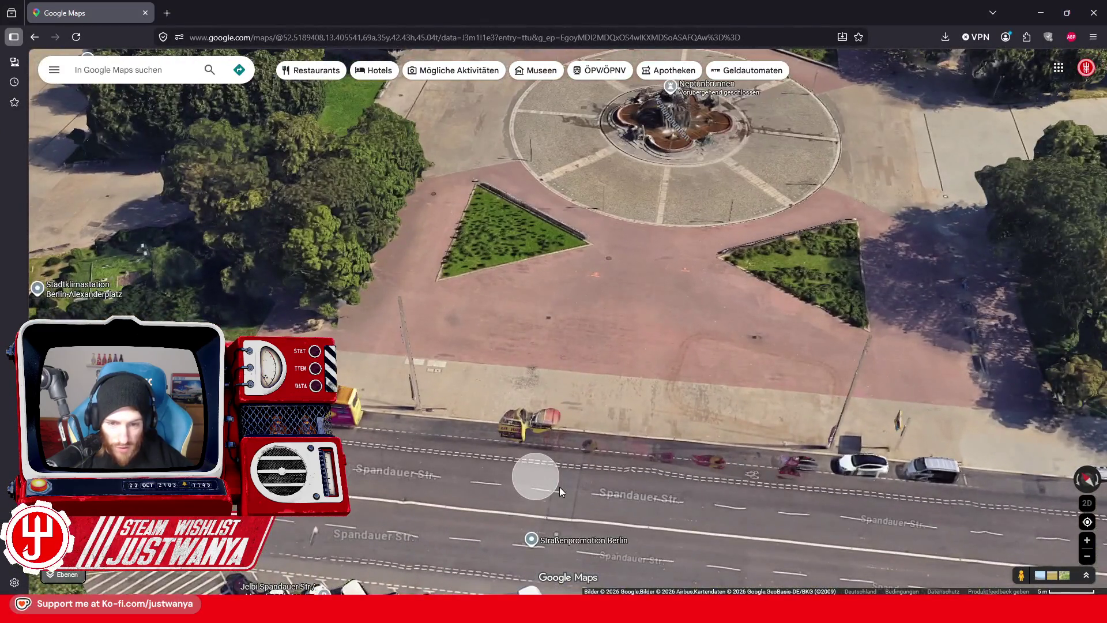
click(559, 487)
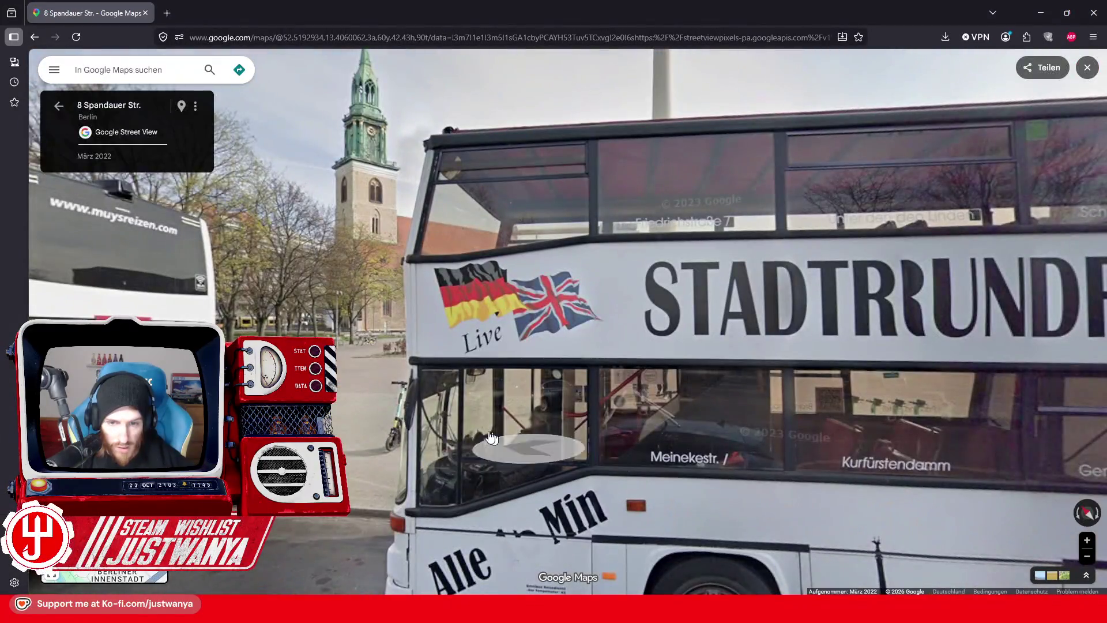
drag(491, 437, 593, 438)
click(383, 489)
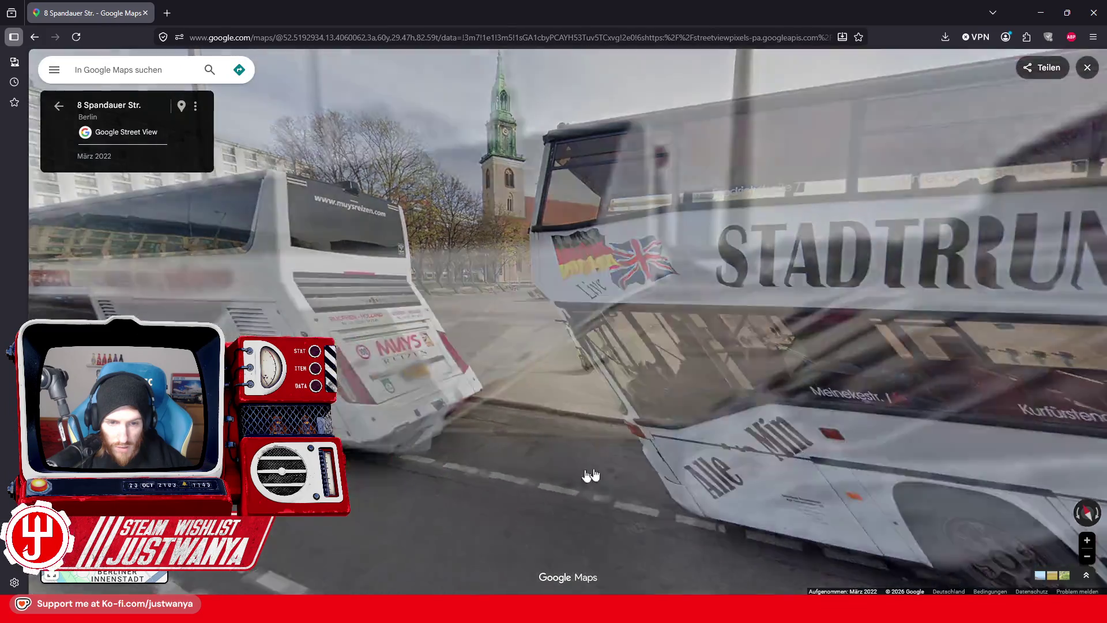
click(749, 450)
mouse_move(457, 354)
mouse_down()
mouse_move(672, 531)
mouse_move(609, 489)
mouse_up()
click(602, 486)
mouse_move(765, 462)
mouse_down()
mouse_move(458, 440)
mouse_move(132, 438)
mouse_up()
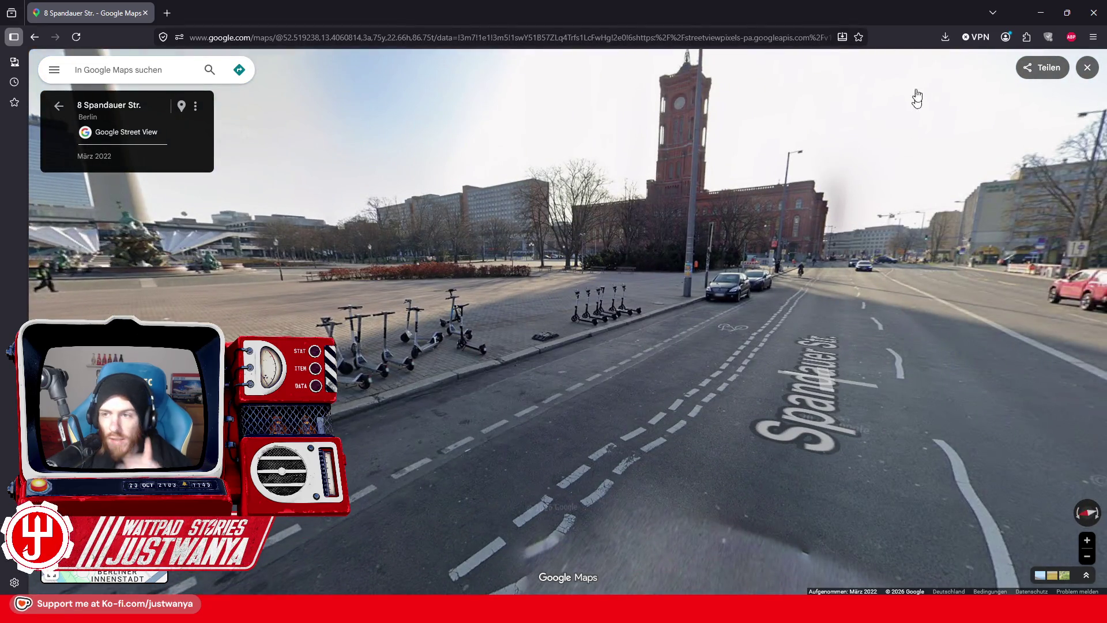
click(1040, 13)
key(shift)
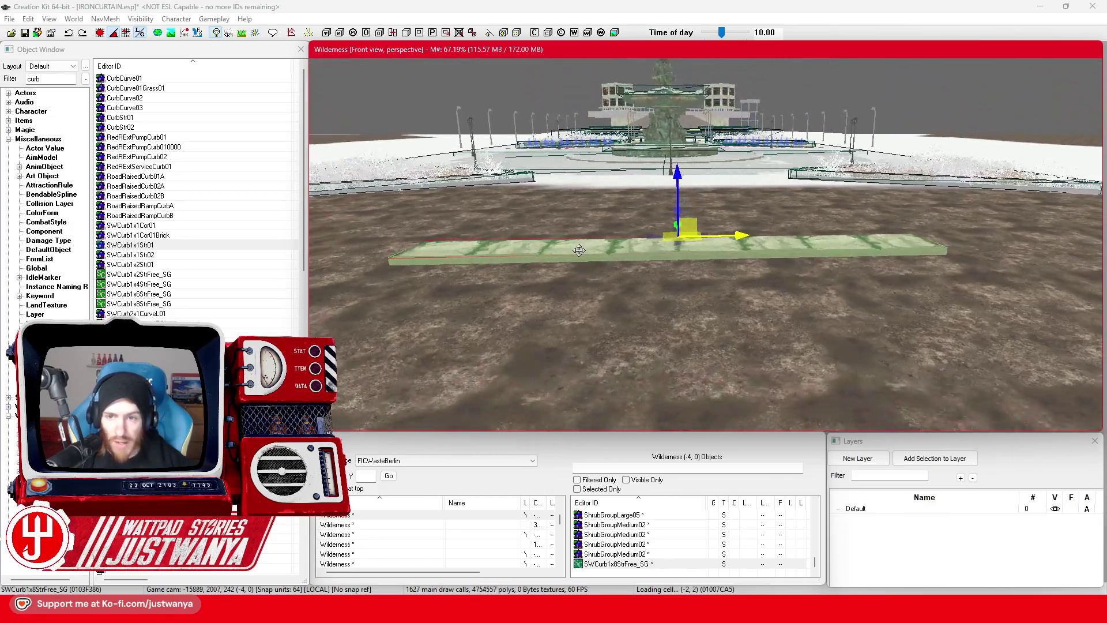
Step: Duplicate the SWCurb1x8StrFree_SG curb twice and slide both copies along X into a straight row
key(shift)
key(shift)
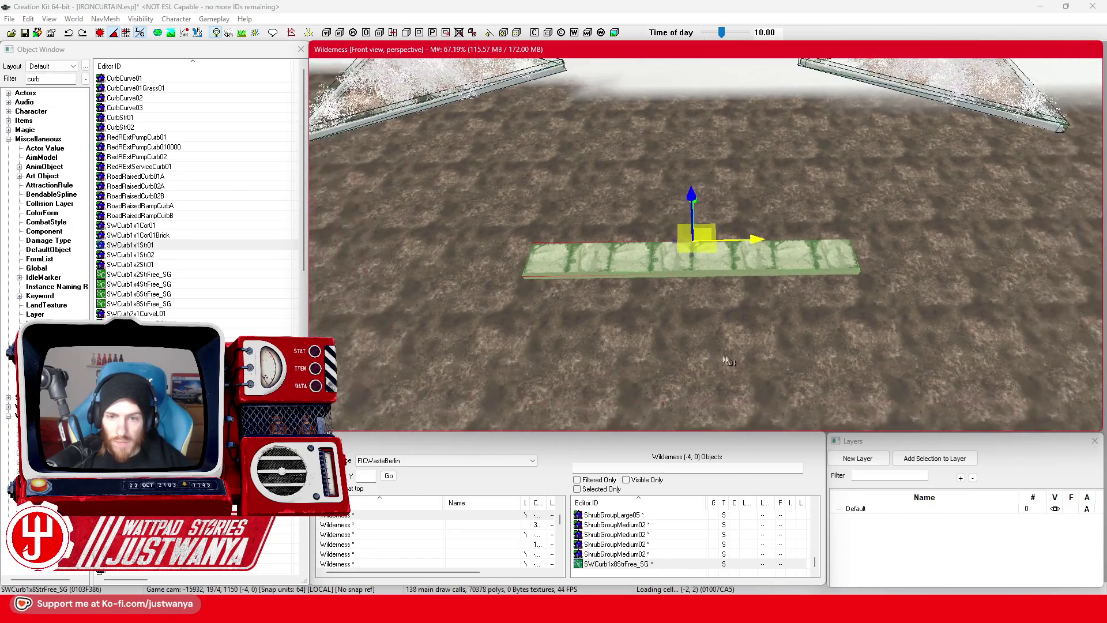
key(ctrl+d)
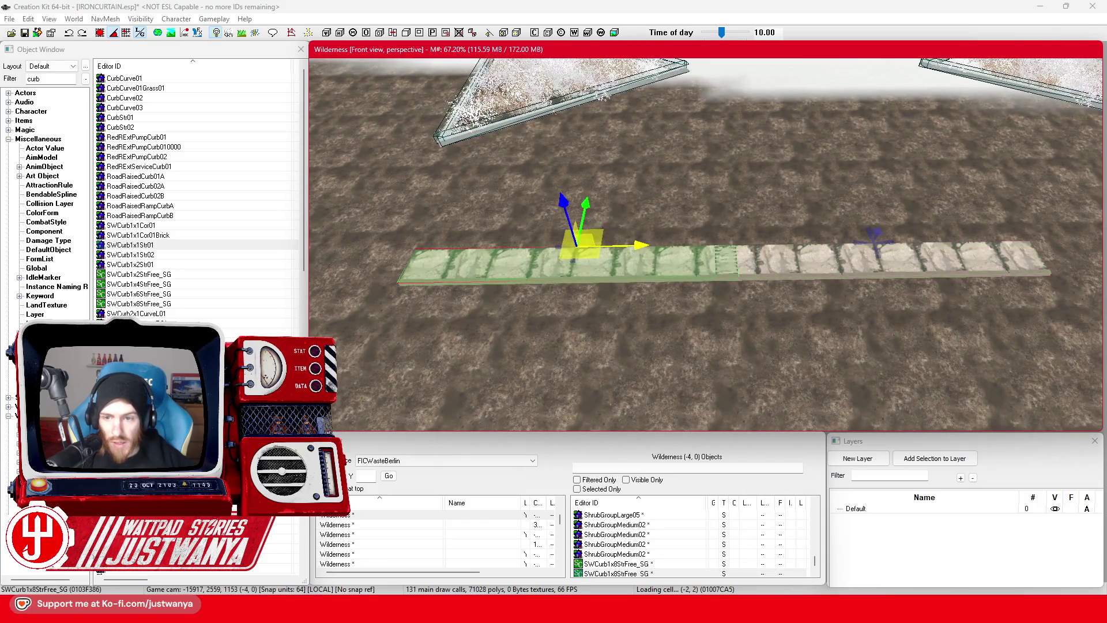
drag(577, 245, 553, 245)
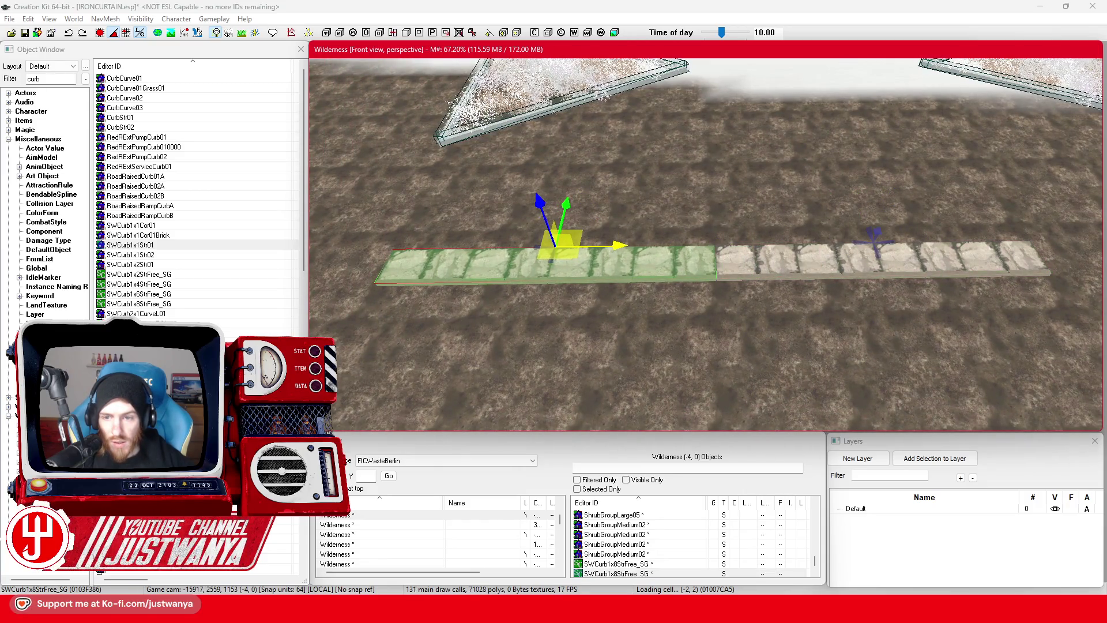
key(ctrl+d)
drag(672, 266, 1090, 257)
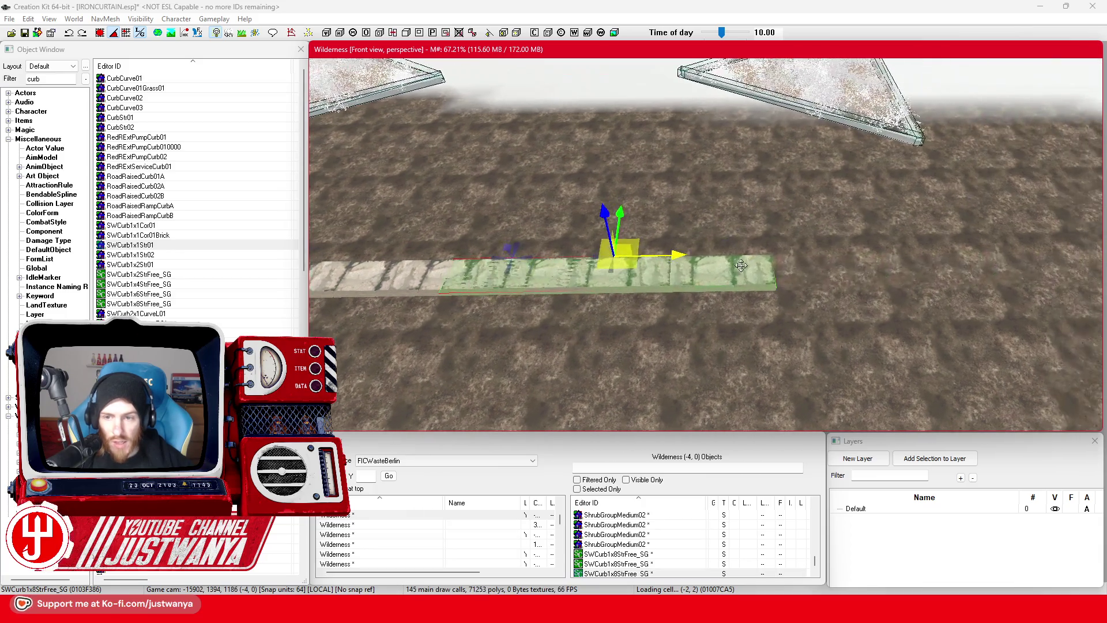
drag(628, 254, 833, 251)
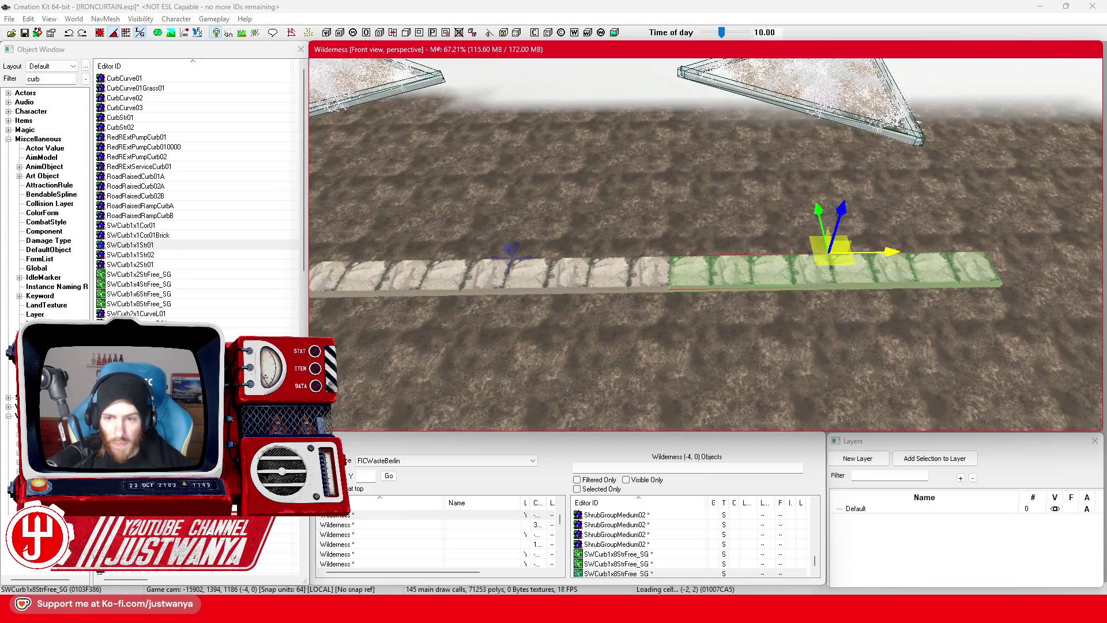
Step: Select all three curb pieces and duplicate them again to lengthen the curb line
scroll(859, 277, up, 5)
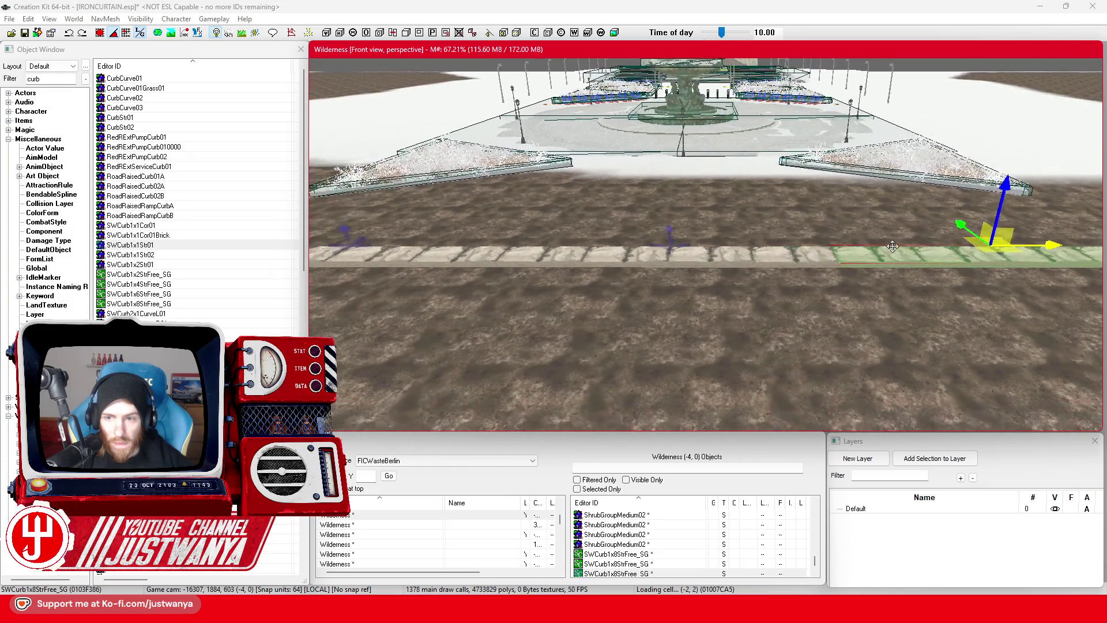
ctrl+click(590, 263)
ctrl+click(449, 260)
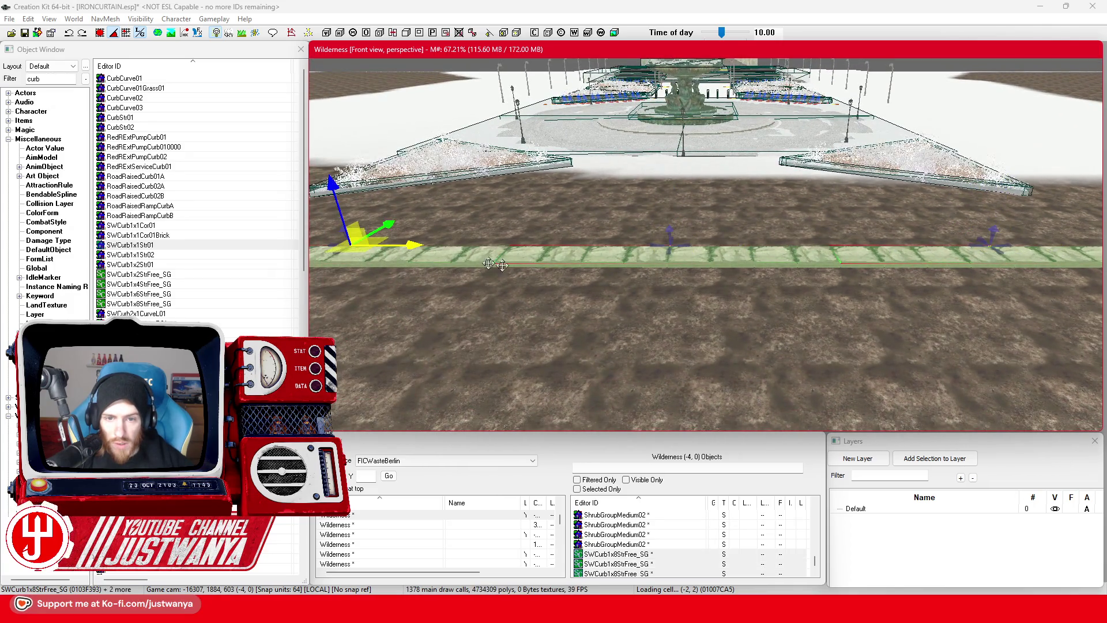
scroll(601, 280, down, 5)
scroll(601, 281, up, 3)
scroll(611, 277, down, 3)
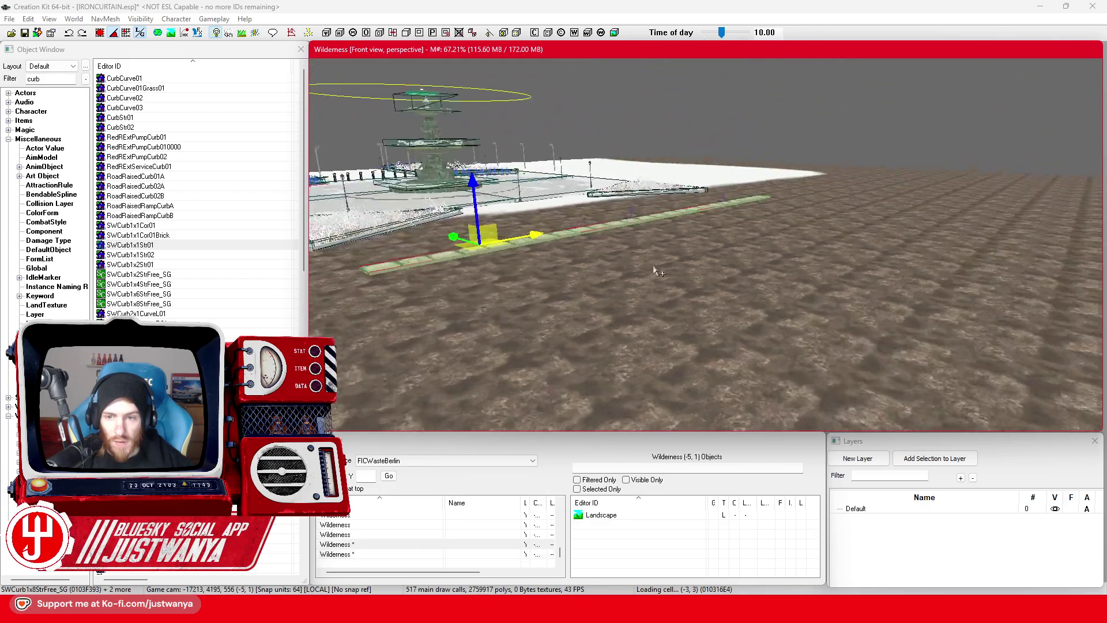
scroll(656, 271, up, 3)
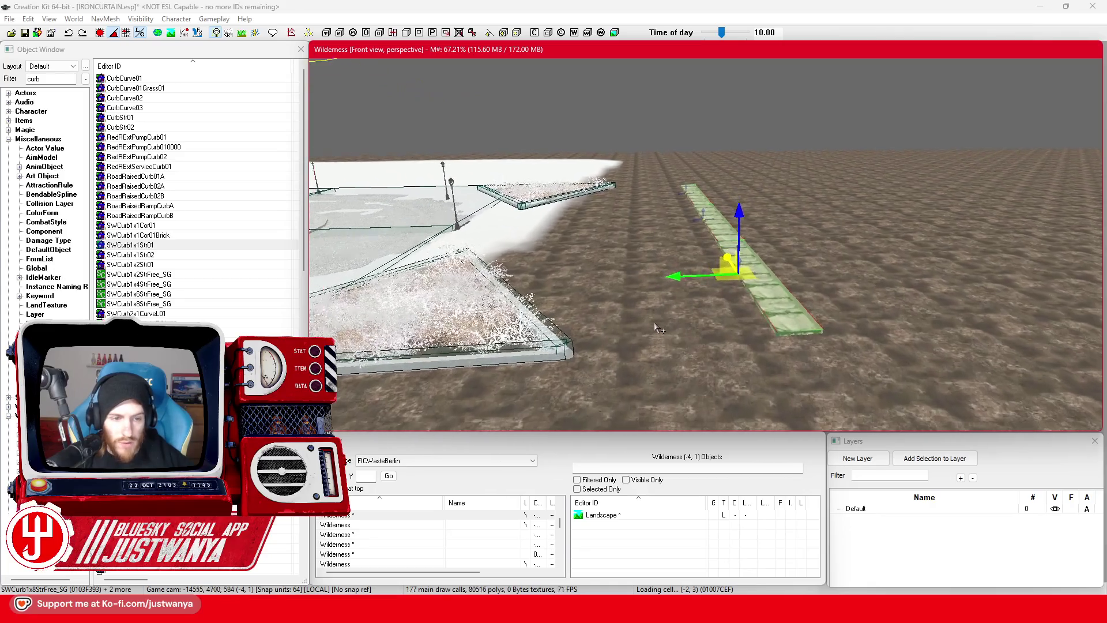
scroll(659, 329, up, 2)
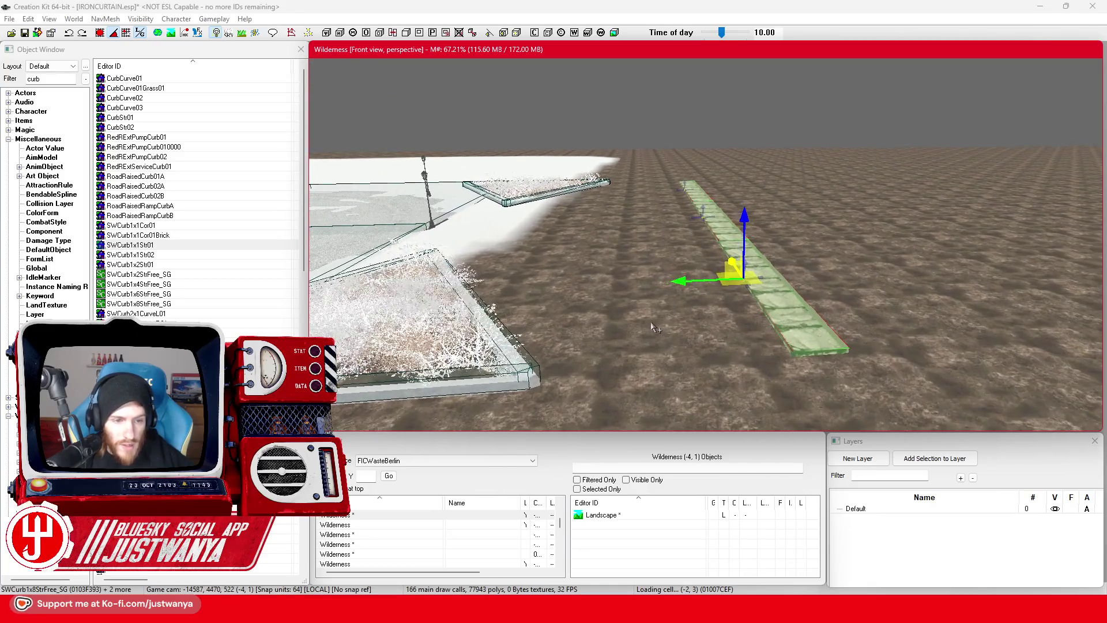
scroll(189, 306, down, 5)
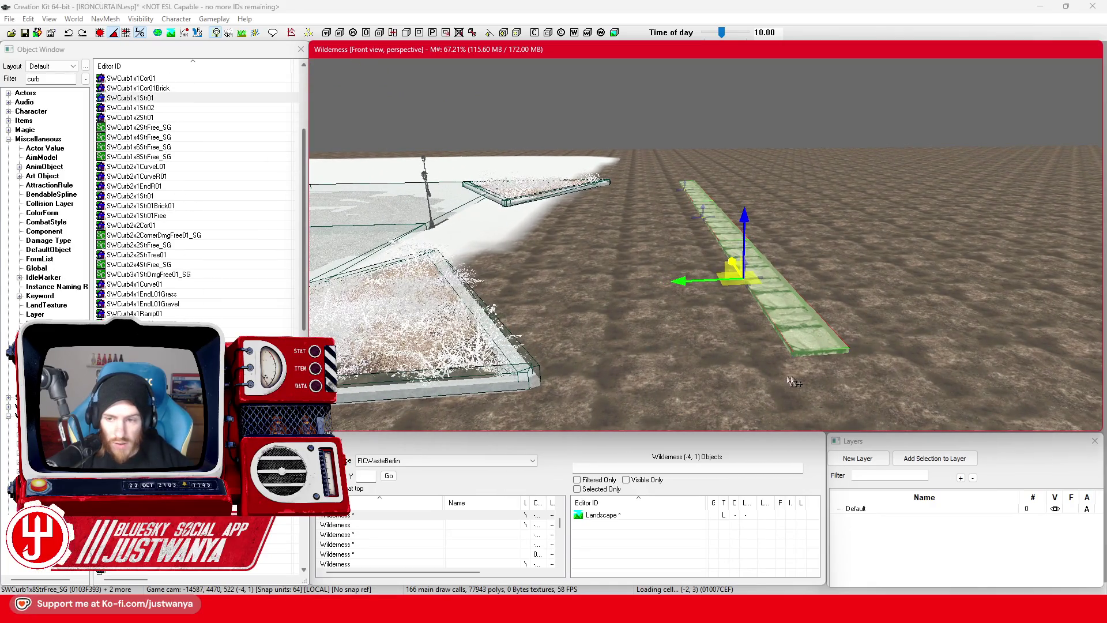
key(ctrl+d)
Step: Move the duplicate beside the curb and cycle its model through curb variants to SWCurb8x1Ramp01
drag(811, 334, 686, 346)
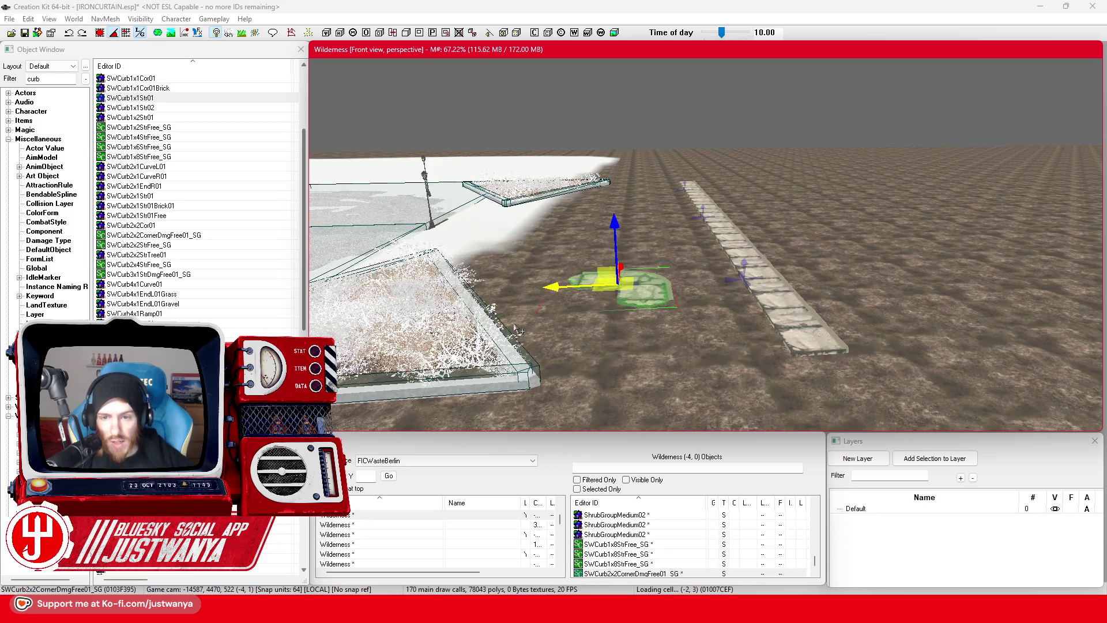
key(ctrl+z)
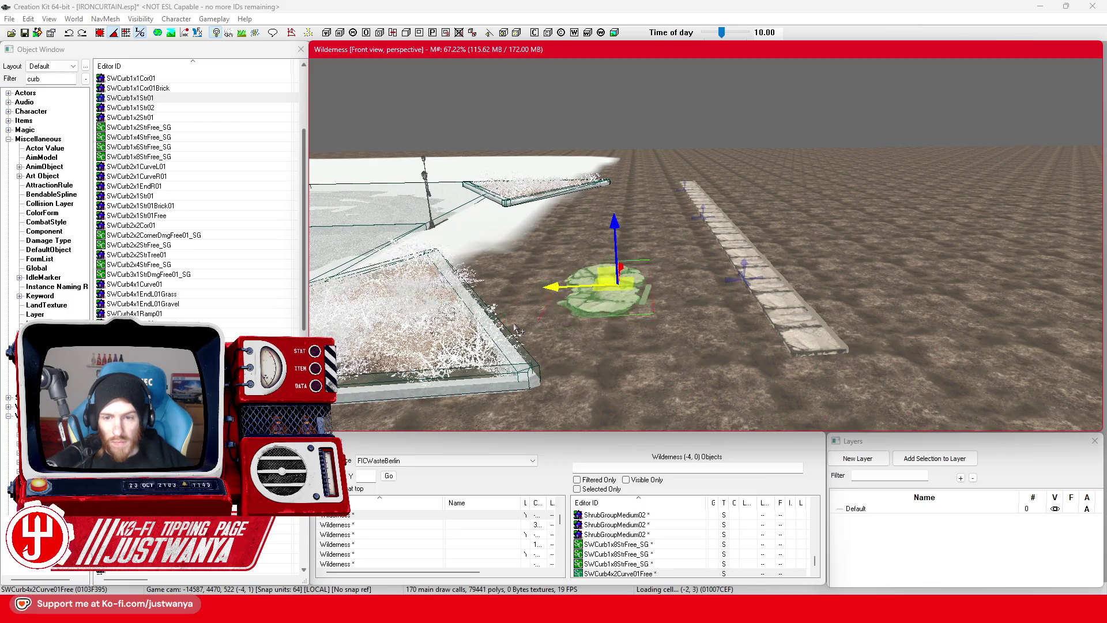
key(ctrl+z)
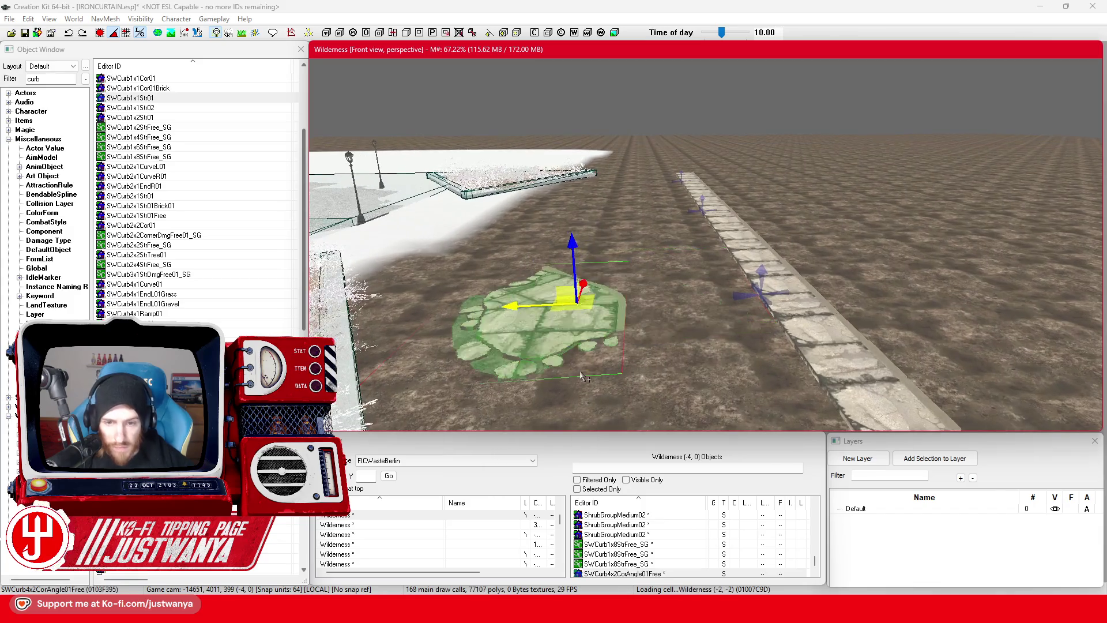
key(ctrl+z)
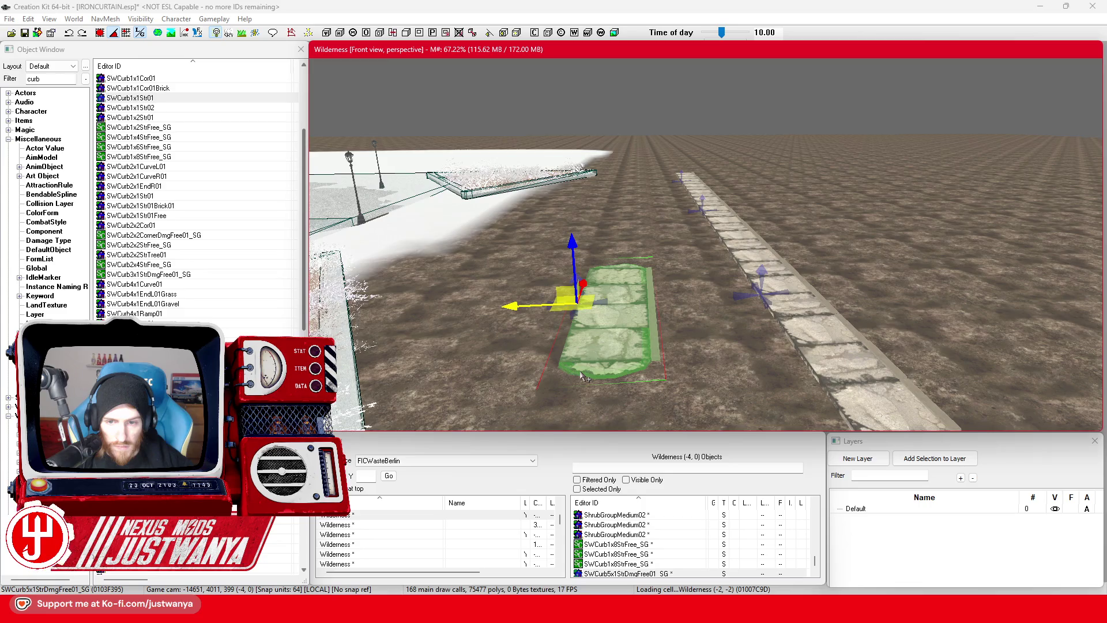
key(ctrl+z)
key(ctrl+z)
key(ctrl+z)
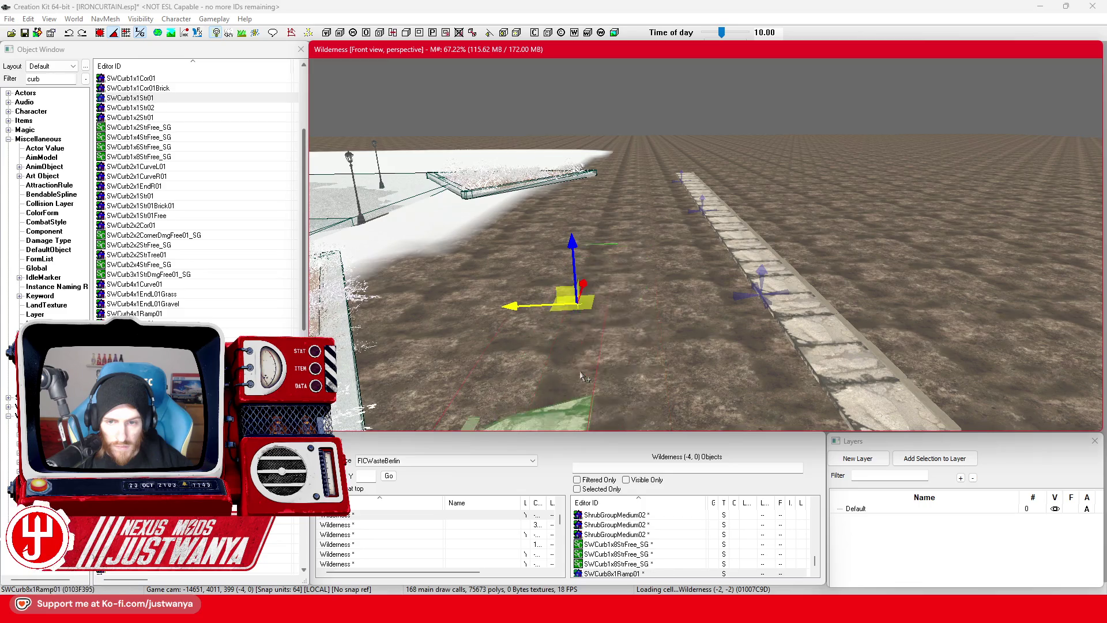
scroll(584, 377, down, 2)
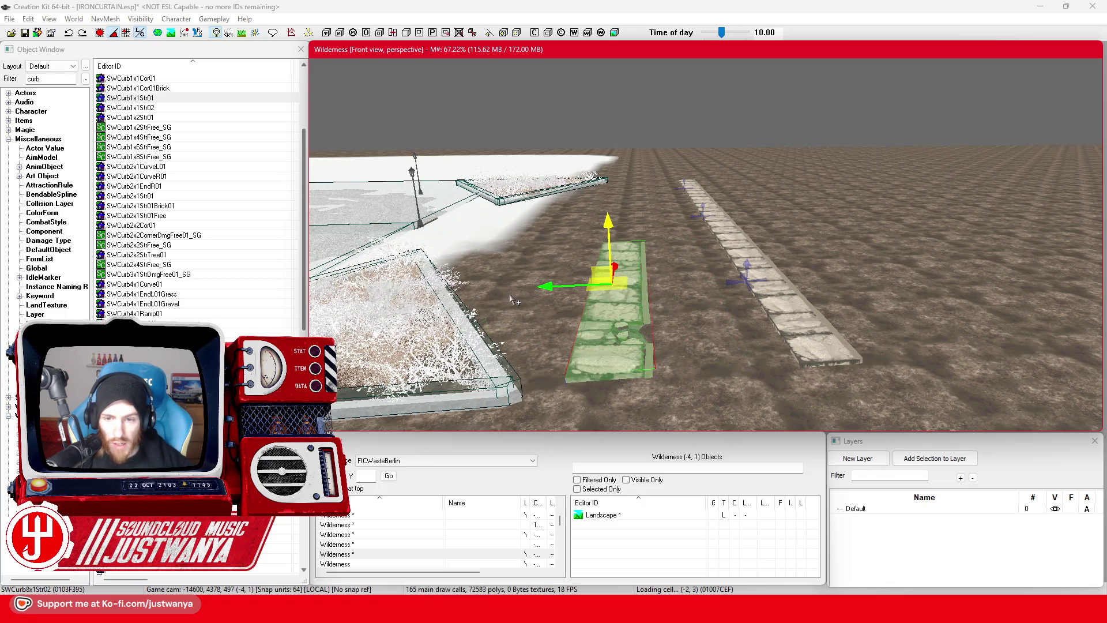
mouse_move(643, 322)
mouse_down()
mouse_move(591, 369)
mouse_move(542, 354)
mouse_move(509, 362)
mouse_up()
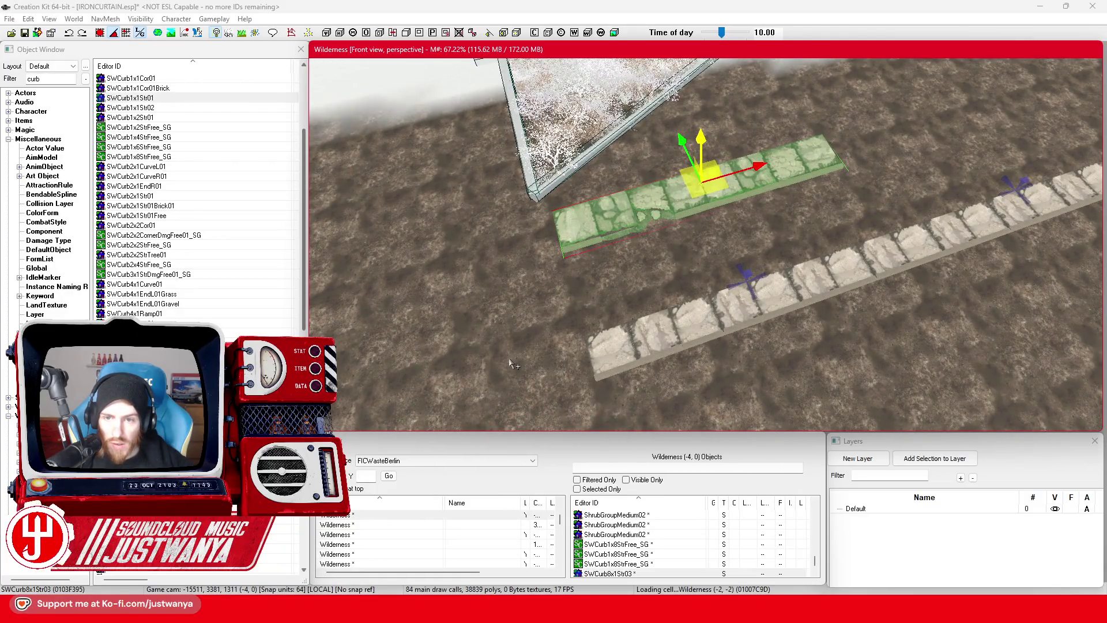
Step: Keep cycling the piece's model past further curb variants to the SWflat2x2Cor01_01 paving tile
key(q)
key(q)
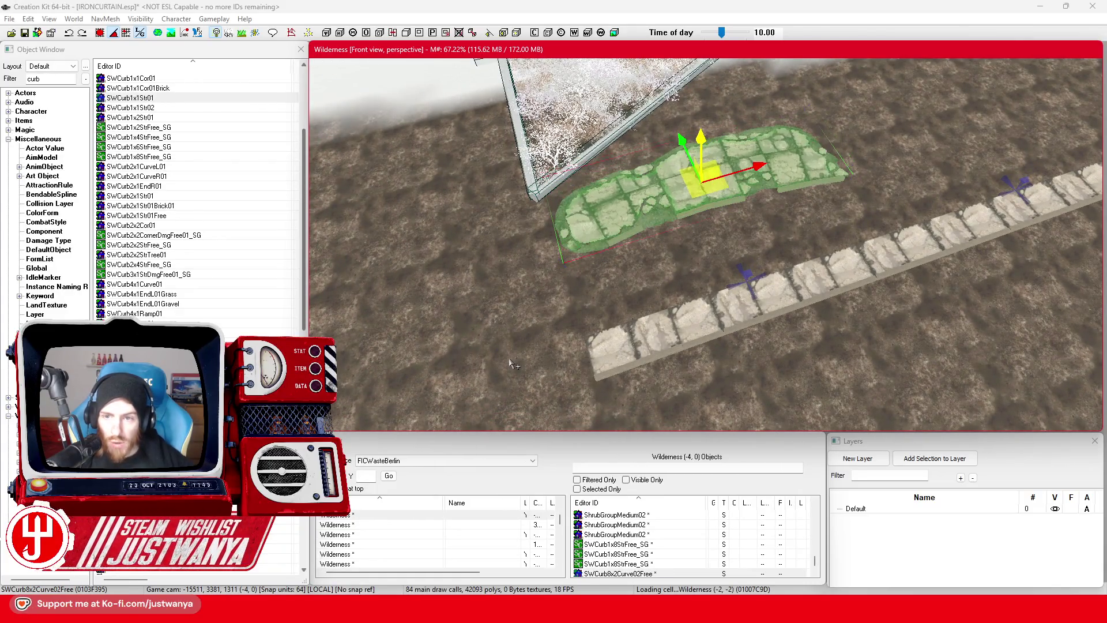
key(q)
key(q)
key(q)
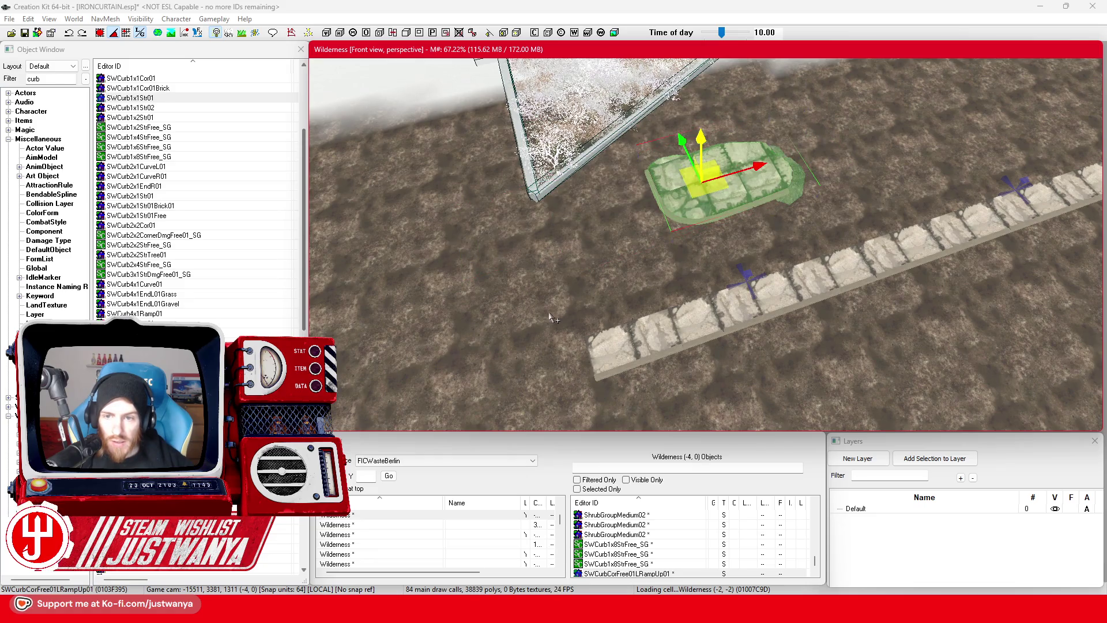
key(q)
key(q)
key(q)
key(q)
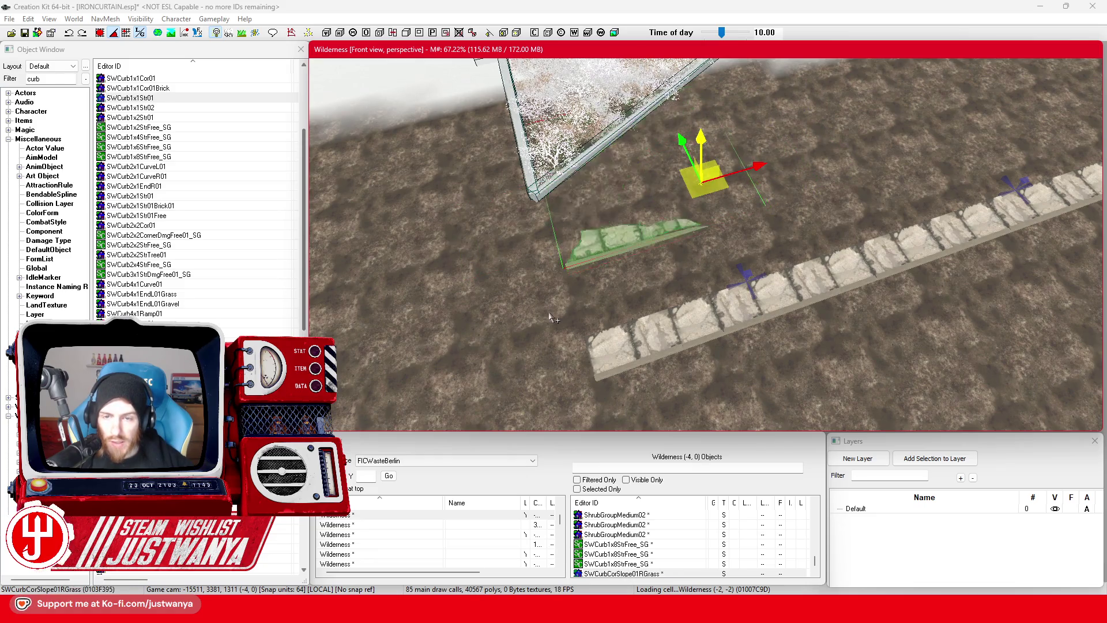
key(q)
key(q)
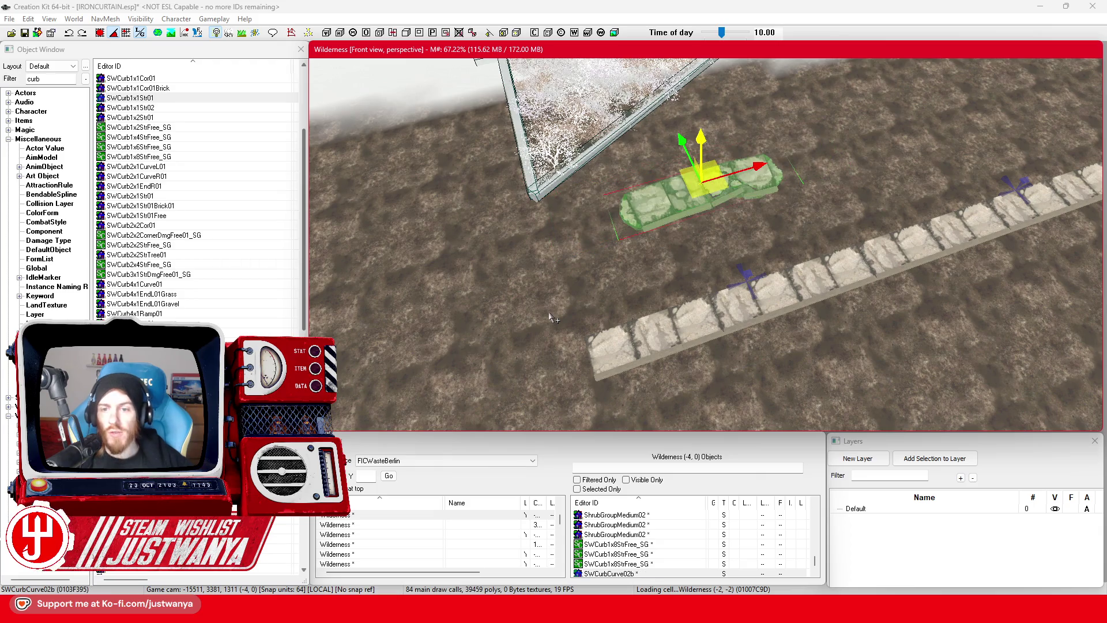
key(q)
key(q)
key(q)
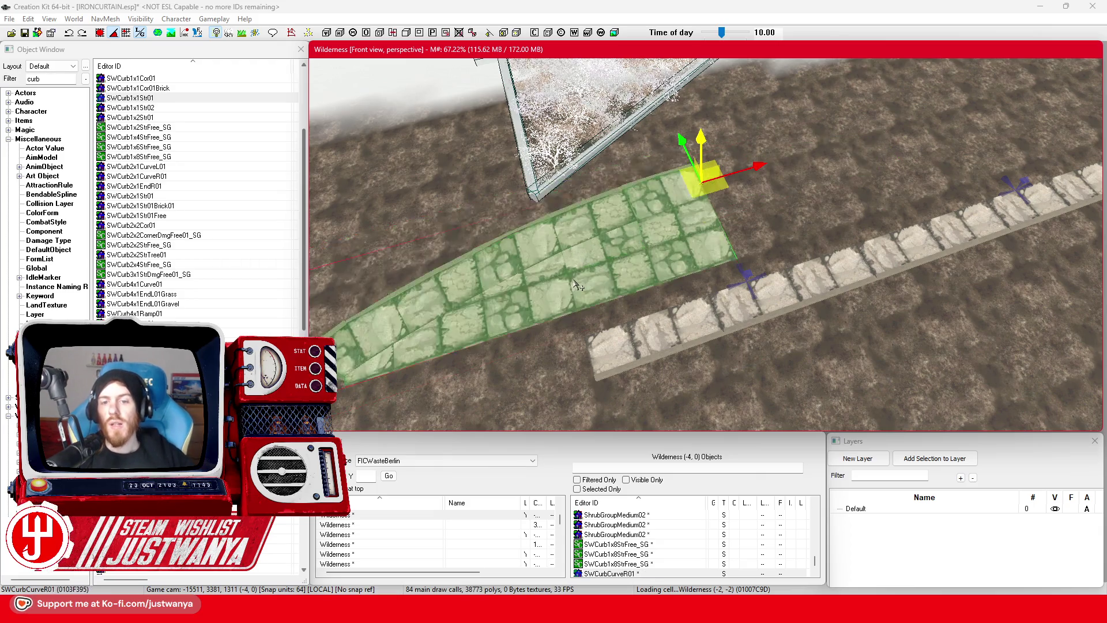
key(q)
key(q)
key(q)
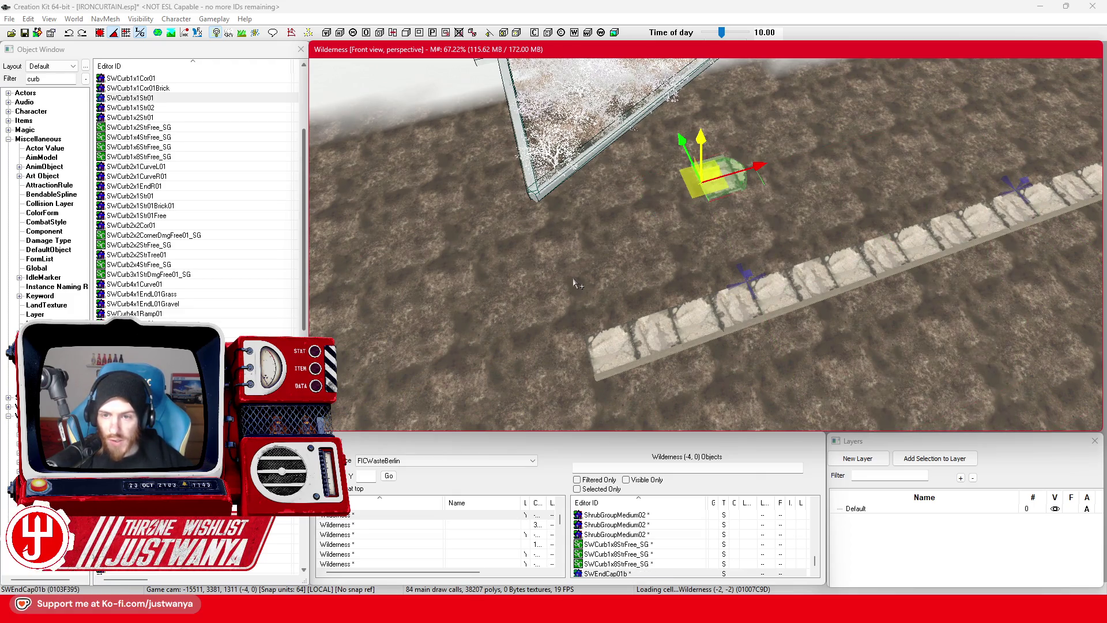
key(q)
drag(581, 274, 657, 245)
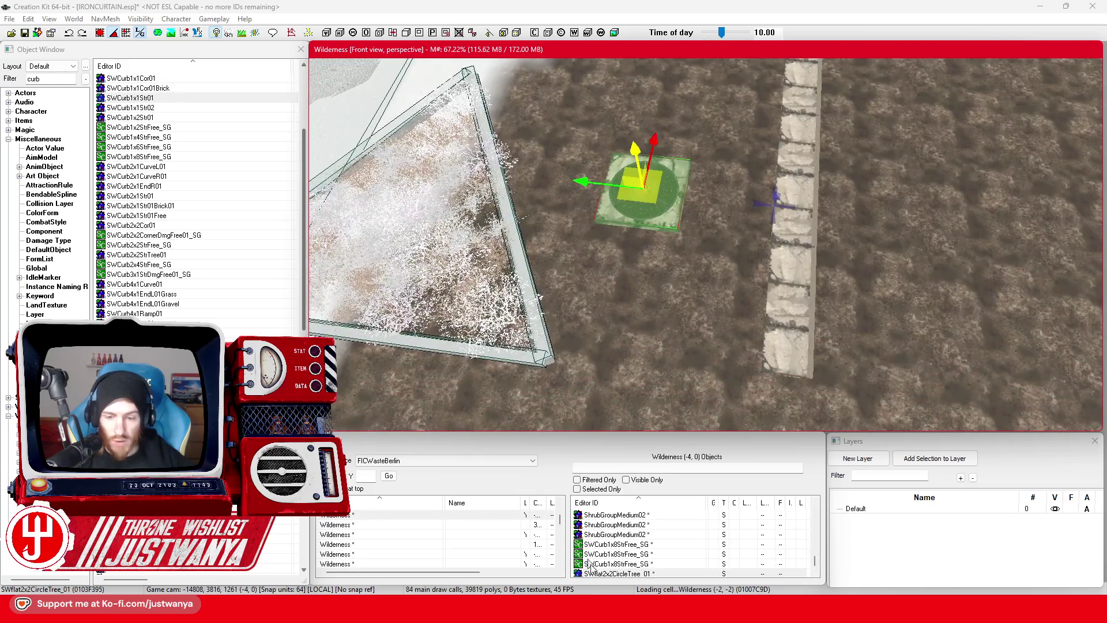
Step: Check the plaza's church and tower in Street View, then select the circle-tree paving tile
mouse_move(606, 610)
click(694, 549)
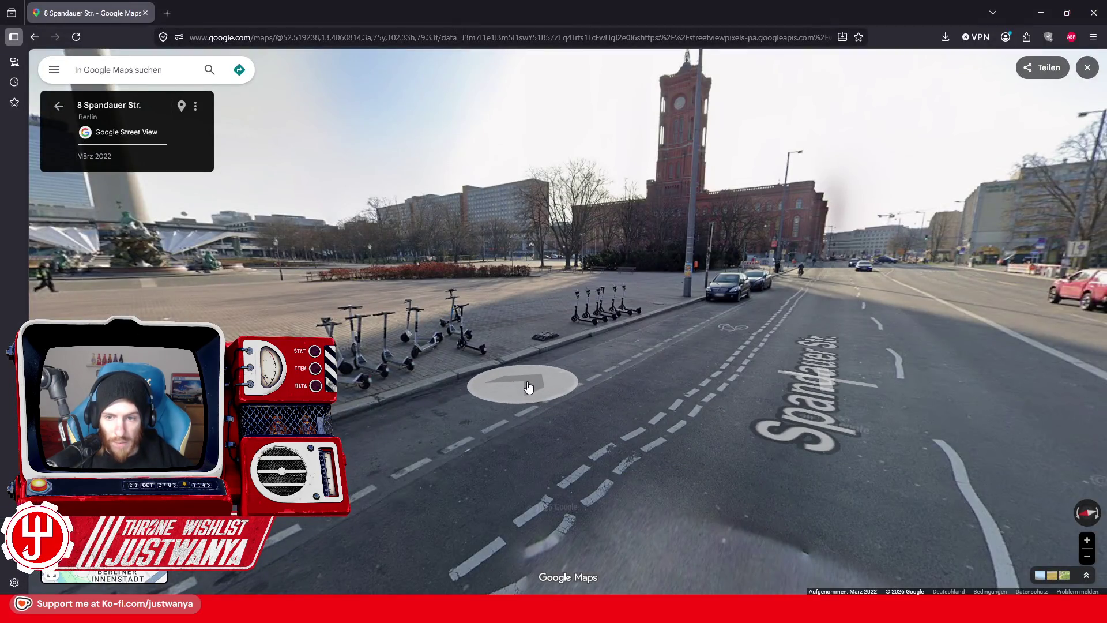
drag(529, 387, 974, 326)
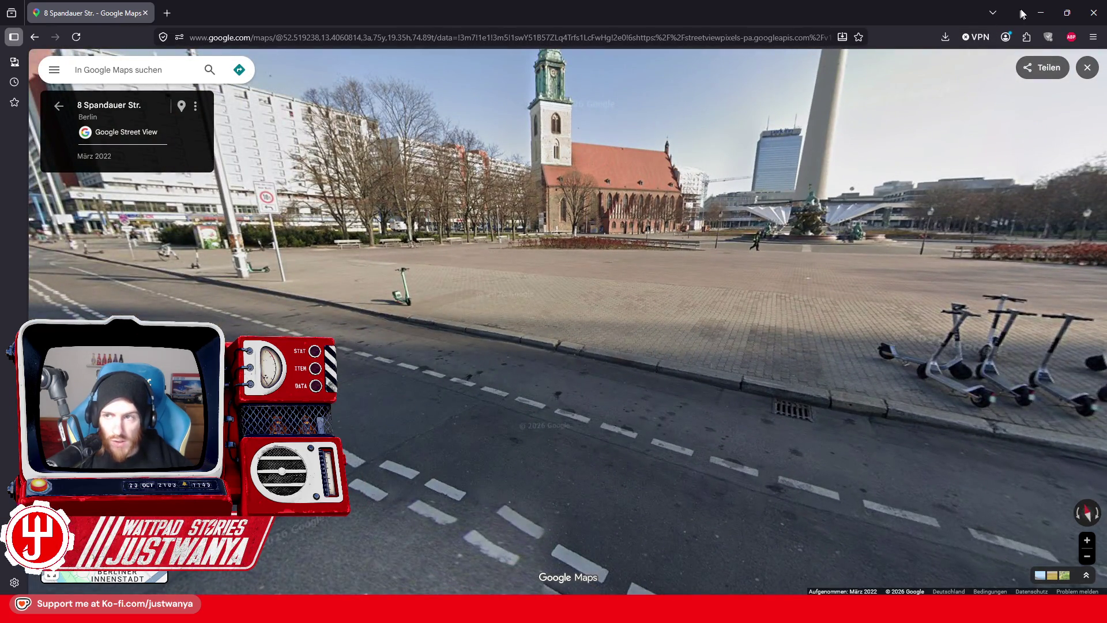
click(1041, 13)
click(661, 215)
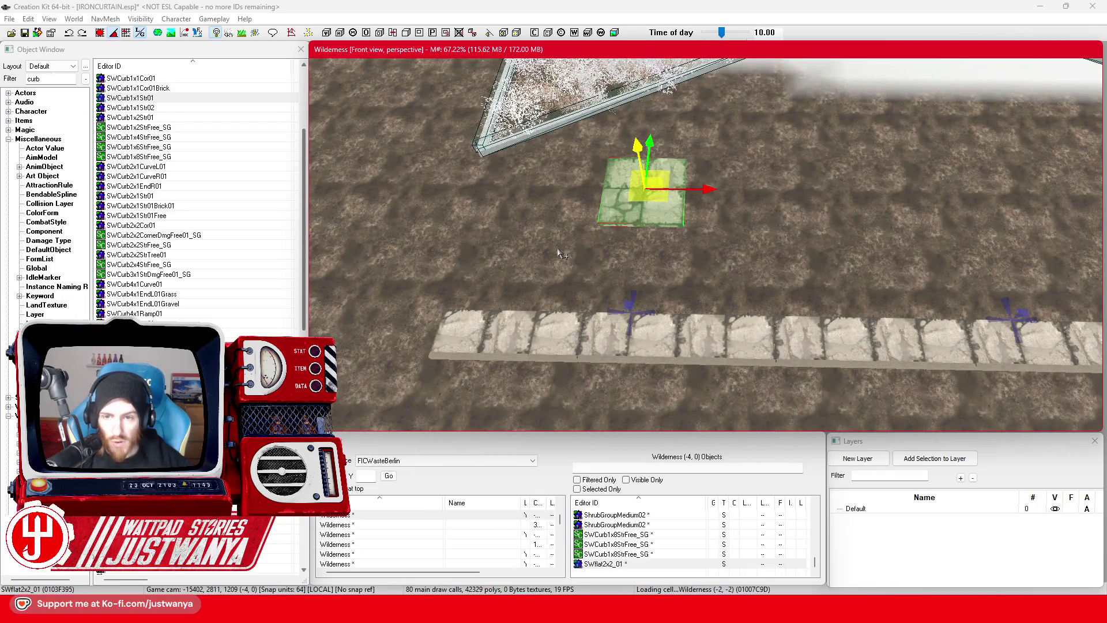
Step: Swap the tile to SWflat4x4_01 and seat it on the ground against the curb
key(ctrl+z)
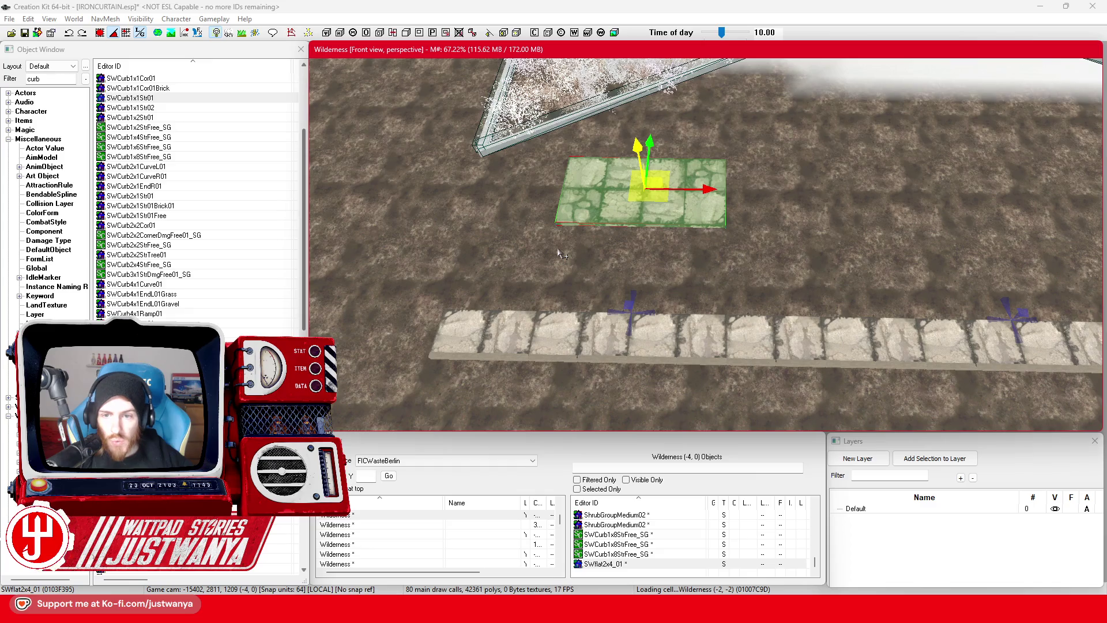
key(ctrl+z)
key(ctrl+z)
key(ctrl+z)
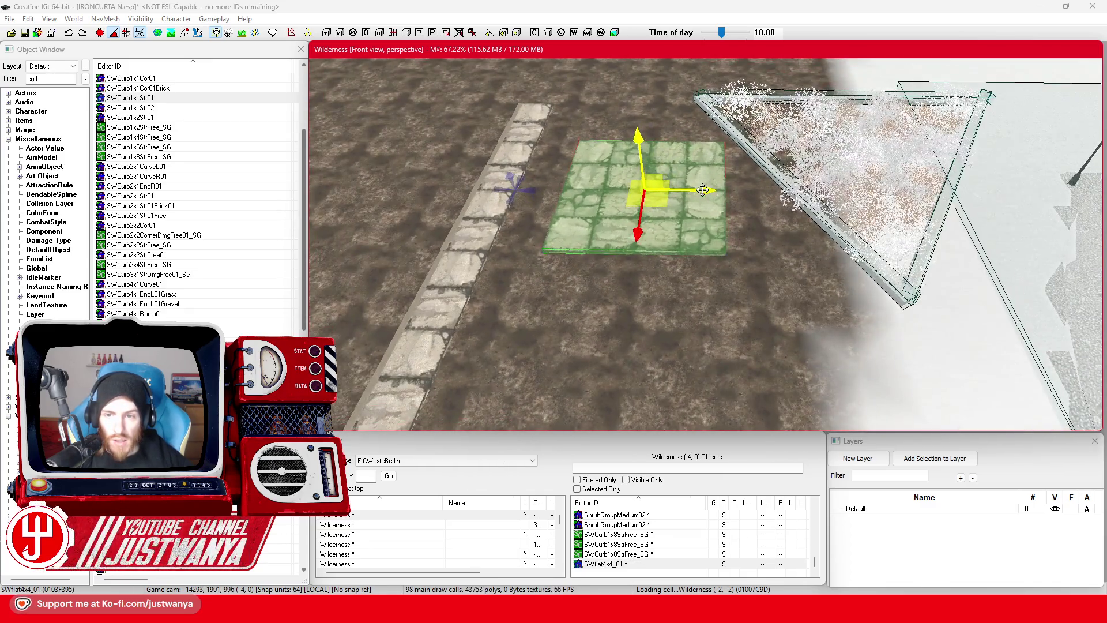
mouse_move(554, 205)
mouse_down()
mouse_move(507, 202)
mouse_move(517, 164)
mouse_up()
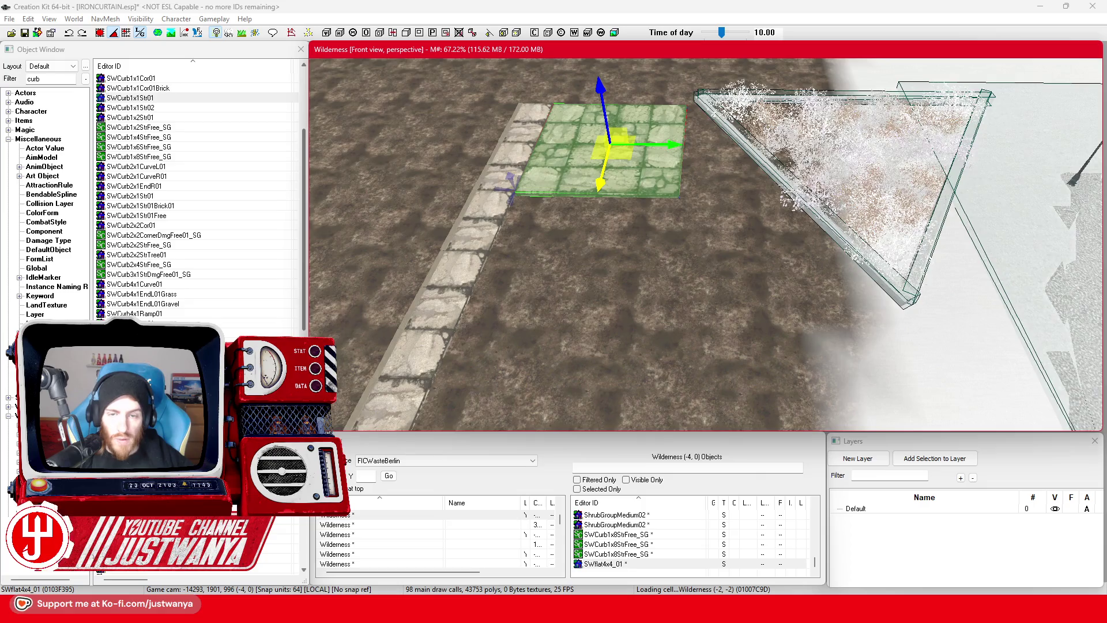
key(shift)
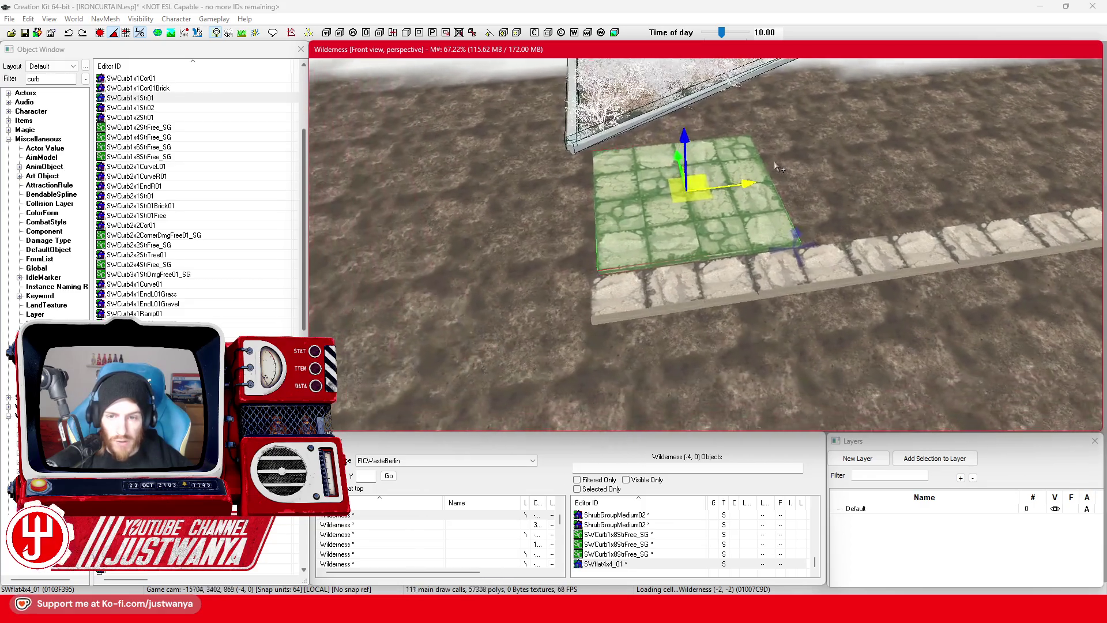
scroll(780, 168, up, 5)
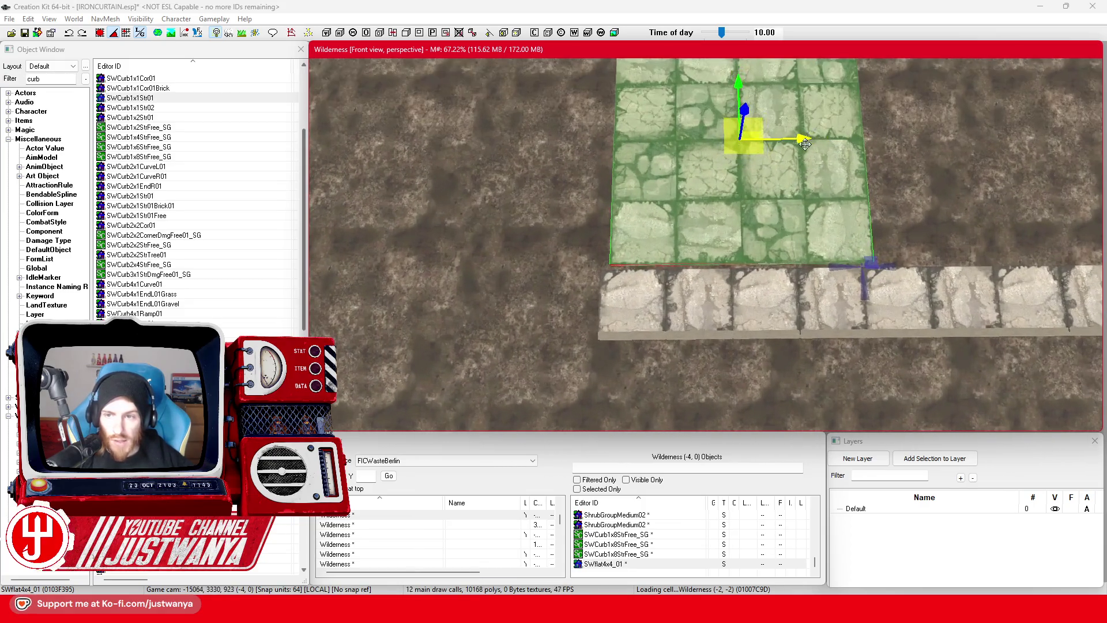
drag(805, 144, 795, 144)
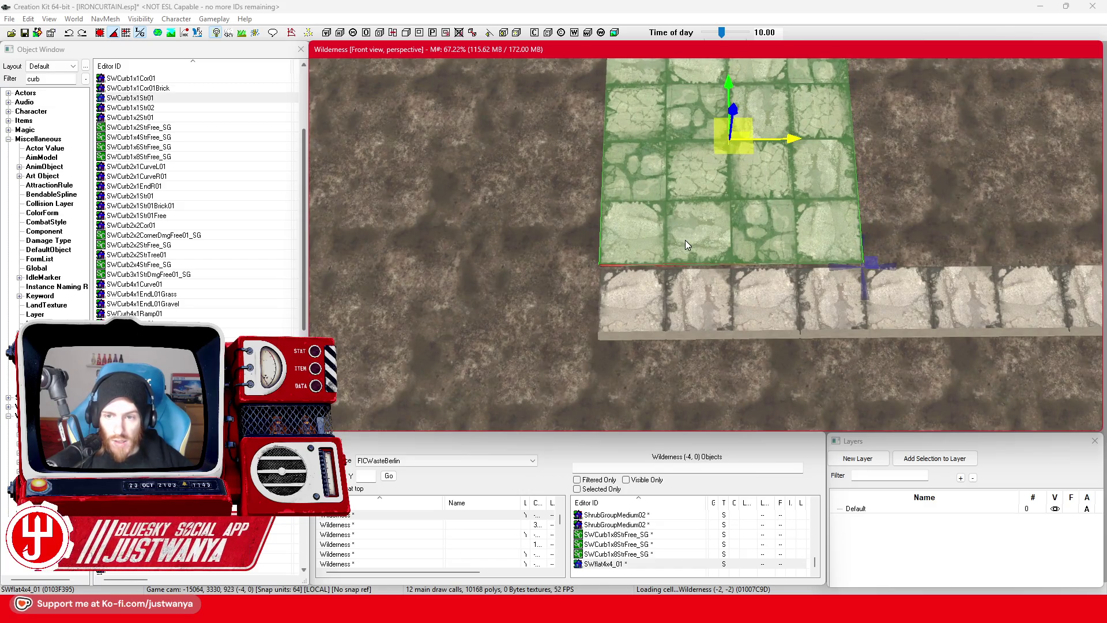
key(shift)
key(shift)
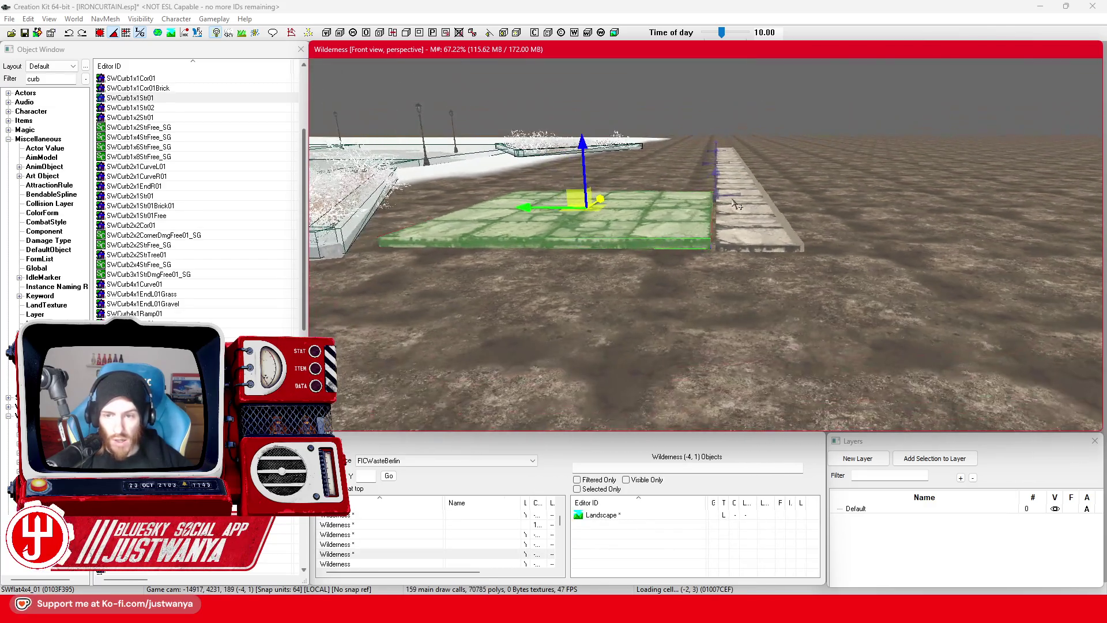
drag(565, 161, 565, 166)
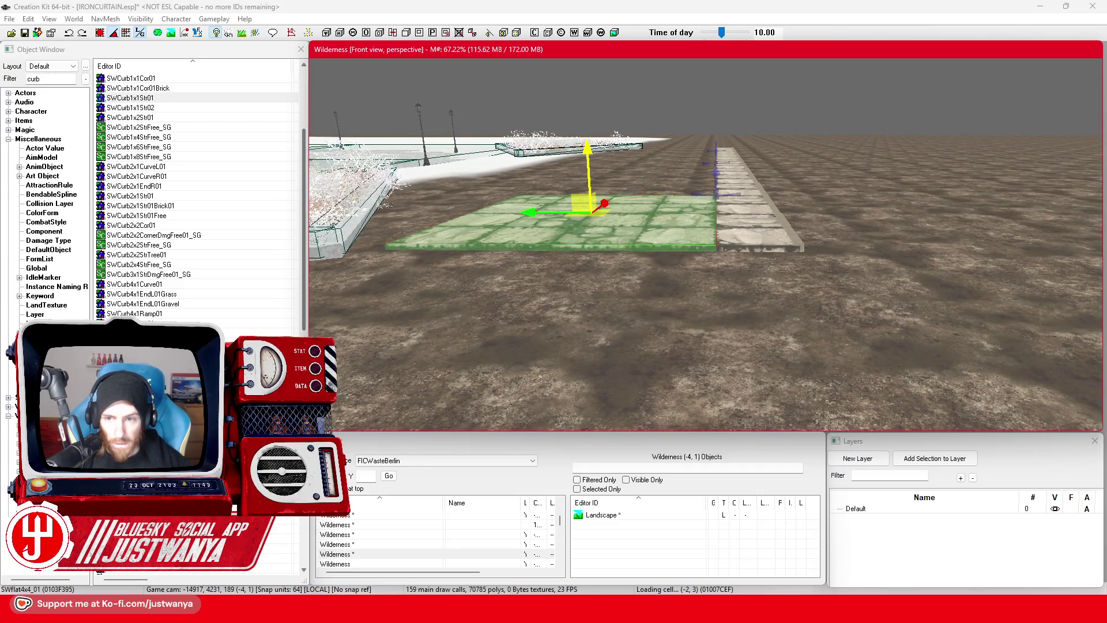
scroll(710, 227, up, 5)
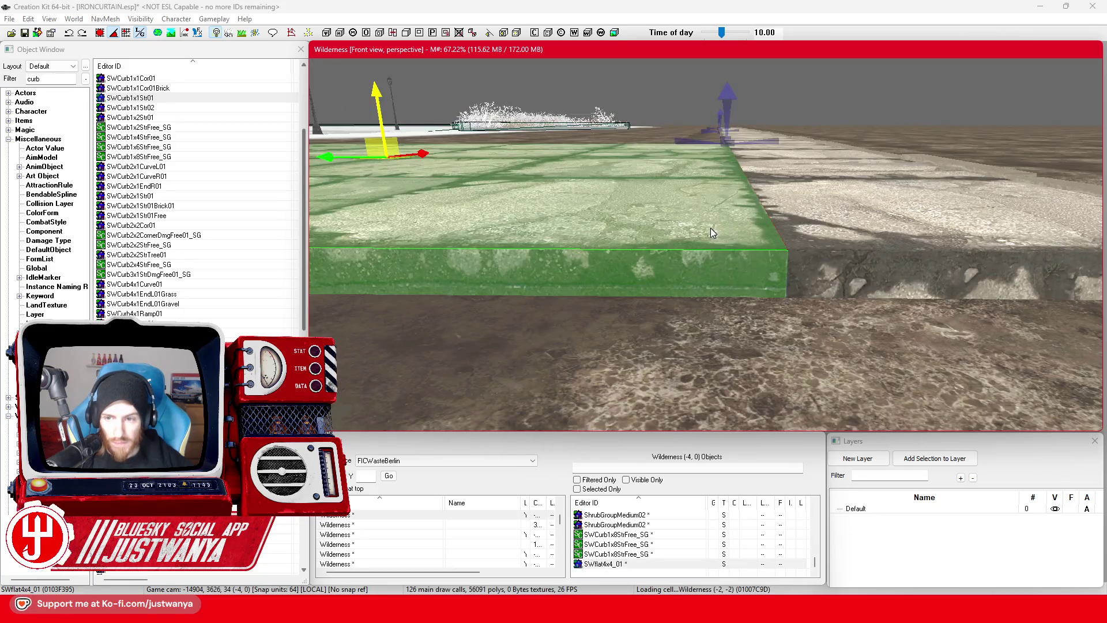
mouse_move(710, 228)
mouse_down()
mouse_move(526, 215)
mouse_move(1009, 184)
mouse_up()
Step: Duplicate the 4x4 tile and slide the copies along the curb to extend the row
key(ctrl+d)
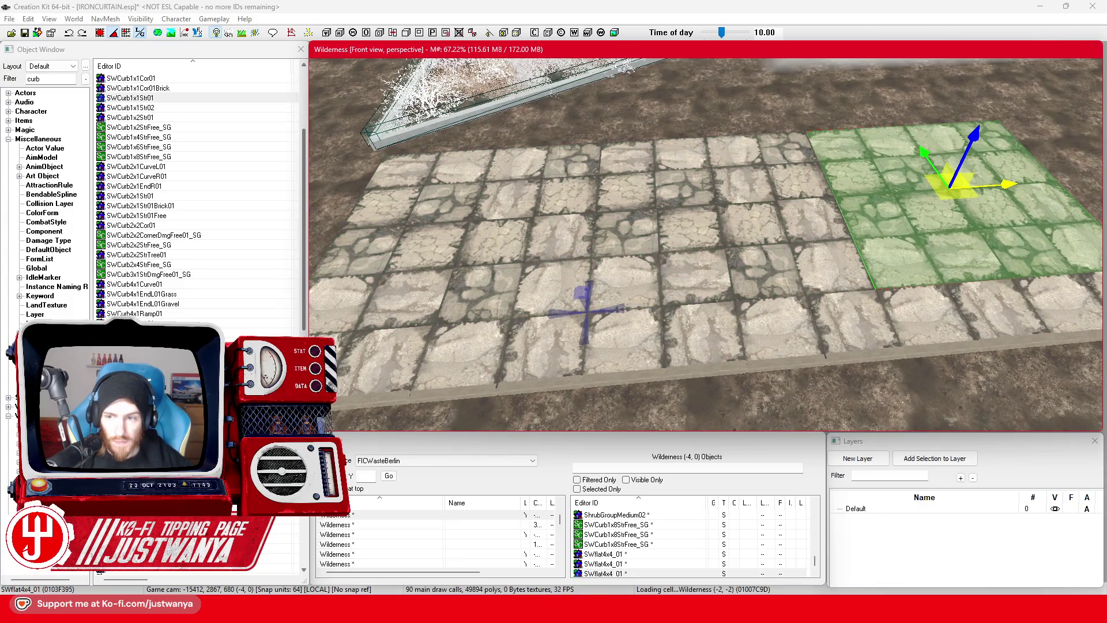
key(c)
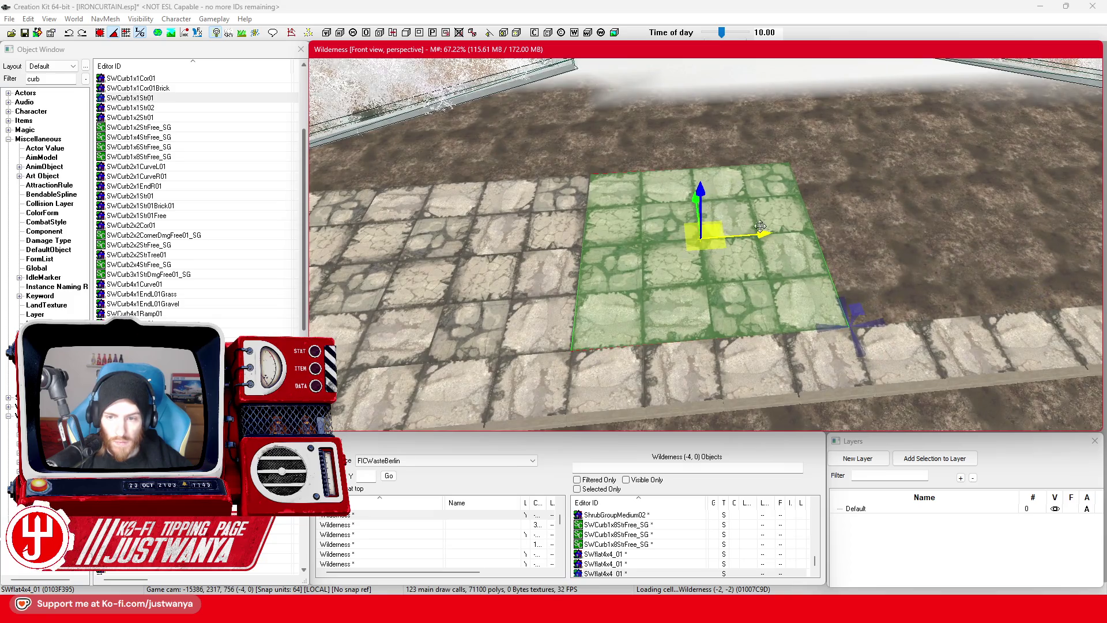
mouse_move(760, 238)
mouse_down()
mouse_move(1014, 196)
mouse_move(986, 211)
mouse_move(1003, 214)
mouse_move(987, 211)
mouse_up()
mouse_move(507, 231)
mouse_down()
mouse_move(951, 207)
mouse_move(636, 314)
mouse_move(487, 311)
mouse_move(890, 245)
mouse_up()
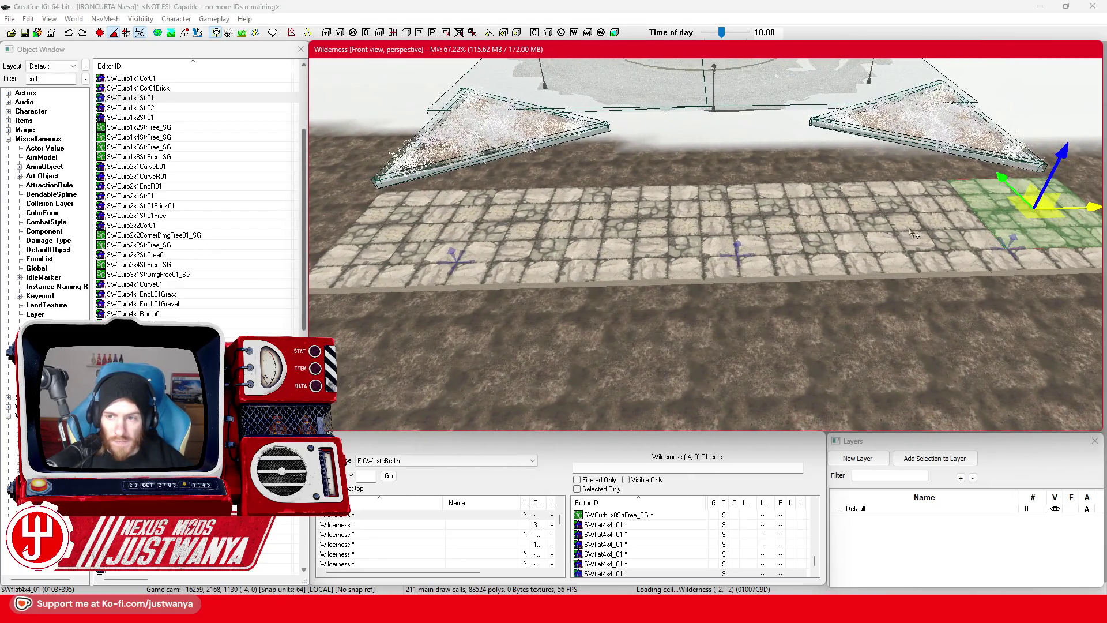
Step: Select the five paving tiles together with the middle curb strip
ctrl+click(793, 222)
ctrl+click(669, 225)
ctrl+click(542, 227)
ctrl+click(415, 228)
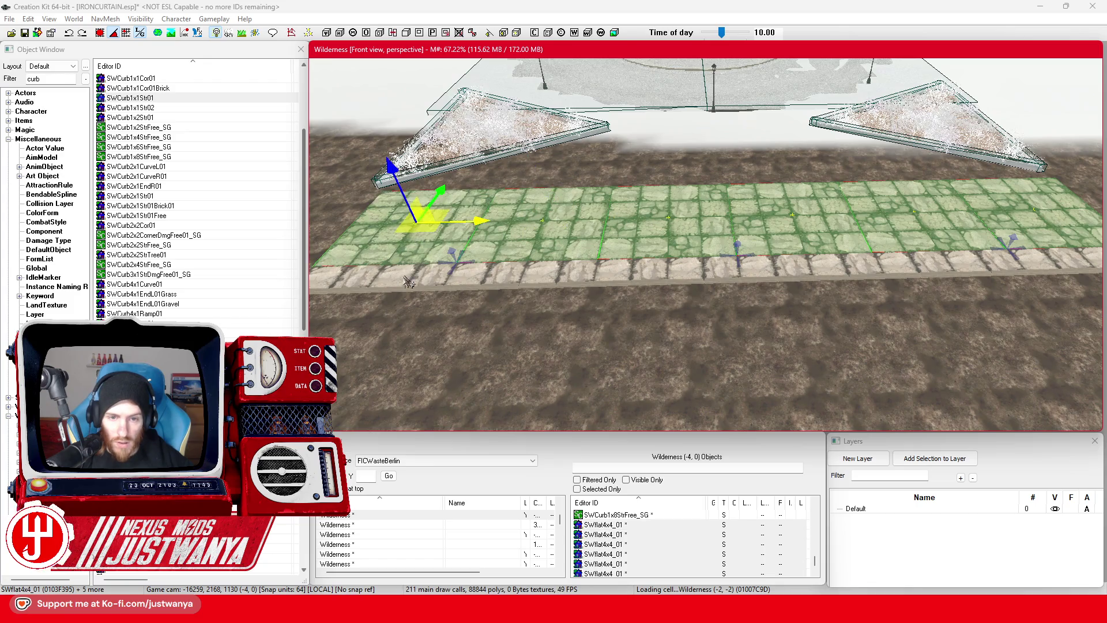
ctrl+click(530, 286)
ctrl+click(807, 268)
Step: Lower the selected paving strip slightly so it sits flush on the ground
mouse_move(1015, 289)
mouse_down()
mouse_move(815, 277)
mouse_move(403, 173)
mouse_move(311, 116)
mouse_up()
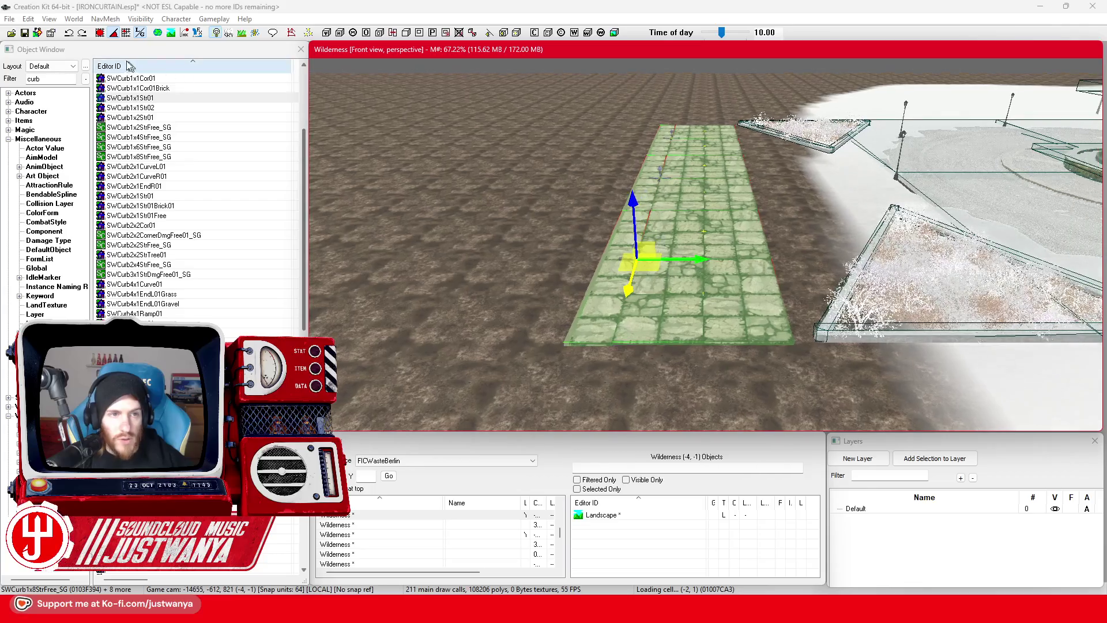
click(100, 33)
mouse_move(660, 213)
mouse_down()
mouse_move(634, 222)
mouse_move(633, 205)
mouse_up()
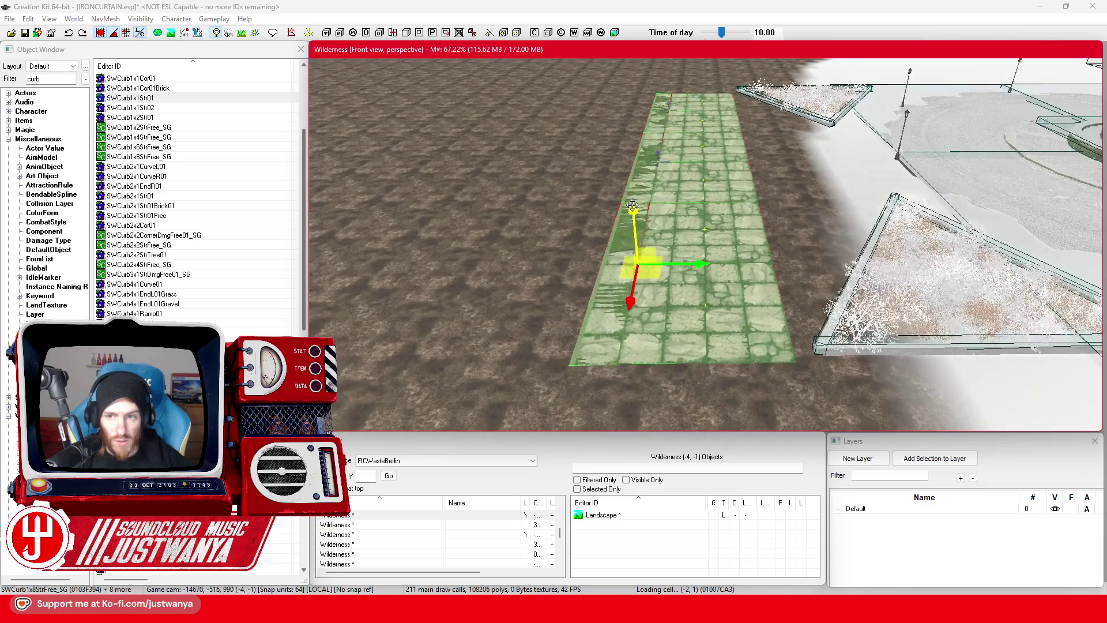
key(shift)
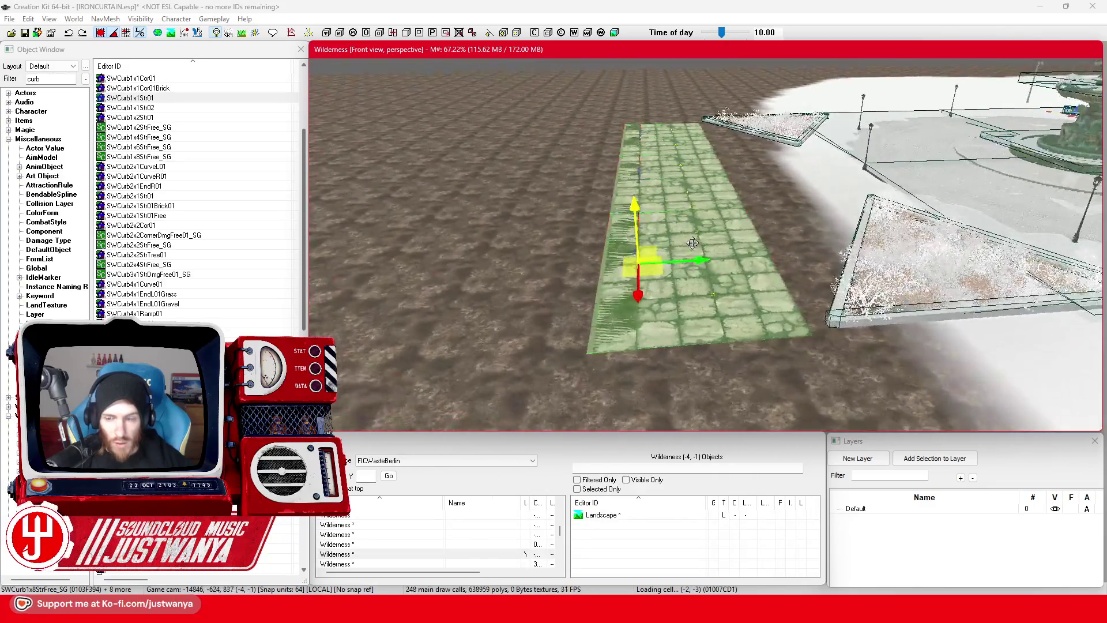
scroll(731, 230, up, 3)
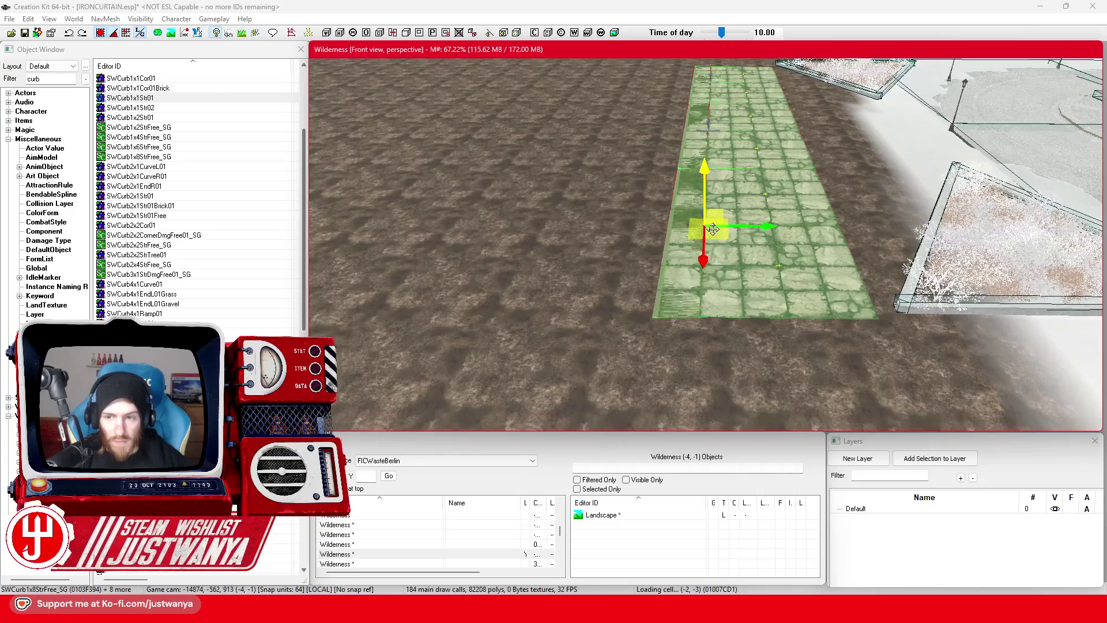
key(shift)
Step: Clear the selection and save the IRONCURTAIN.esp plugin
click(729, 61)
key(shift)
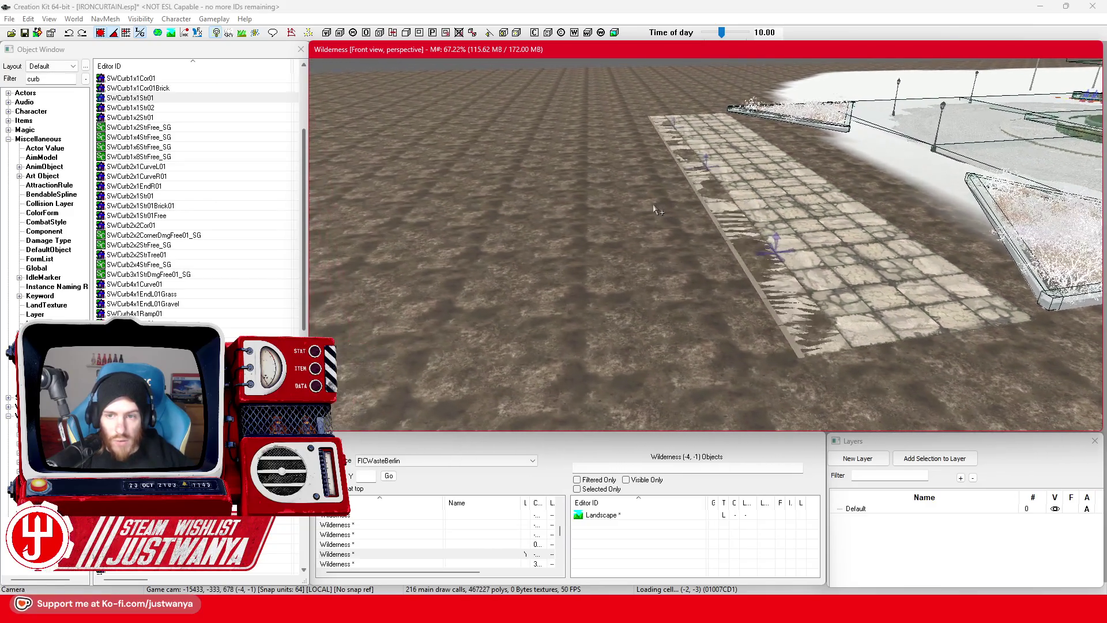
scroll(655, 210, up, 3)
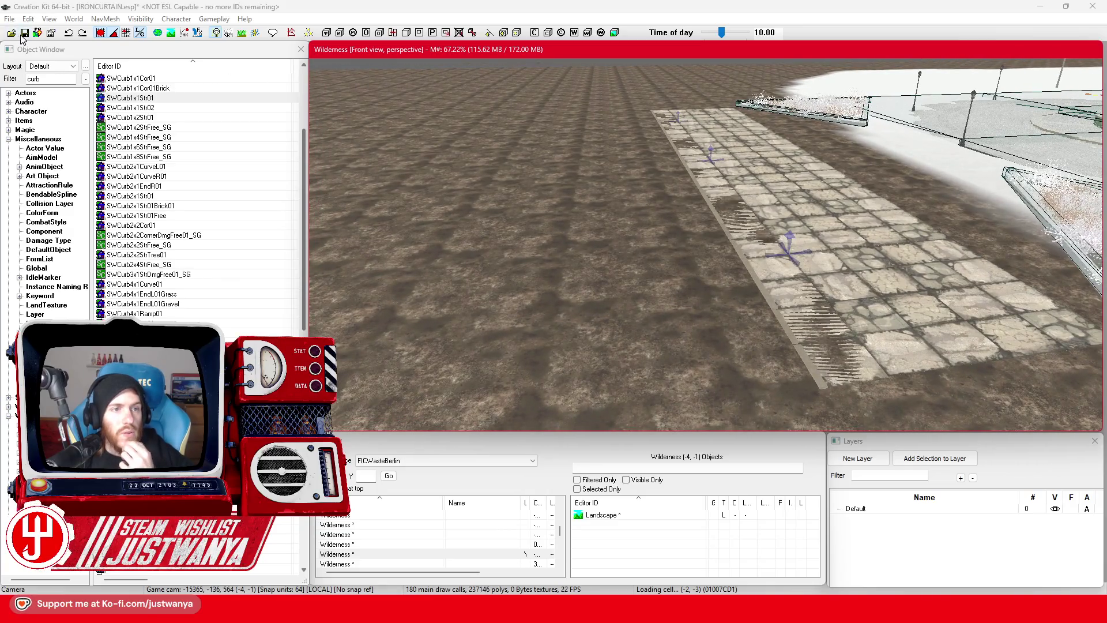
click(24, 33)
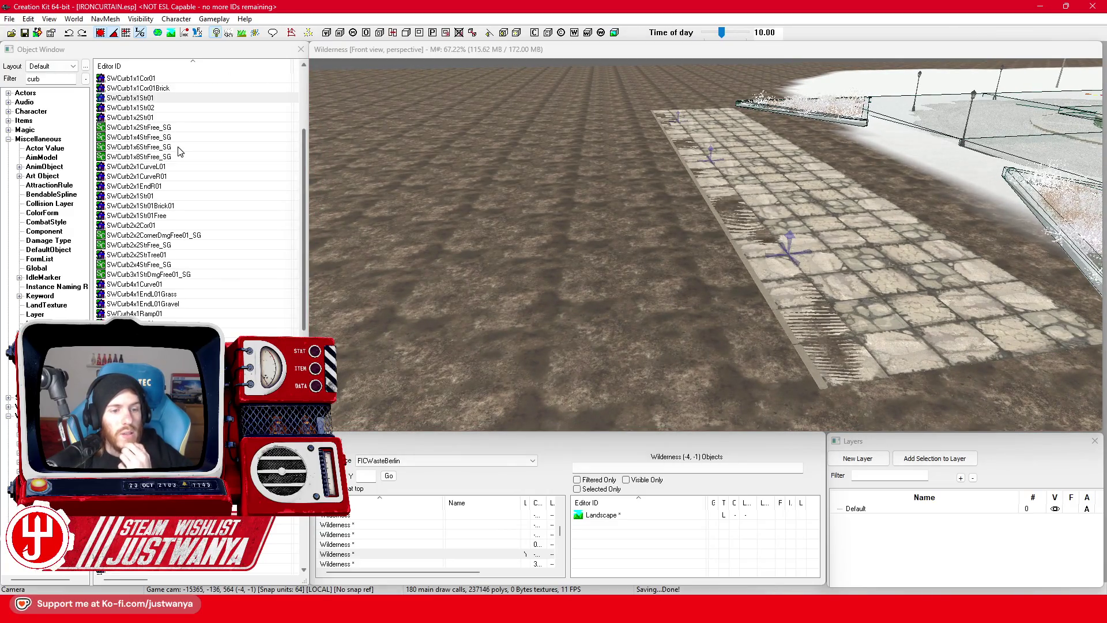
Step: Filter the Object Window to road*str and place a road piece on the ground beside the paving
double_click(30, 78)
text(road*str)
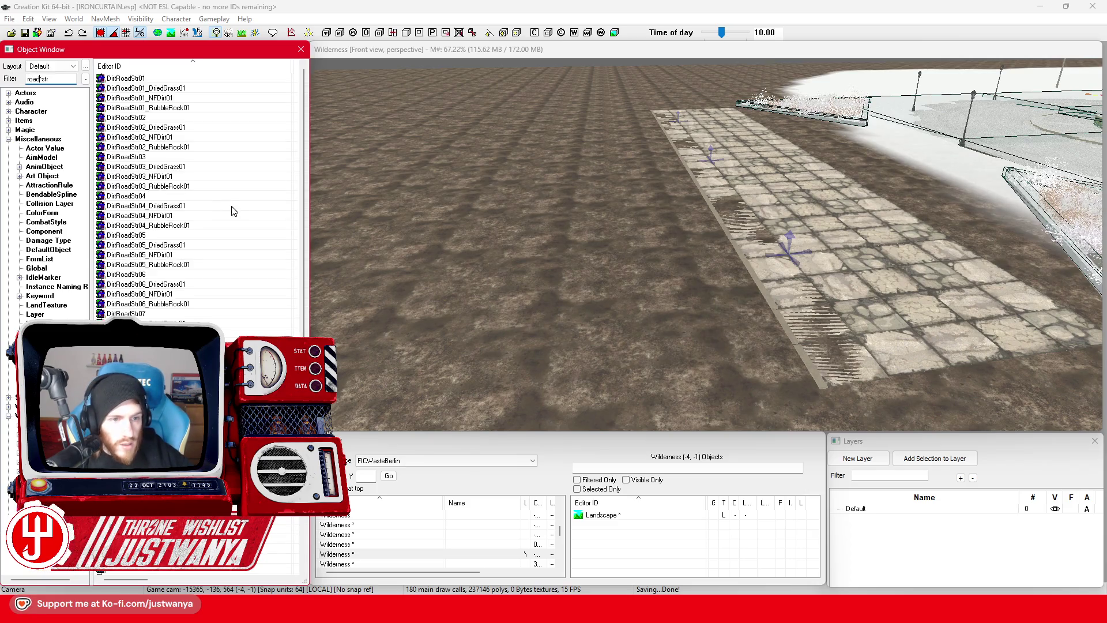
scroll(219, 210, down, 3)
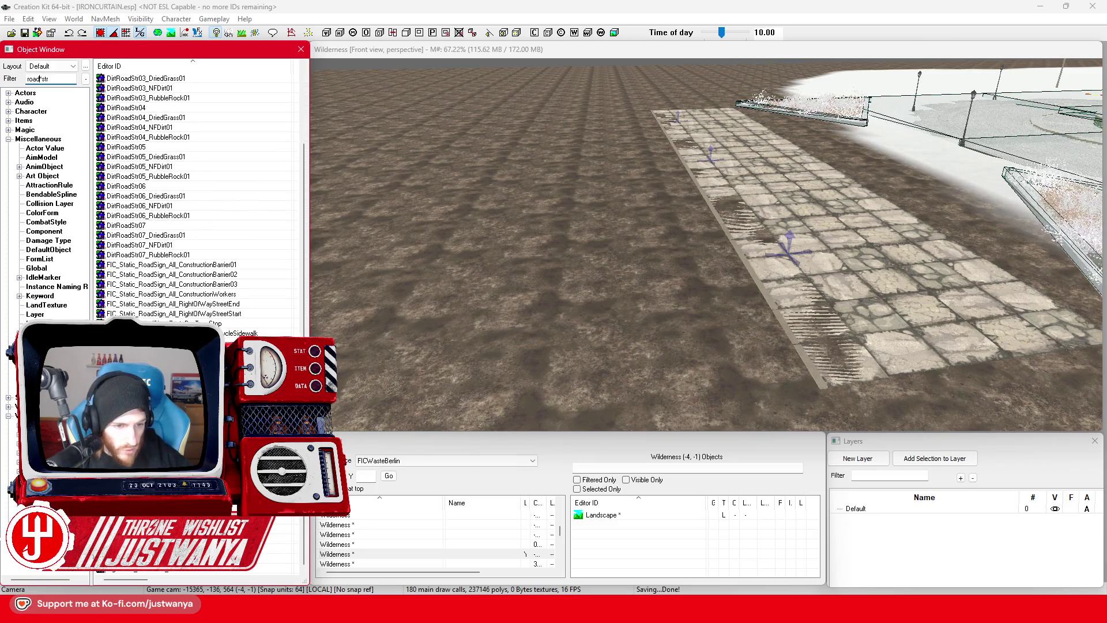
drag(557, 300, 560, 300)
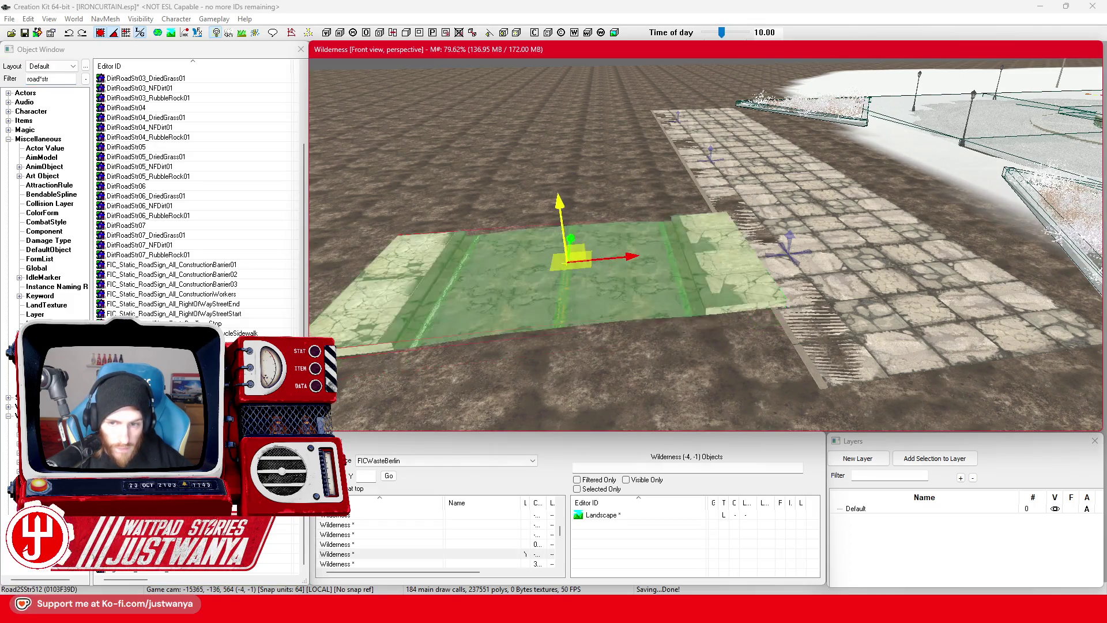
scroll(553, 265, up, 5)
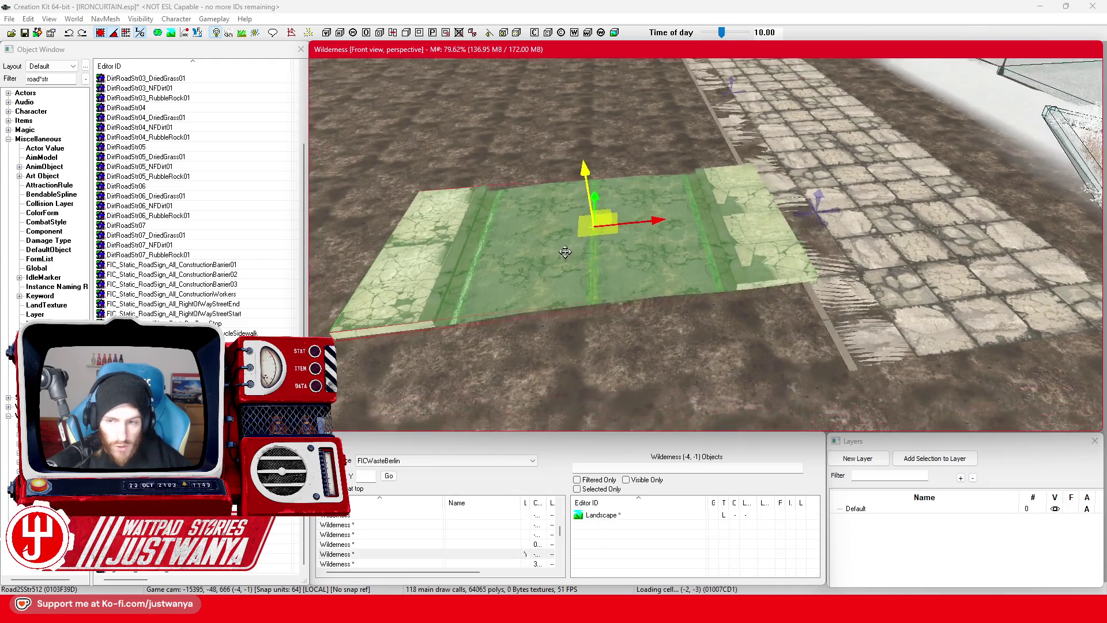
drag(565, 243, 508, 274)
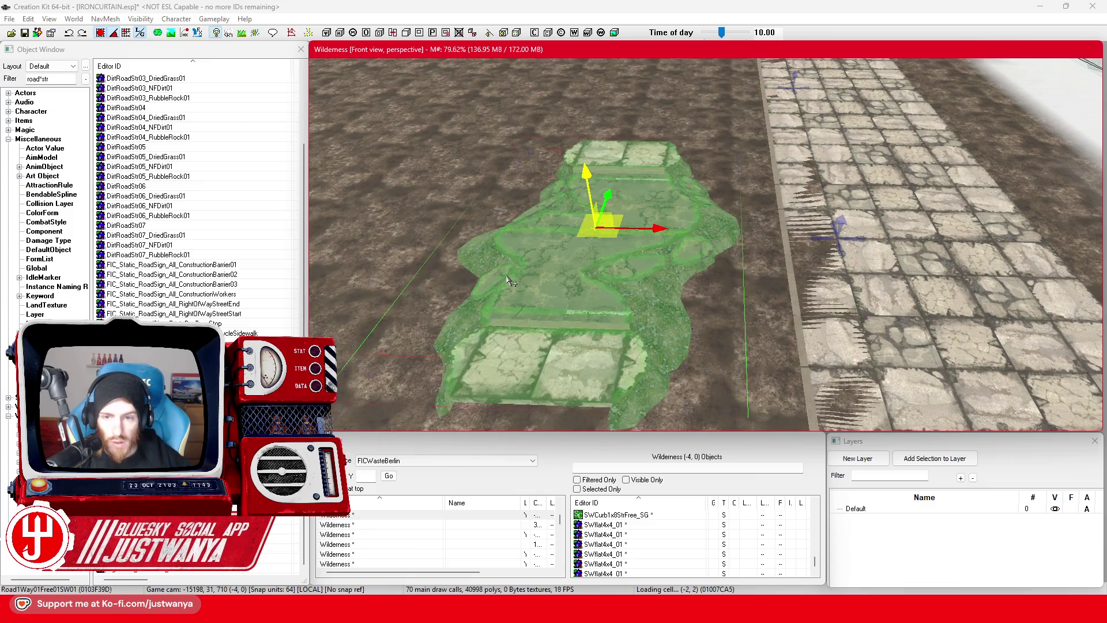
Step: Select the three curb strip segments running beside the road
key(2)
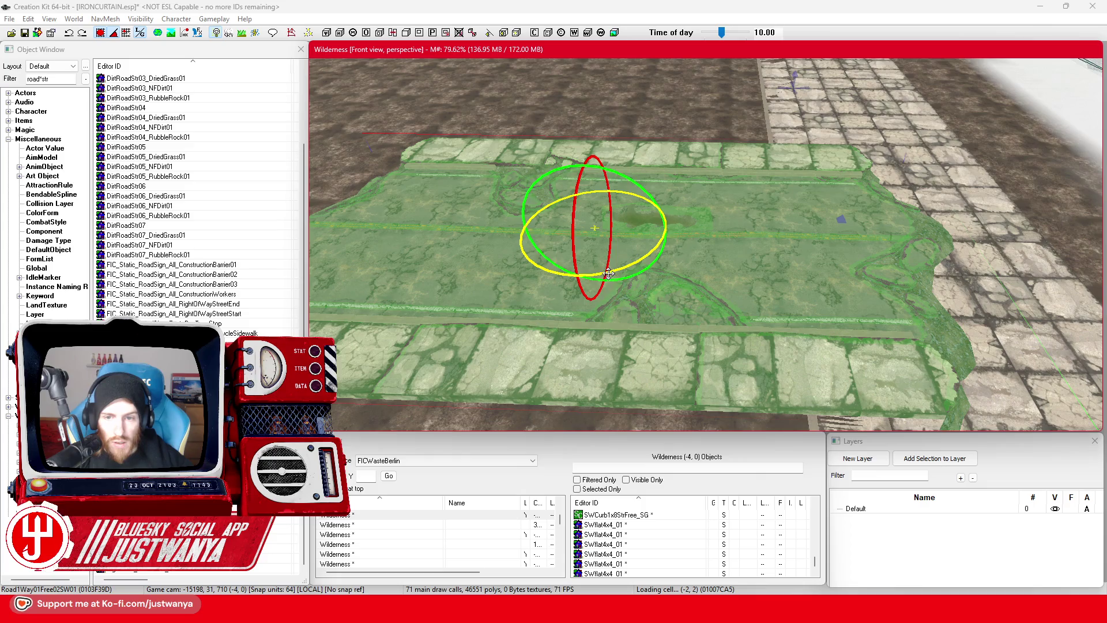
key(1)
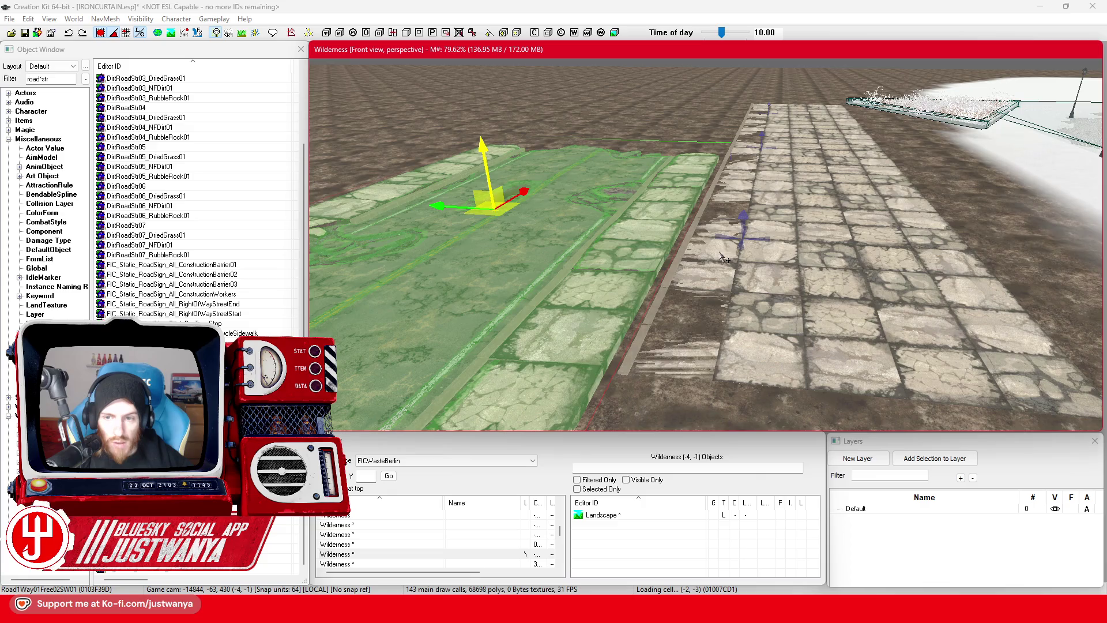
click(661, 310)
key(f)
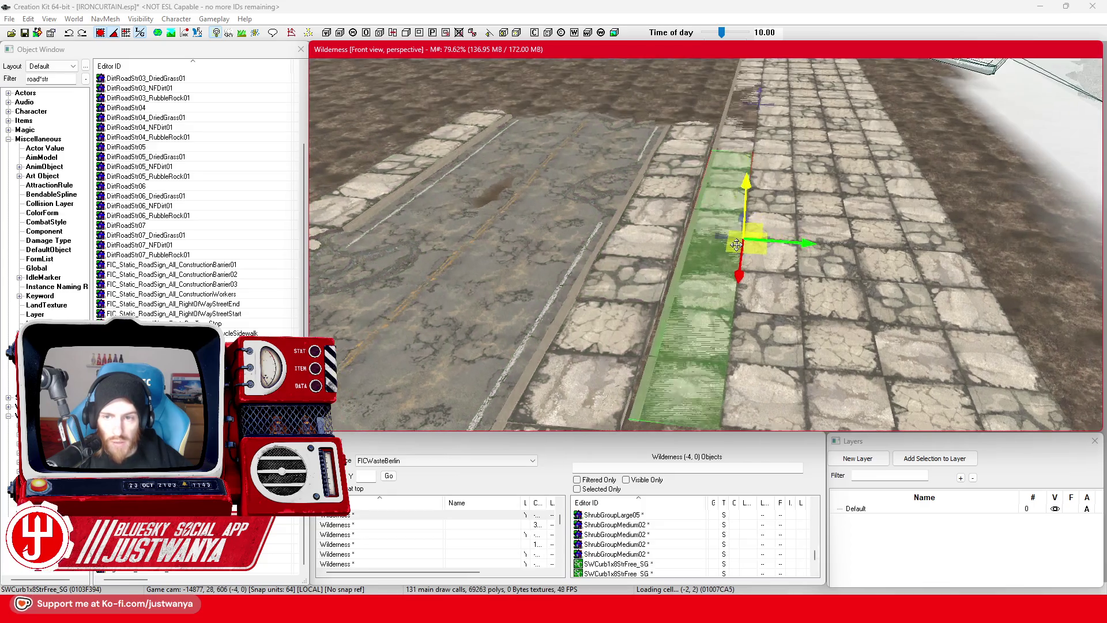
scroll(716, 196, down, 3)
ctrl+click(686, 231)
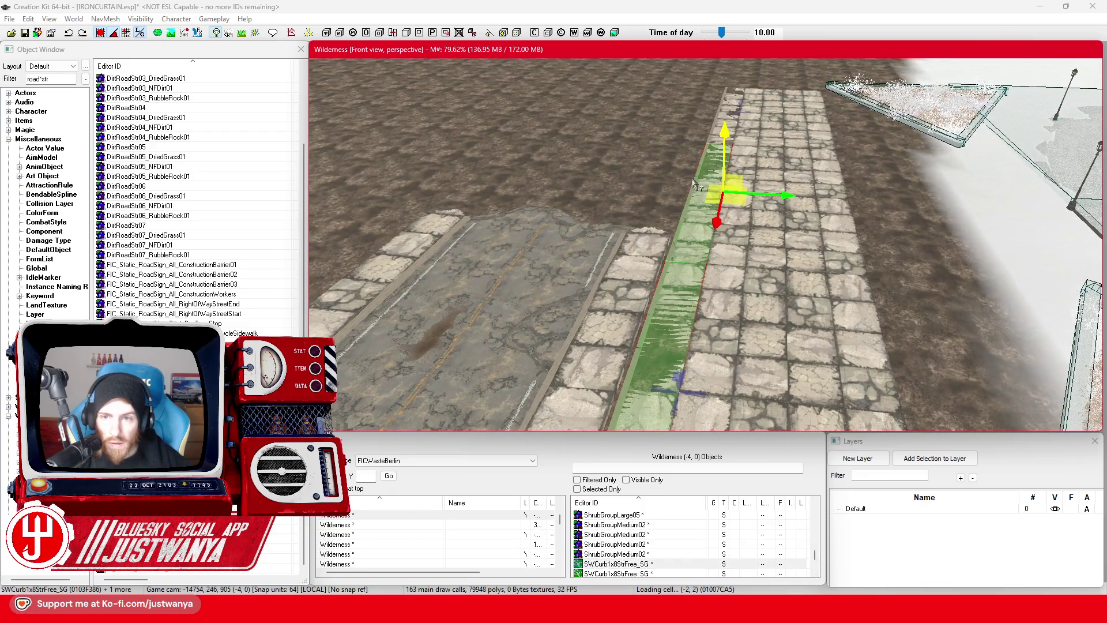
ctrl+click(710, 132)
Step: Move the square road slab sideways along X and sink it below the terrain
click(597, 226)
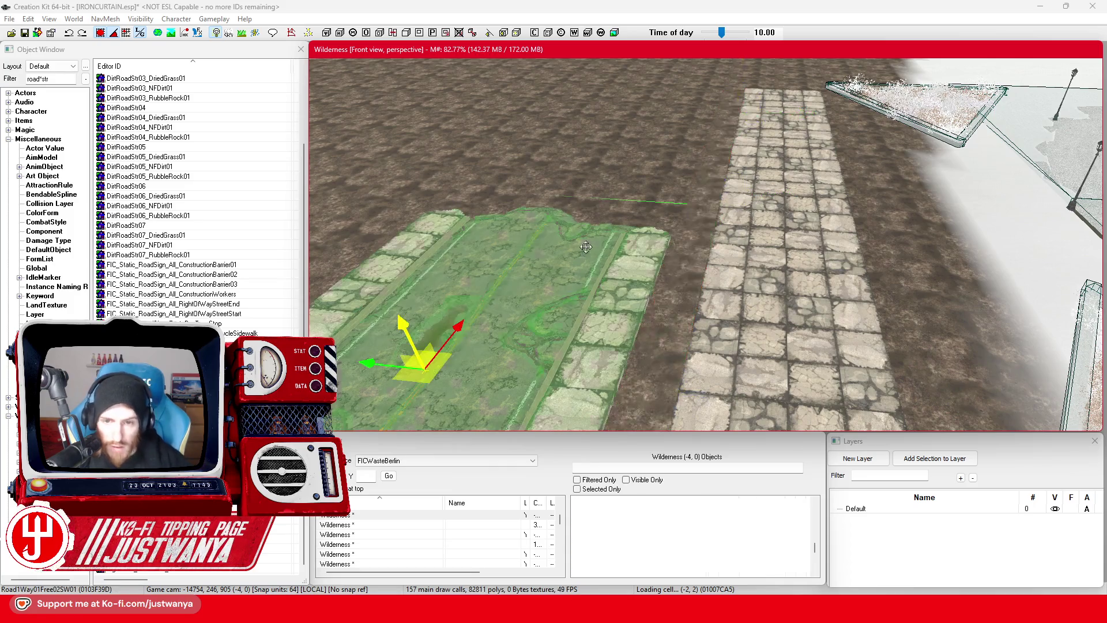
key(f)
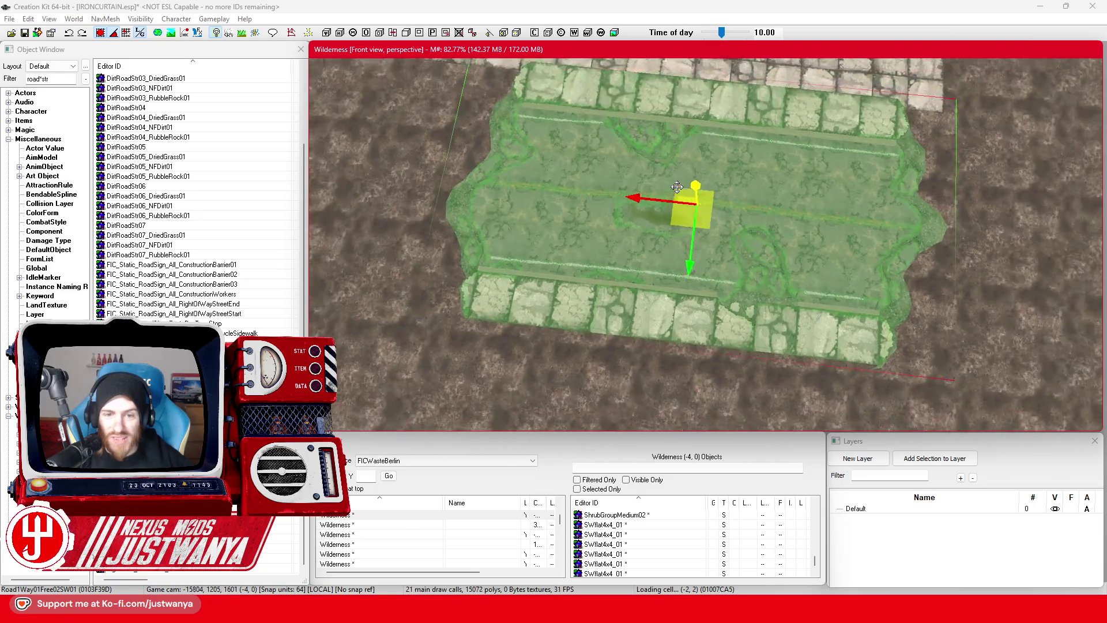
drag(657, 216, 737, 212)
key(f)
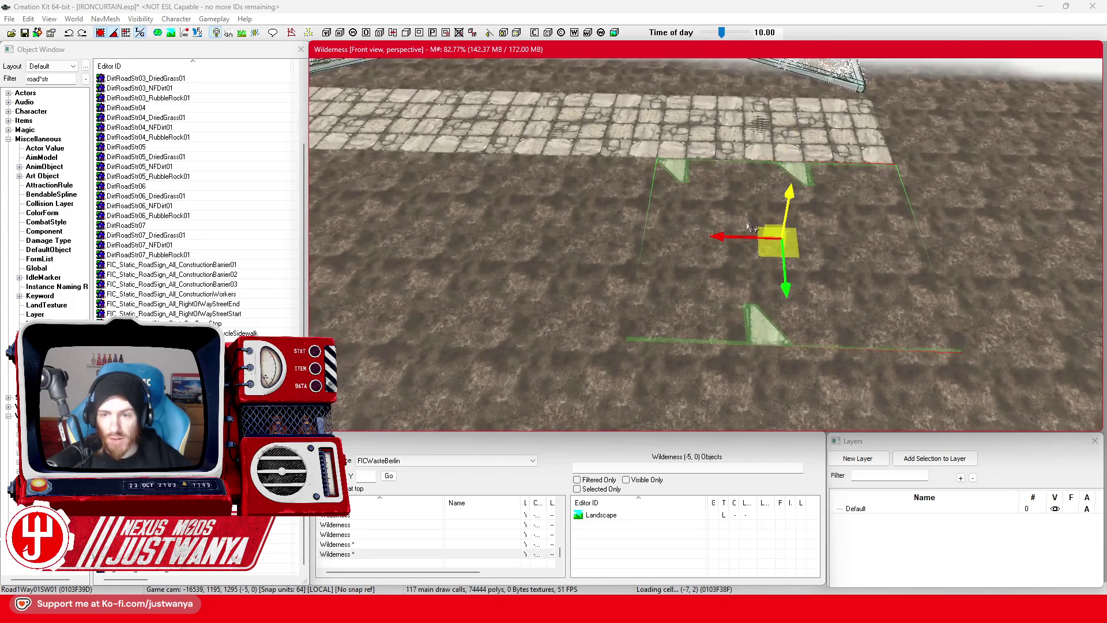
drag(723, 237, 442, 226)
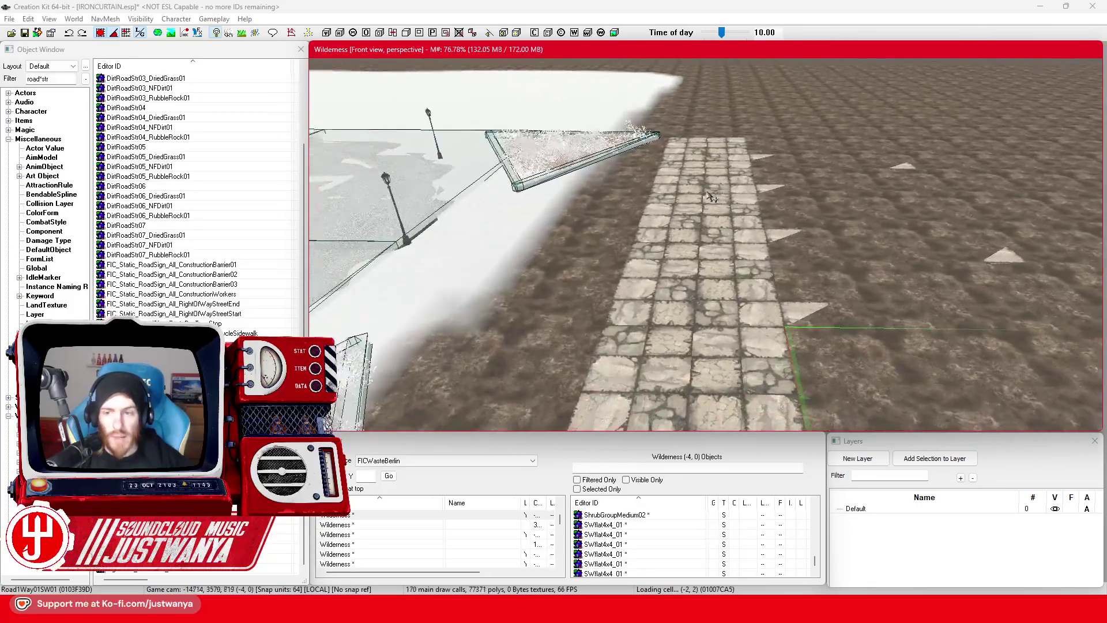
Step: Save the plugin and open Landscape Edit Settings with H, moving the dialog aside
scroll(640, 183, up, 5)
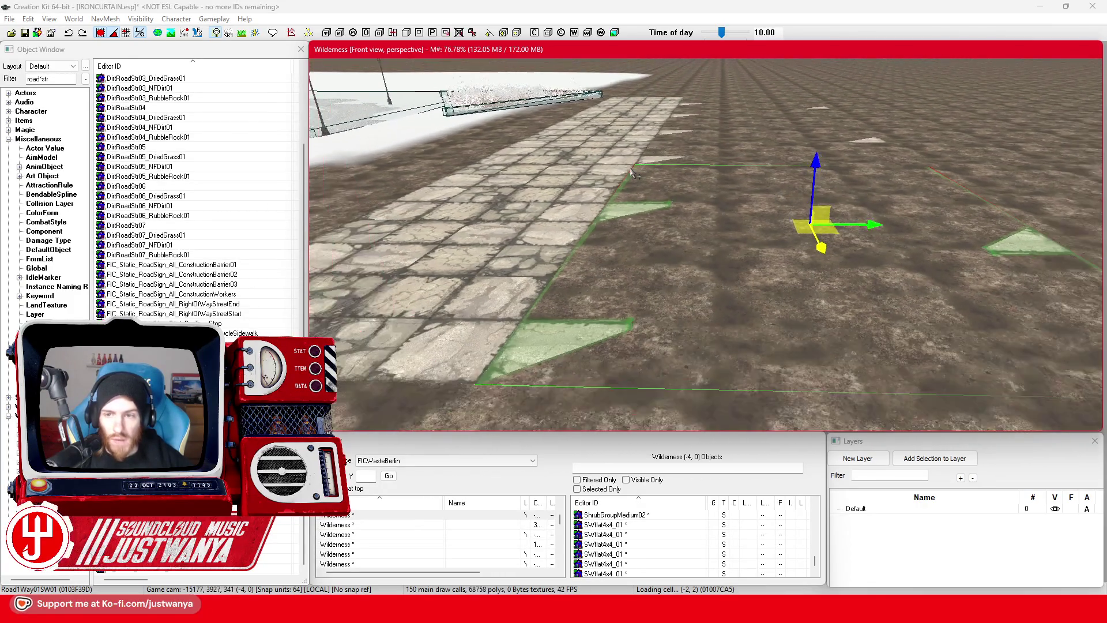
scroll(634, 162, down, 2)
click(696, 64)
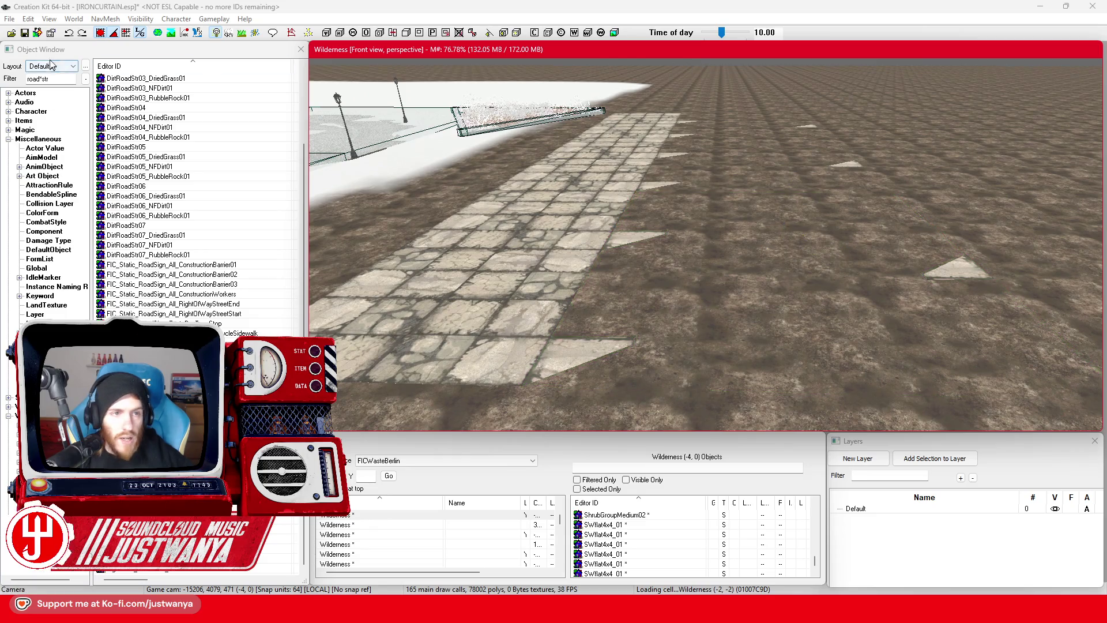
click(26, 34)
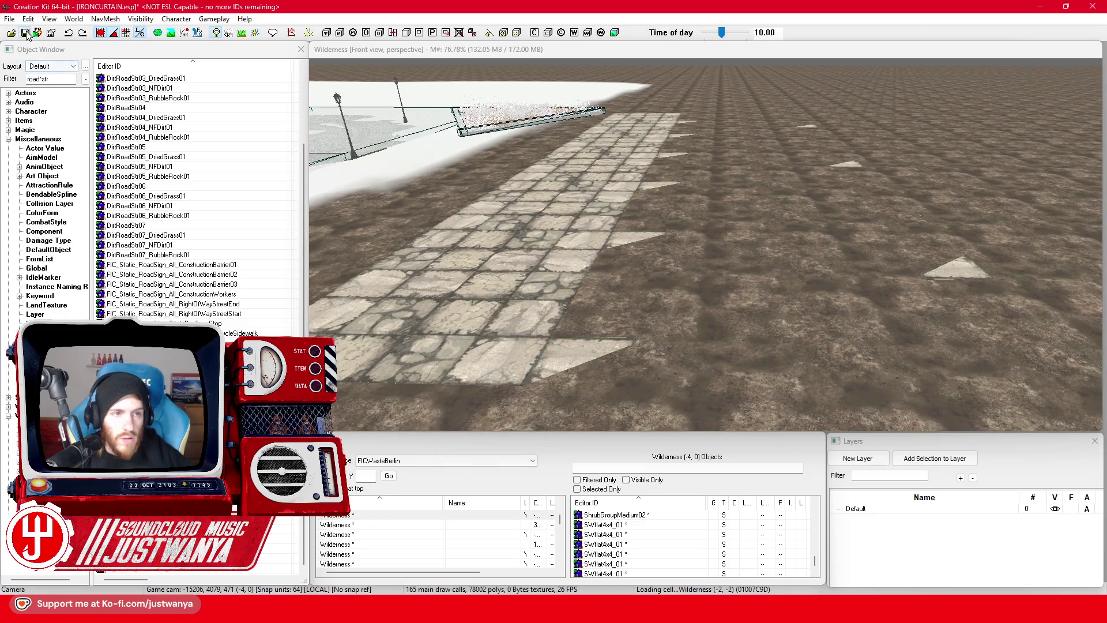
click(431, 49)
key(h)
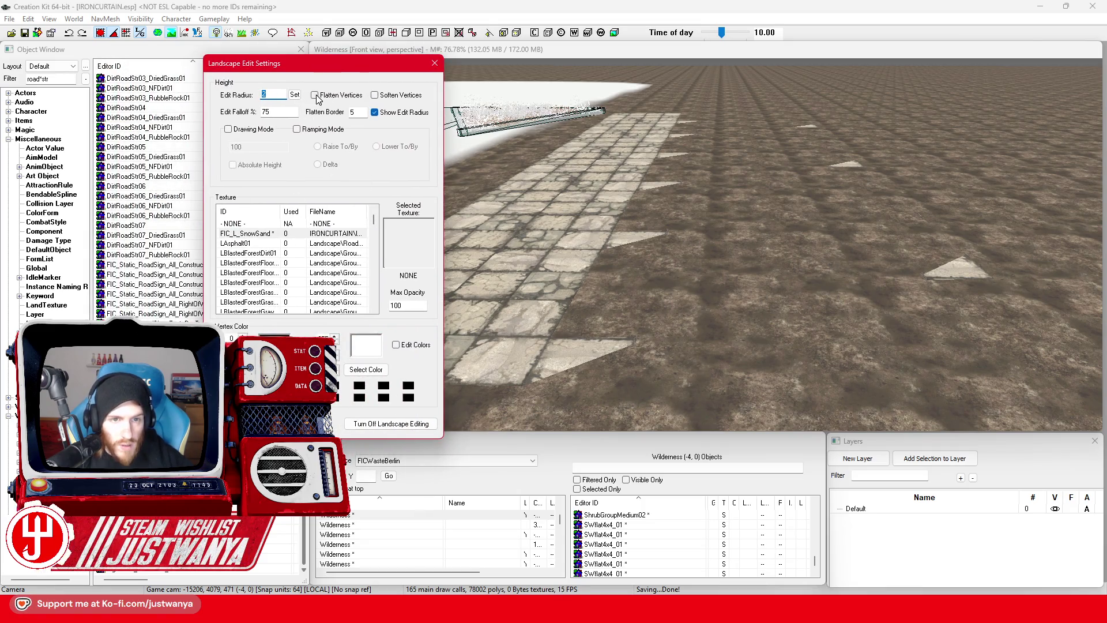
drag(308, 64, 238, 66)
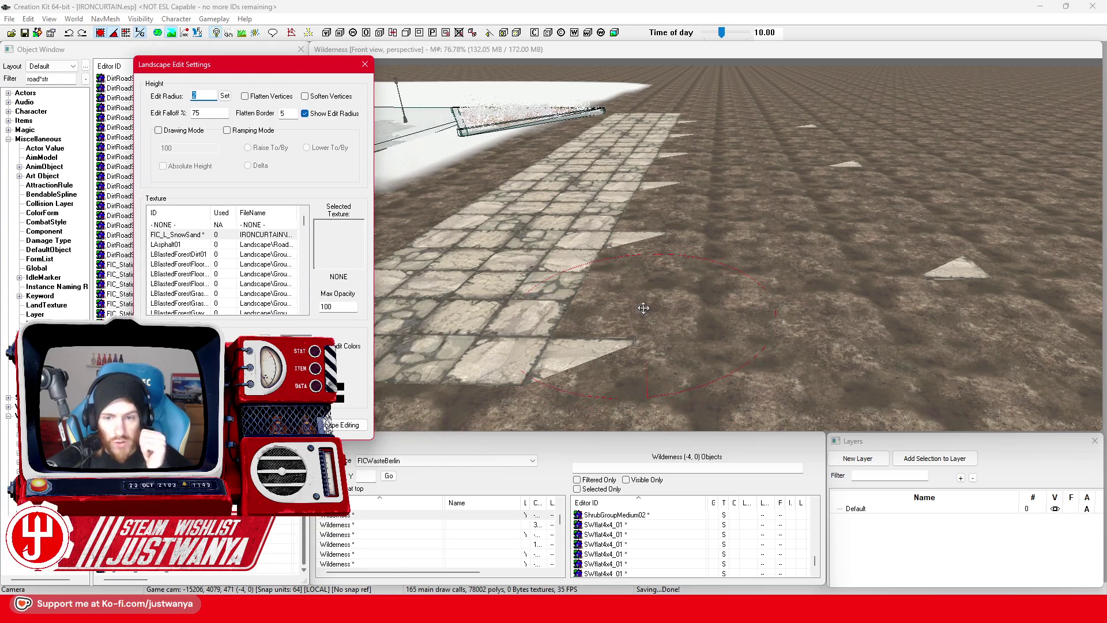
Step: Paint rocky road texture over the dirt patch beside and above the road
click(644, 308)
click(643, 307)
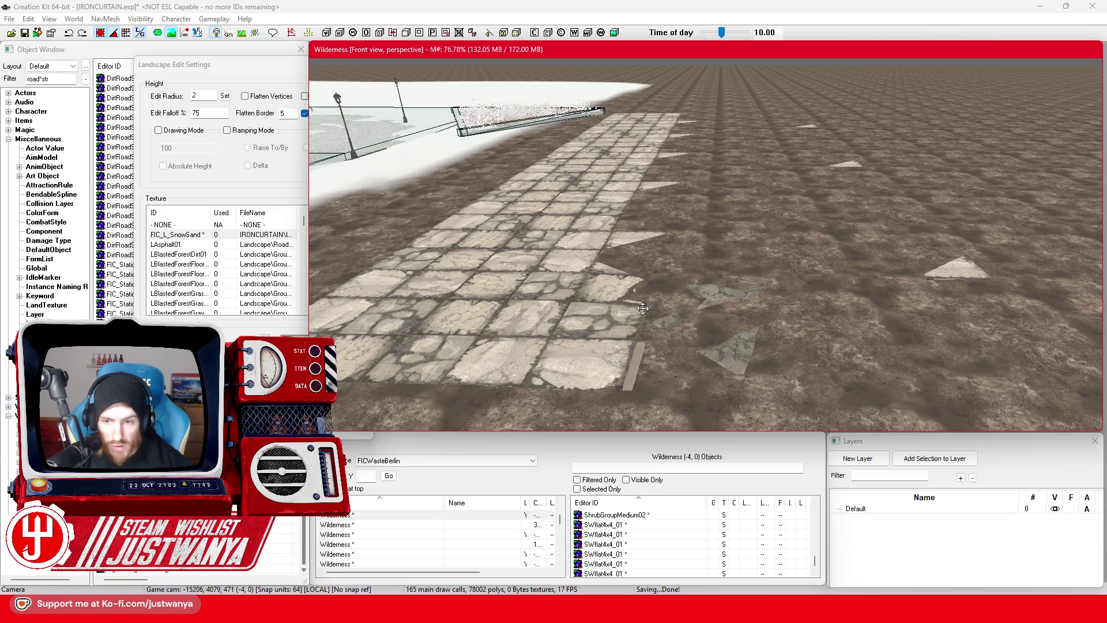
click(642, 309)
click(656, 261)
mouse_move(668, 271)
mouse_down()
mouse_move(767, 300)
mouse_move(809, 333)
mouse_move(905, 305)
mouse_up()
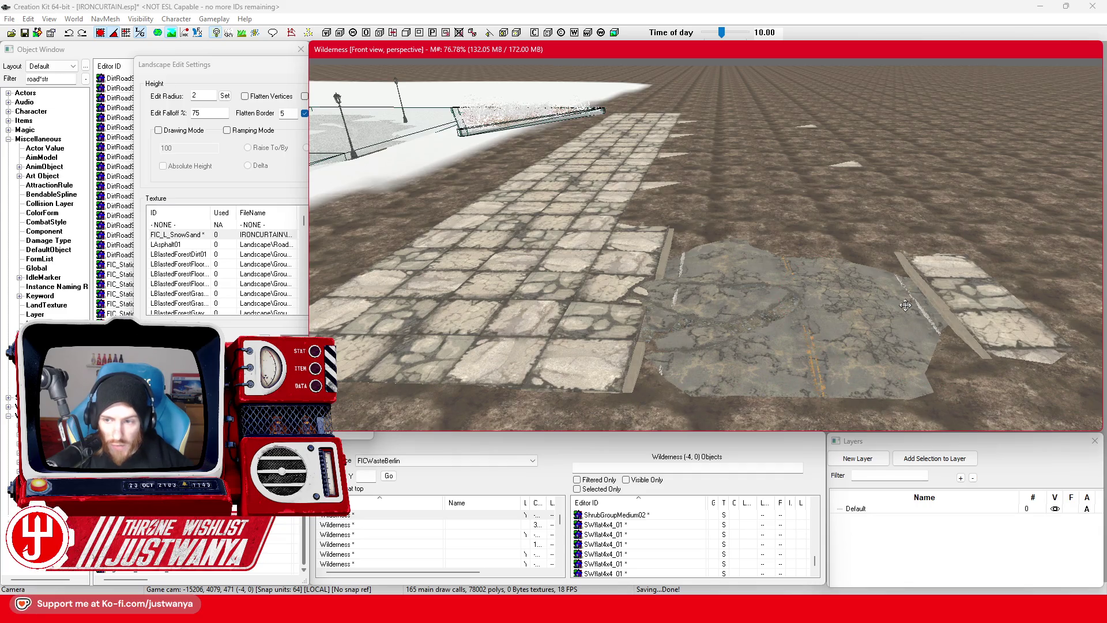
click(881, 242)
click(856, 211)
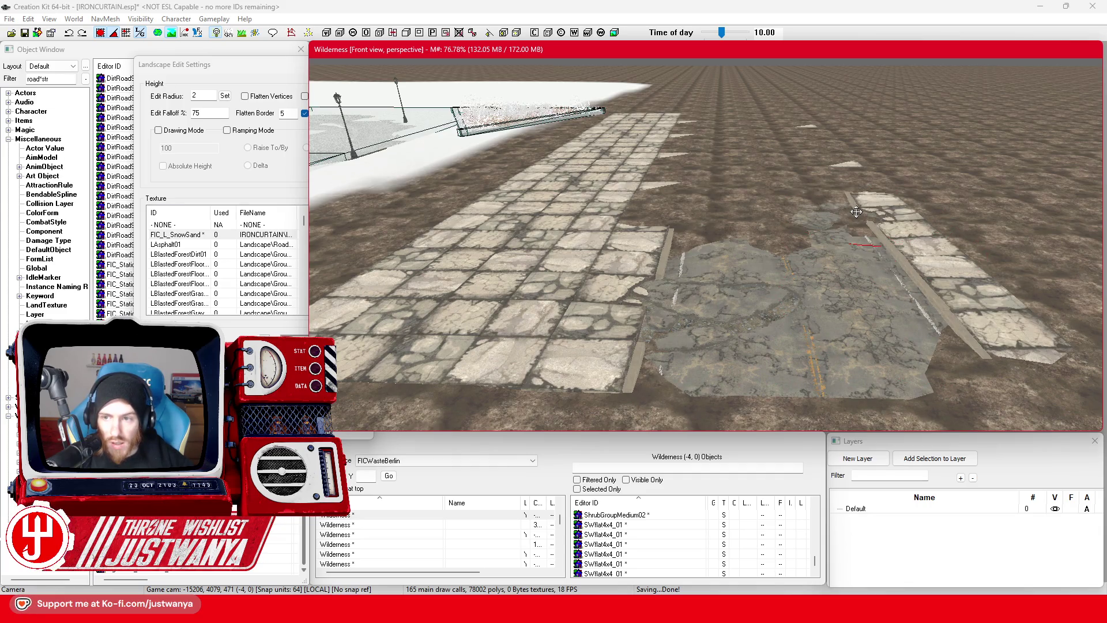
click(730, 215)
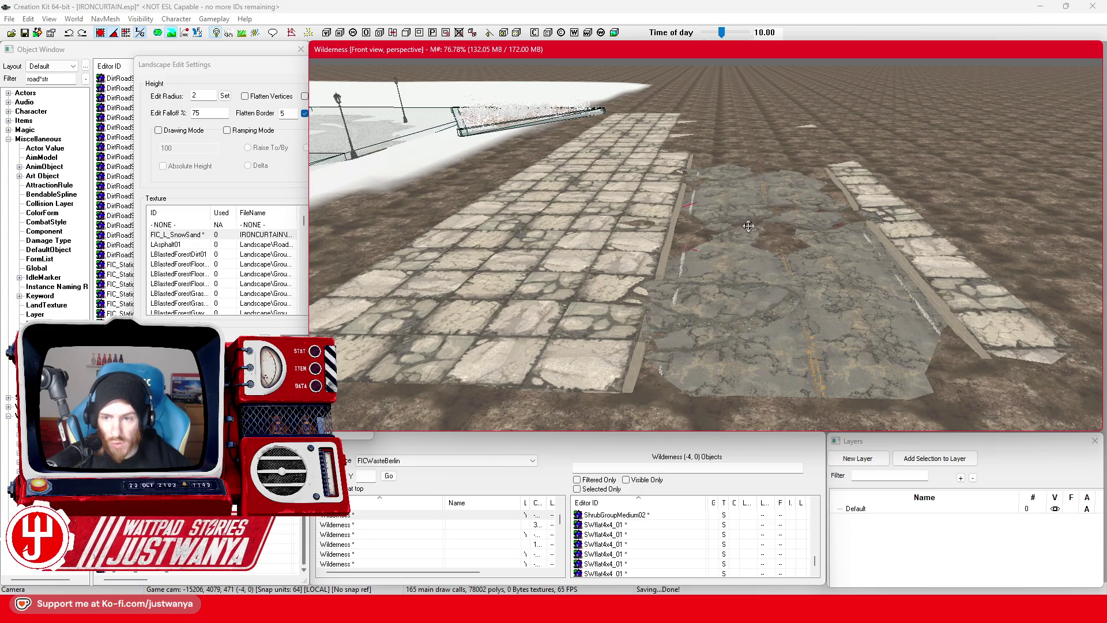
drag(773, 187, 686, 304)
scroll(686, 305, up, 5)
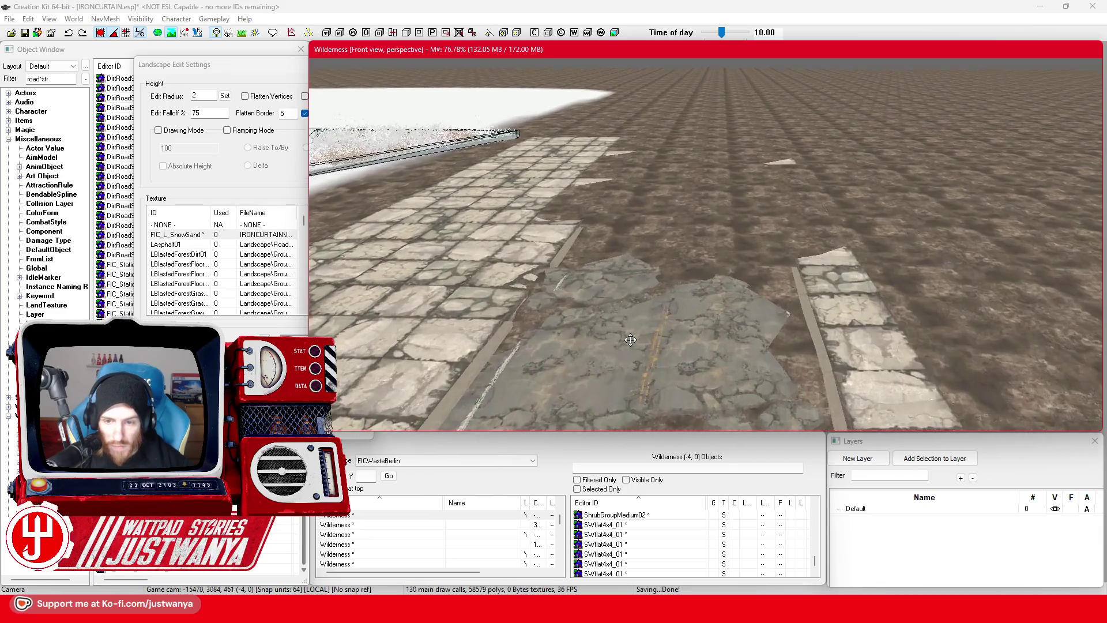
Step: Cover the remaining dirt spots along the road edges with cracked asphalt texture
drag(580, 224, 581, 222)
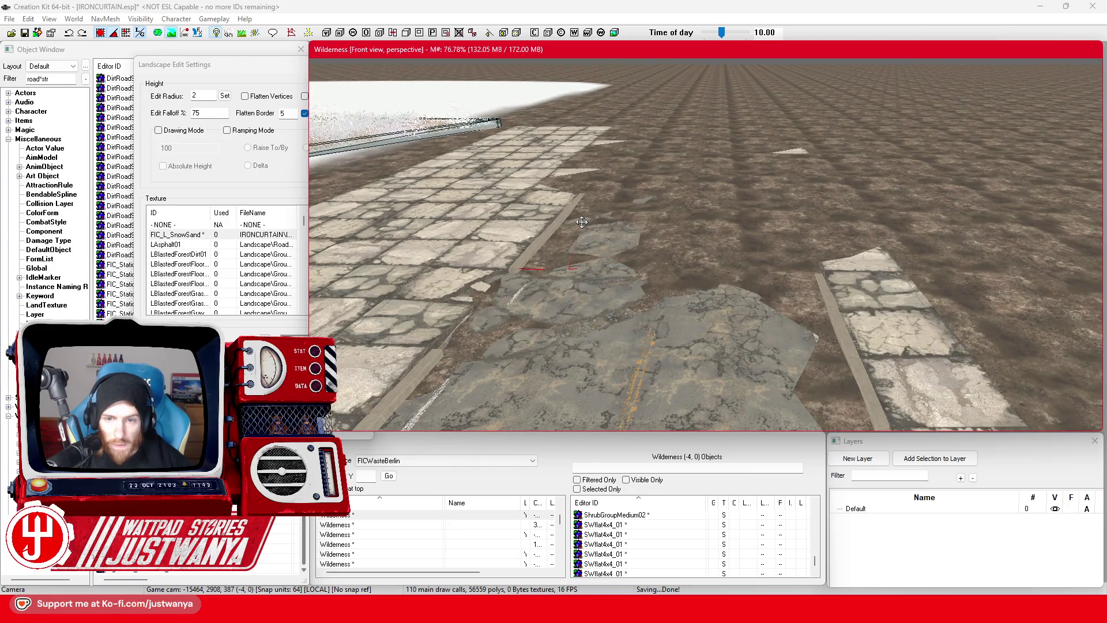
drag(688, 246, 766, 229)
scroll(732, 200, down, 3)
drag(760, 287, 765, 296)
mouse_move(742, 249)
mouse_down()
mouse_move(715, 225)
mouse_move(633, 219)
mouse_up()
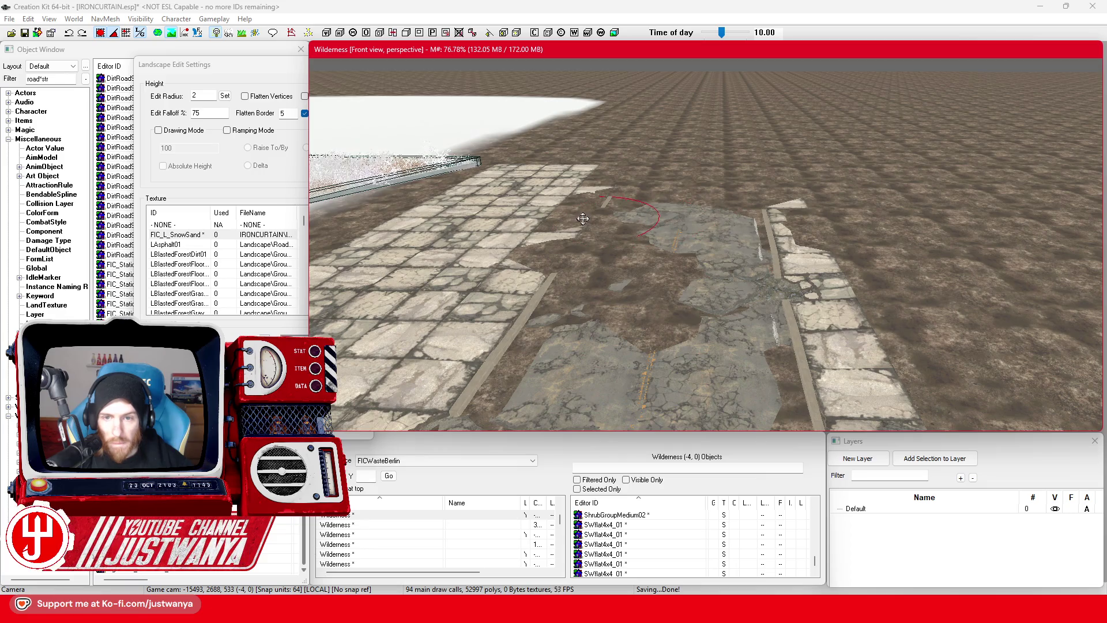
drag(566, 263, 587, 275)
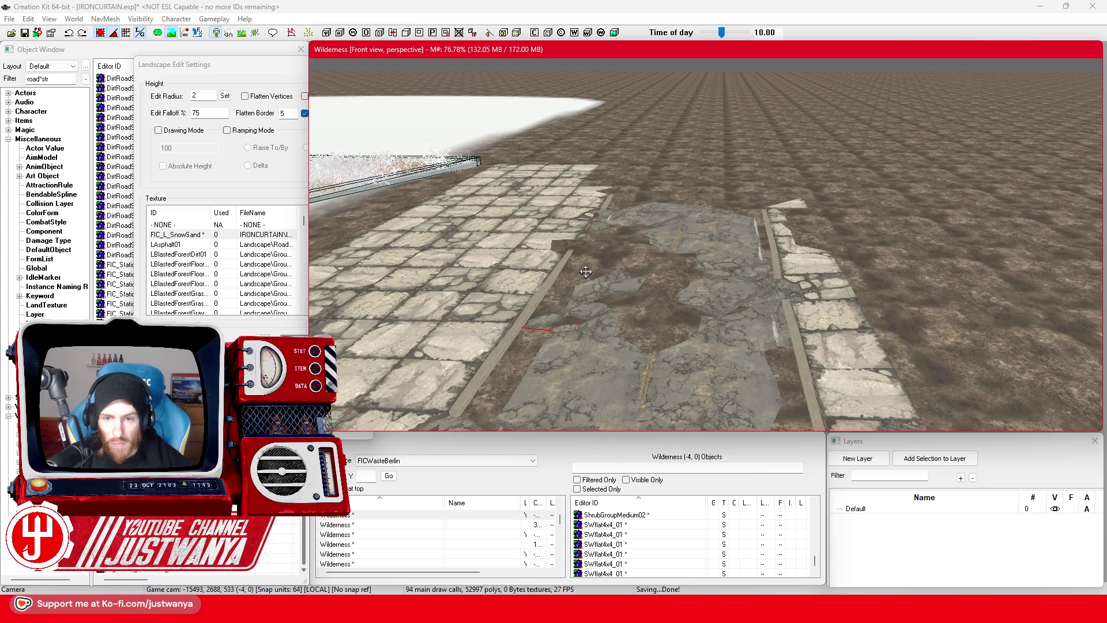
drag(661, 283, 661, 284)
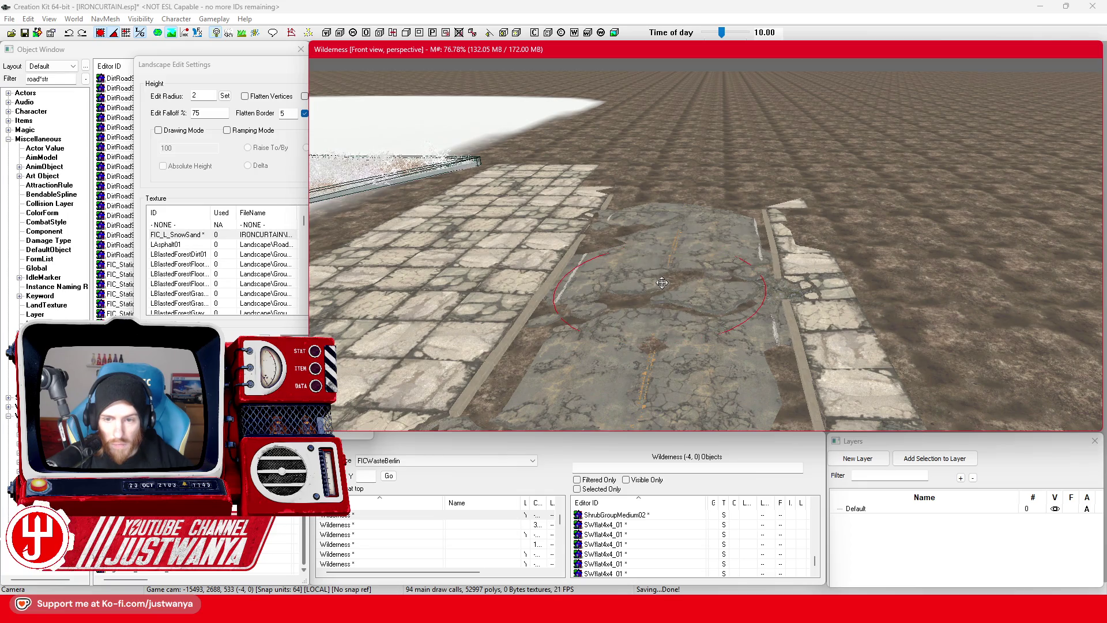
scroll(662, 282, up, 5)
scroll(634, 281, up, 5)
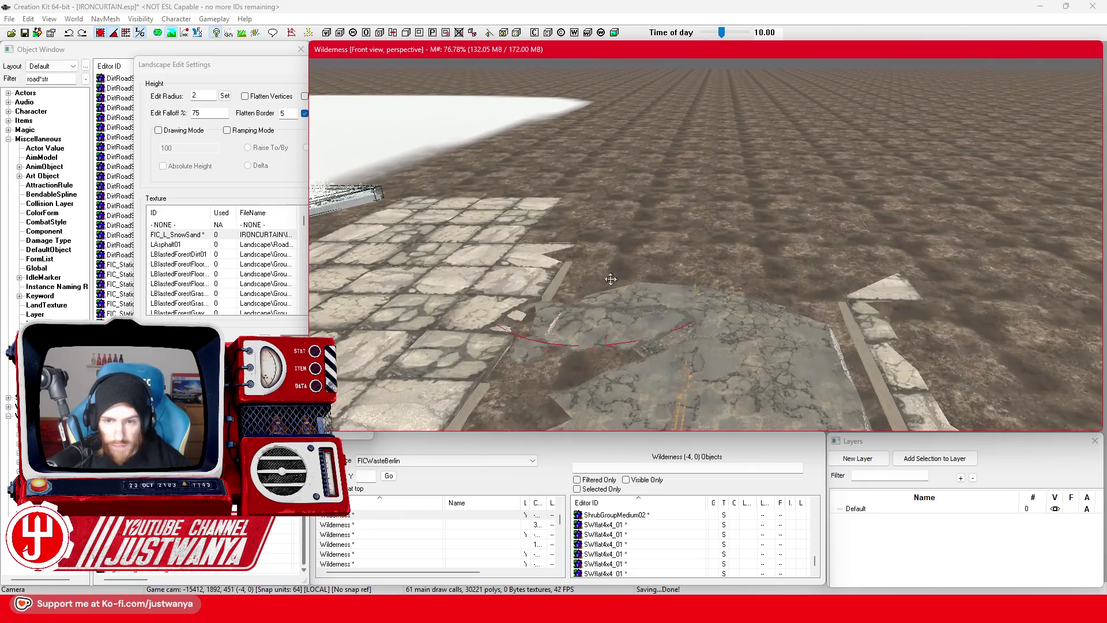
drag(587, 249, 731, 233)
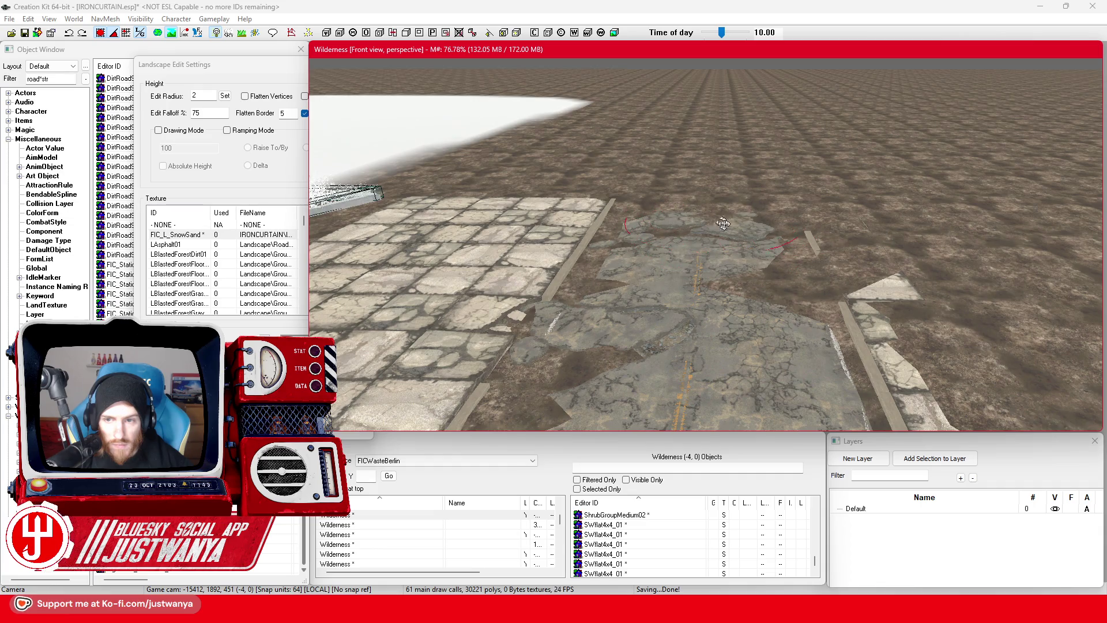
click(789, 282)
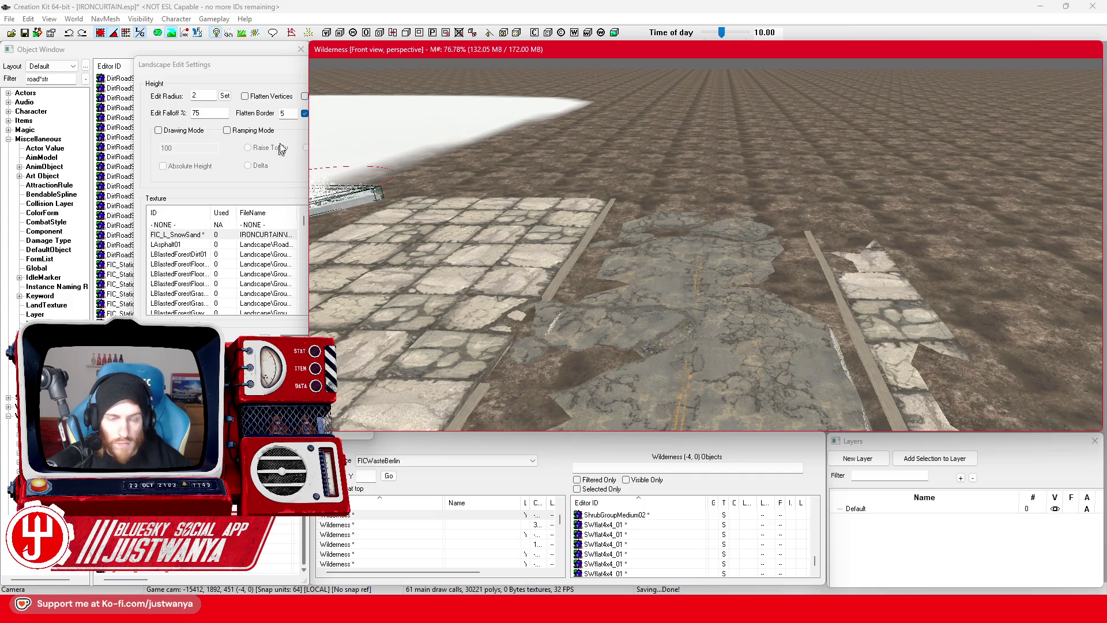
click(279, 77)
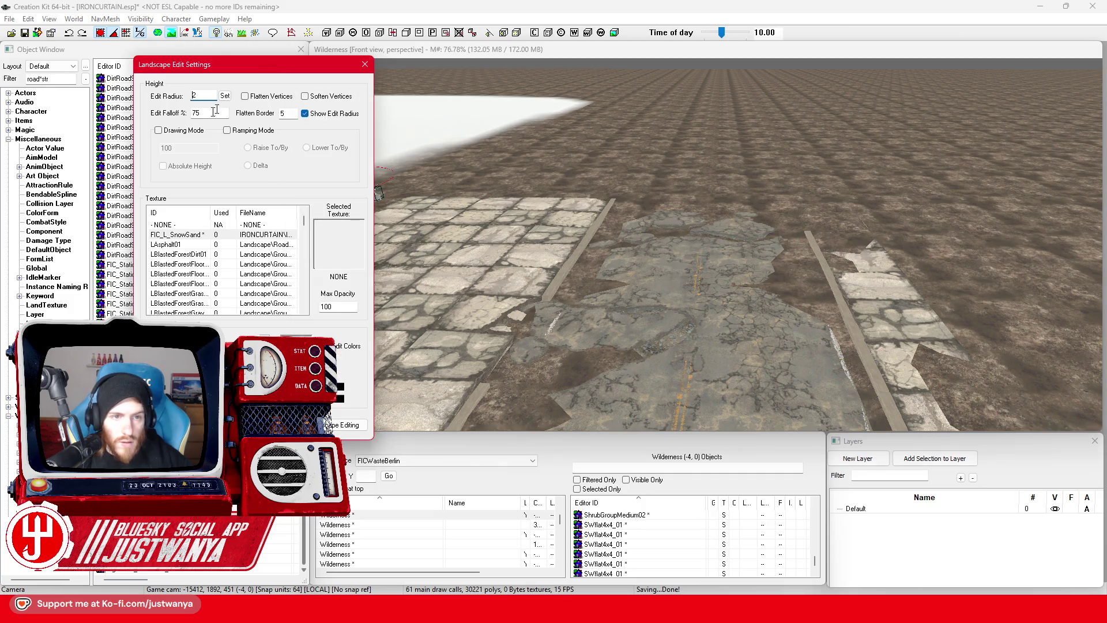
Step: Choose FIC_L_SnowSand and paint it over the asphalt patch, far edge and left shoulder
click(244, 245)
click(252, 235)
mouse_move(590, 292)
mouse_down()
mouse_move(605, 253)
mouse_move(669, 231)
mouse_move(923, 271)
mouse_move(853, 208)
mouse_move(770, 324)
mouse_move(518, 353)
mouse_move(358, 225)
mouse_move(490, 184)
mouse_move(835, 190)
mouse_move(778, 211)
mouse_move(549, 181)
mouse_up()
mouse_move(519, 131)
mouse_down()
mouse_move(577, 141)
mouse_move(611, 165)
mouse_move(832, 191)
mouse_move(636, 135)
mouse_move(767, 141)
mouse_move(957, 211)
mouse_up()
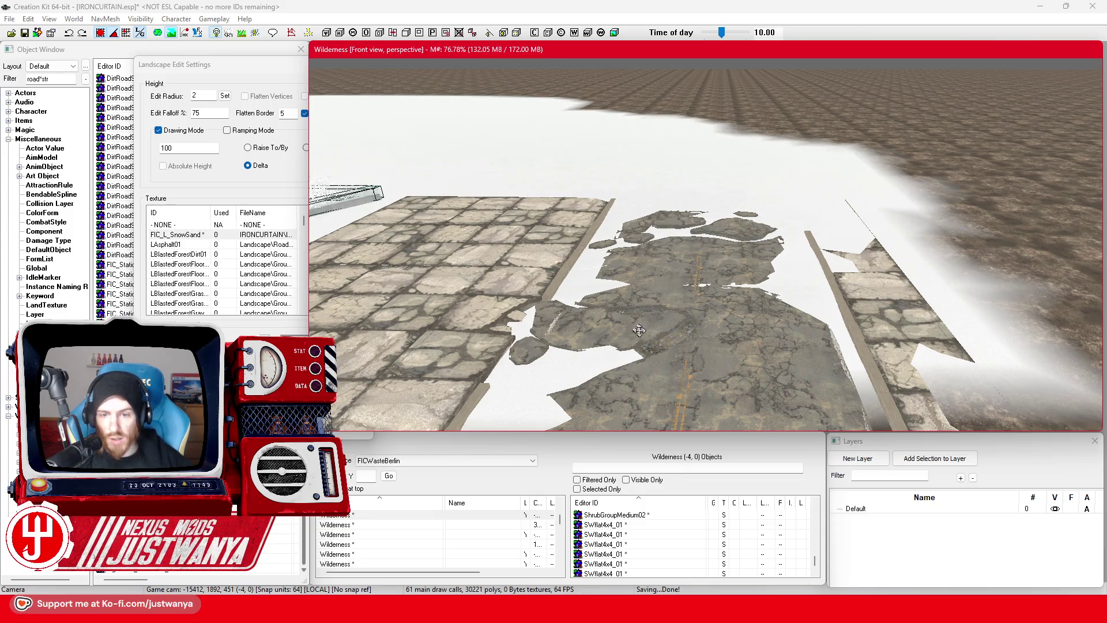
scroll(618, 336, down, 10)
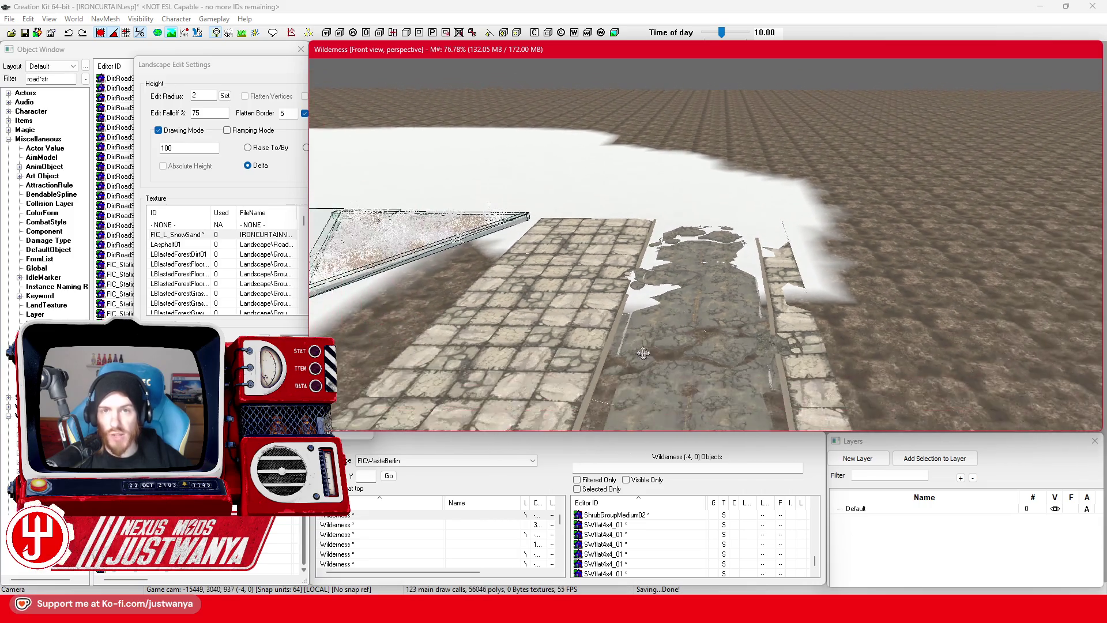
scroll(698, 306, up, 5)
mouse_move(618, 175)
mouse_down()
mouse_move(588, 164)
mouse_move(508, 211)
mouse_move(542, 237)
mouse_move(517, 278)
mouse_move(353, 336)
mouse_move(555, 400)
mouse_move(830, 369)
mouse_move(792, 221)
mouse_up()
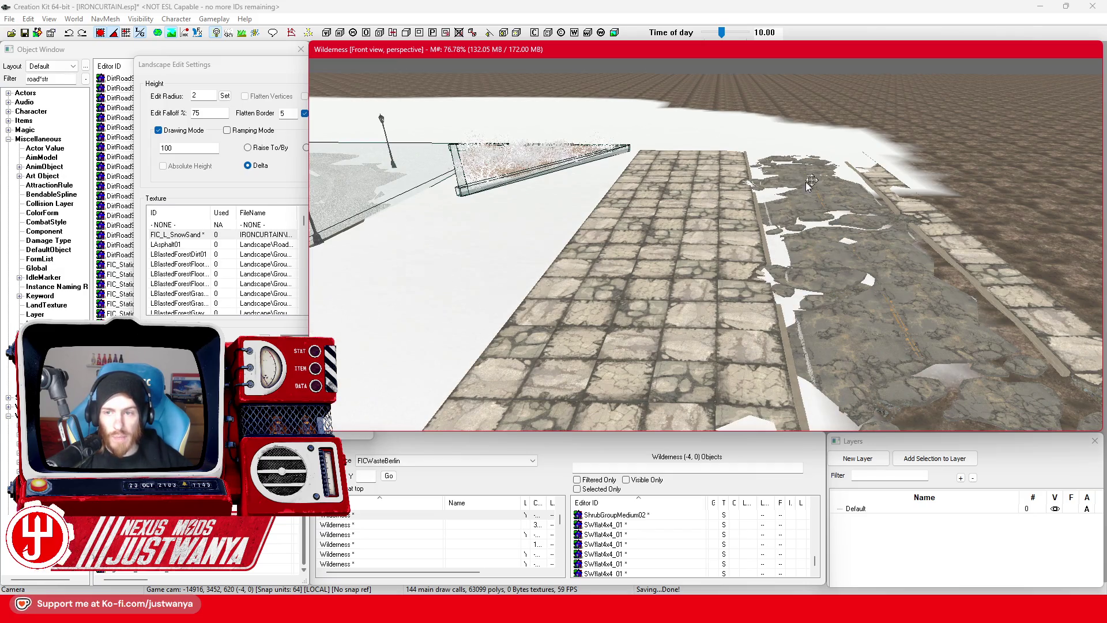
mouse_move(914, 198)
mouse_down()
mouse_move(957, 271)
mouse_move(1038, 322)
mouse_move(876, 409)
mouse_move(980, 411)
mouse_up()
Step: Paint snow-sand along the pavement's right edge and the brown ground beside the large slab
scroll(713, 310, up, 5)
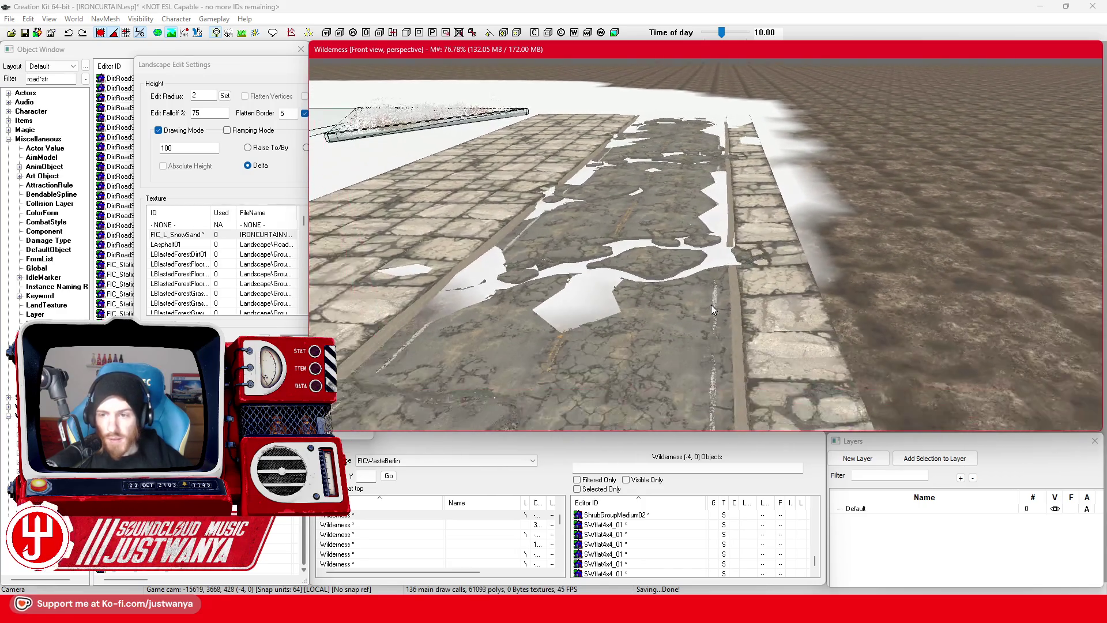
scroll(711, 305, down, 3)
scroll(756, 267, down, 2)
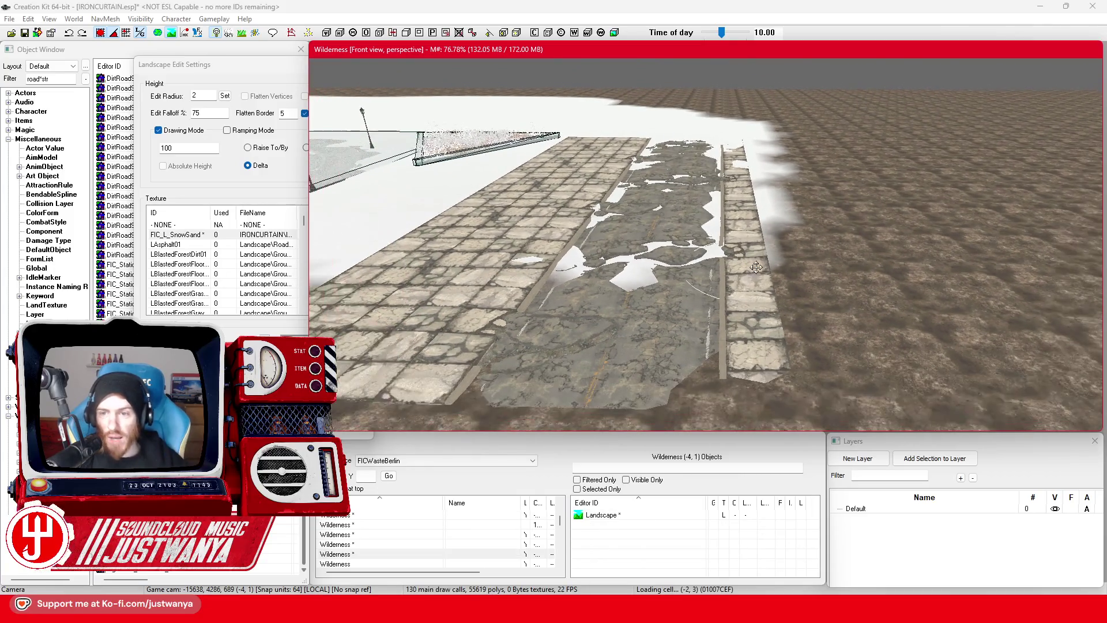
mouse_move(765, 148)
mouse_down()
mouse_move(807, 219)
mouse_move(842, 346)
mouse_move(634, 400)
mouse_move(455, 395)
mouse_up()
mouse_move(568, 413)
mouse_down()
mouse_move(858, 383)
mouse_move(899, 360)
mouse_up()
mouse_move(824, 242)
mouse_down()
mouse_move(952, 322)
mouse_move(852, 247)
mouse_move(809, 149)
mouse_move(879, 195)
mouse_move(934, 167)
mouse_move(1019, 323)
mouse_move(1032, 398)
mouse_up()
scroll(511, 395, up, 5)
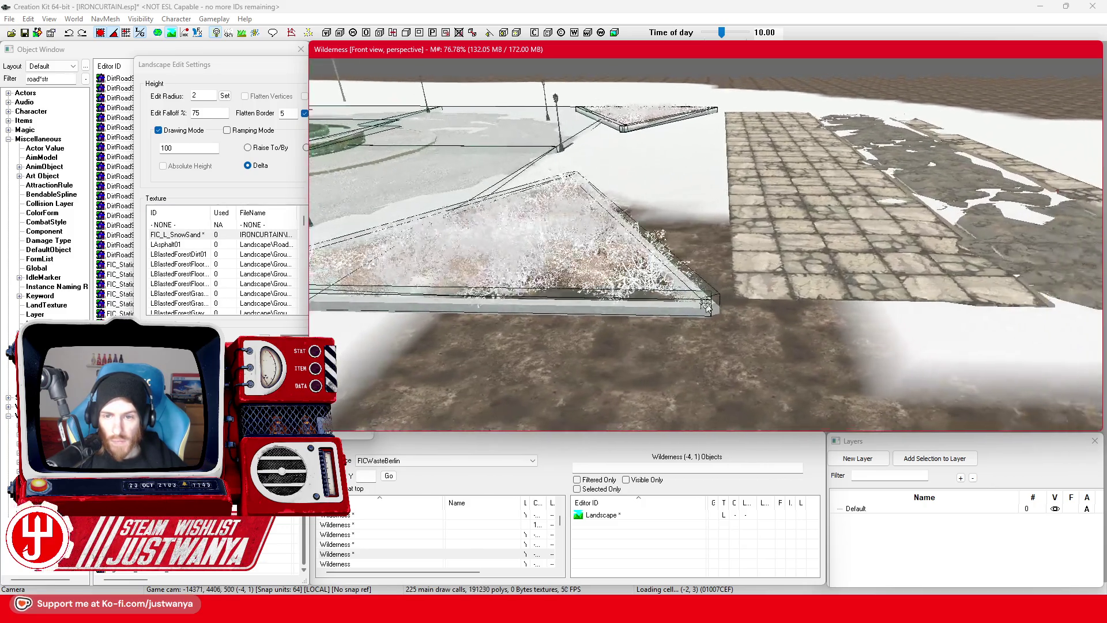
mouse_move(546, 306)
mouse_down()
mouse_move(715, 306)
mouse_move(477, 361)
mouse_move(415, 403)
mouse_move(910, 398)
mouse_move(1038, 365)
mouse_move(1073, 323)
mouse_up()
scroll(787, 197, down, 5)
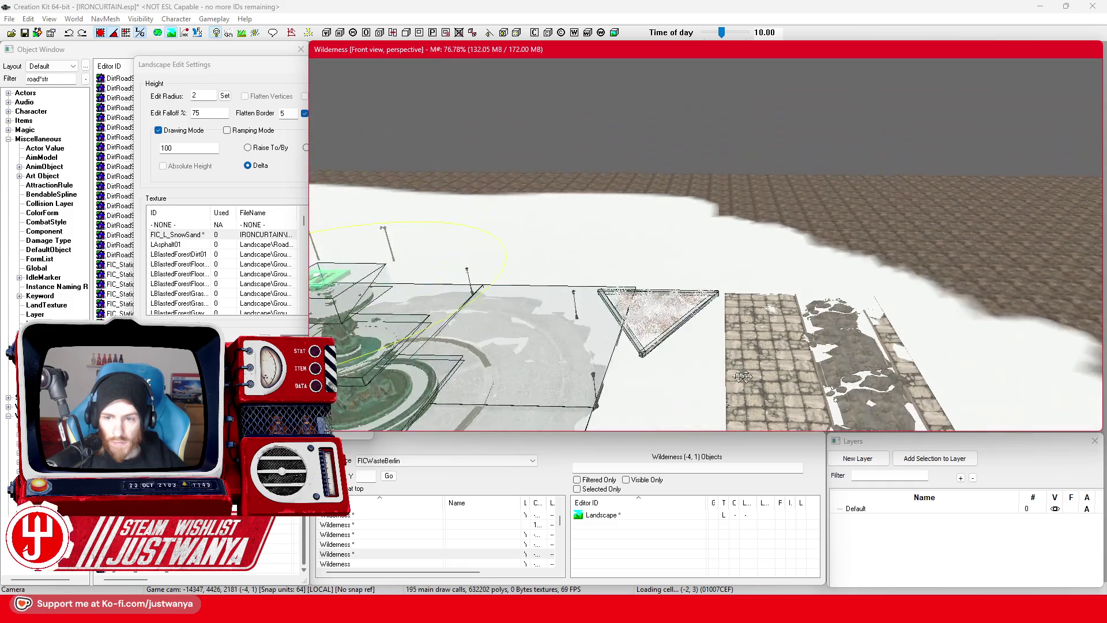
scroll(654, 362, up, 2)
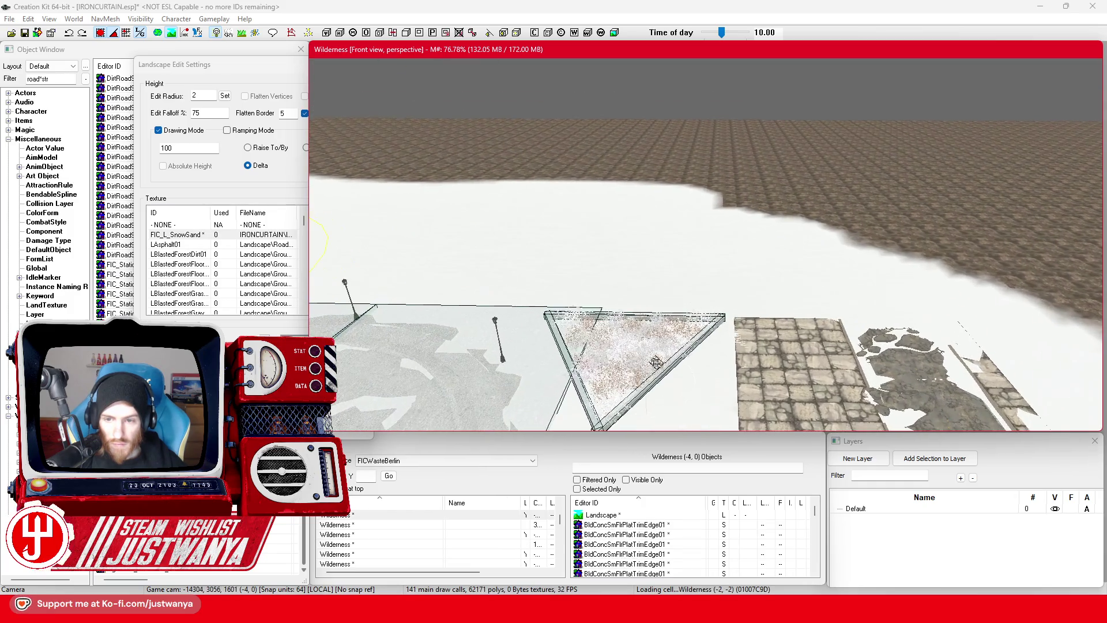
scroll(777, 397, up, 5)
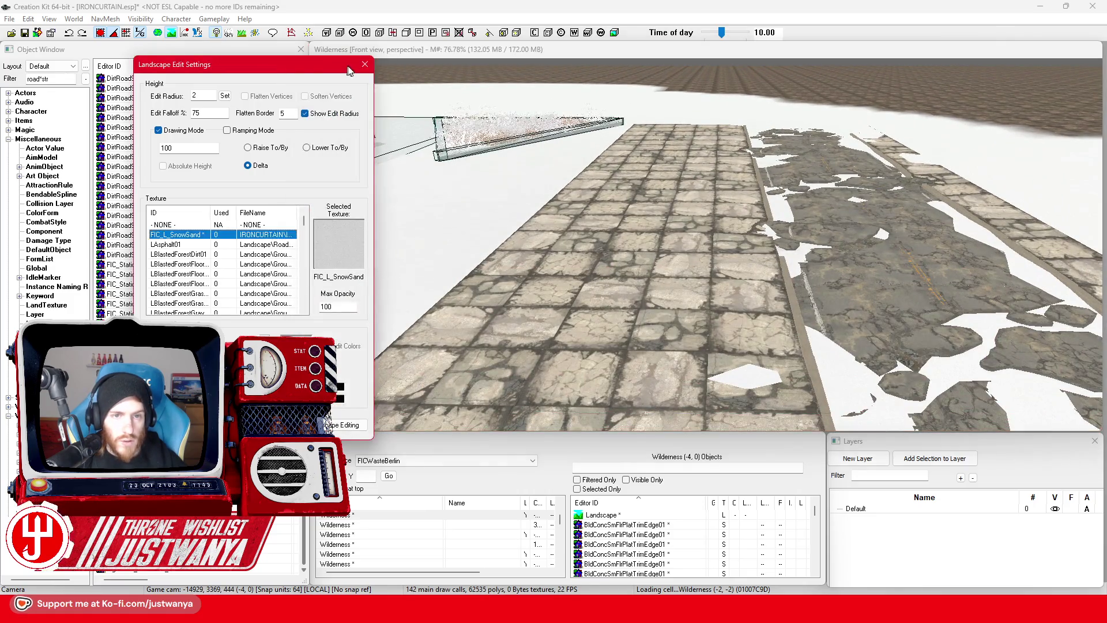
Step: Exit landscape painting and drag the FIC_TS_SnowSand decal into the scene
key(e)
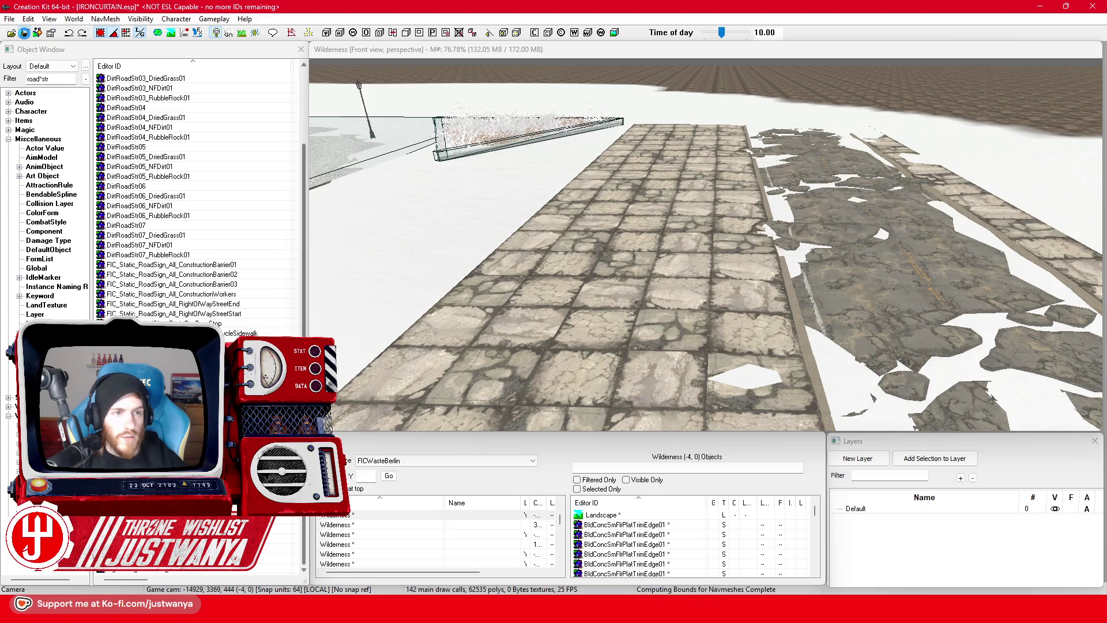
click(51, 79)
text(snow)
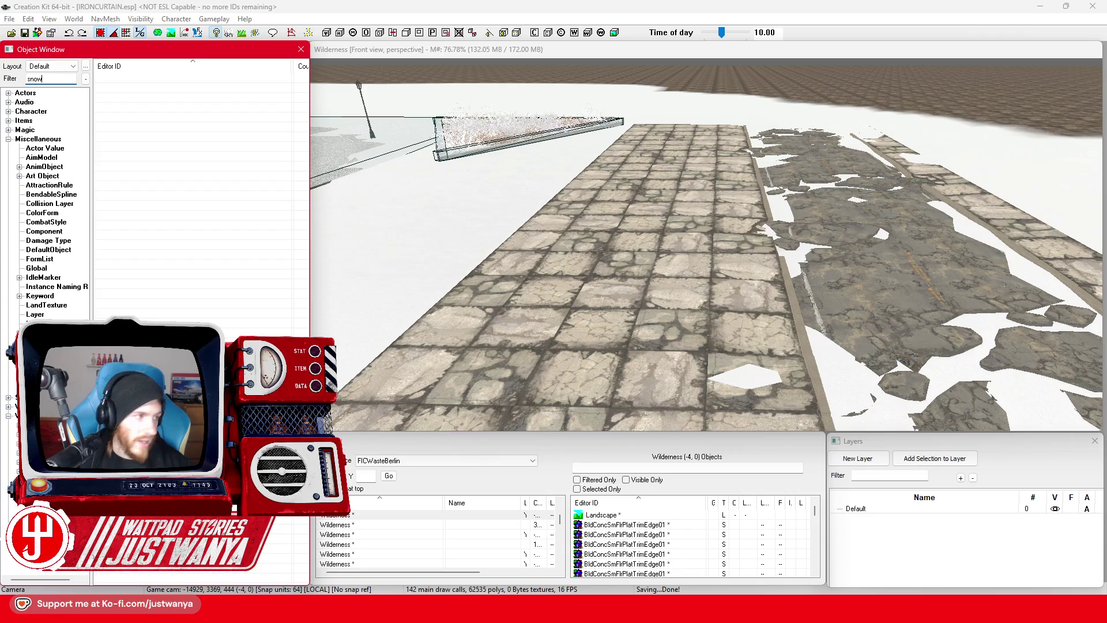
drag(159, 81, 687, 145)
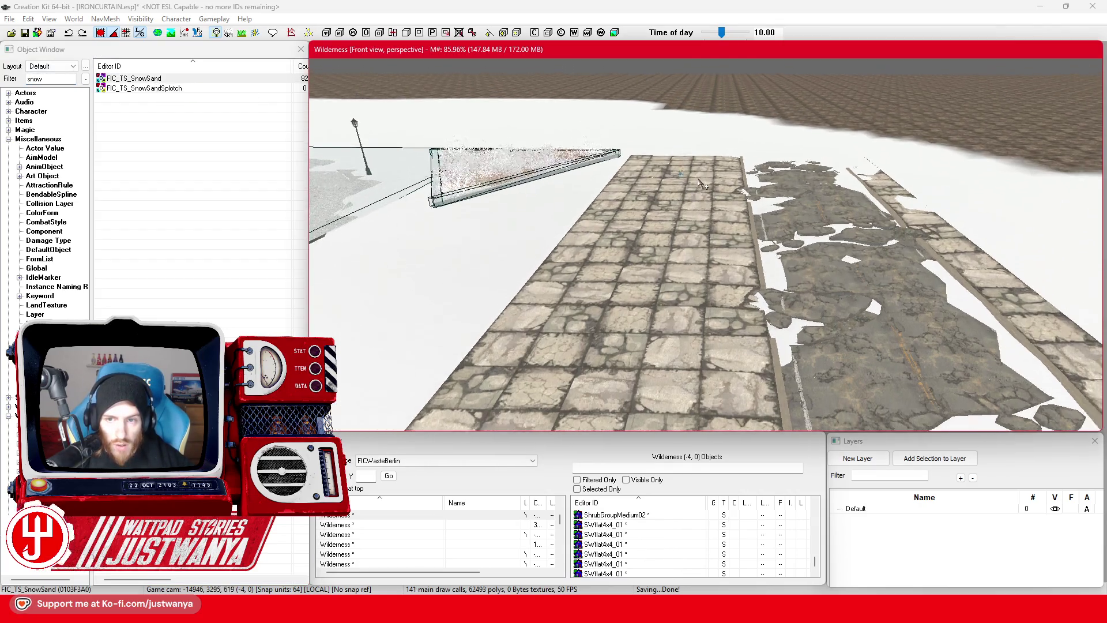
scroll(707, 156, down, 3)
scroll(687, 206, up, 5)
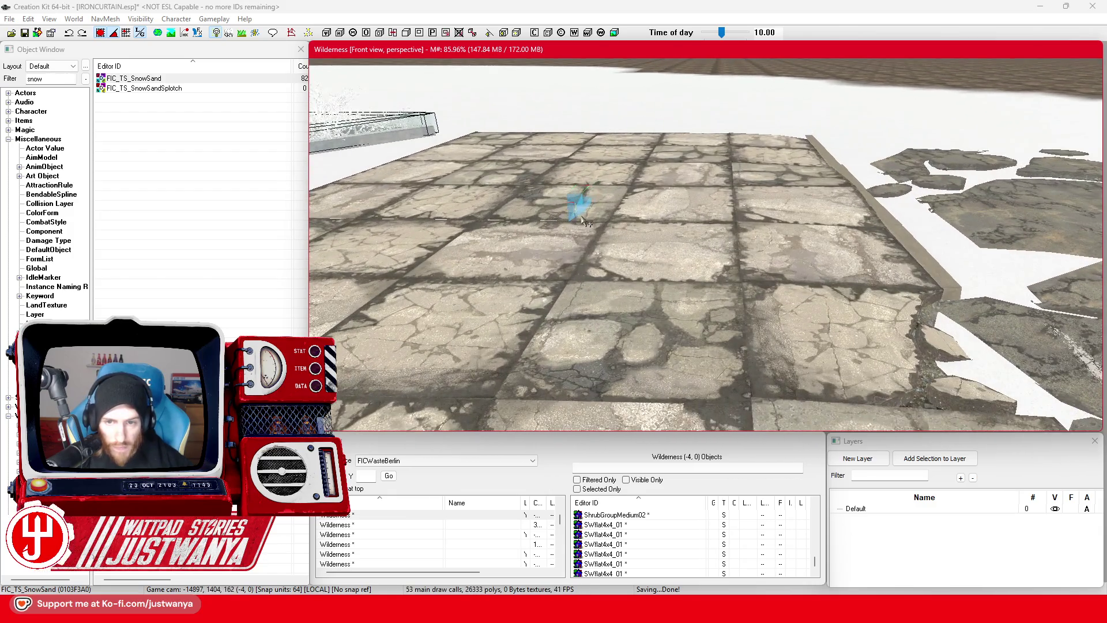
Step: Slide the snow decal onto the paved SWflat4x4 strip
click(586, 222)
scroll(576, 216, down, 3)
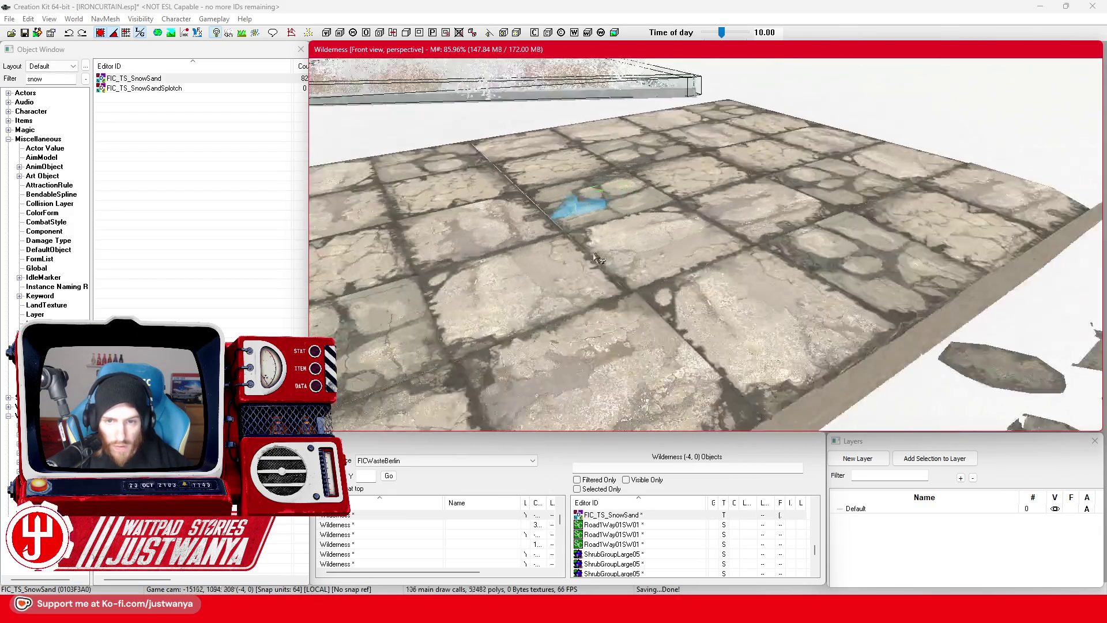
drag(539, 212, 753, 185)
scroll(718, 157, down, 1)
key(e)
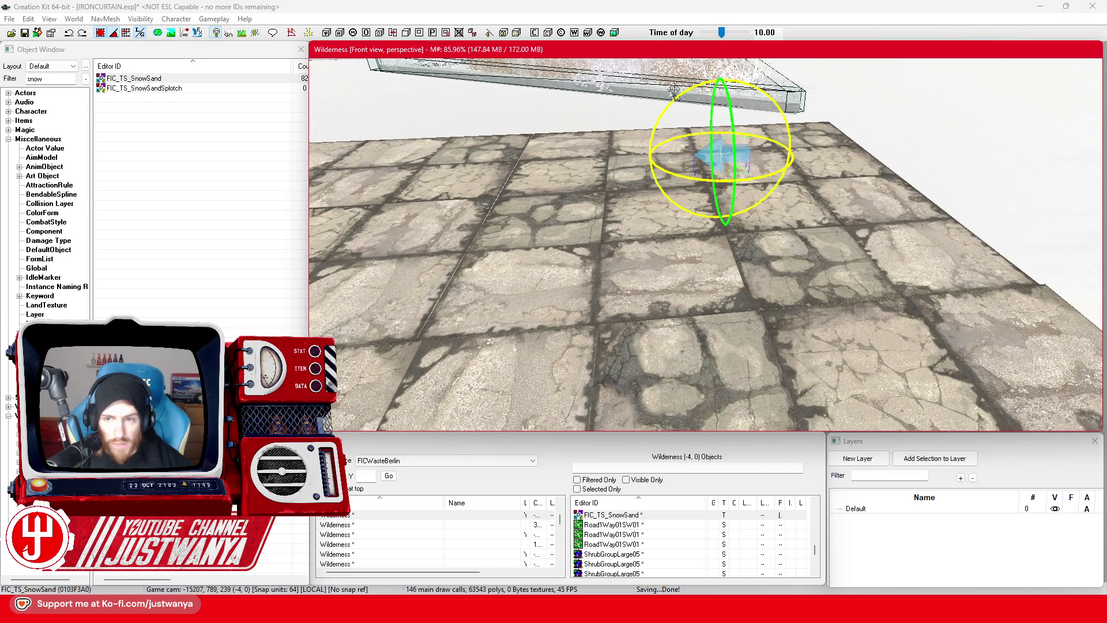
key(w)
scroll(686, 140, up, 1)
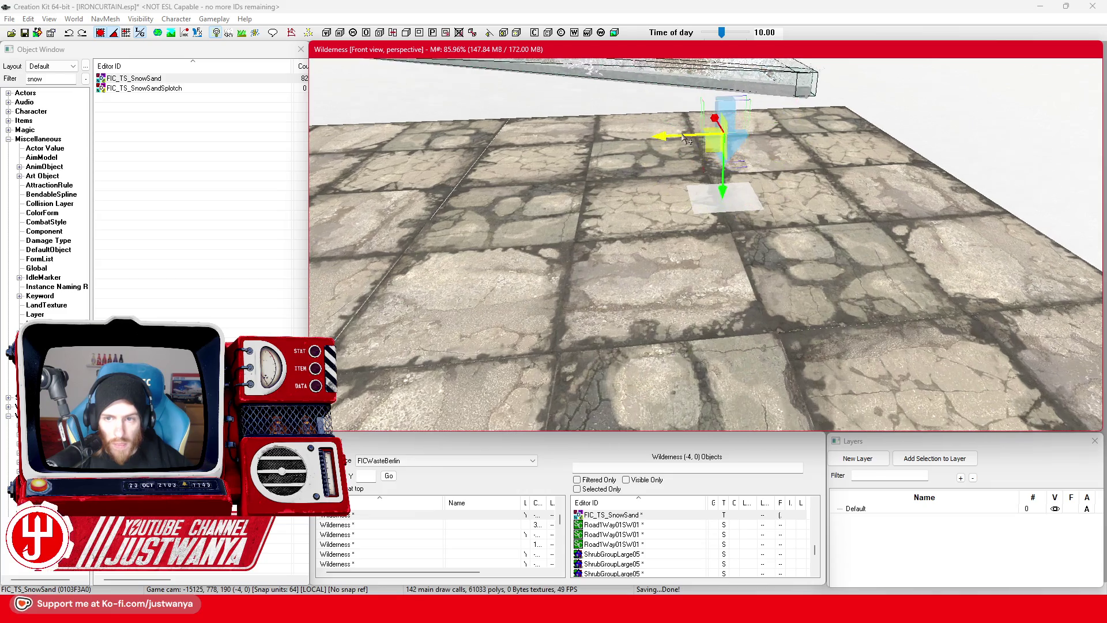
Step: Review the snow decal's Projected Decal size settings in its reference properties
double_click(737, 147)
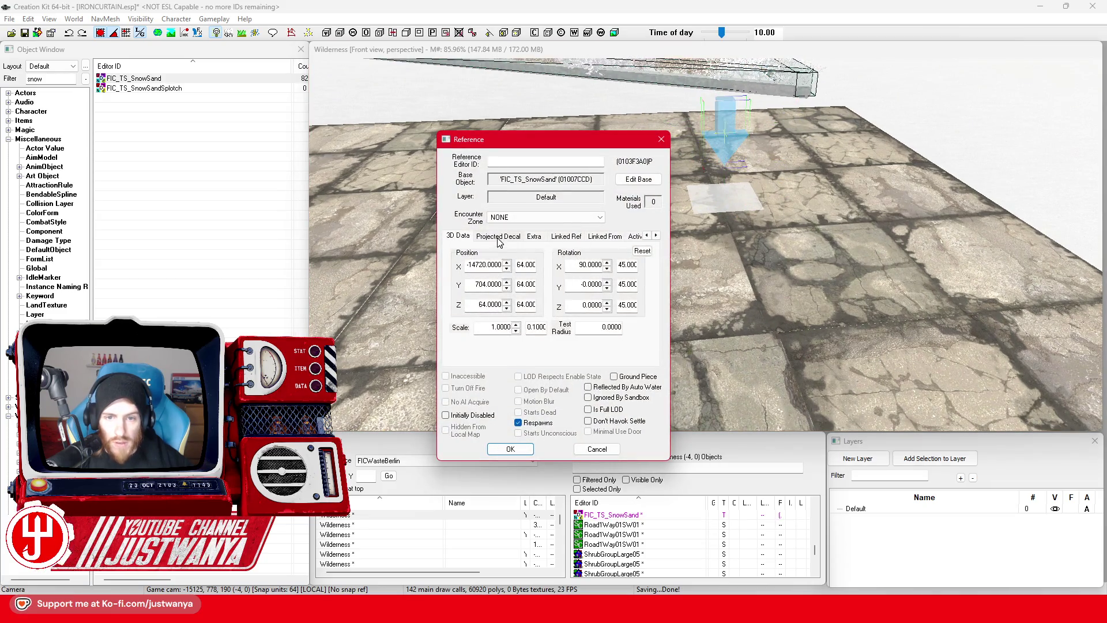
click(499, 237)
click(509, 449)
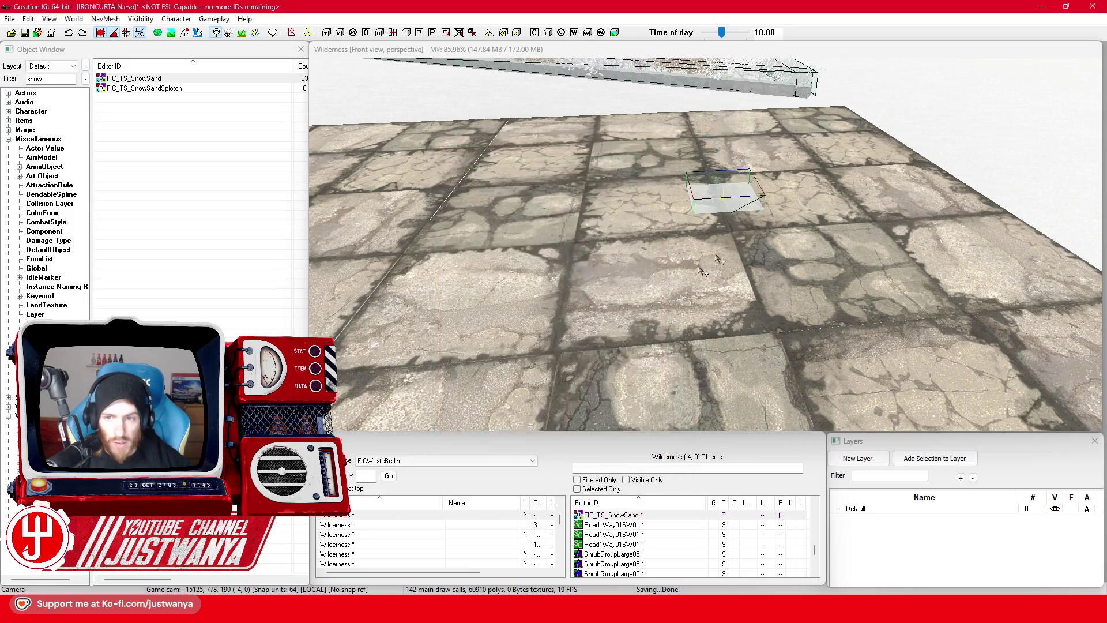
Step: Shift the widened snow decal left over a slab-sized pavement section, orbiting to check coverage
mouse_move(673, 216)
mouse_down()
mouse_move(566, 219)
mouse_move(556, 208)
mouse_up()
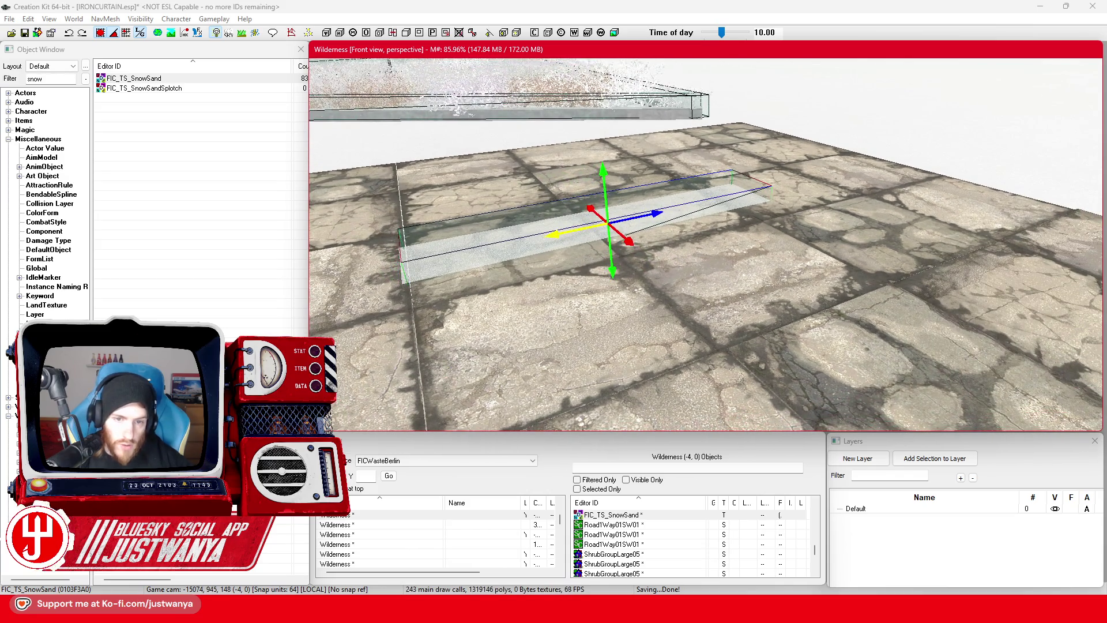
mouse_move(811, 132)
mouse_down()
mouse_move(639, 207)
mouse_move(606, 199)
mouse_move(688, 185)
mouse_move(695, 200)
mouse_up()
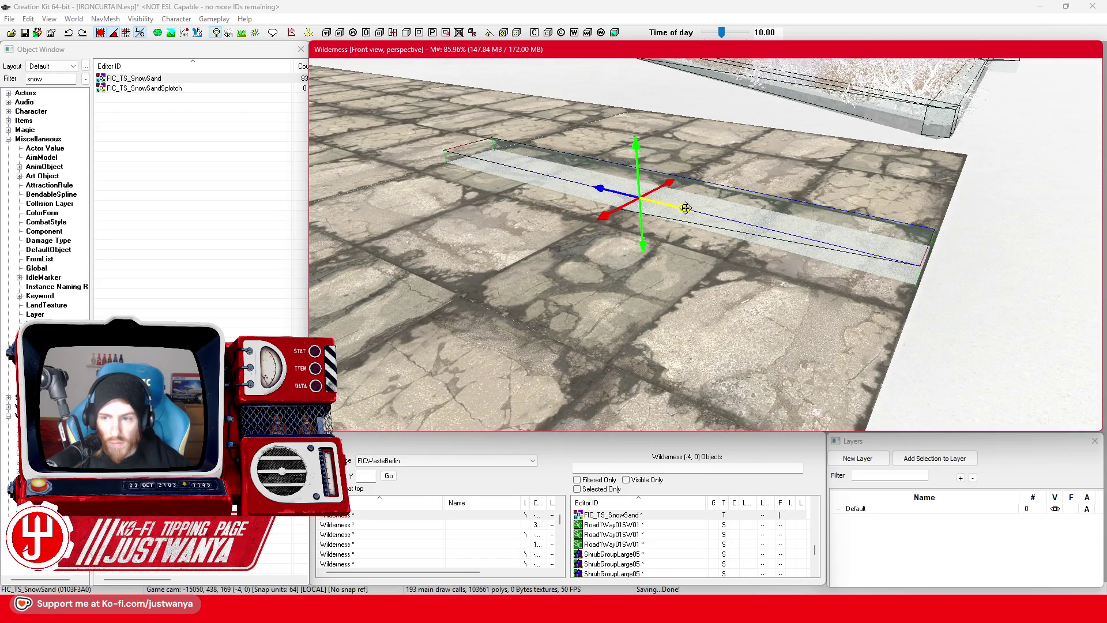
drag(686, 199, 665, 209)
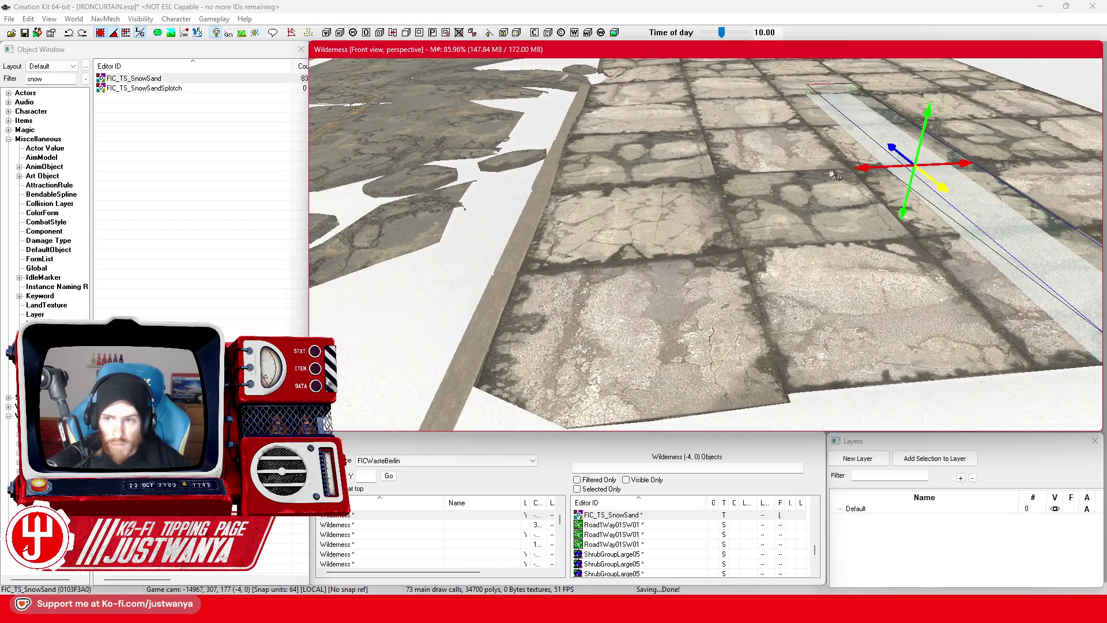
drag(863, 168, 576, 178)
scroll(784, 169, up, 4)
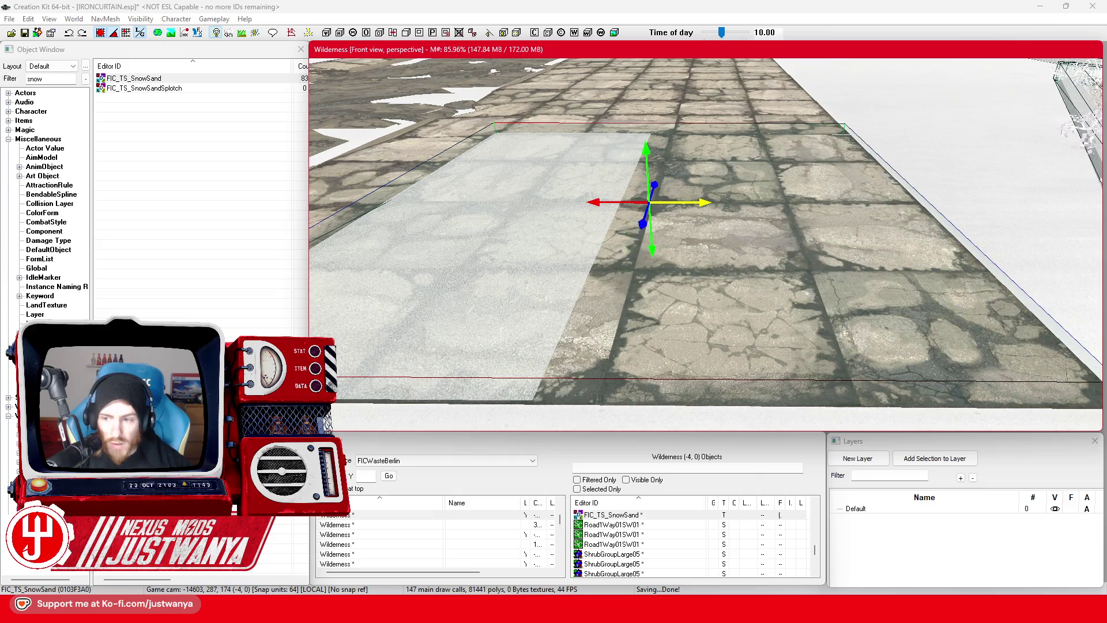
scroll(686, 193, up, 3)
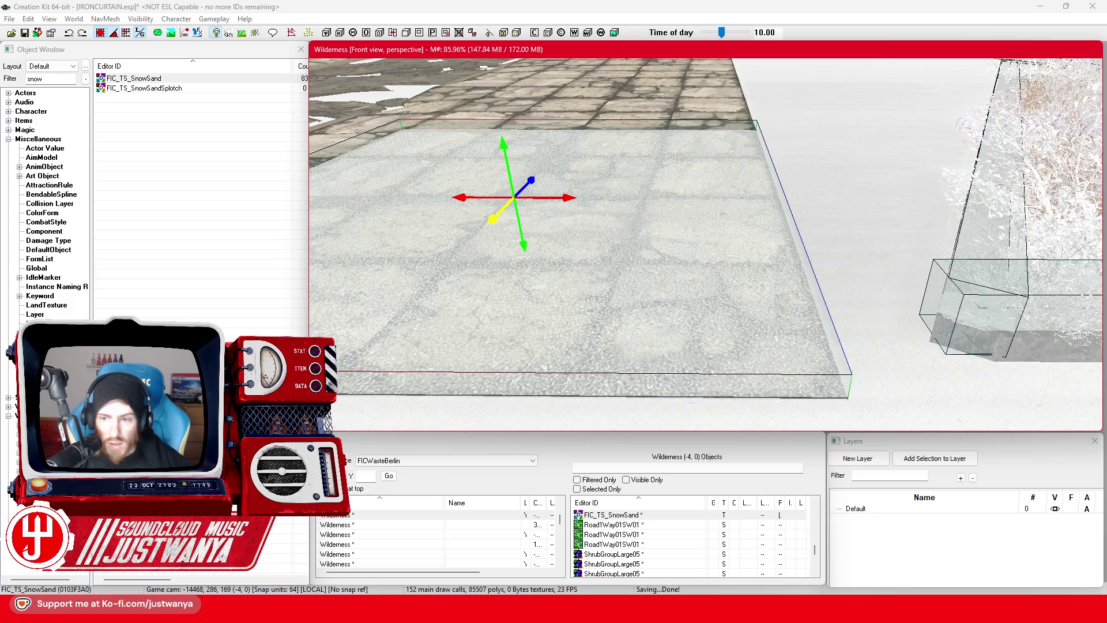
mouse_move(605, 234)
mouse_down()
mouse_move(576, 237)
mouse_move(597, 237)
mouse_up()
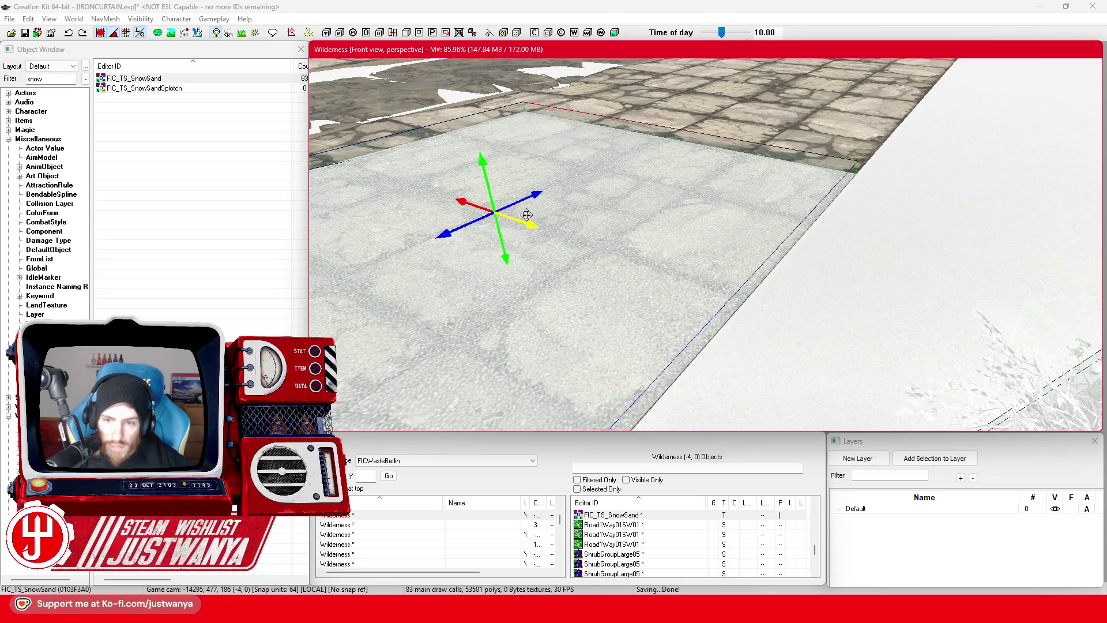
mouse_move(607, 205)
mouse_down()
mouse_move(628, 207)
mouse_move(471, 210)
mouse_move(635, 247)
mouse_move(732, 240)
mouse_move(659, 237)
mouse_up()
drag(665, 199, 743, 203)
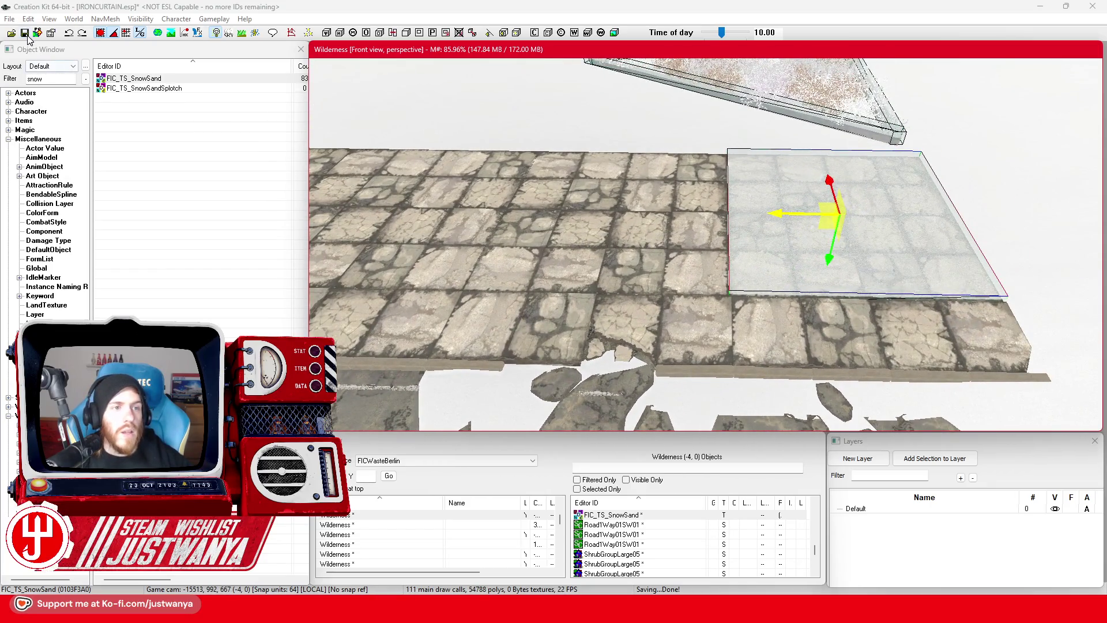
Step: Save the plugin, then slide snow decal copies left along the pavement until neighbours meet
click(26, 35)
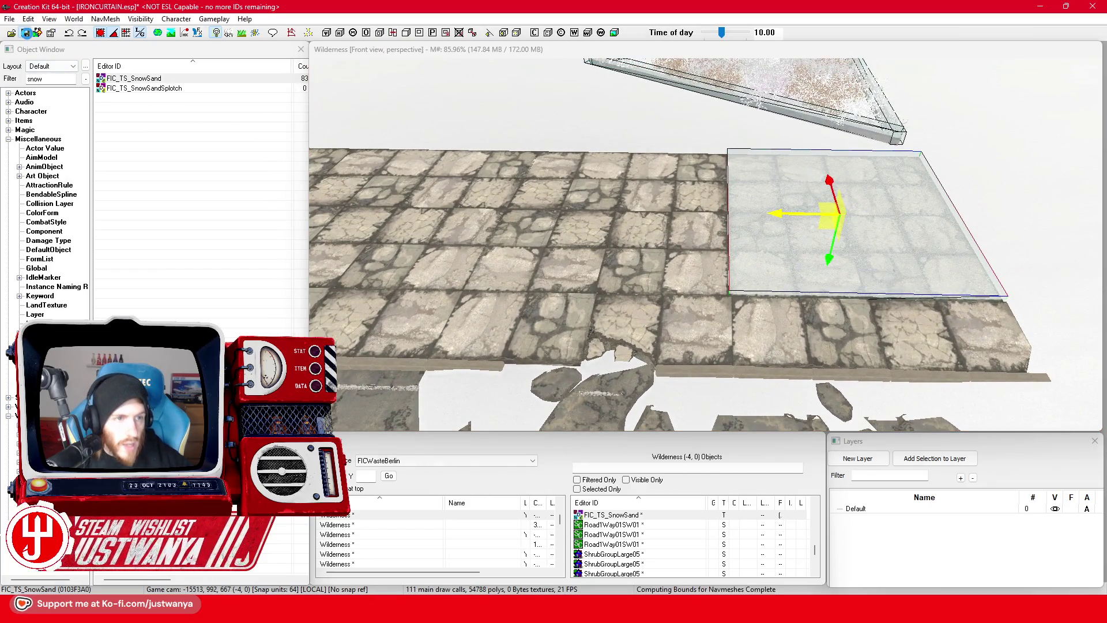
click(738, 242)
click(785, 214)
drag(786, 214, 524, 212)
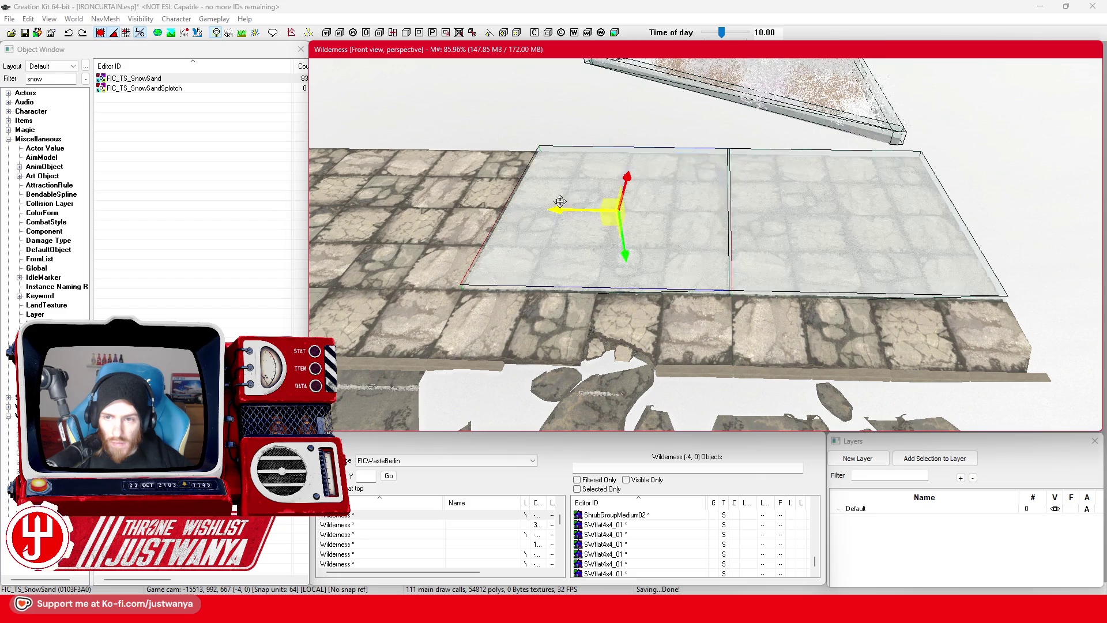
scroll(744, 229, up, 3)
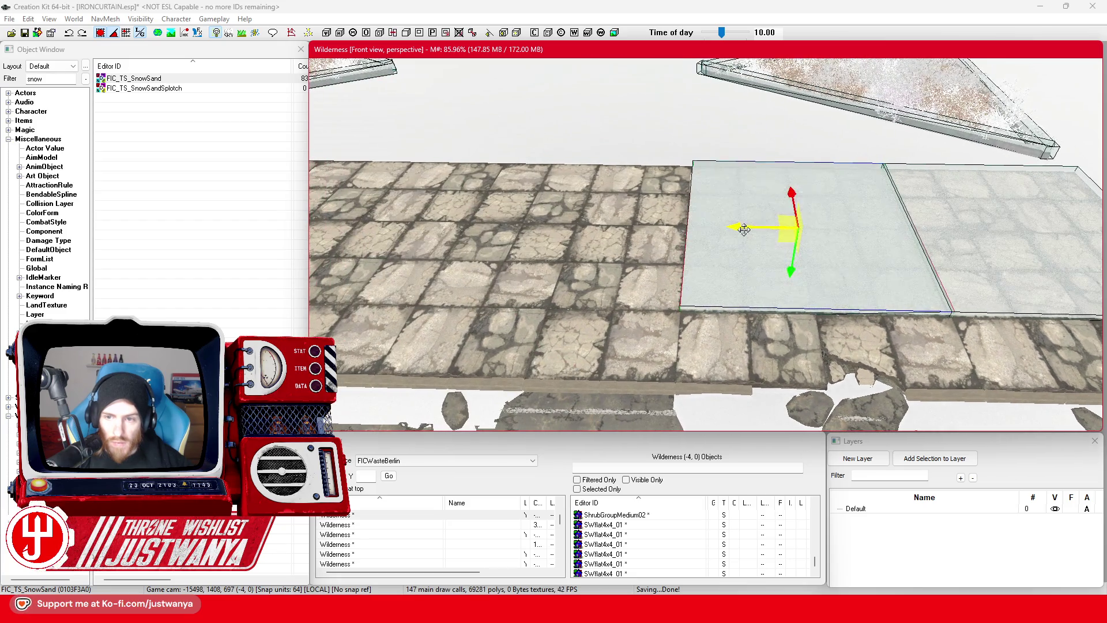
drag(744, 229, 530, 229)
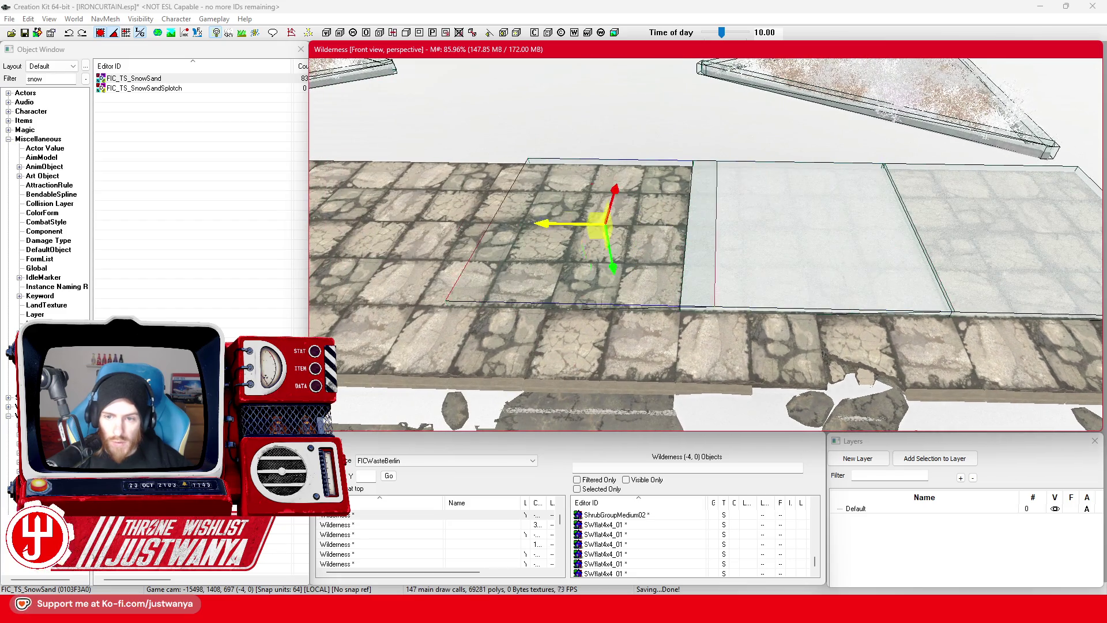
drag(730, 228, 556, 234)
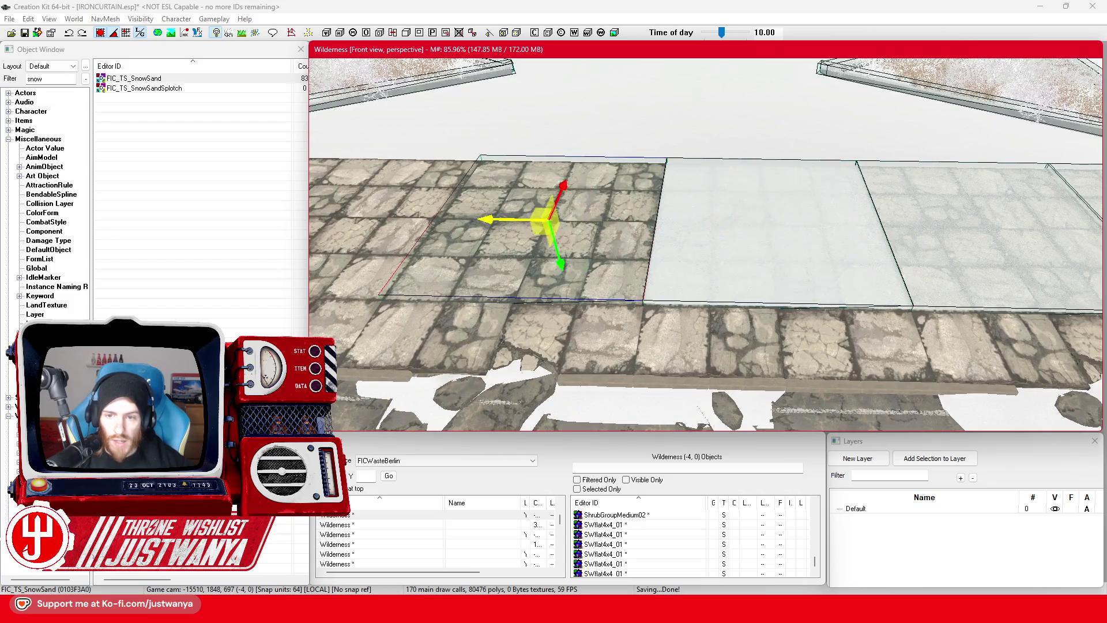
scroll(654, 225, up, 3)
drag(754, 234, 586, 231)
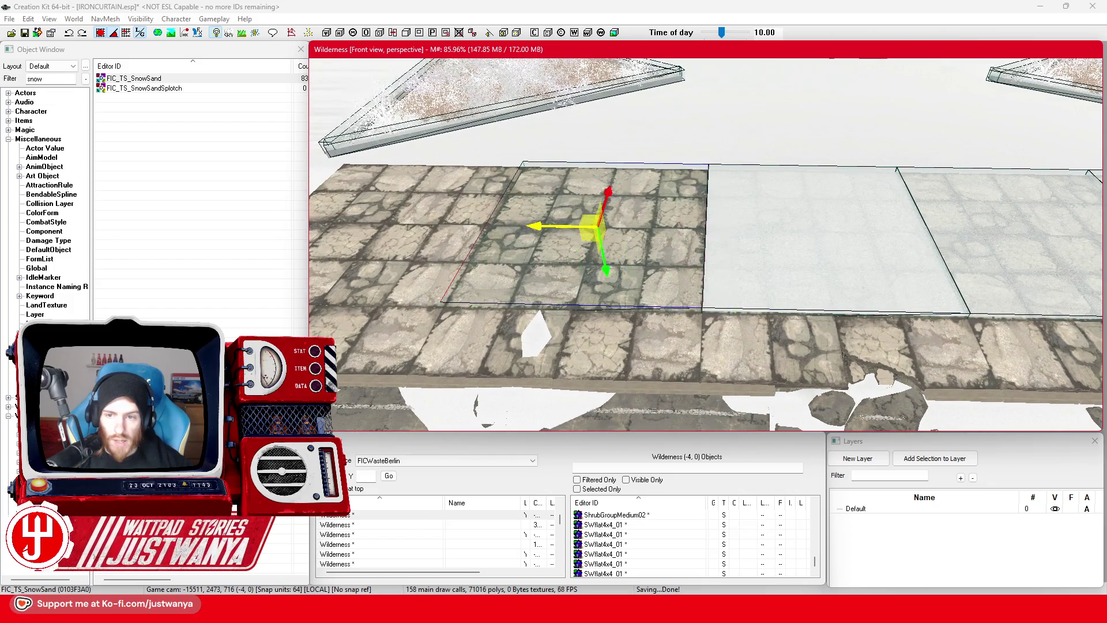
scroll(691, 230, up, 3)
drag(737, 230, 594, 233)
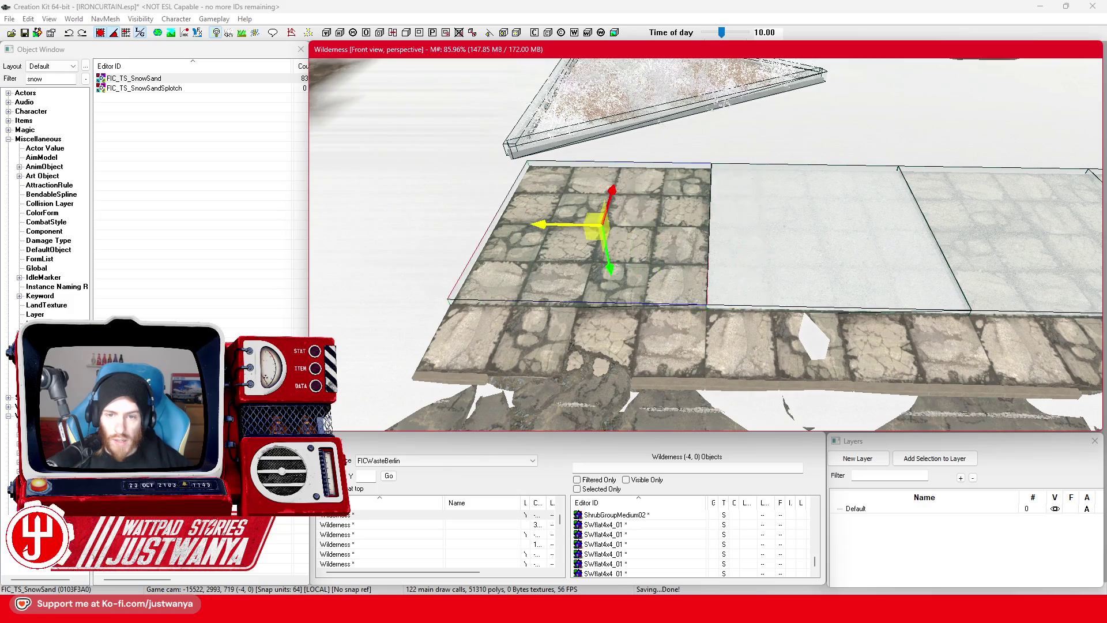
scroll(721, 231, down, 3)
drag(865, 118, 704, 119)
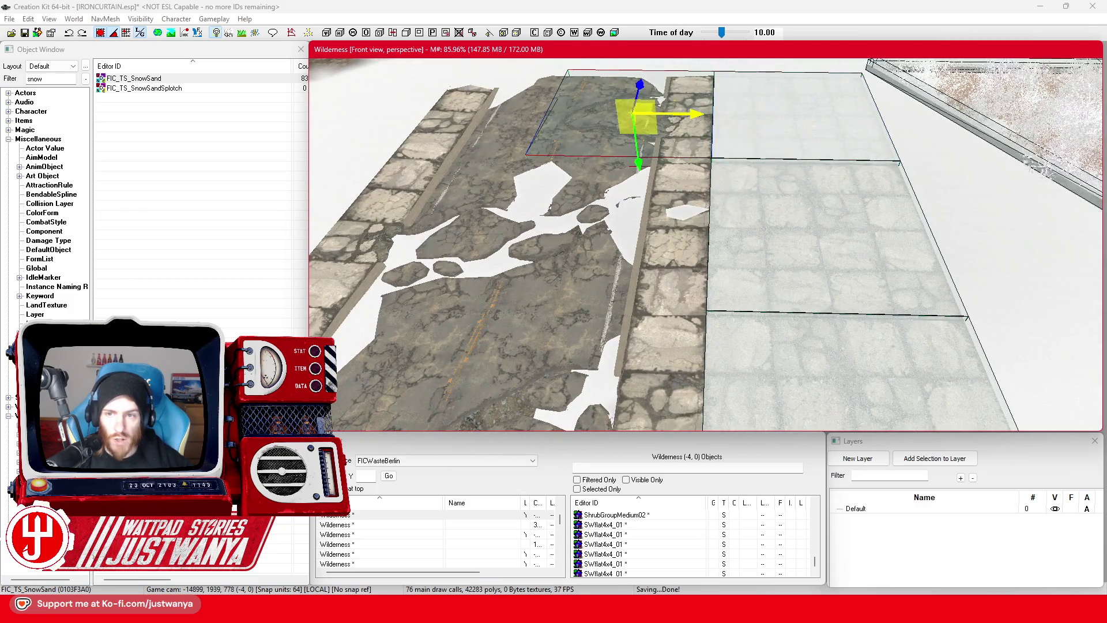
Step: Push the snow plane right onto the stone strip to complete the grid, then save
key(shift)
drag(772, 167, 529, 252)
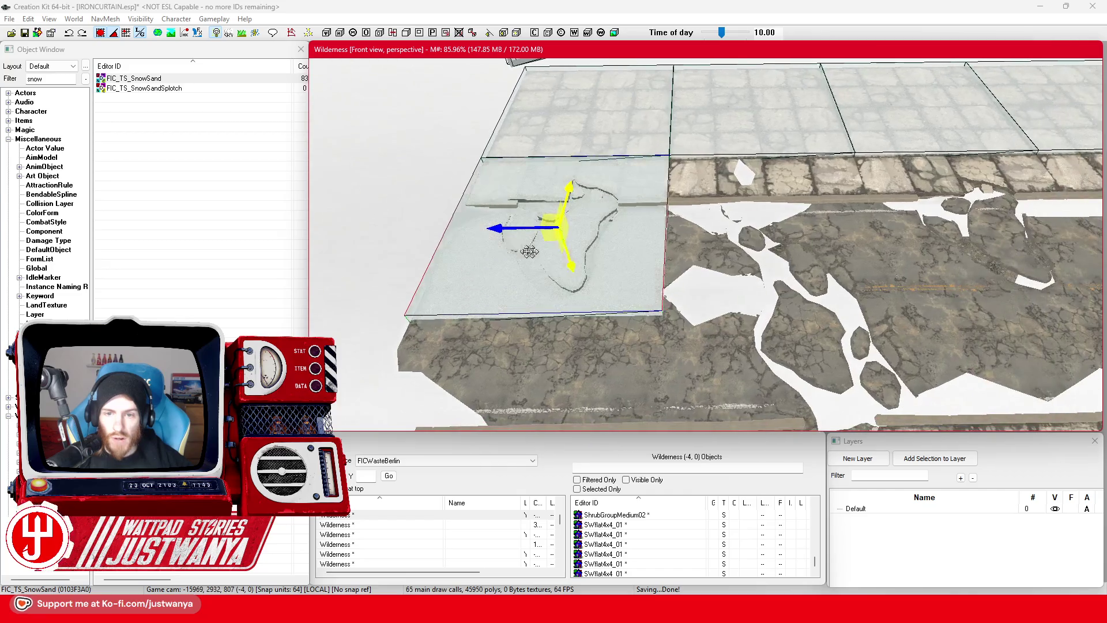
scroll(549, 231, up, 3)
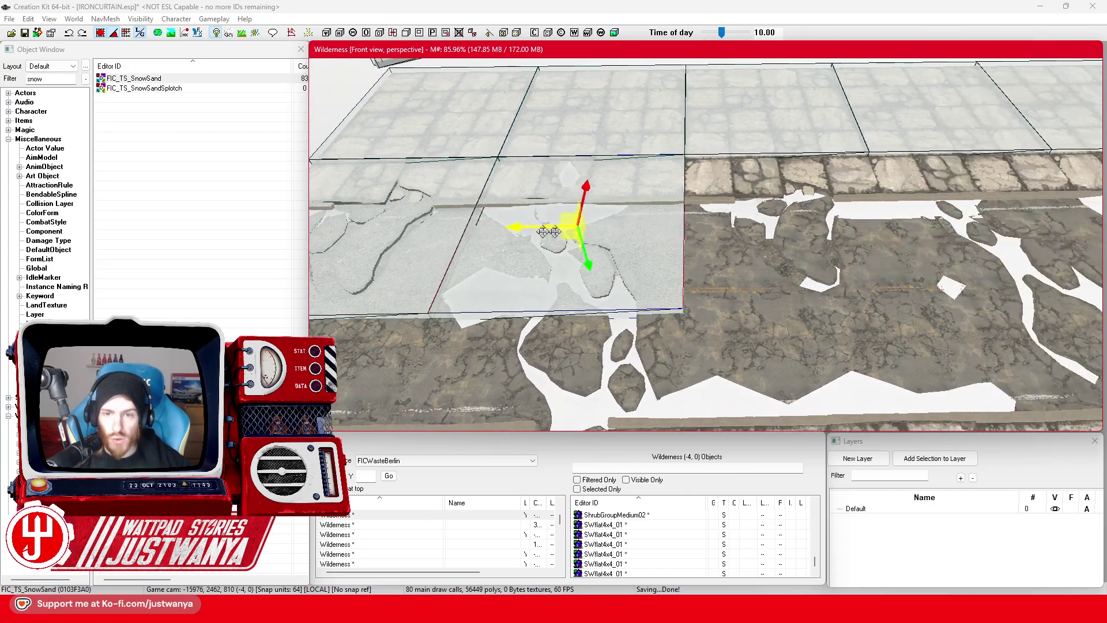
mouse_move(701, 217)
mouse_down()
mouse_move(577, 232)
mouse_move(643, 215)
mouse_move(779, 215)
mouse_move(530, 217)
mouse_move(887, 211)
mouse_up()
scroll(755, 215, down, 2)
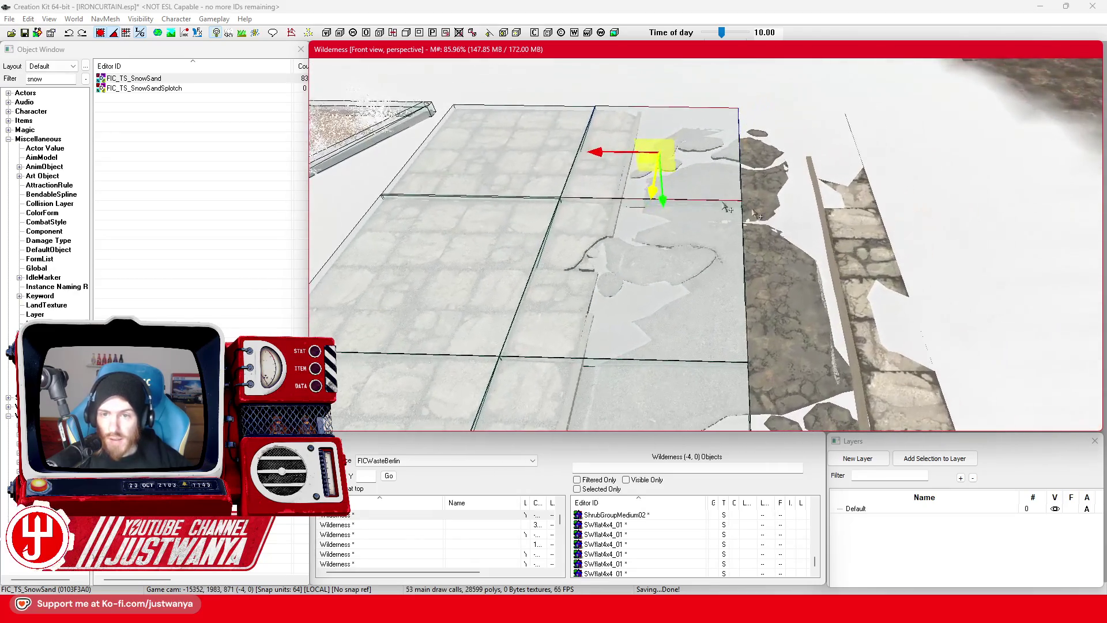
key(shift)
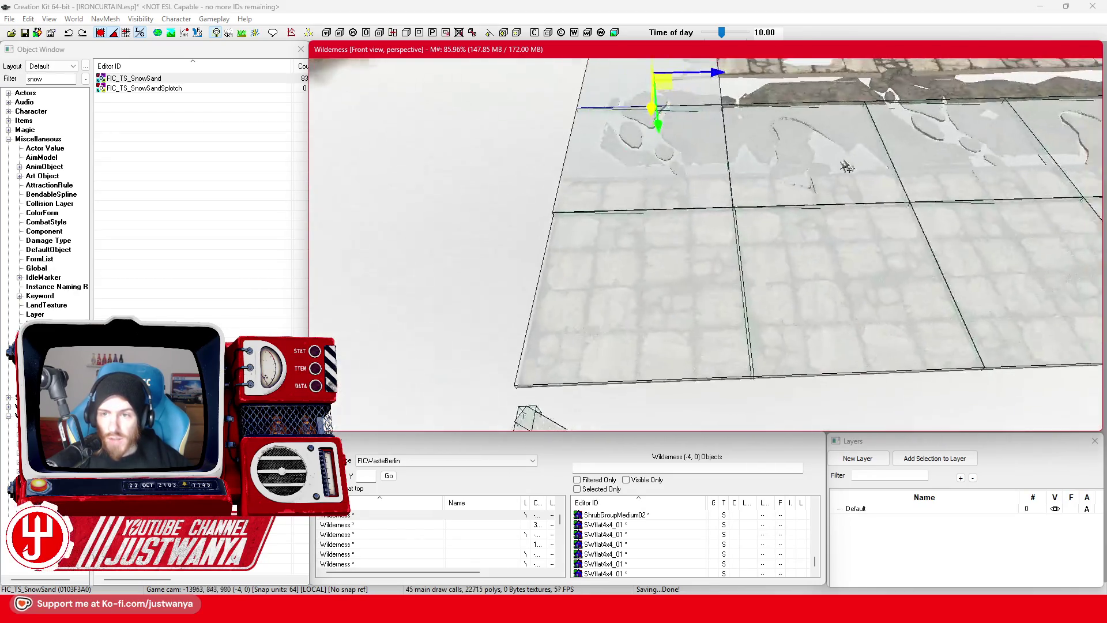
drag(604, 136, 792, 137)
key(shift)
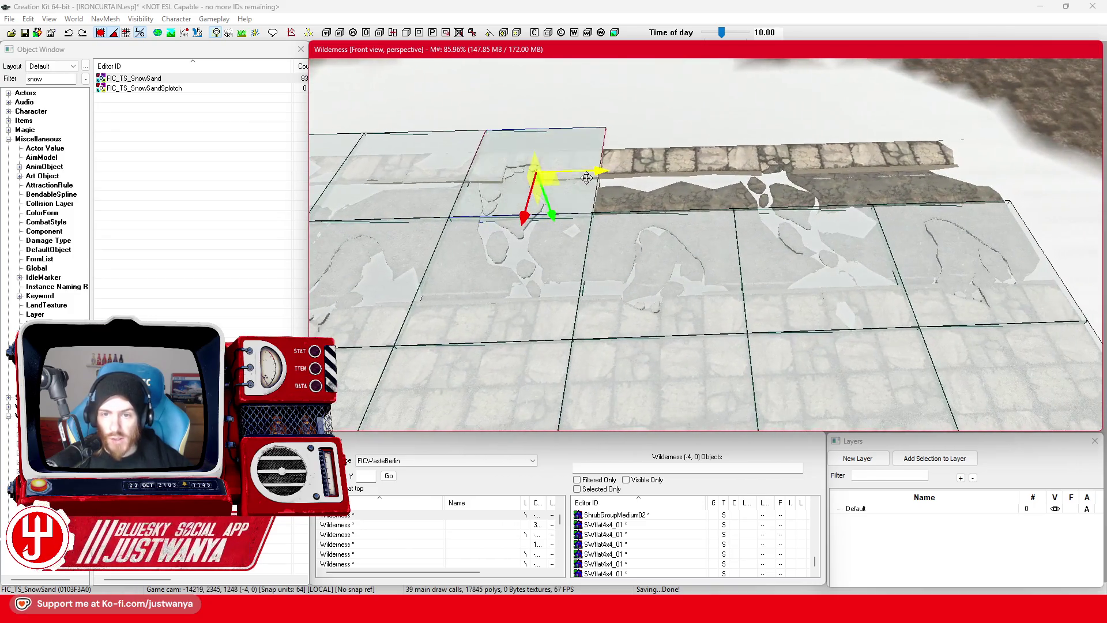
drag(679, 184, 997, 178)
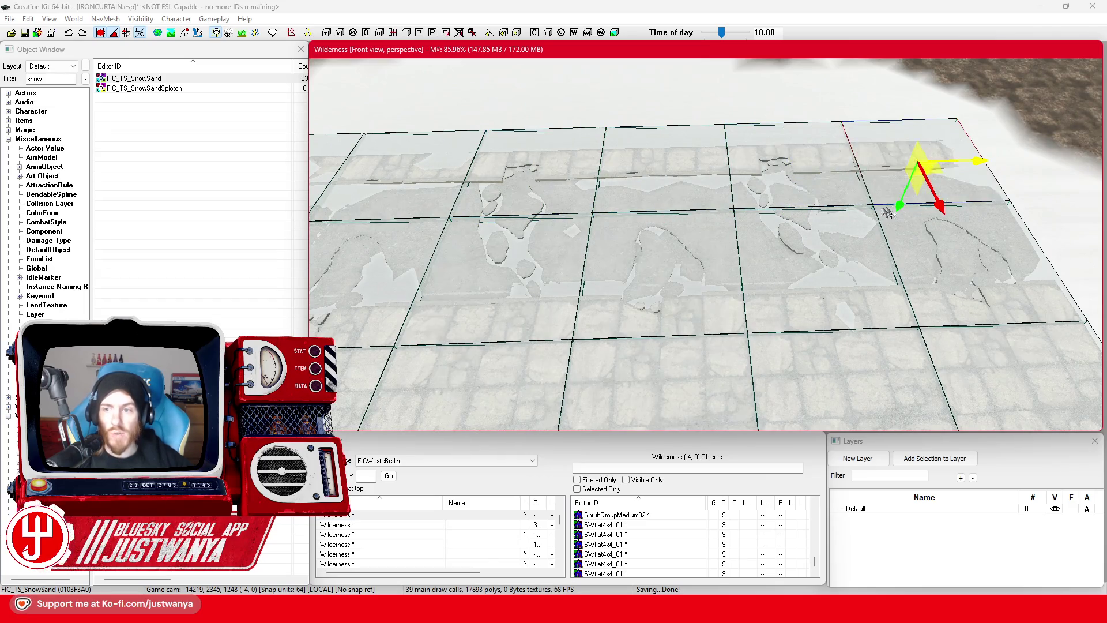
key(shift)
key(shift)
scroll(818, 230, up, 5)
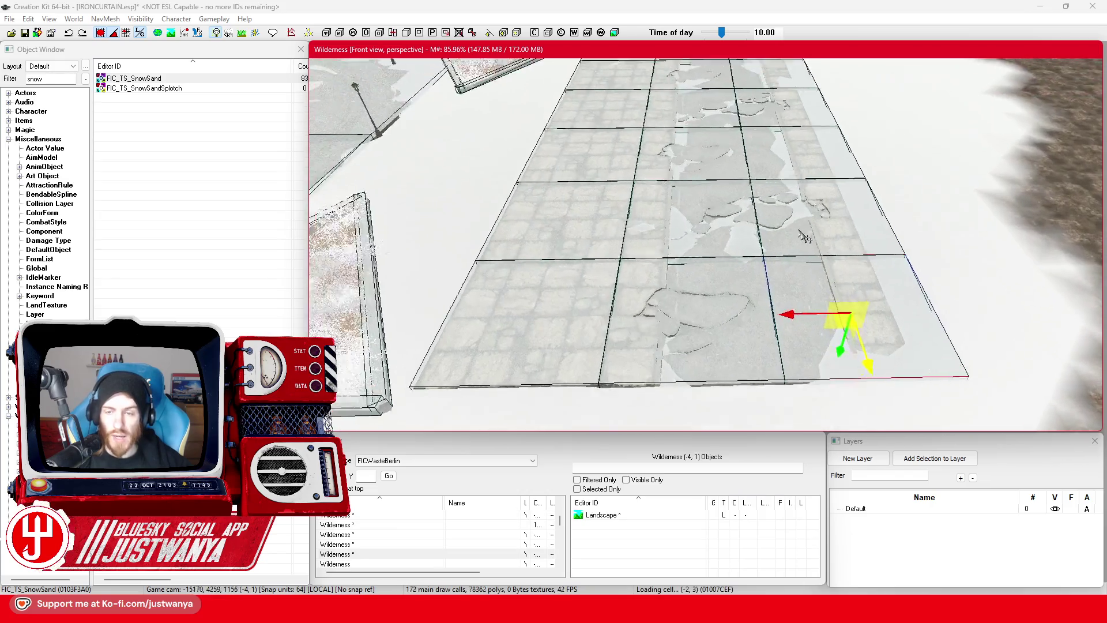
click(25, 34)
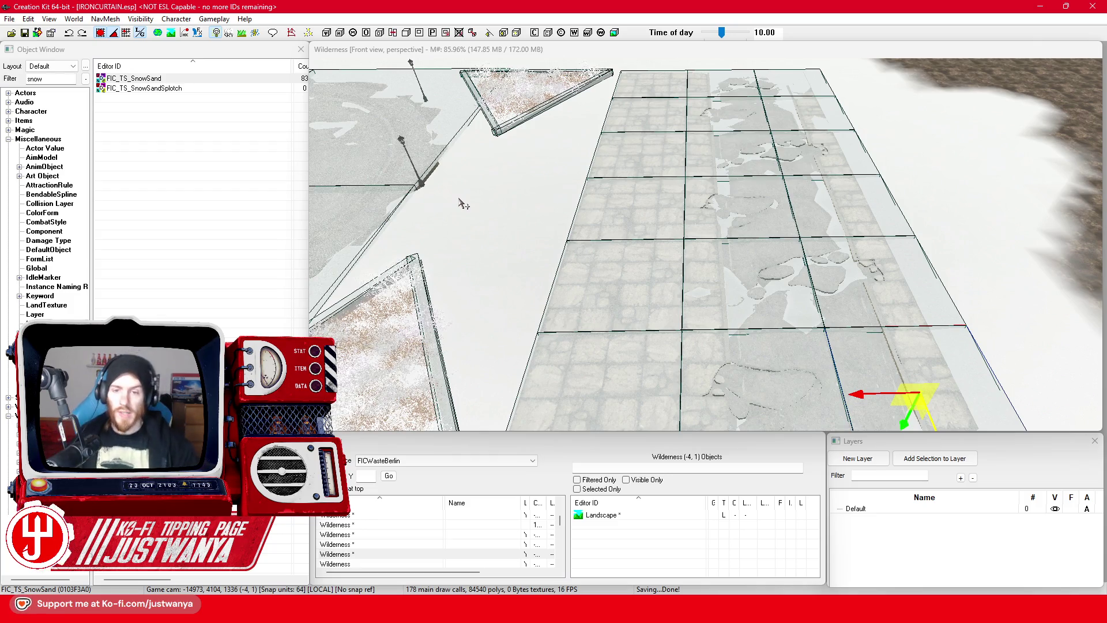
drag(546, 250, 588, 173)
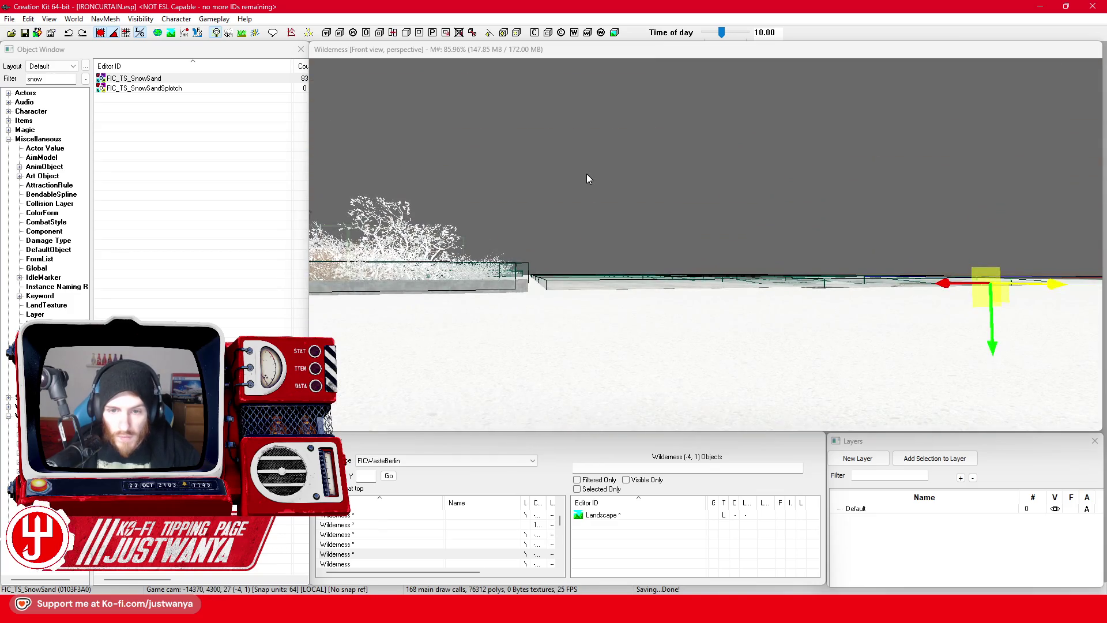
Step: Inspect the tiled sidewalk from above, save the plugin, and bring up the Fallout 4 folder
scroll(595, 179, up, 10)
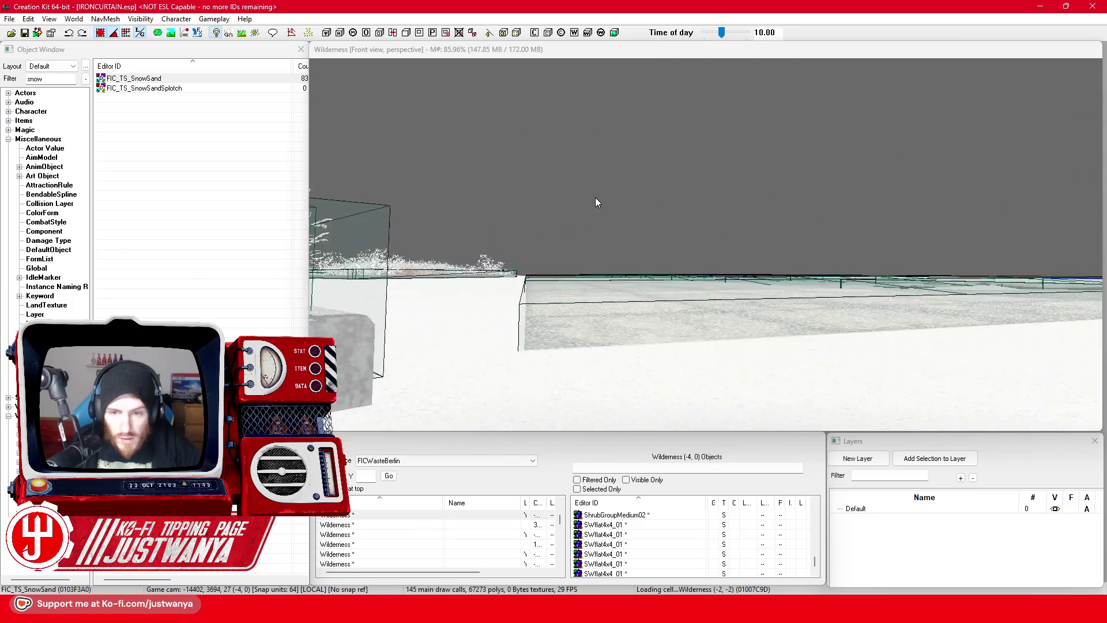
scroll(597, 202, up, 5)
mouse_move(592, 197)
mouse_down()
mouse_move(583, 227)
mouse_move(650, 251)
mouse_move(629, 225)
mouse_up()
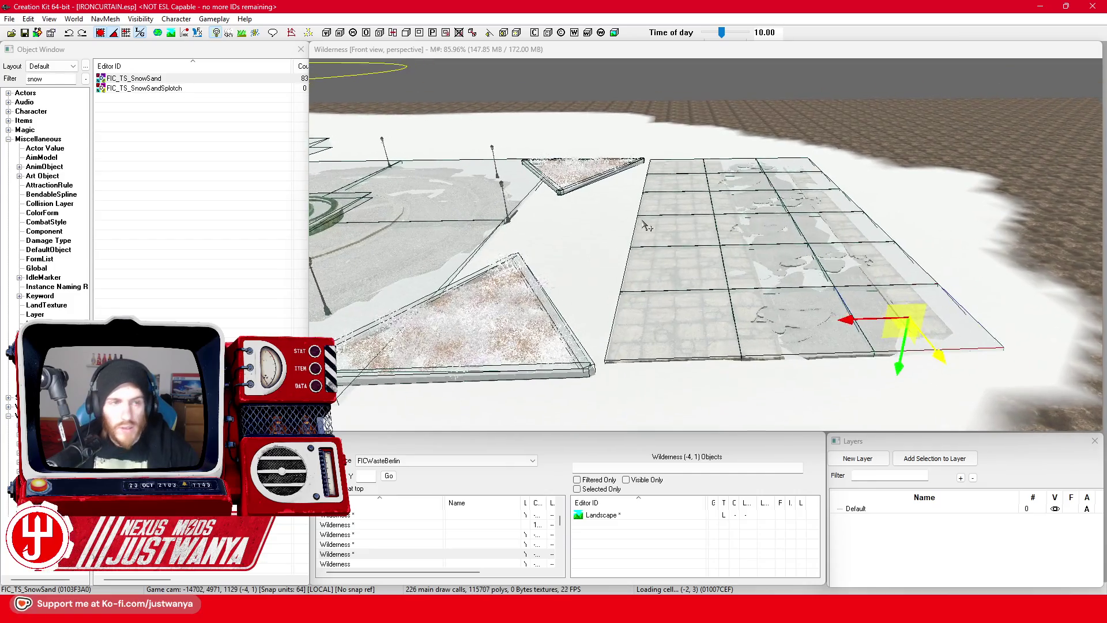
click(25, 34)
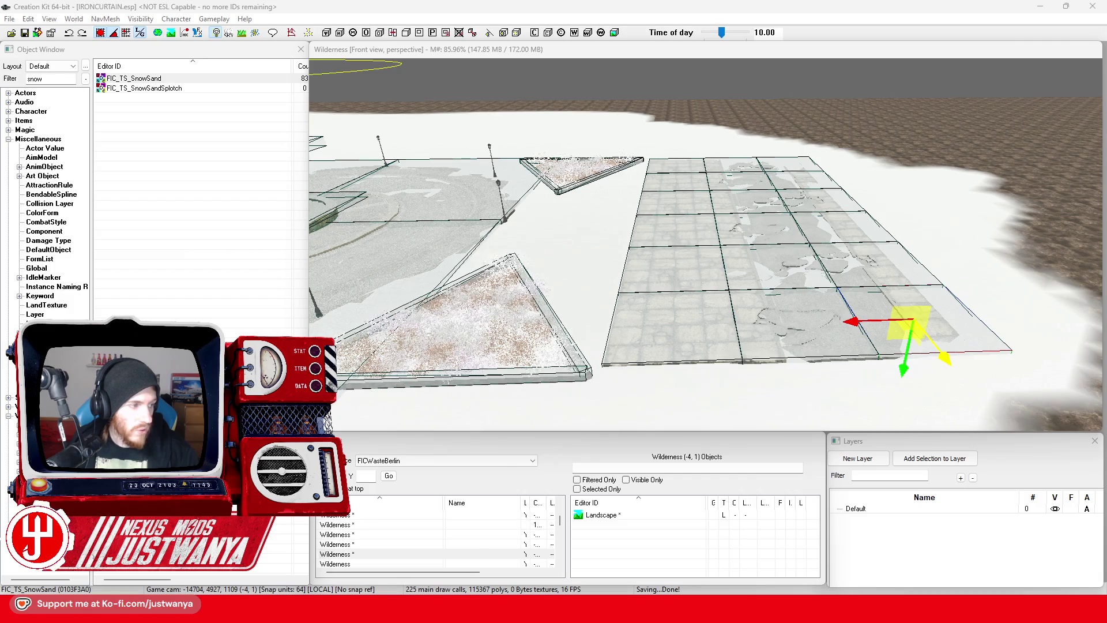
key(alt+Tab)
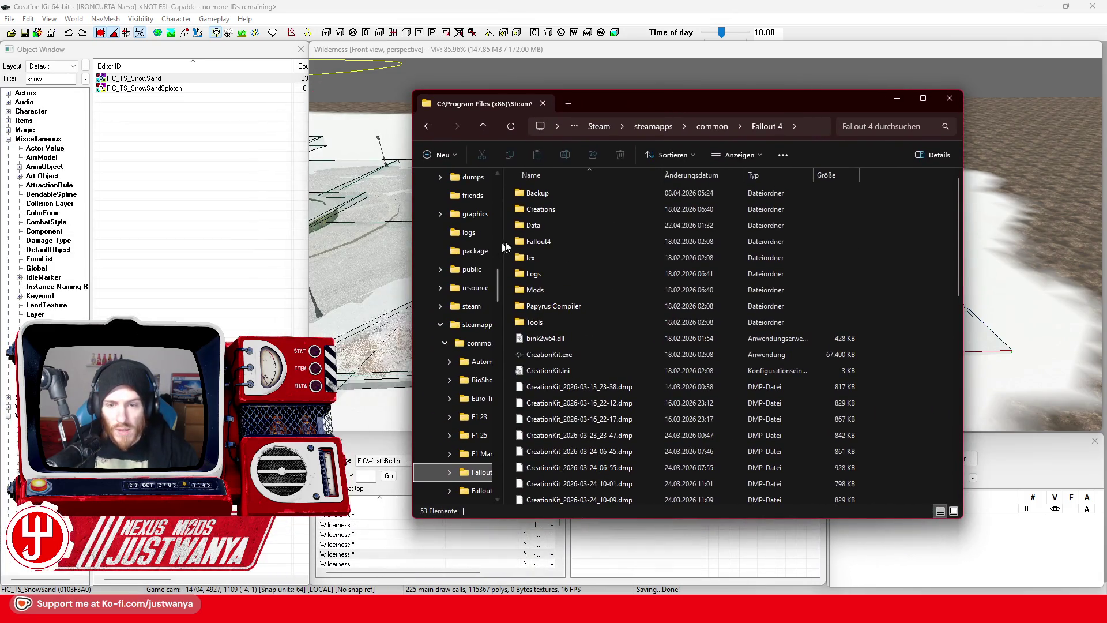
Step: Browse to Data\Textures\IRONCURTAIN\landscape\ground and open SnowSand_d.DDS in GIMP
double_click(565, 366)
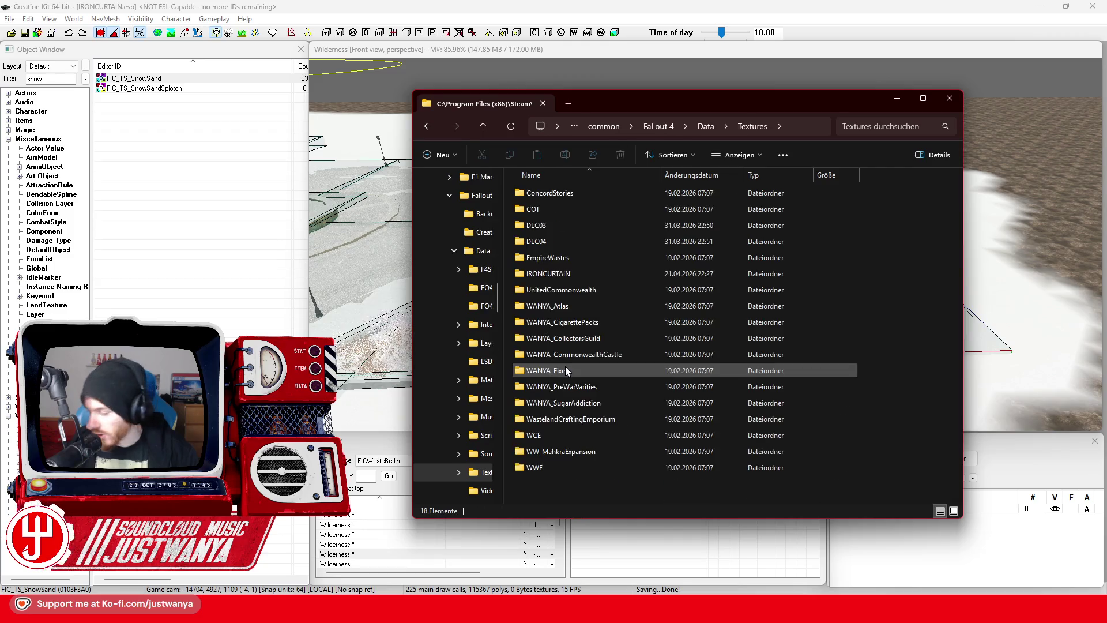
double_click(576, 274)
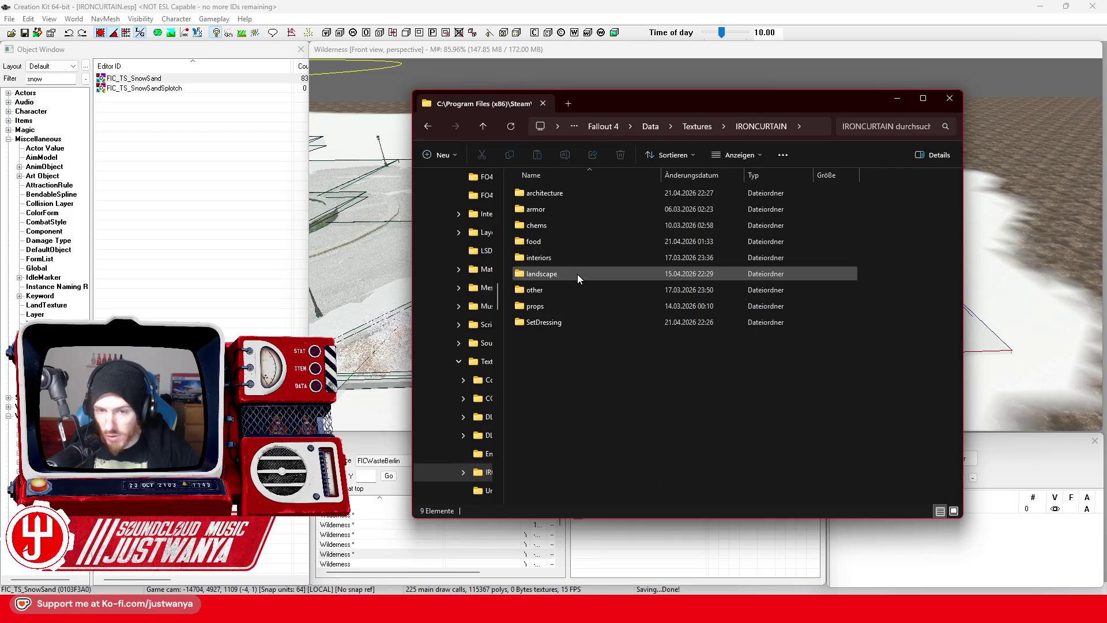
double_click(573, 274)
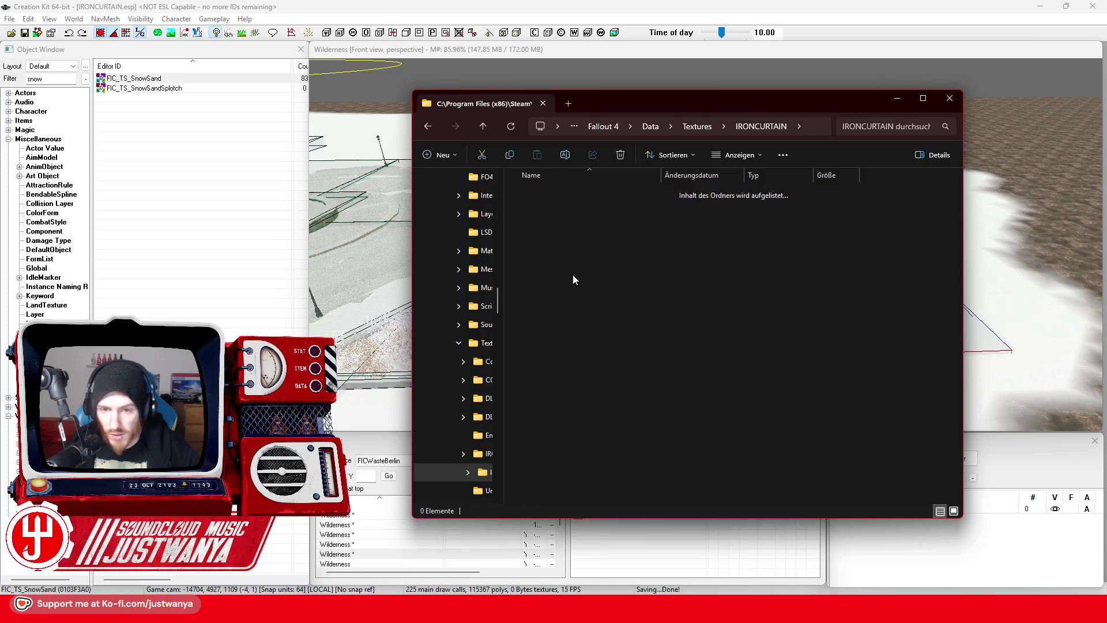
double_click(569, 193)
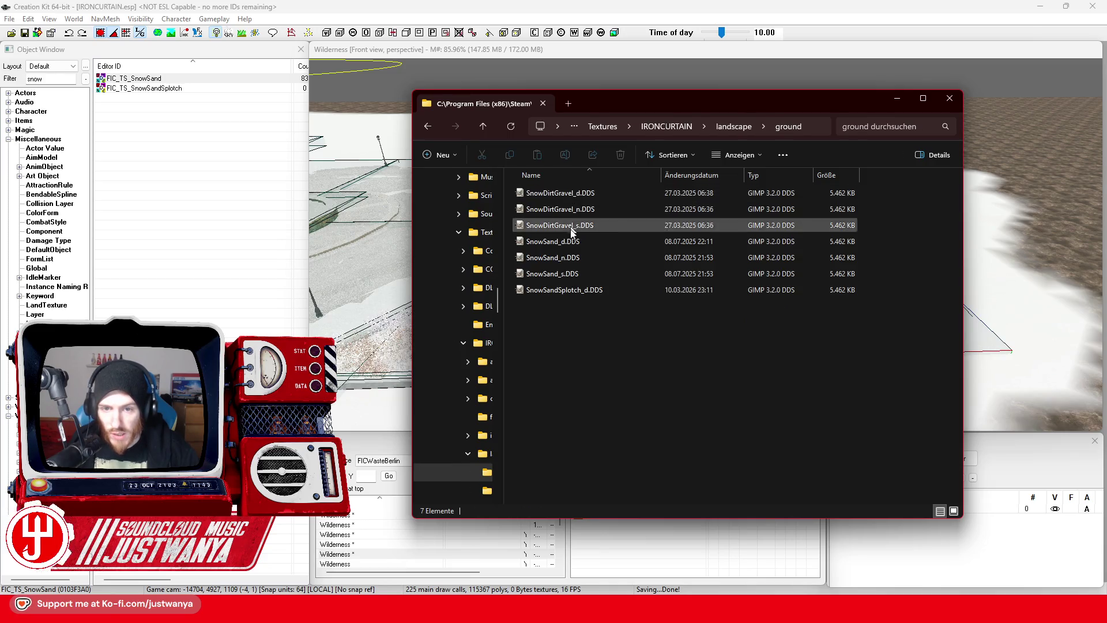
double_click(593, 240)
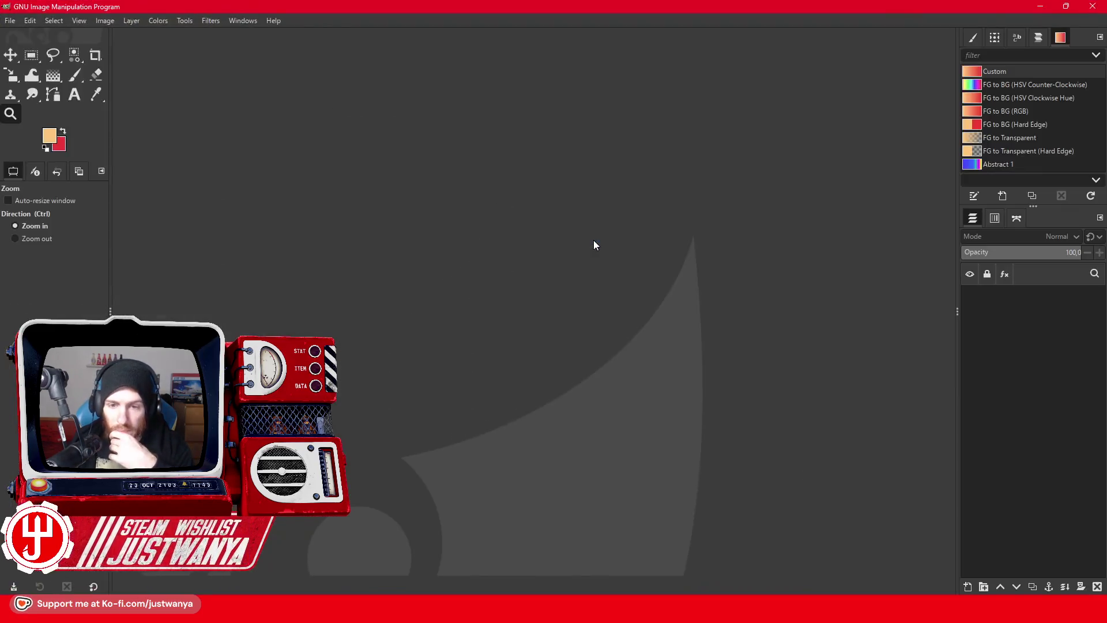
Step: Load the DDS texture and stack duplicate snow layers until the canvas is opaque
click(112, 122)
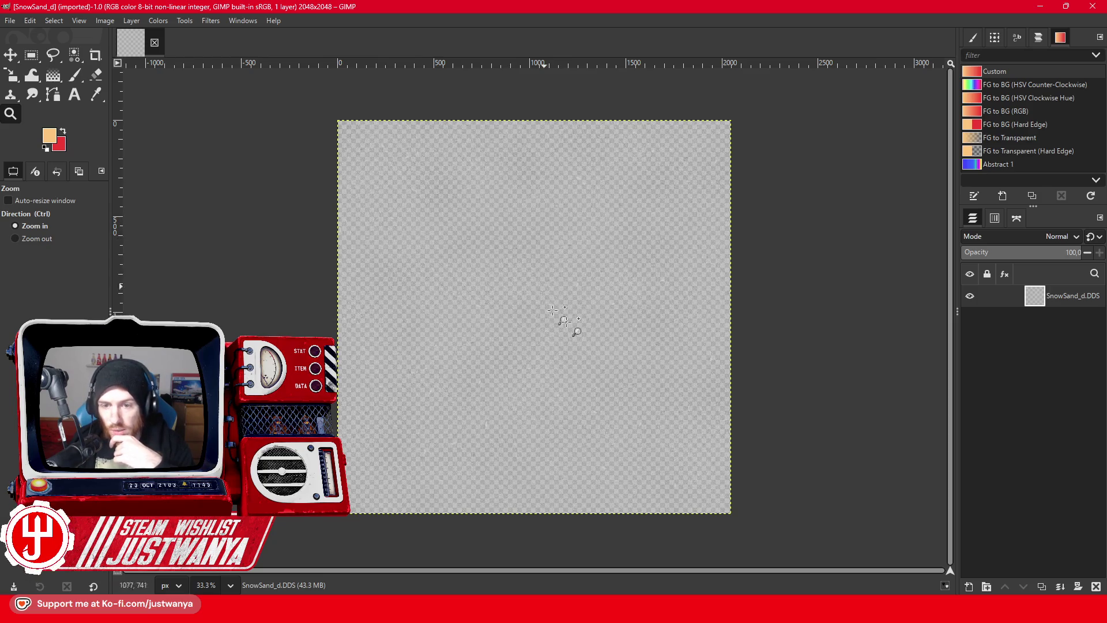
click(1039, 586)
click(1039, 586)
click(1040, 586)
click(1040, 586)
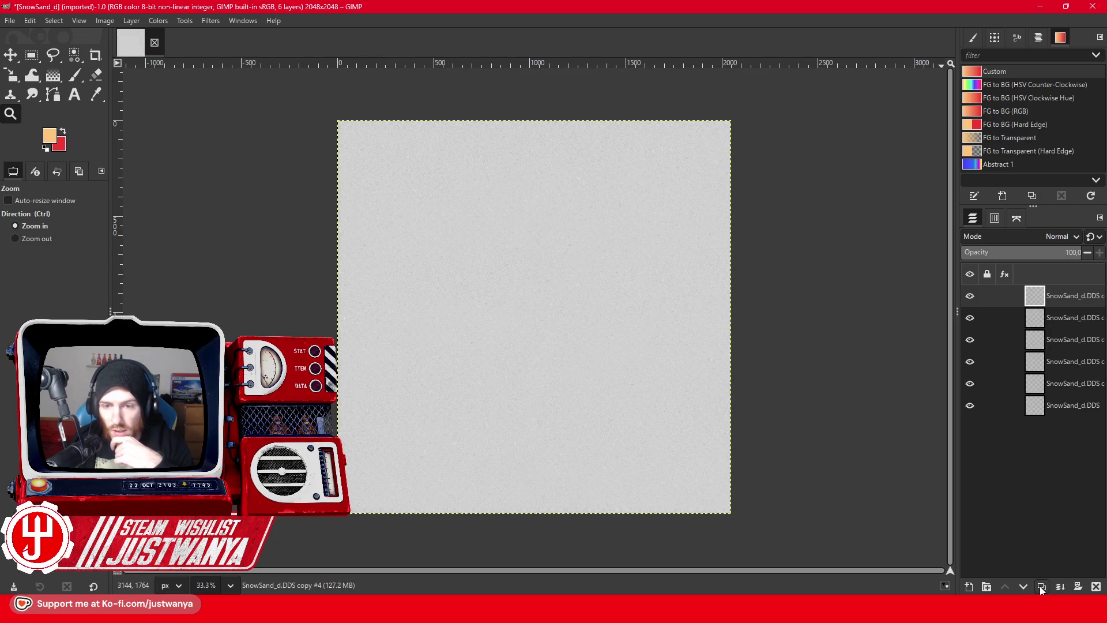
click(1040, 586)
click(1039, 585)
click(1040, 586)
click(1039, 586)
click(1039, 586)
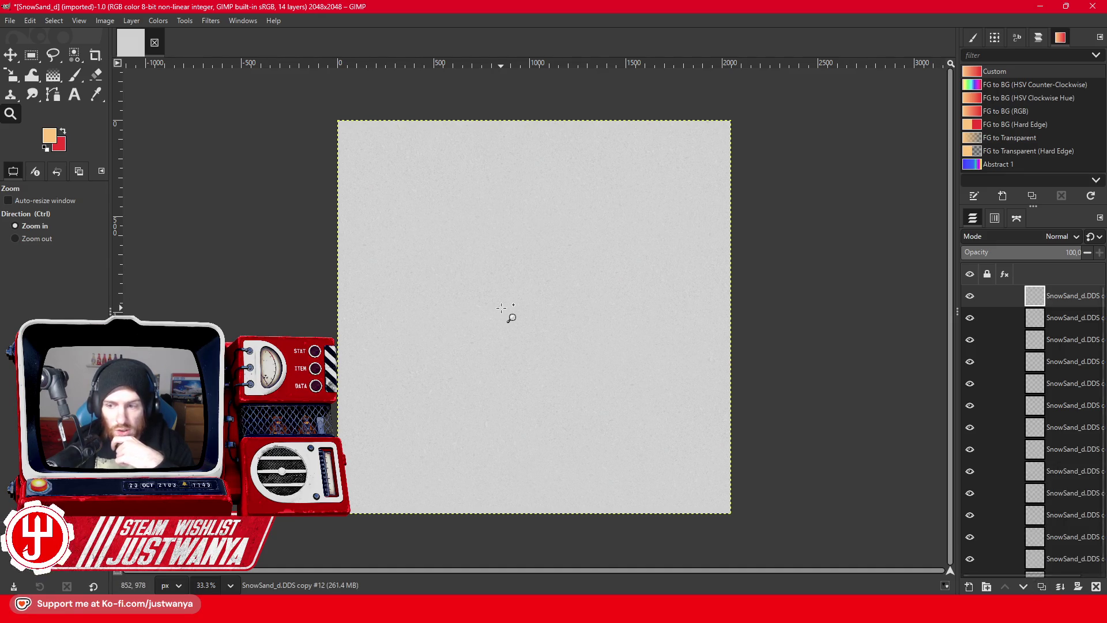
Step: Merge all visible layers into one and export as SnowSand_d.DDS to the ground folder
click(102, 21)
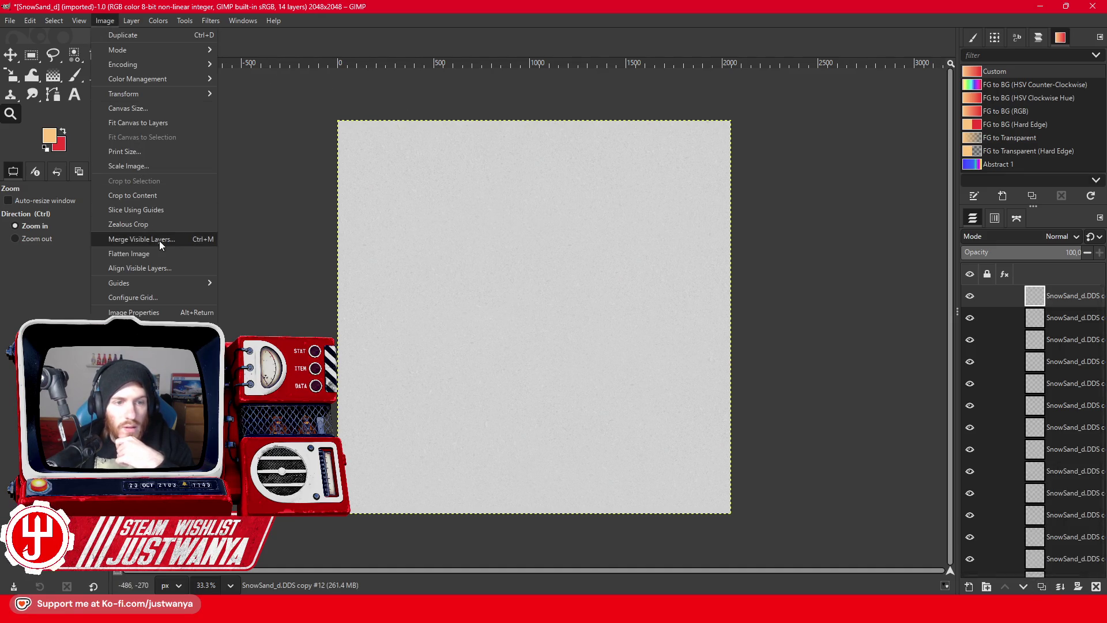
click(159, 240)
click(557, 383)
click(131, 21)
click(169, 191)
click(10, 20)
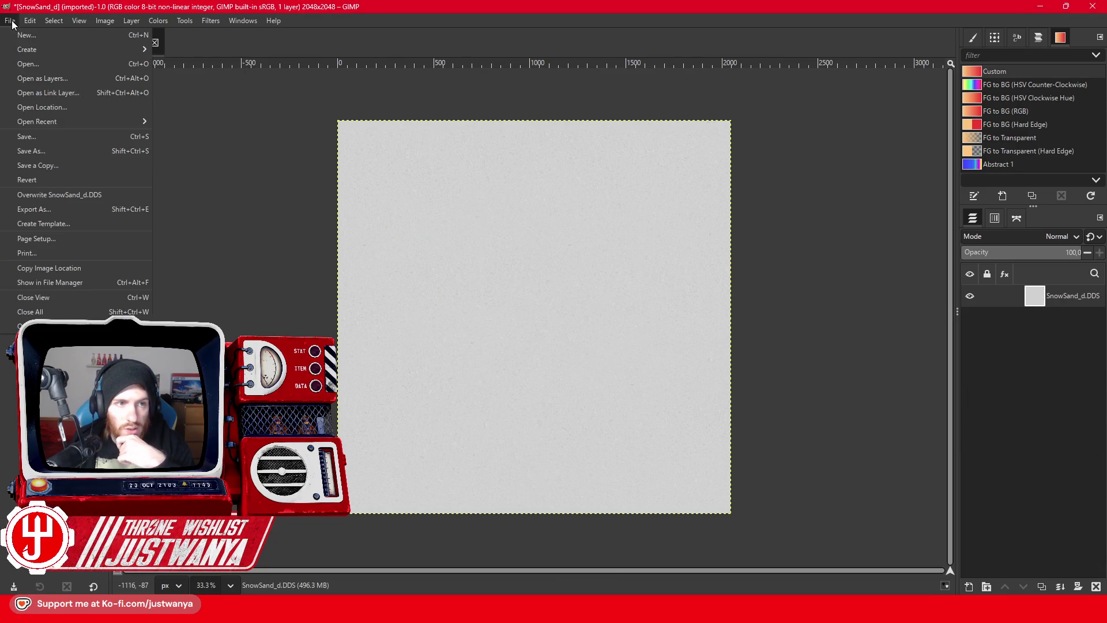
click(78, 211)
click(692, 521)
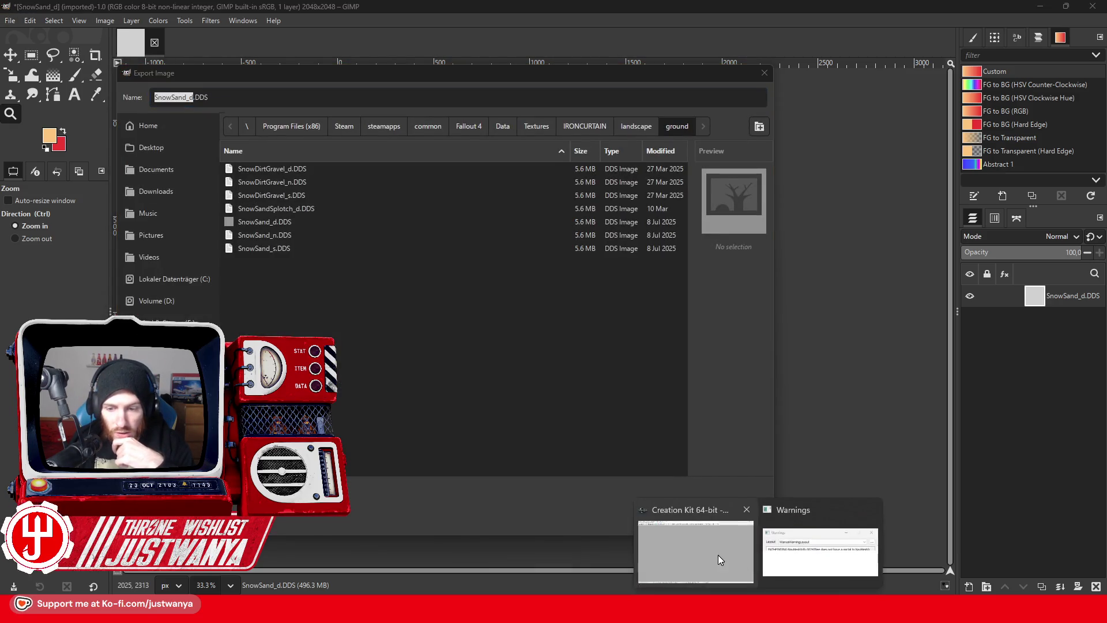
Step: Dismiss the Creation Kit error and replace SnowSand_d.DDS using BC3/DXT5 compression with mipmaps
click(718, 555)
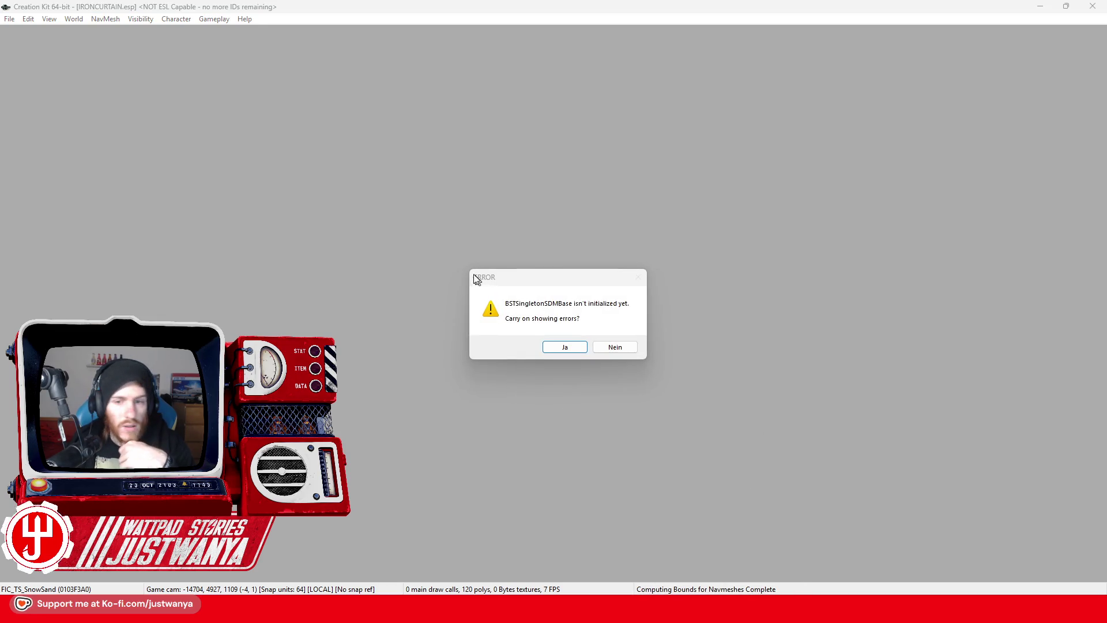
click(628, 351)
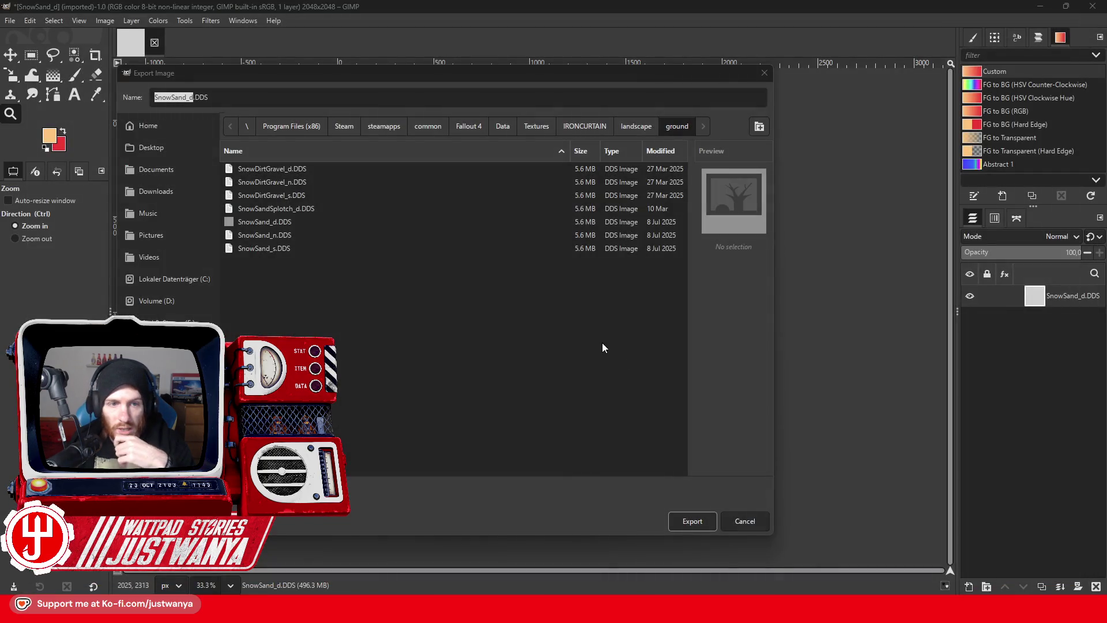
click(684, 522)
click(417, 362)
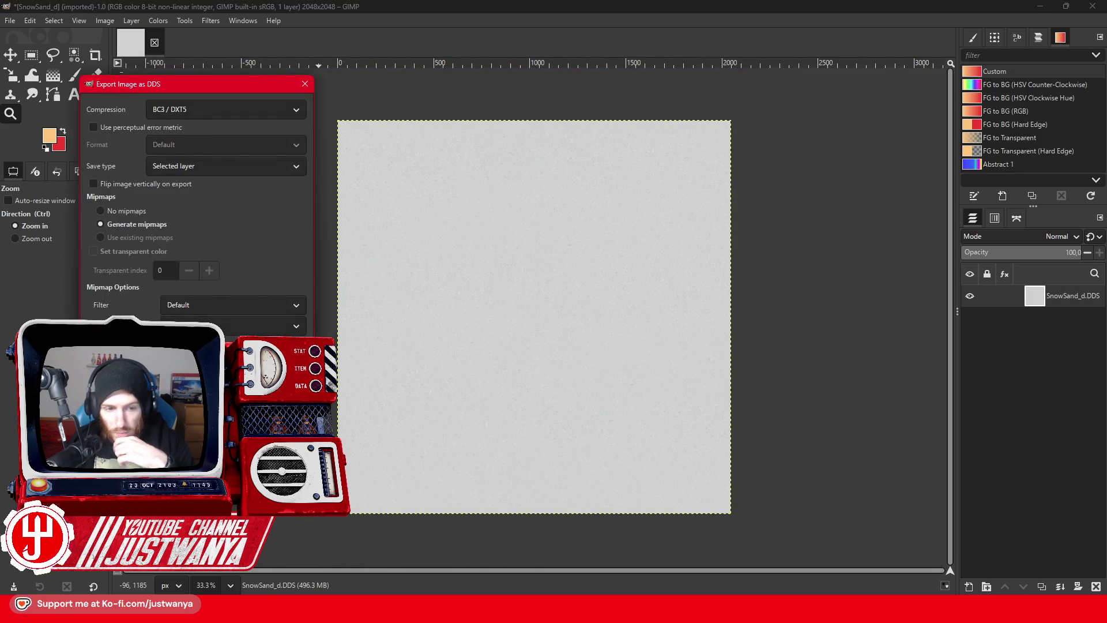
click(280, 443)
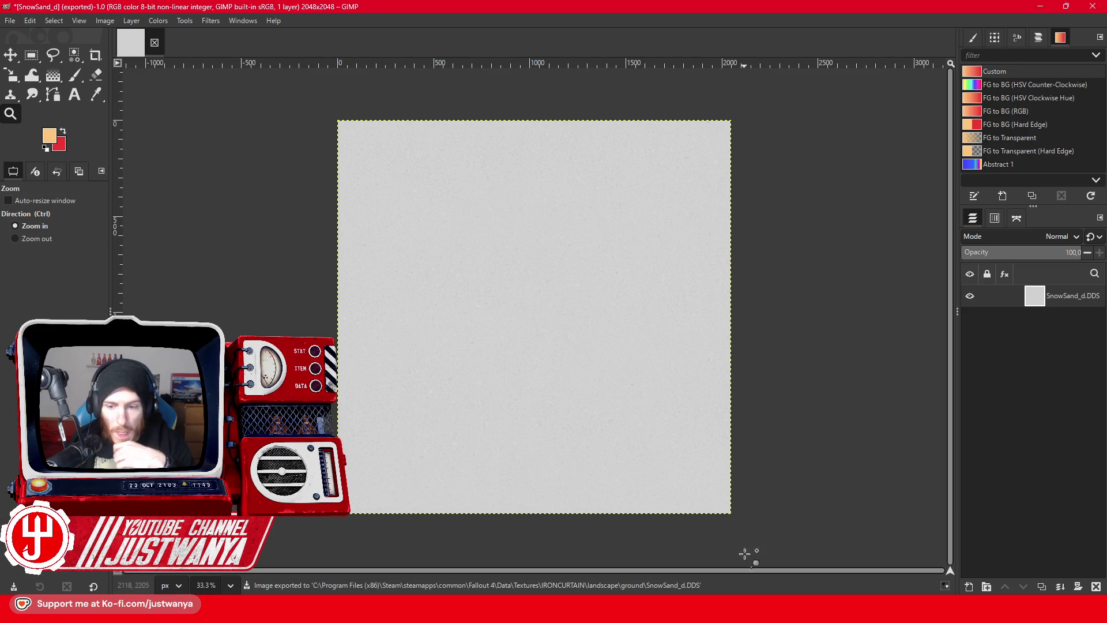
key(alt+Tab)
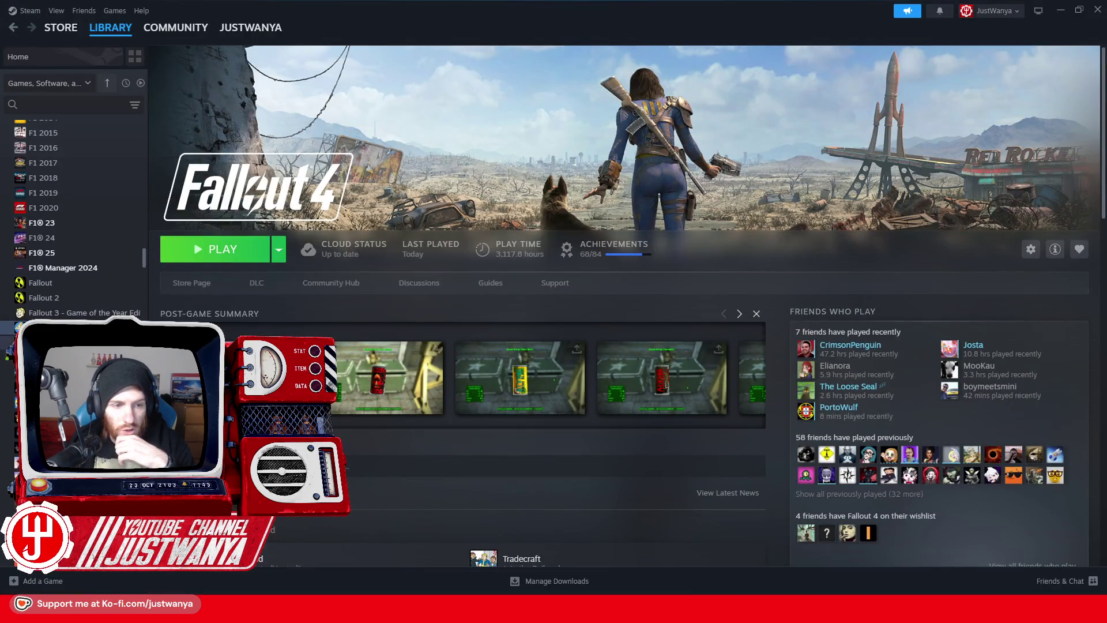
Step: Relaunch Creation Kit, load IRONCURTAIN.esp as the active file, and dismiss startup warnings
click(69, 342)
click(213, 253)
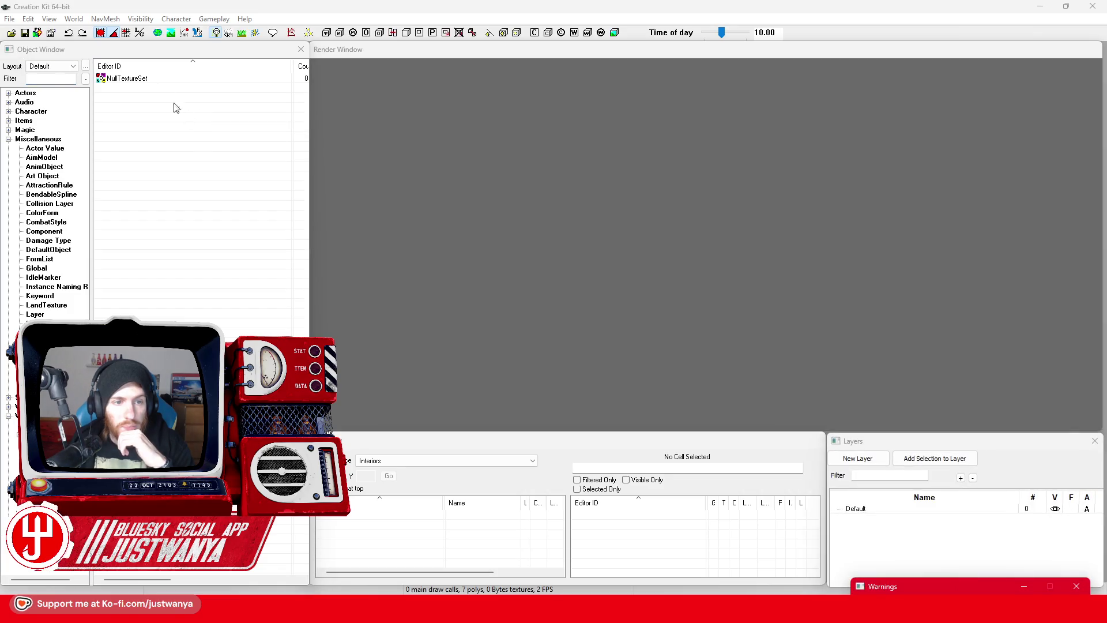
scroll(535, 415, down, 20)
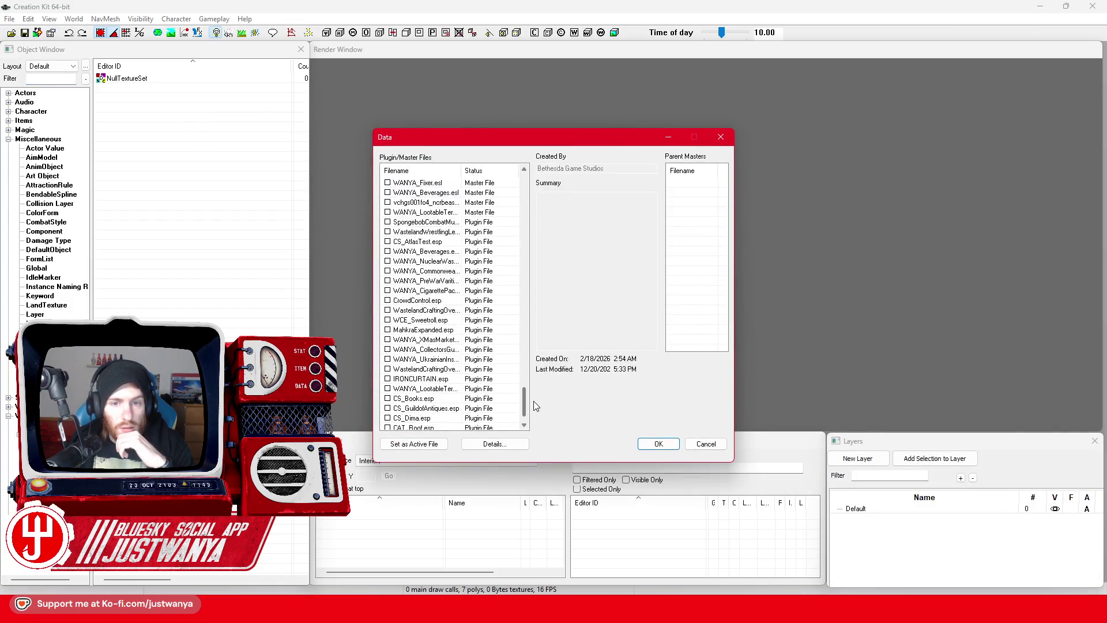
click(411, 350)
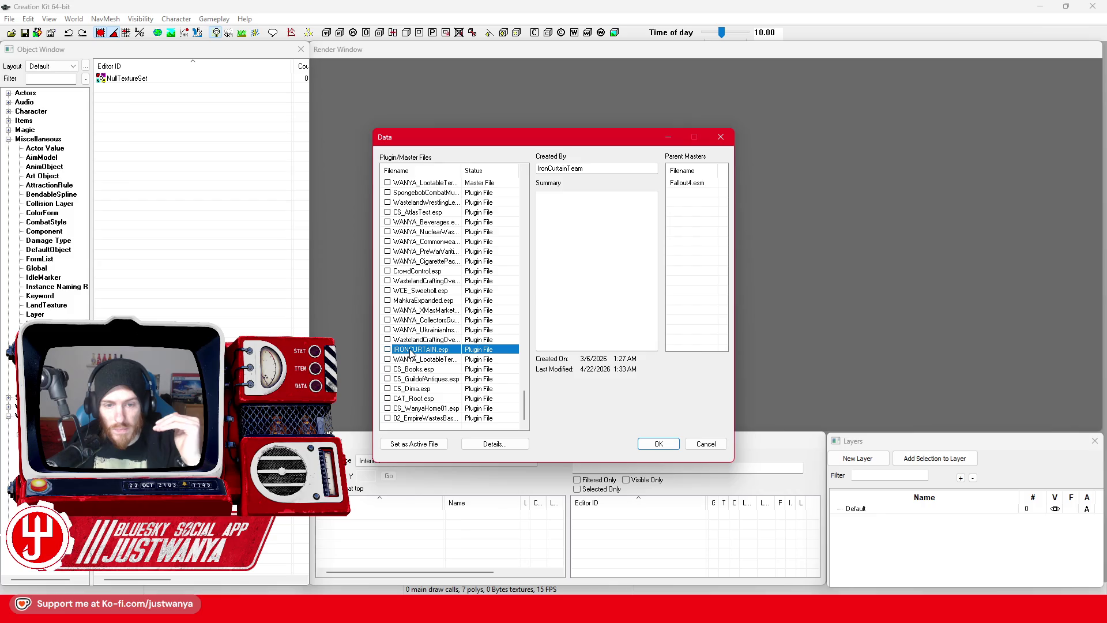
click(427, 448)
click(650, 445)
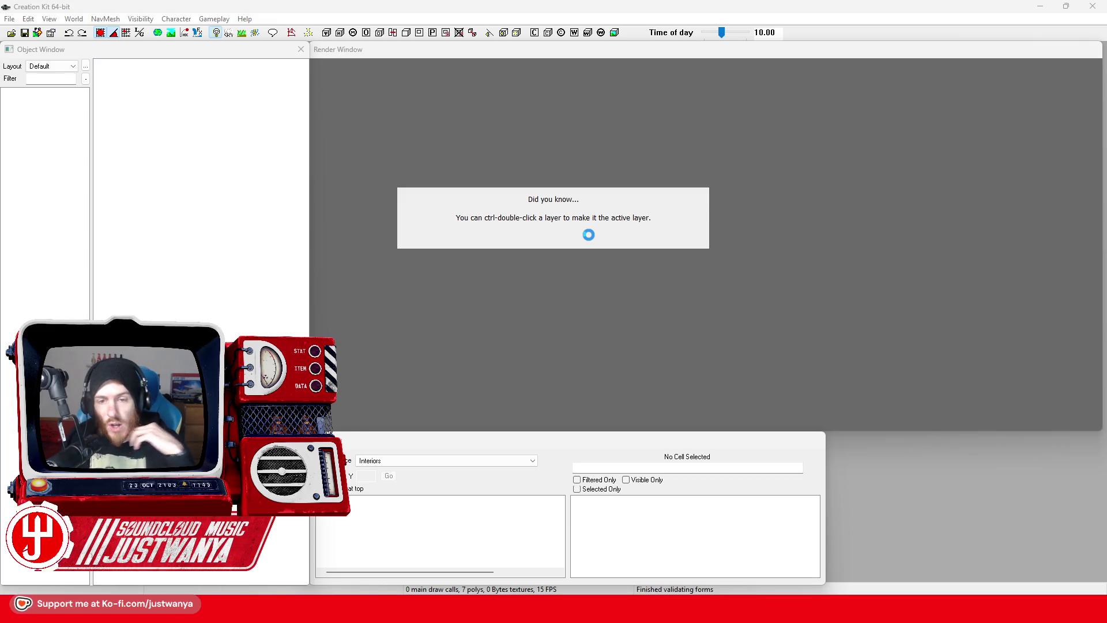
click(644, 347)
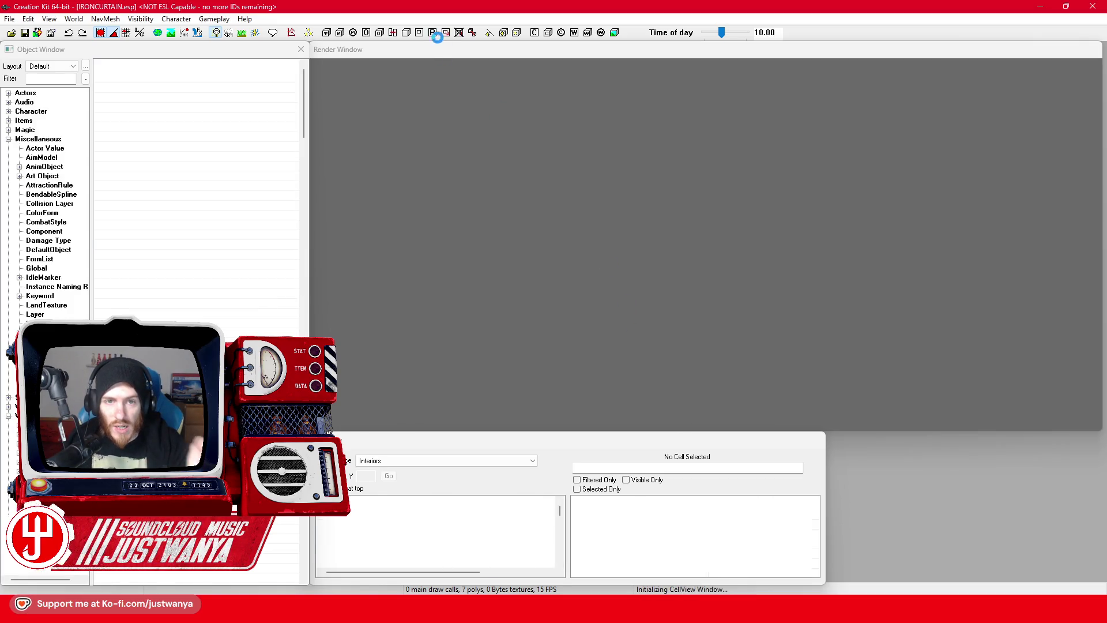
click(403, 462)
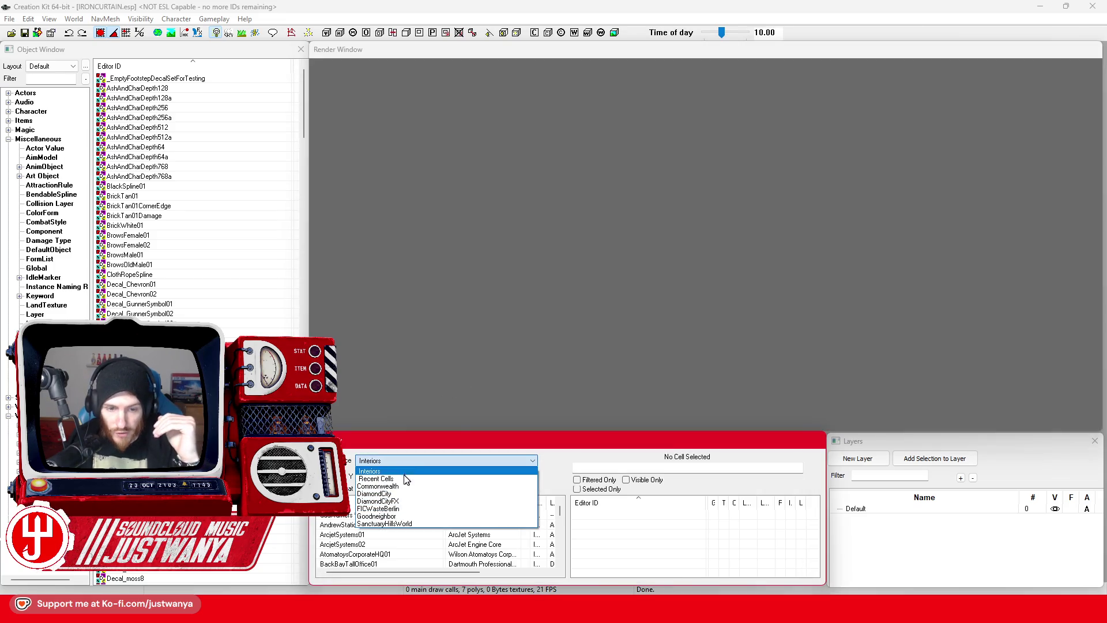
Step: Switch to the FICWasteBerlin worldspace and fly over the plaza's gridded snow decal platform
click(382, 521)
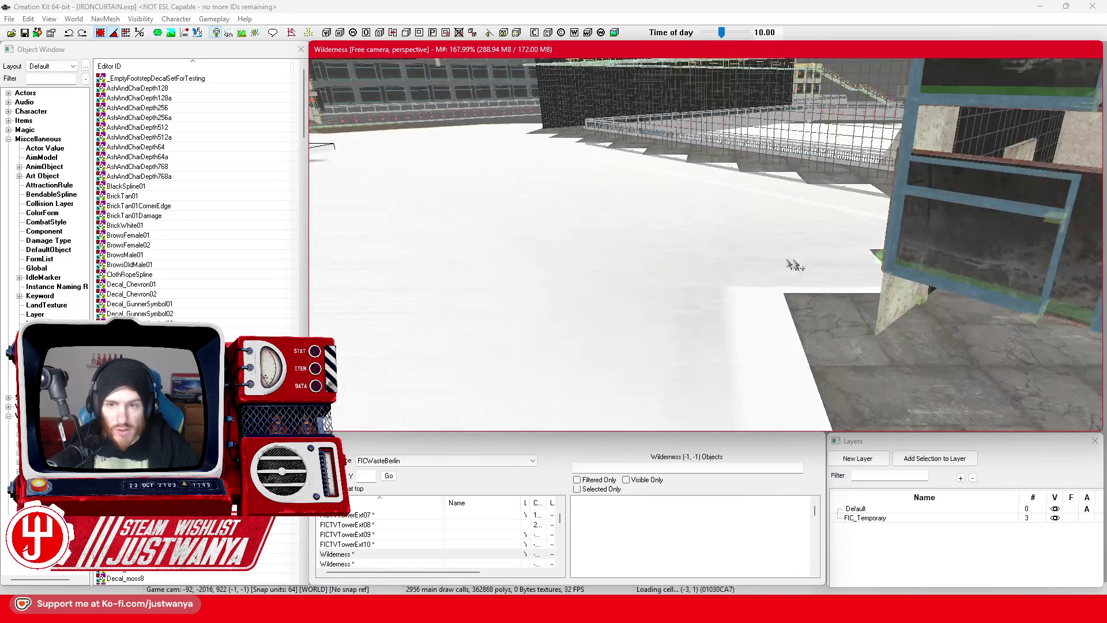
scroll(821, 291, up, 10)
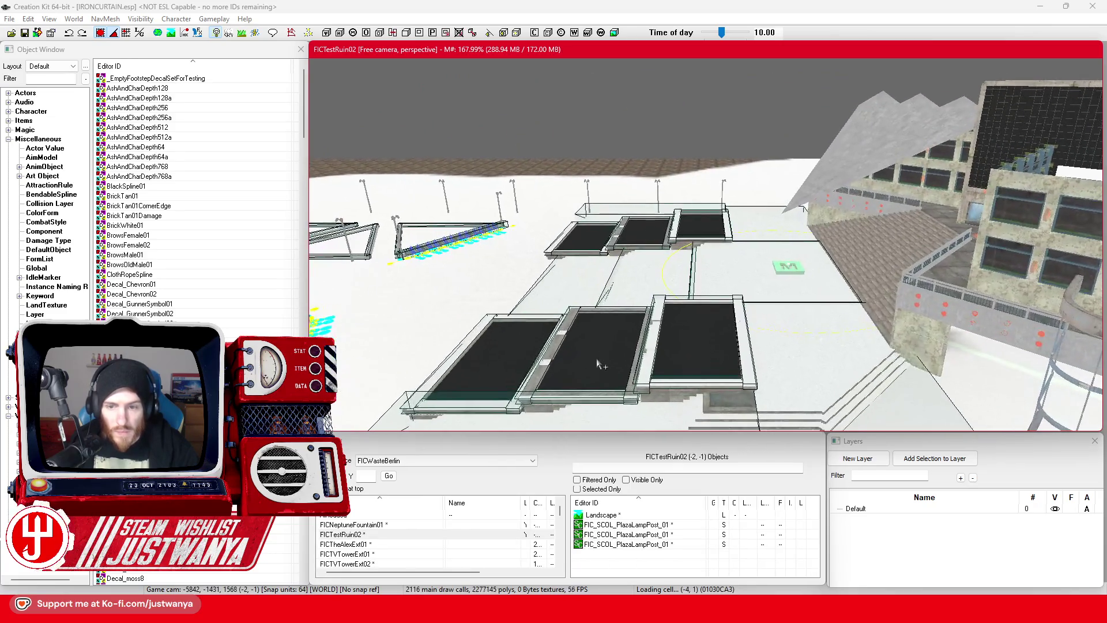
scroll(563, 367, up, 10)
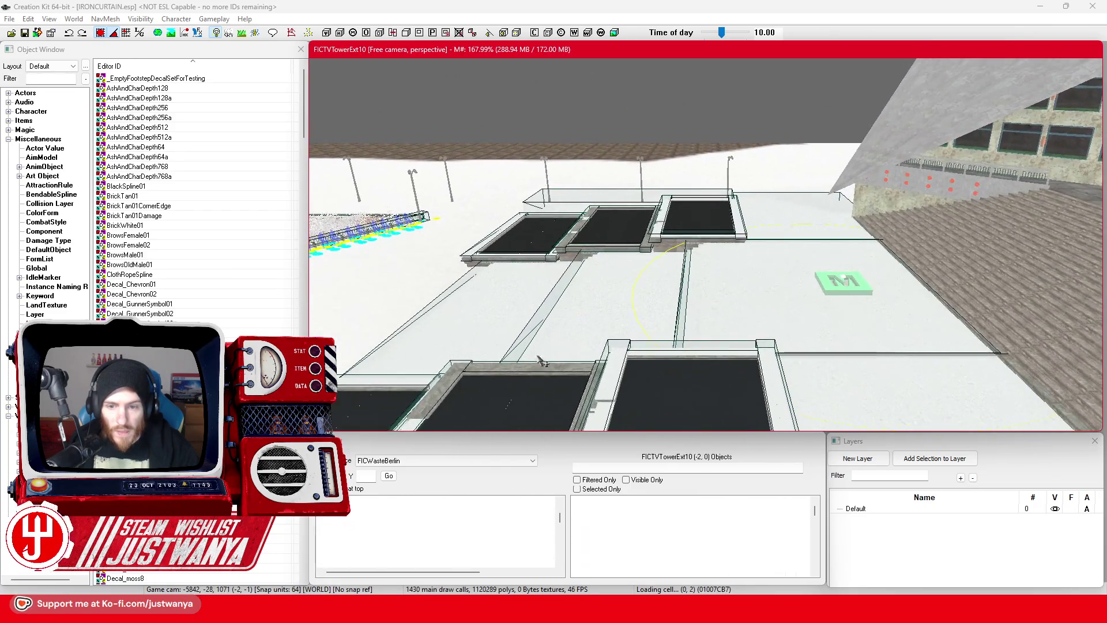
scroll(563, 272, up, 5)
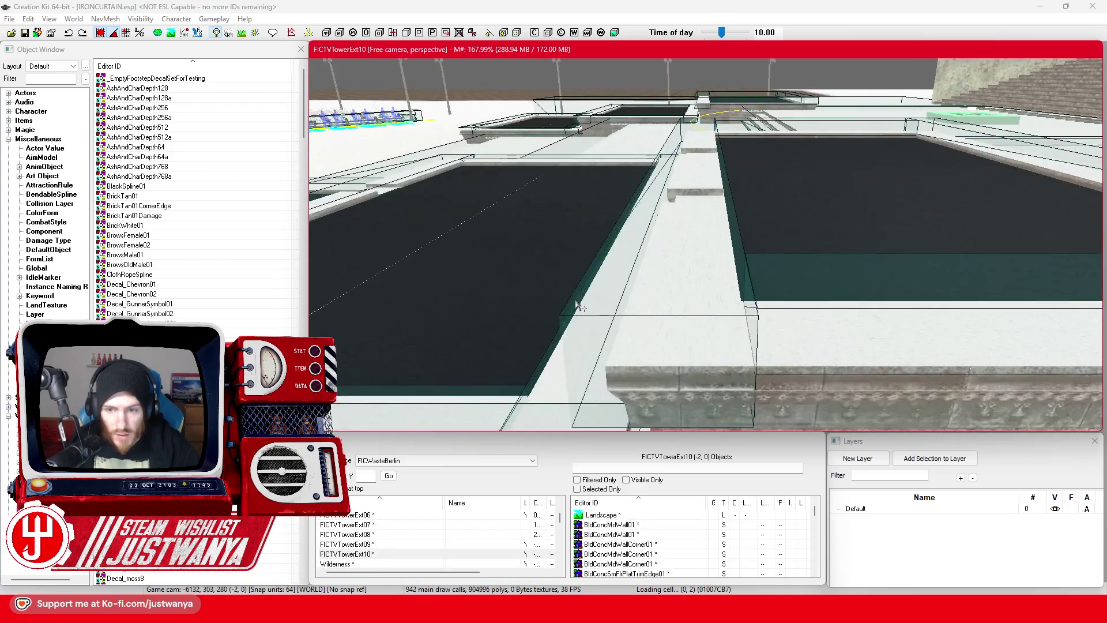
scroll(616, 282, up, 10)
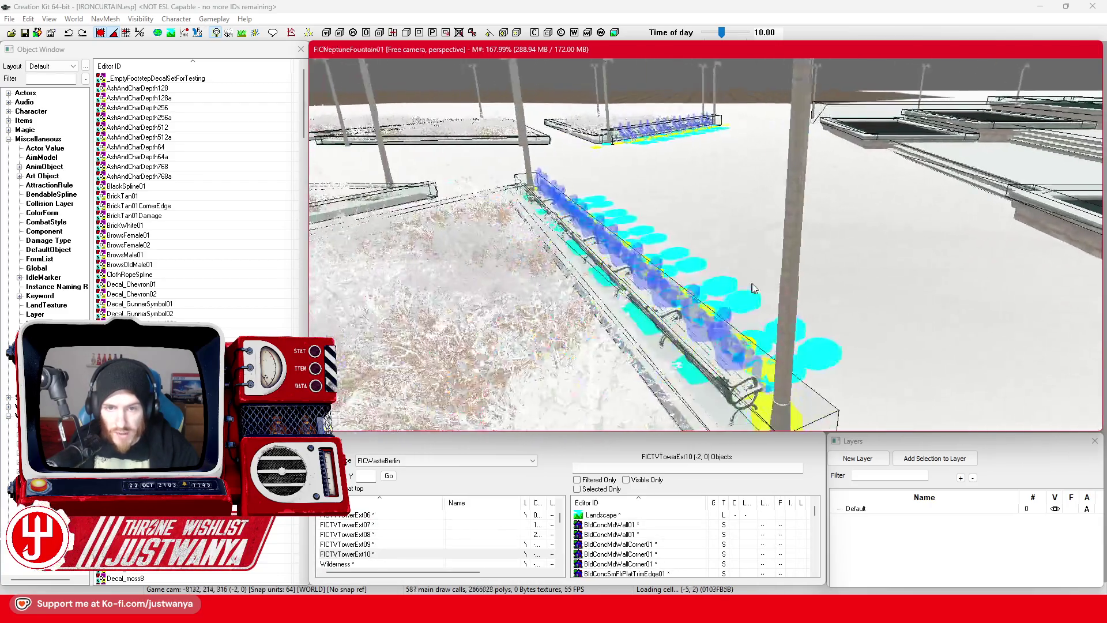
scroll(571, 253, up, 10)
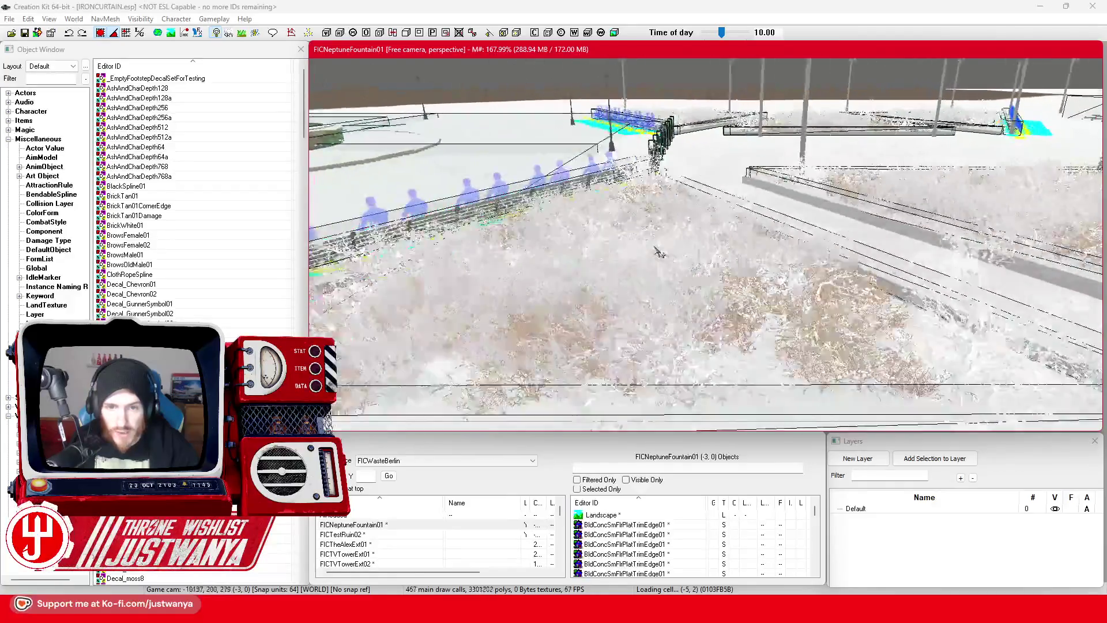
scroll(630, 272, up, 5)
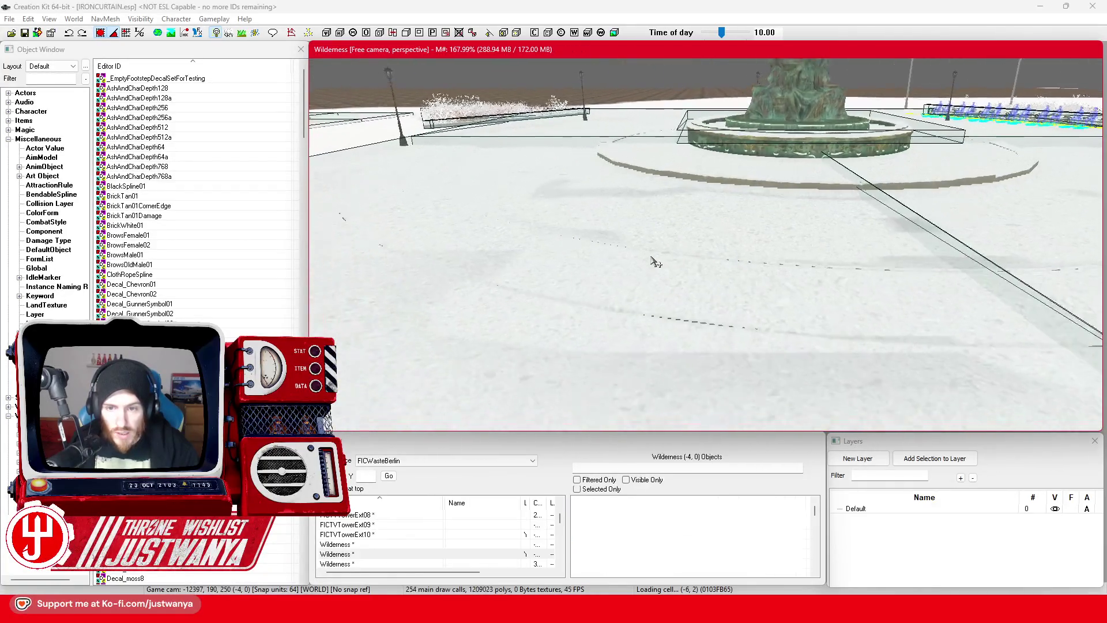
scroll(425, 273, up, 10)
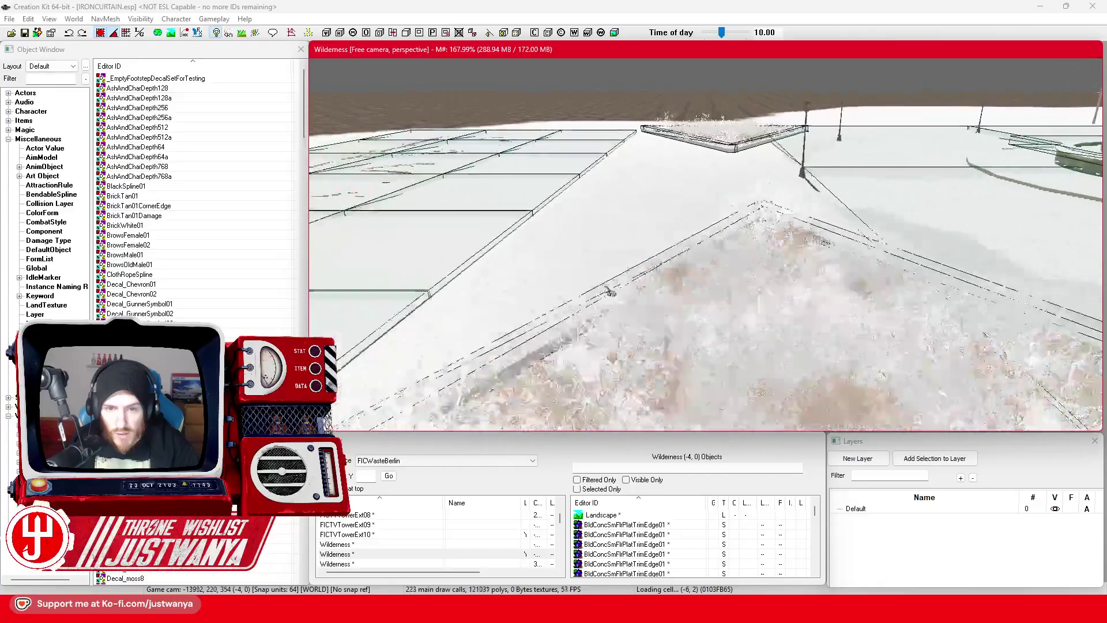
scroll(722, 290, up, 10)
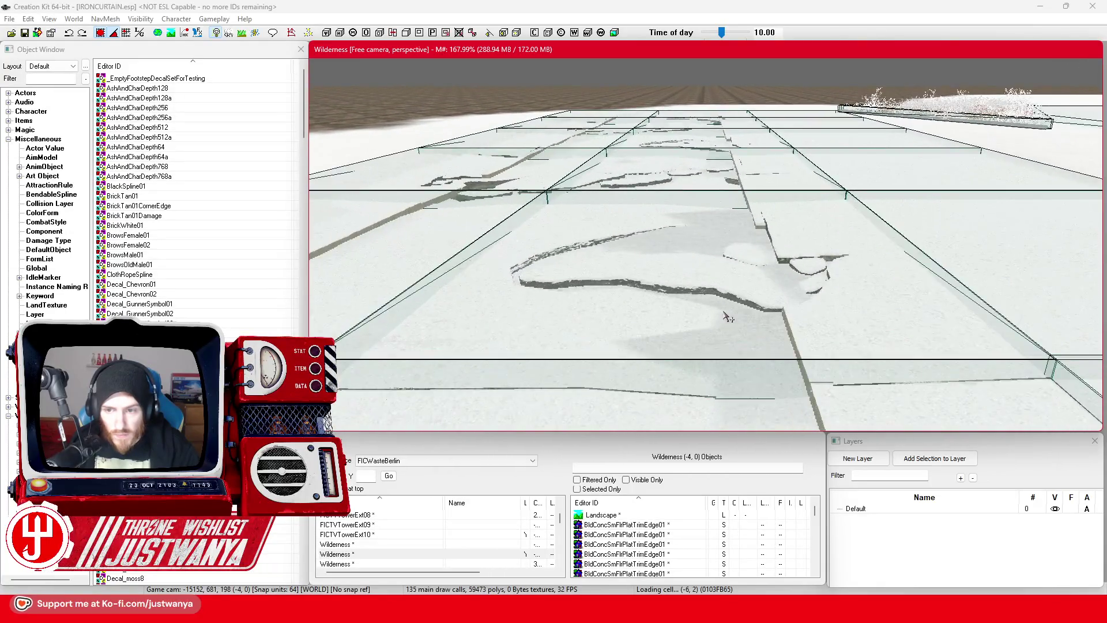
scroll(721, 333, down, 10)
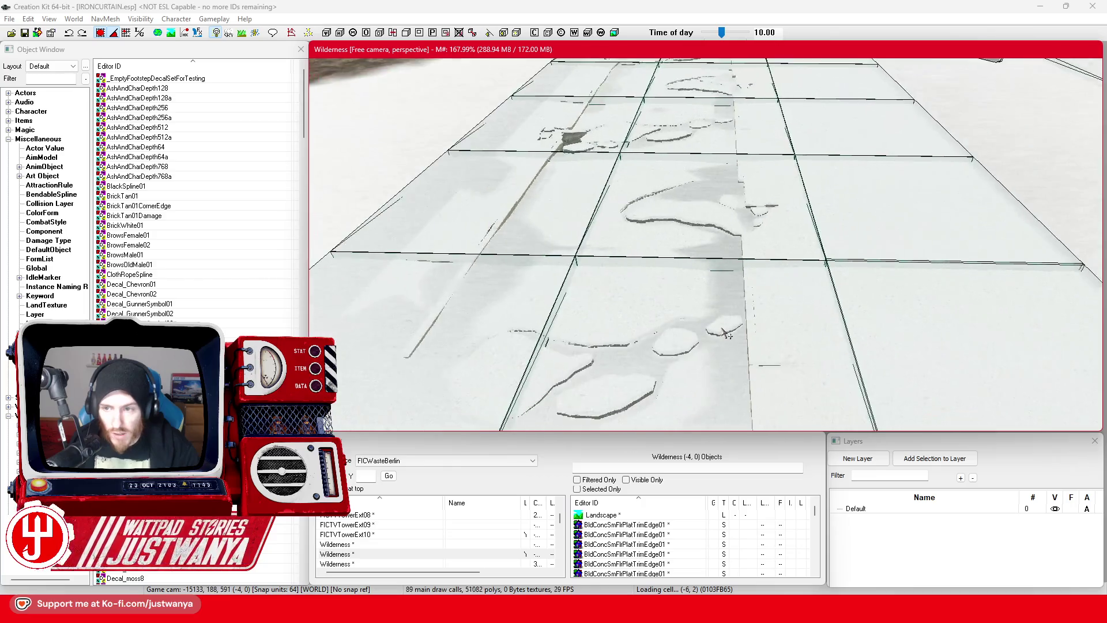
drag(726, 333, 642, 298)
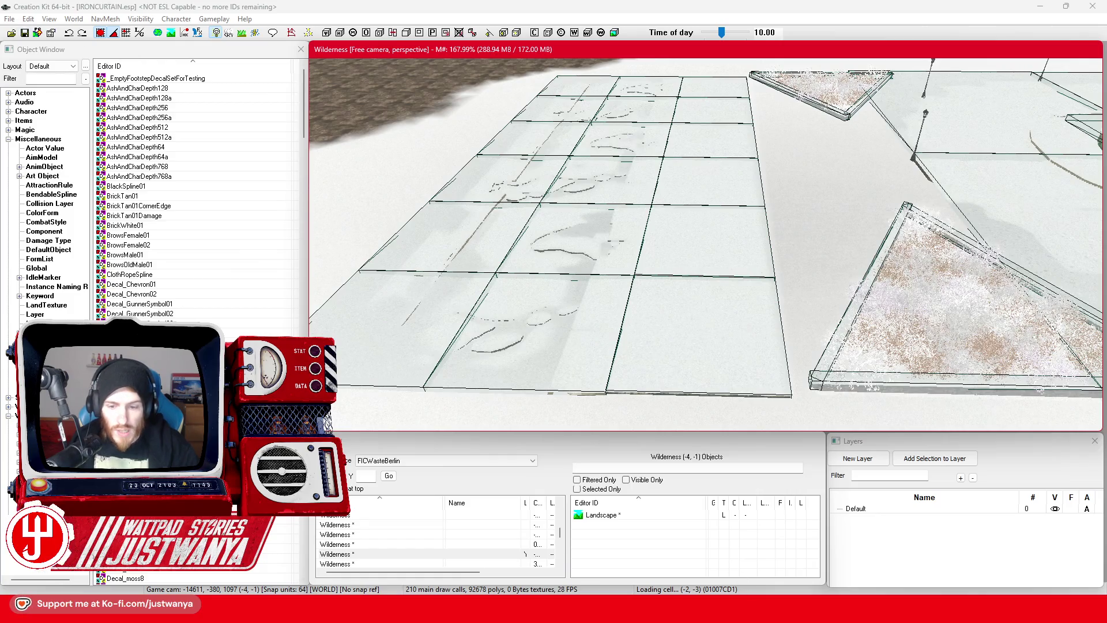
click(682, 547)
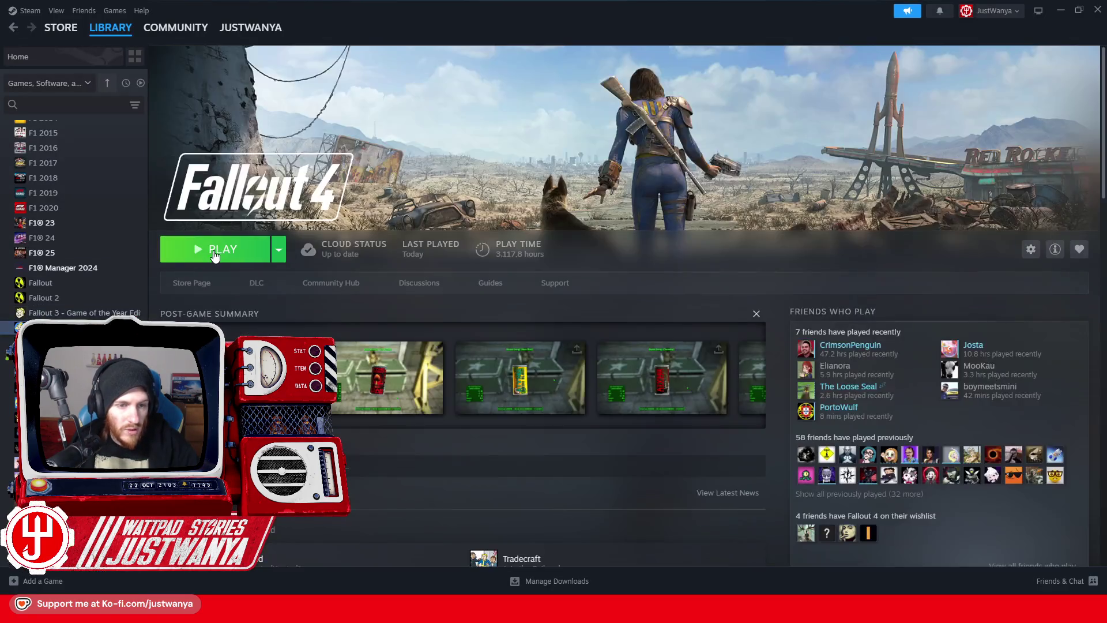
Step: Launch Fallout 4 and teleport to FICNeptuneFountain01 via the console coc command
click(215, 254)
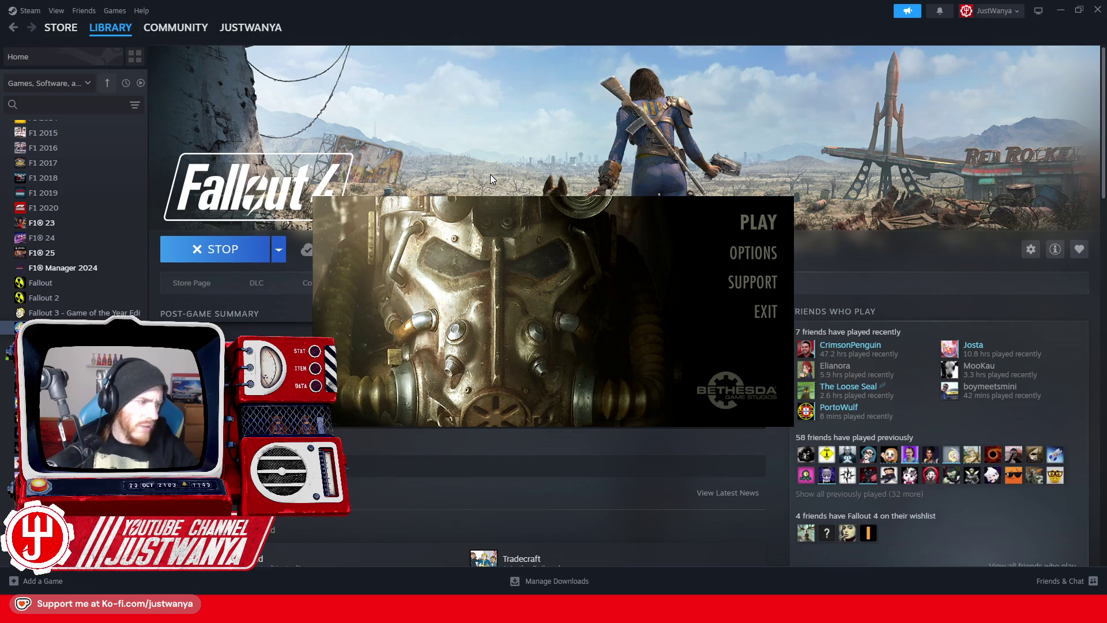
click(776, 221)
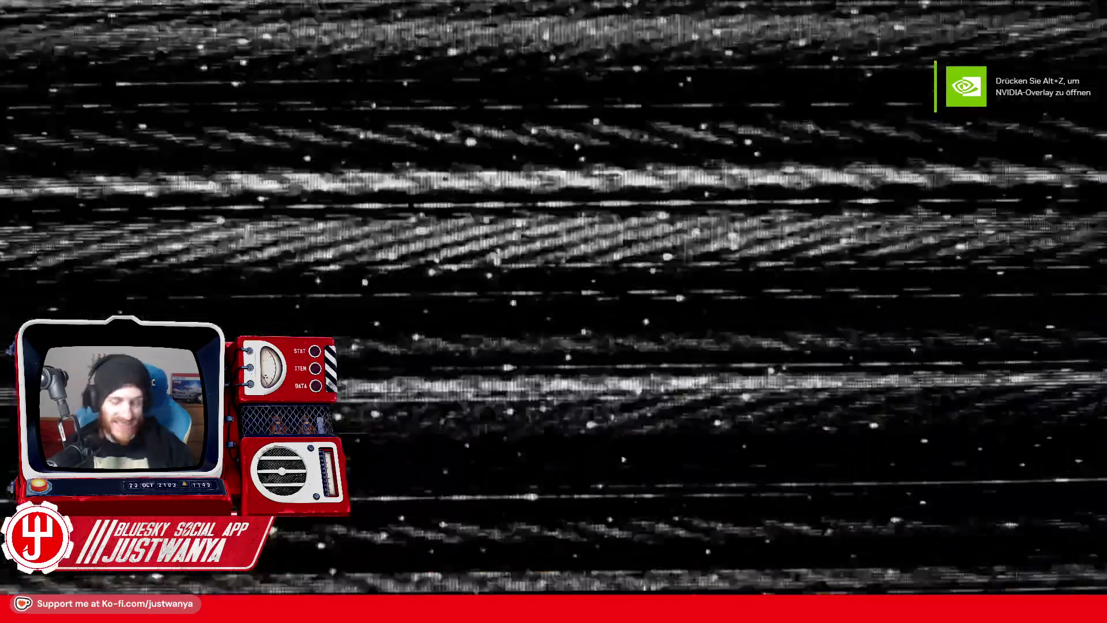
key(alt+Tab)
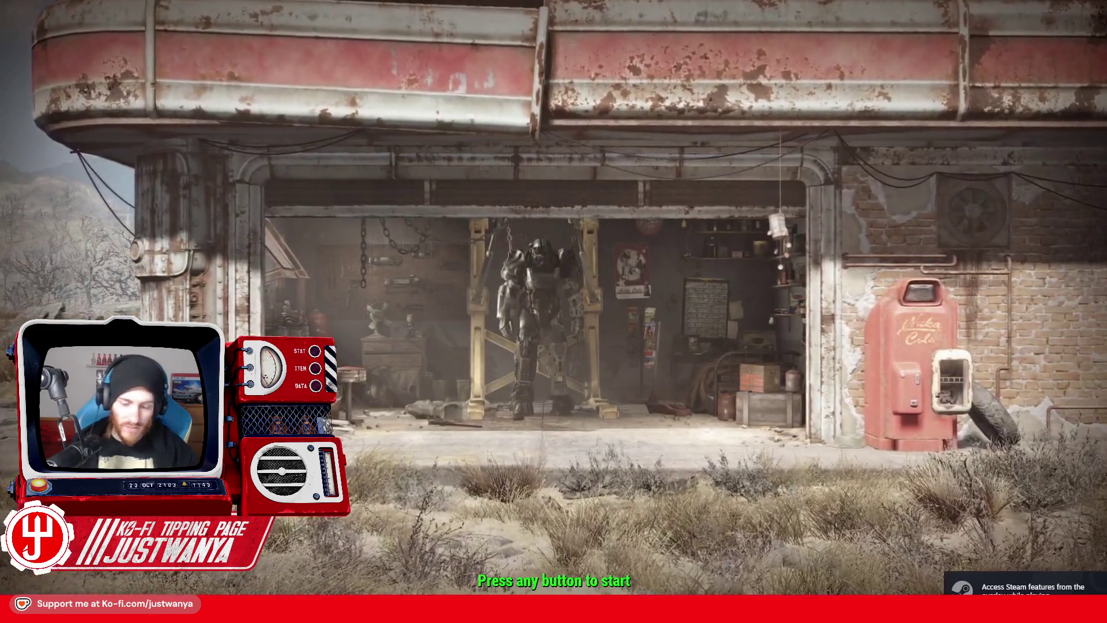
key(grave)
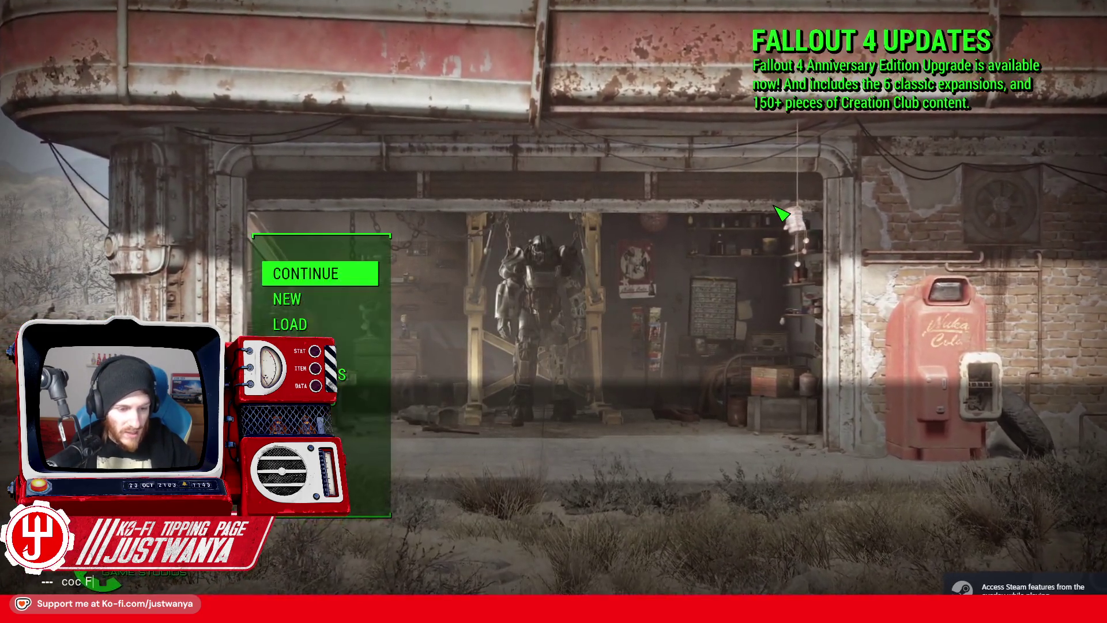
text(coc FICNeptuneFountain01)
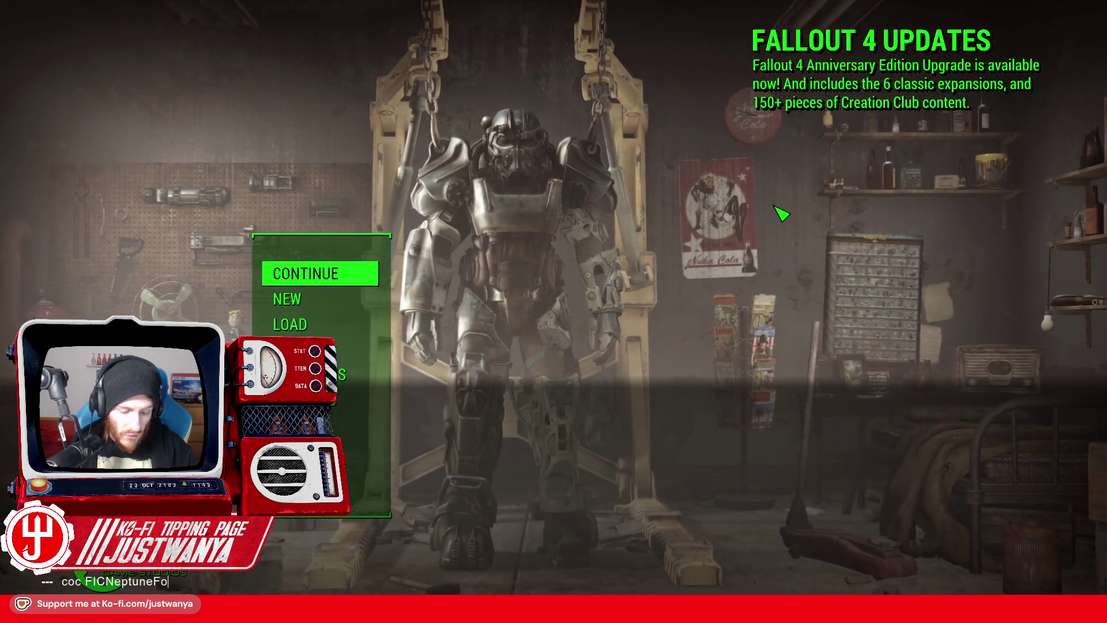
key(Return)
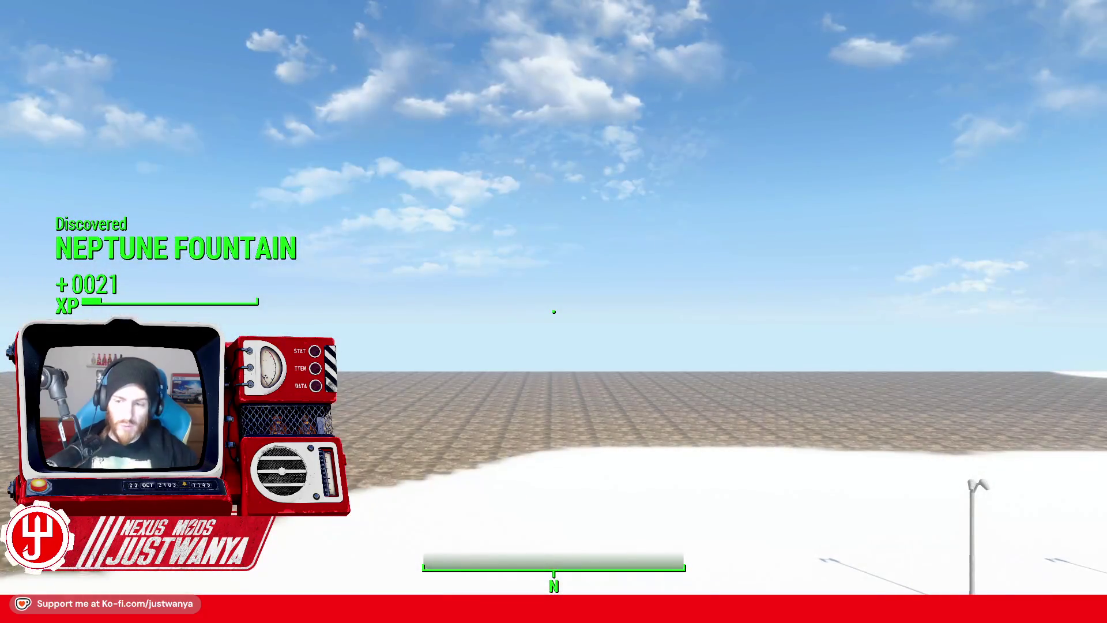
mouse_move(554, 311)
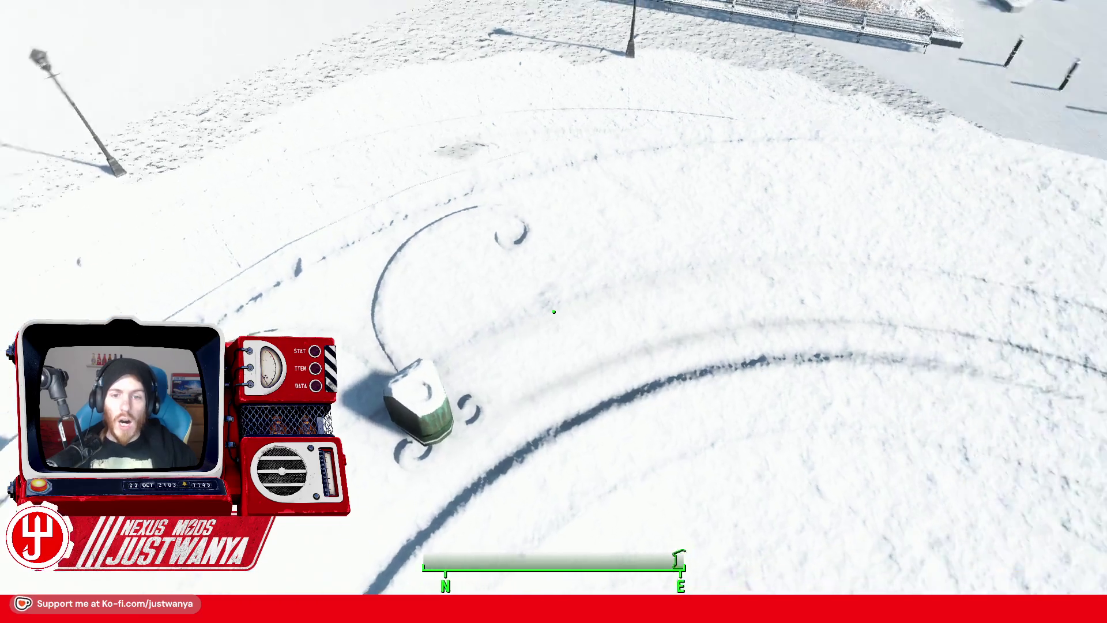
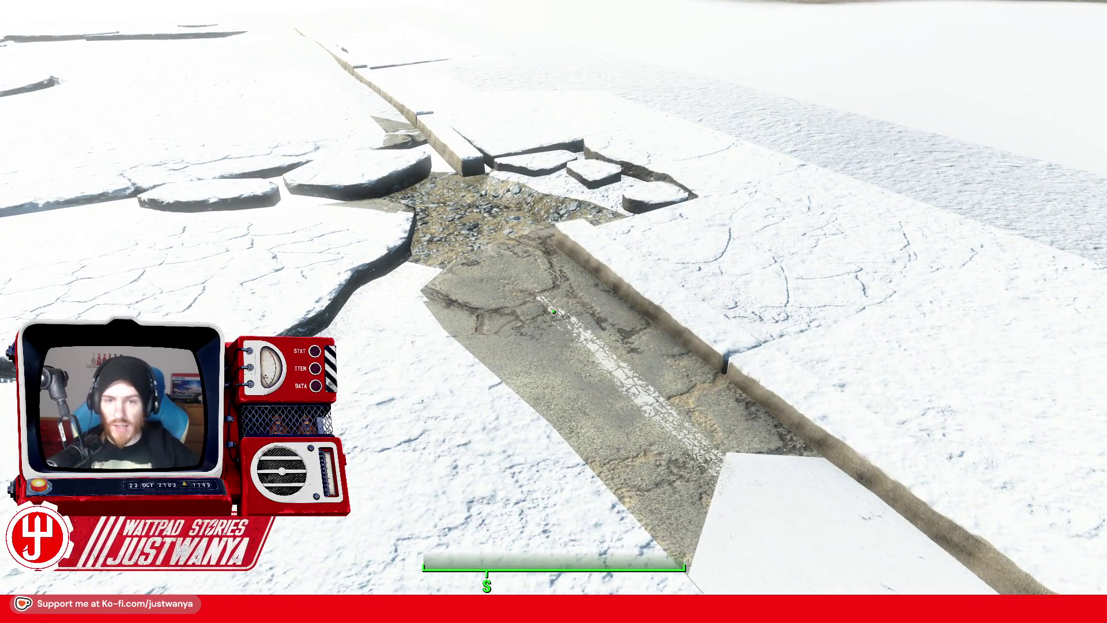
Step: Walk from the road crater over the cracked snow slabs to the frosted planter and lampposts
key(w)
key(w)
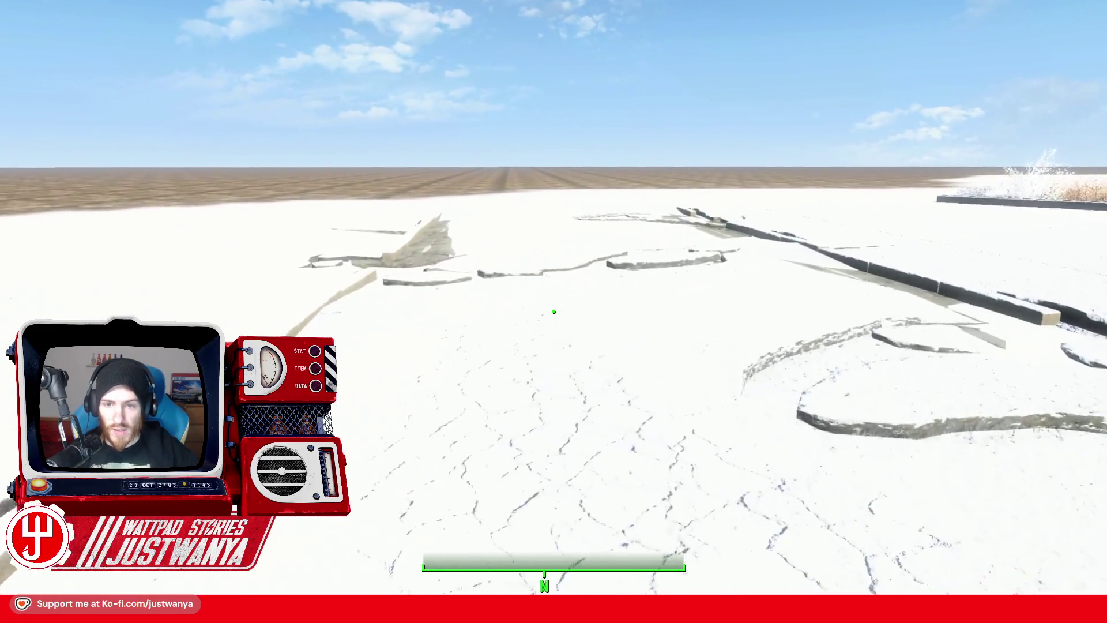
key(w)
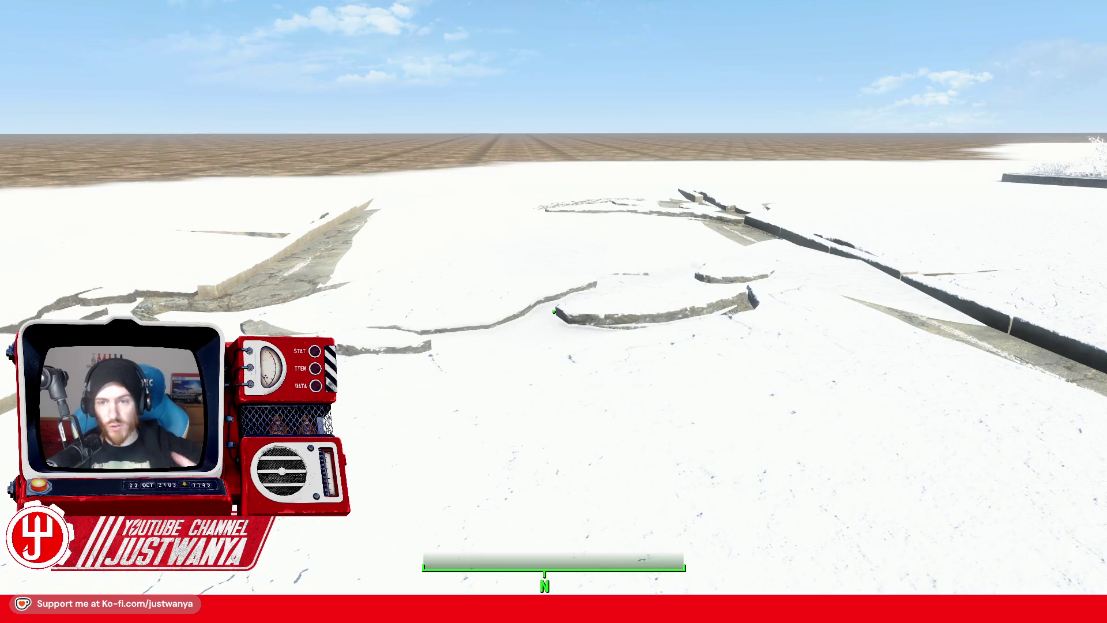
Step: Walk up to the frosted planter and circle around the fountain
key(w)
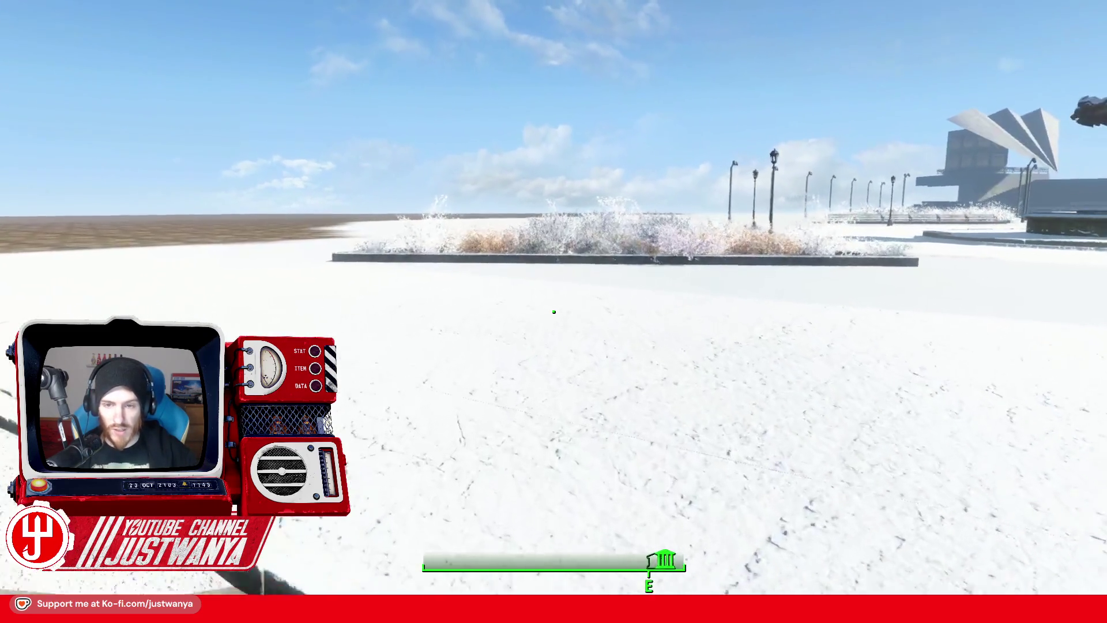
key(w)
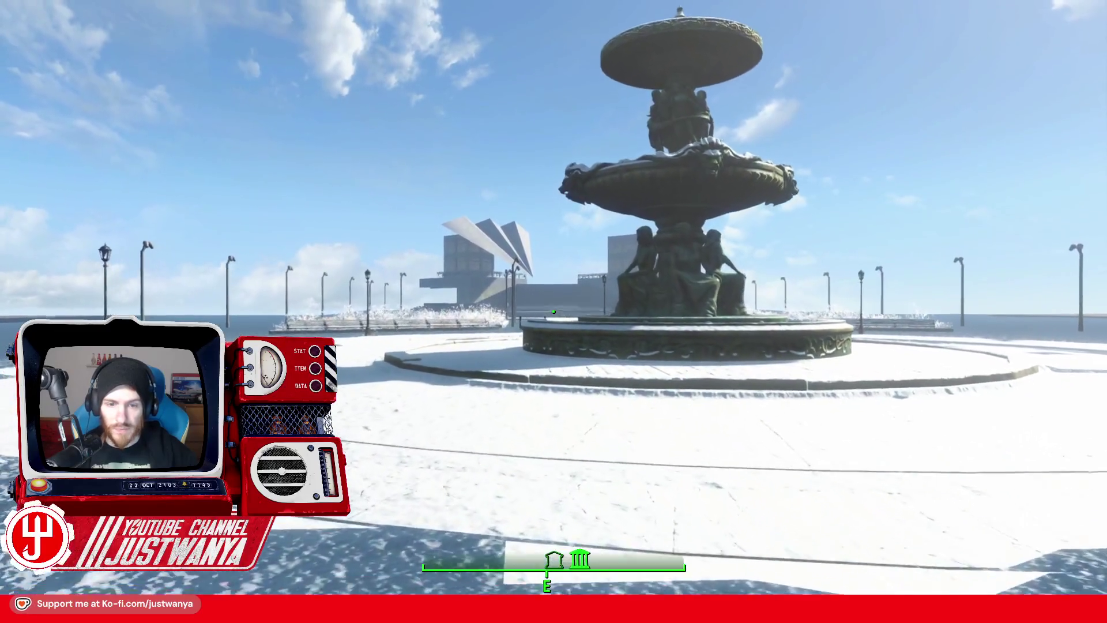
key(a)
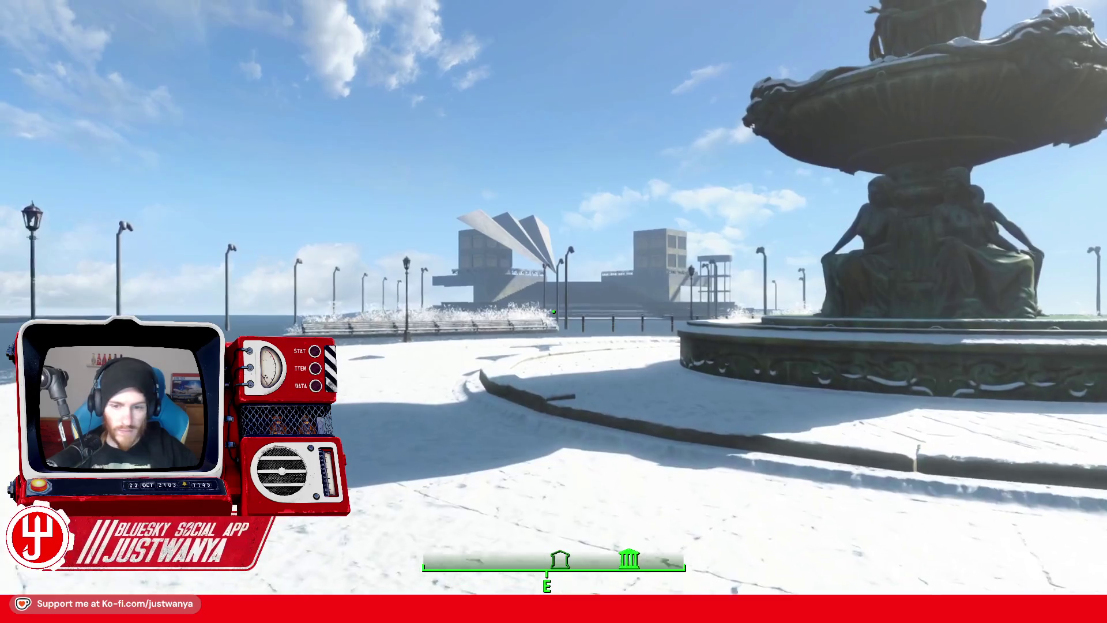
key(w)
key(a)
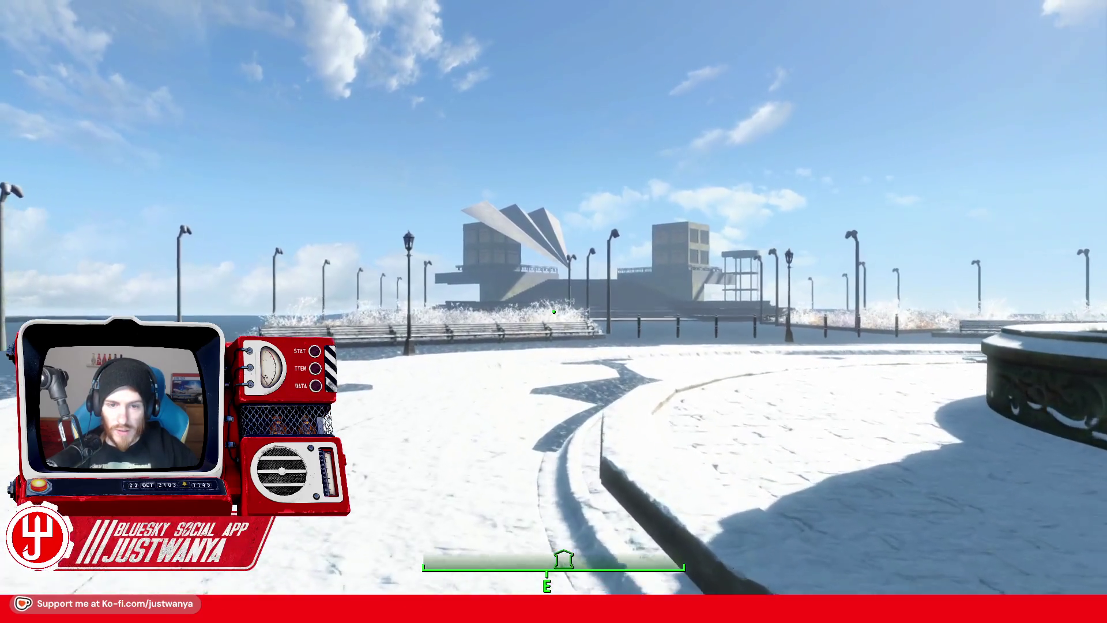
Step: Continue past the benches, lamp post and bollards across the snowy plaza to the large building
key(w)
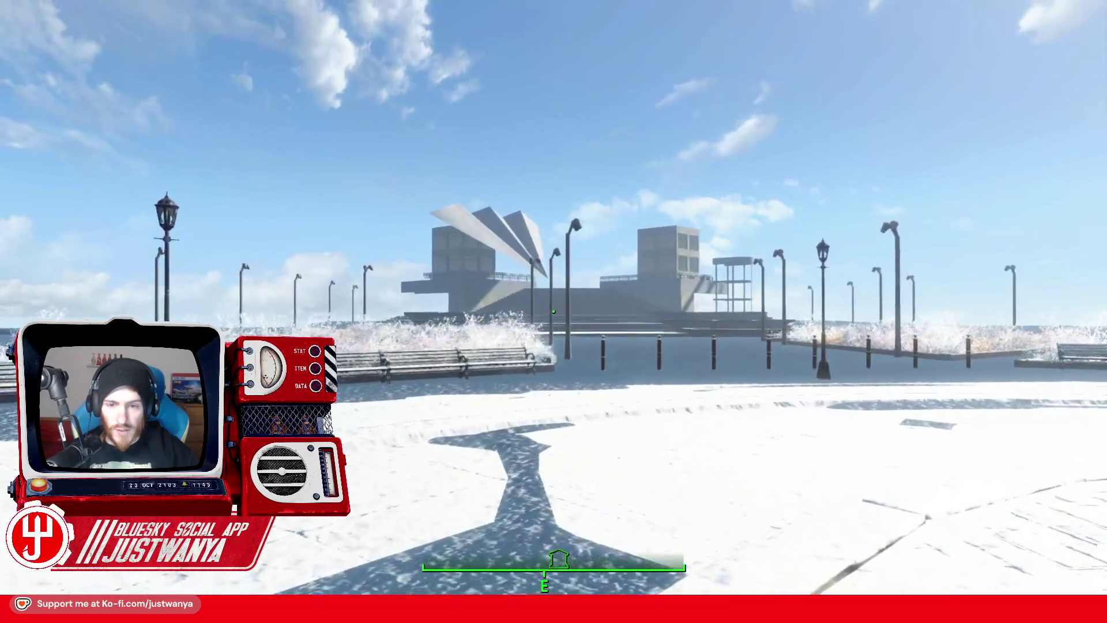
key(w)
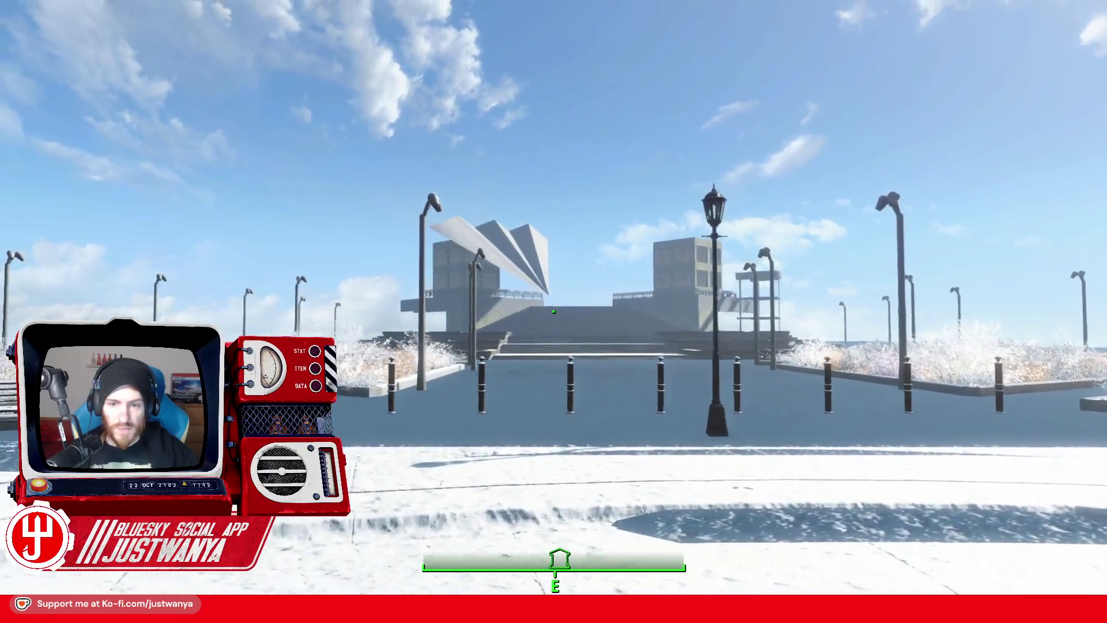
key(w)
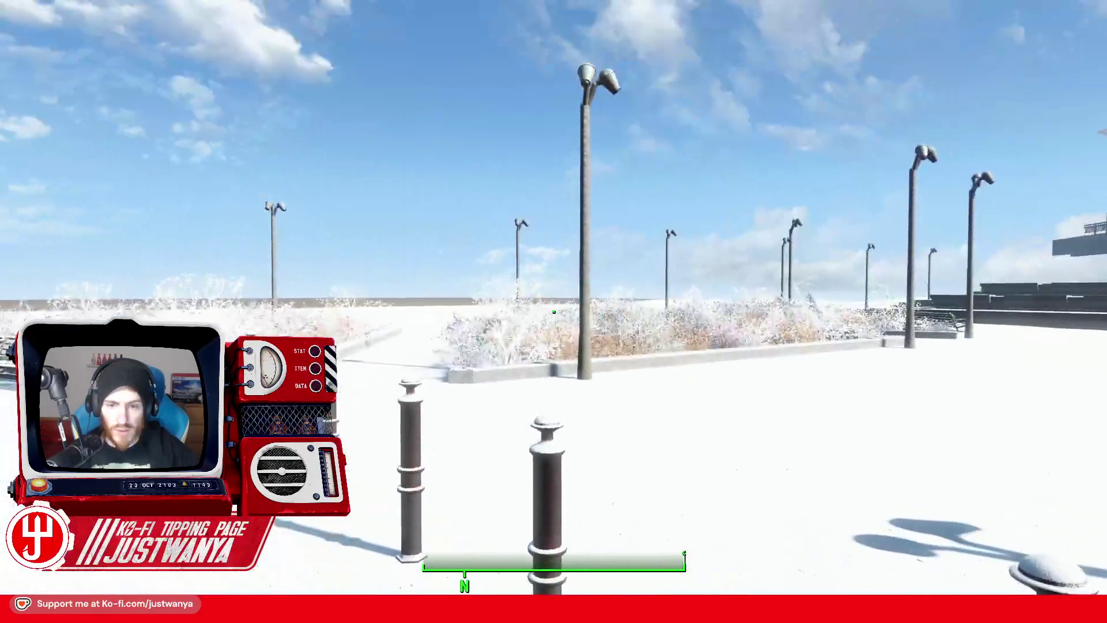
key(w)
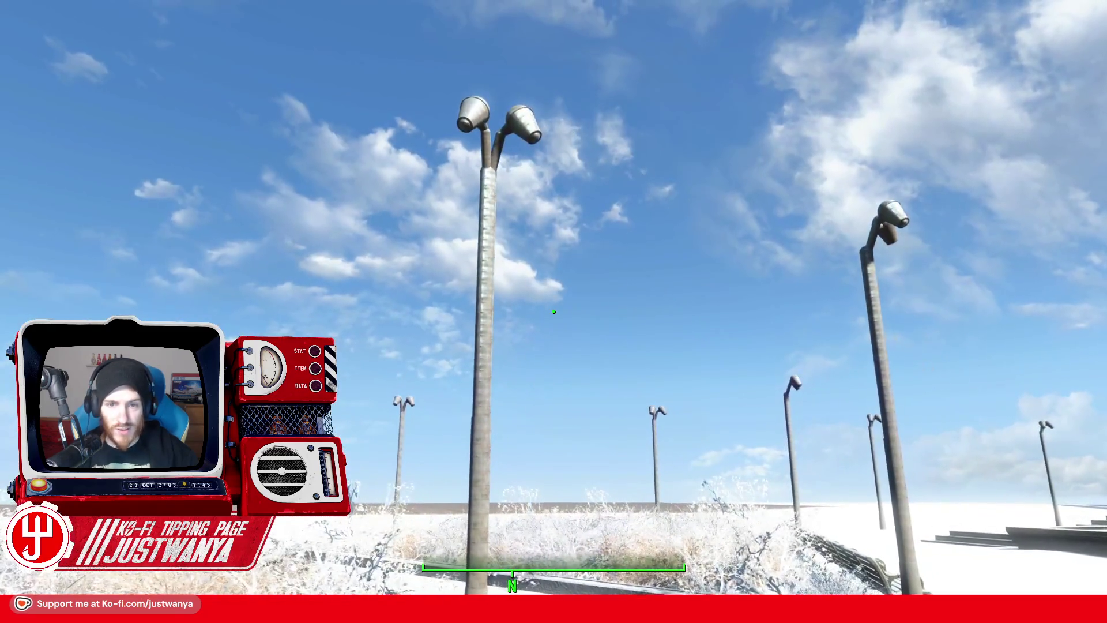
key(w)
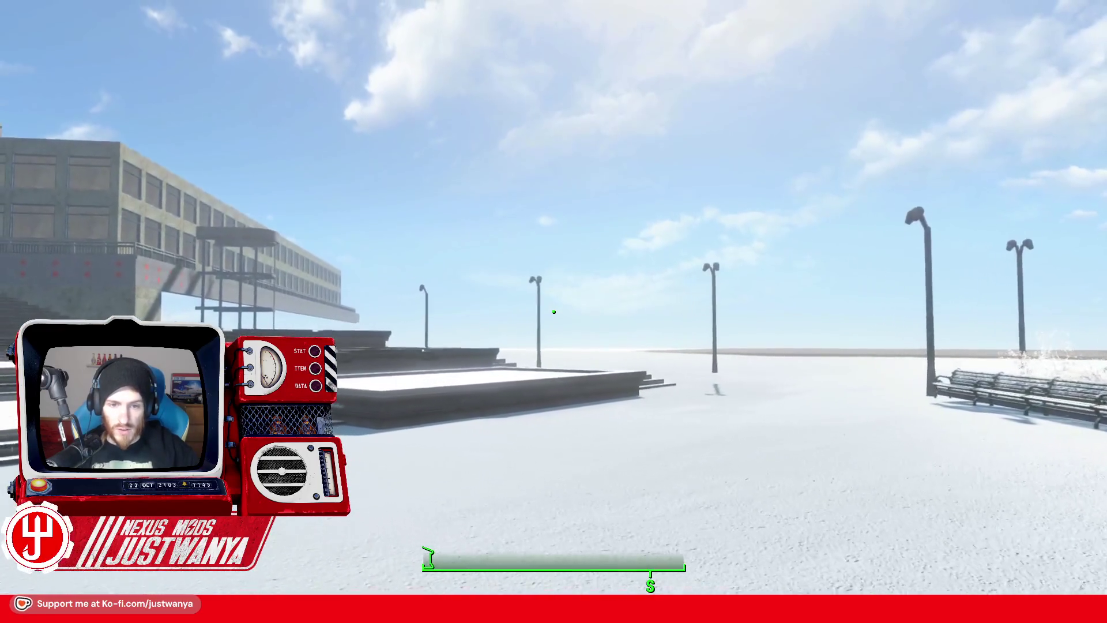
Step: Climb the platform steps and staircase onto the railed balcony, discovering the Berlin TV Tower
key(w)
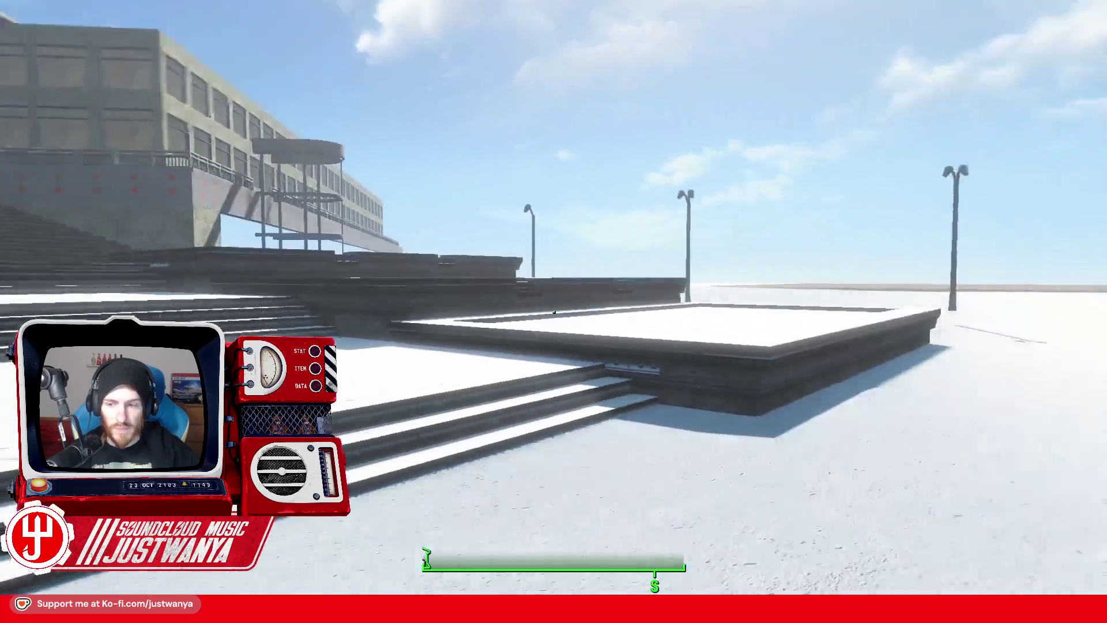
key(w)
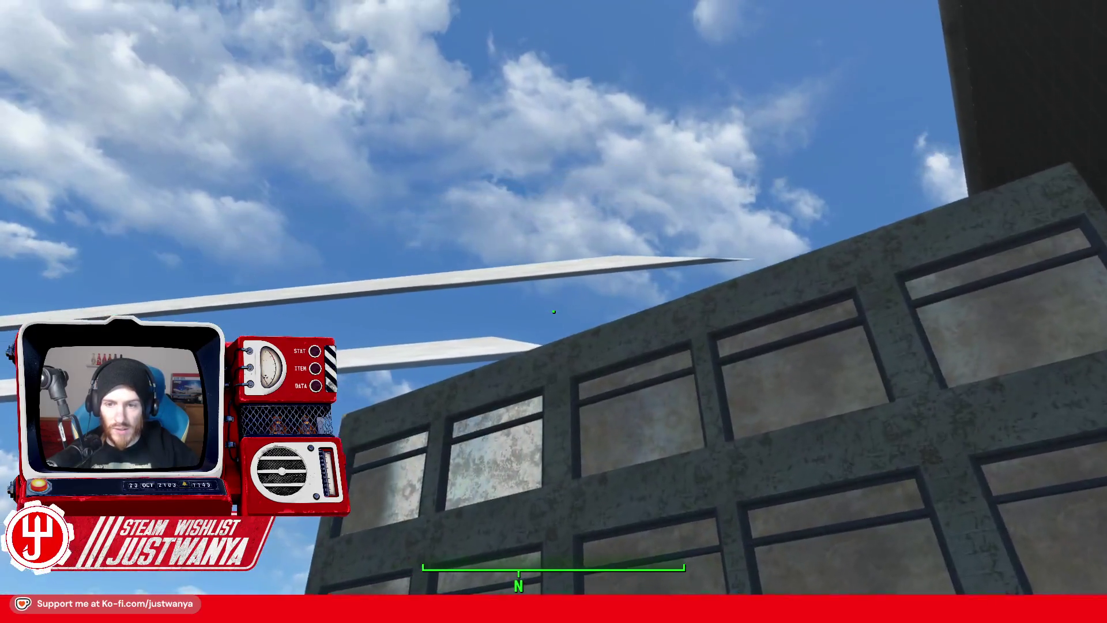
key(w)
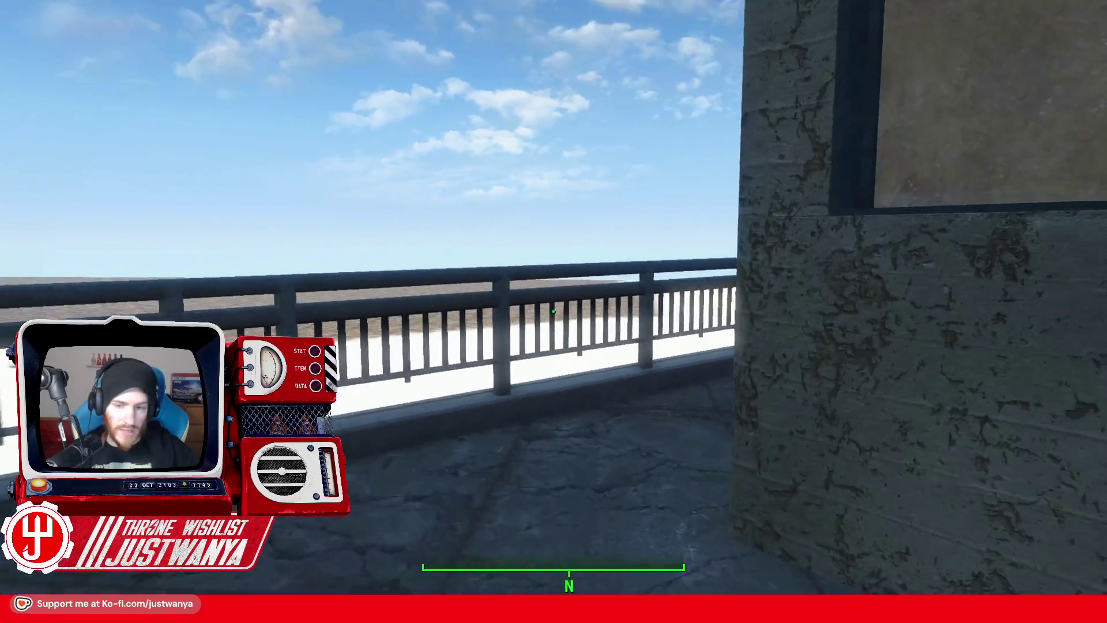
key(w)
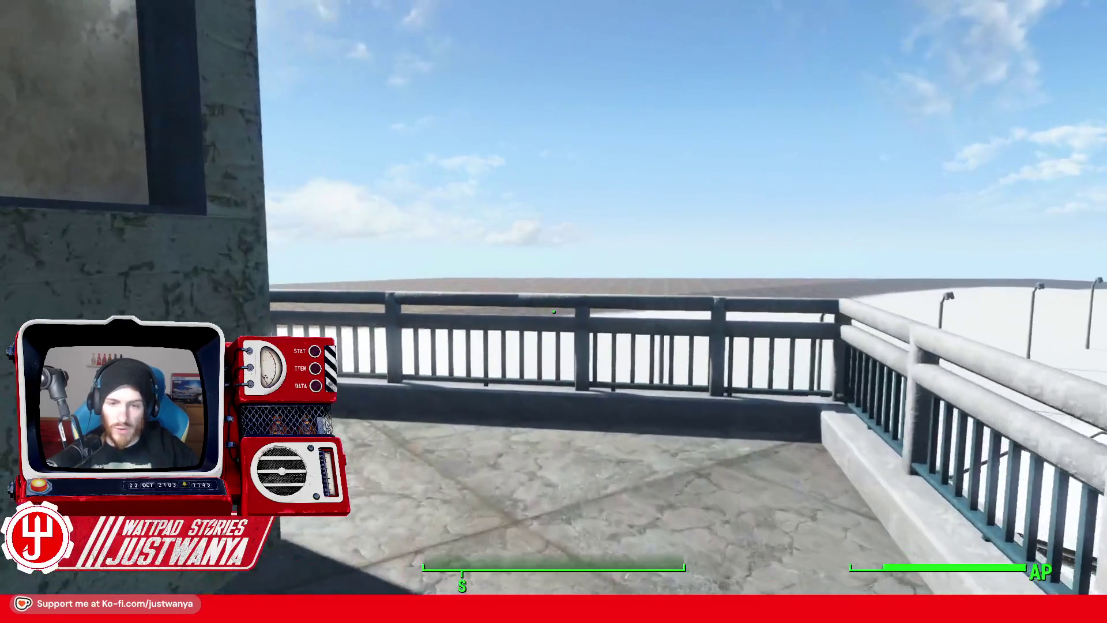
Step: Sprint east along the rooftop walkway beside the building
key(w)
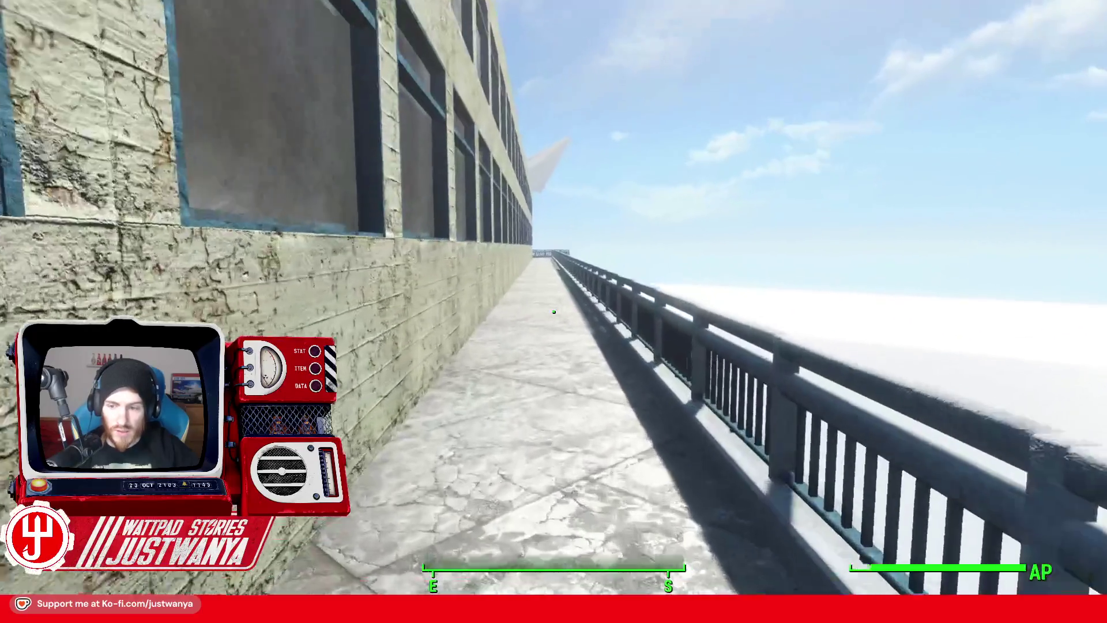
key(w)
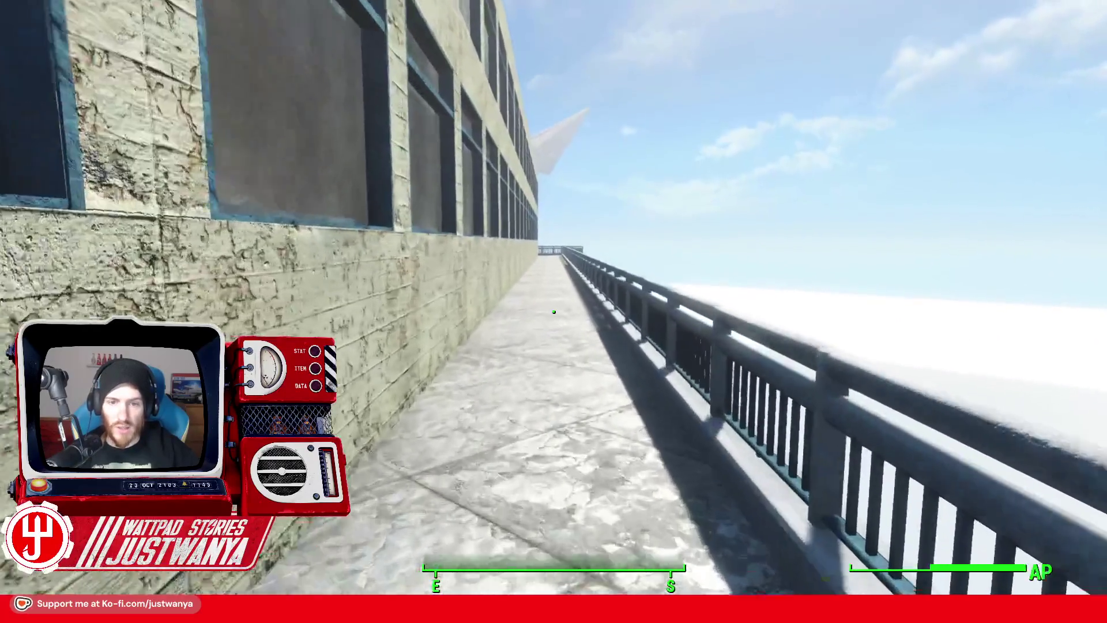
key(w)
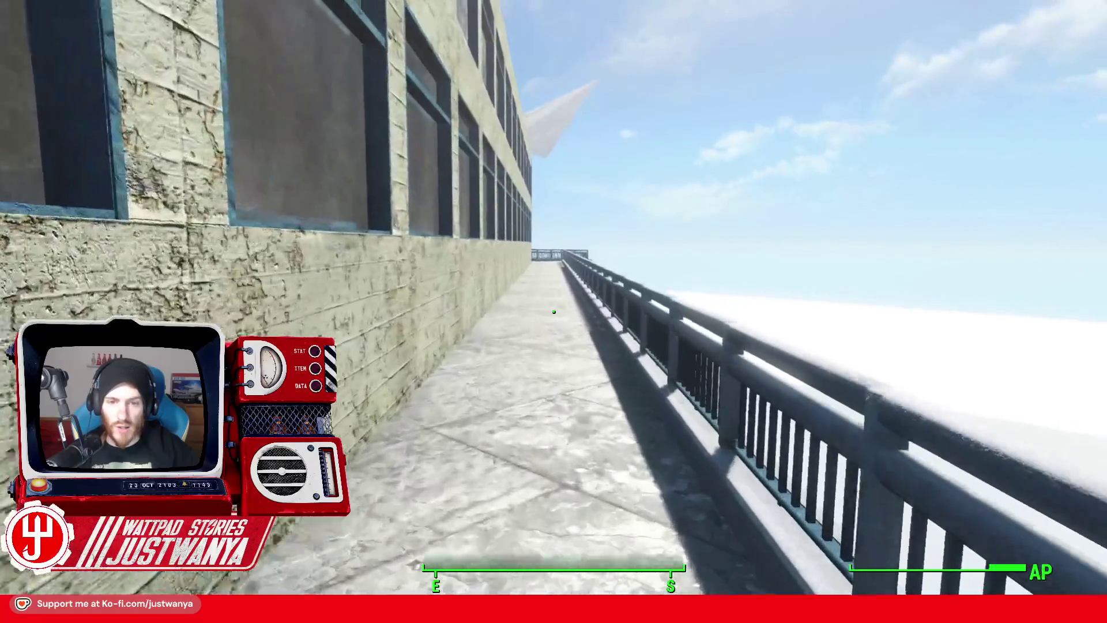
key(w)
key(w)
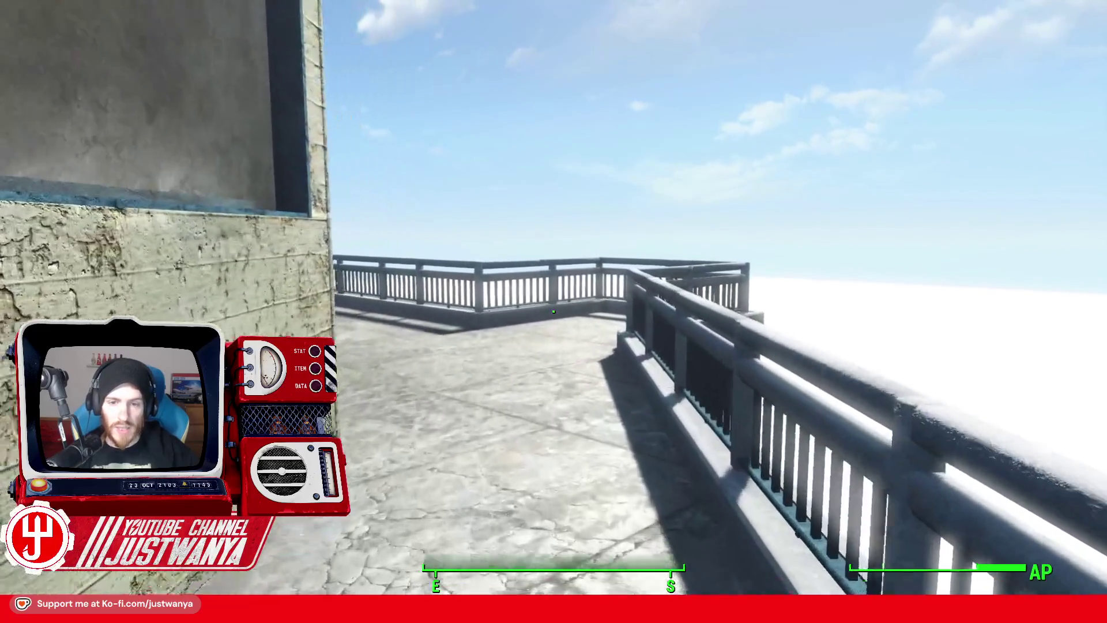
key(w)
key(w)
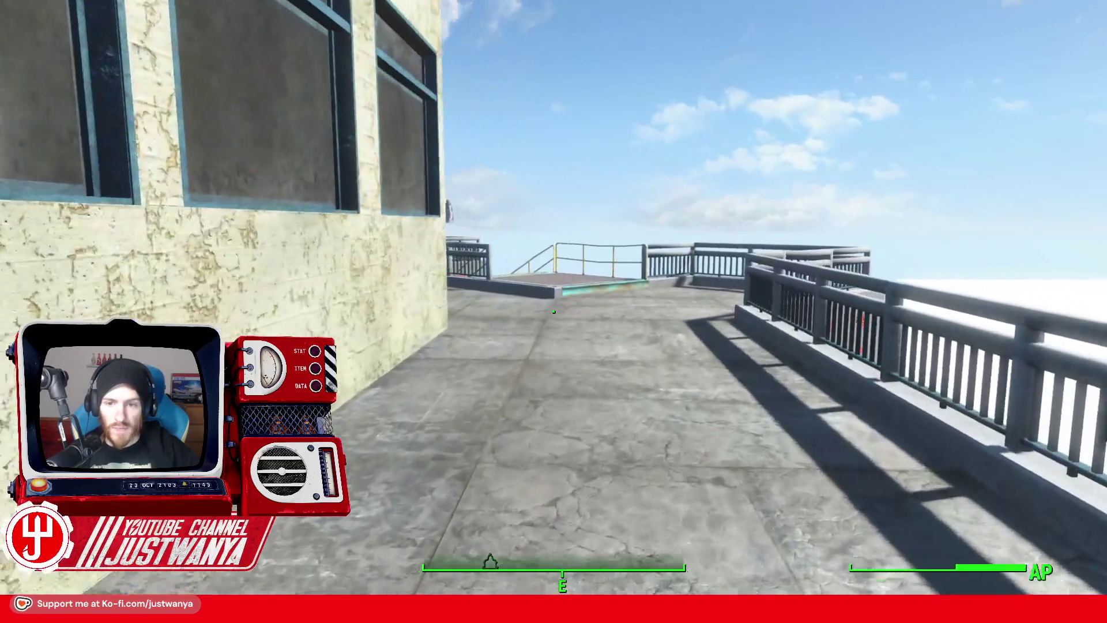
key(w)
Step: Reach the metal stair platform, look up at the tower and around, then face the walkway stairs
key(w)
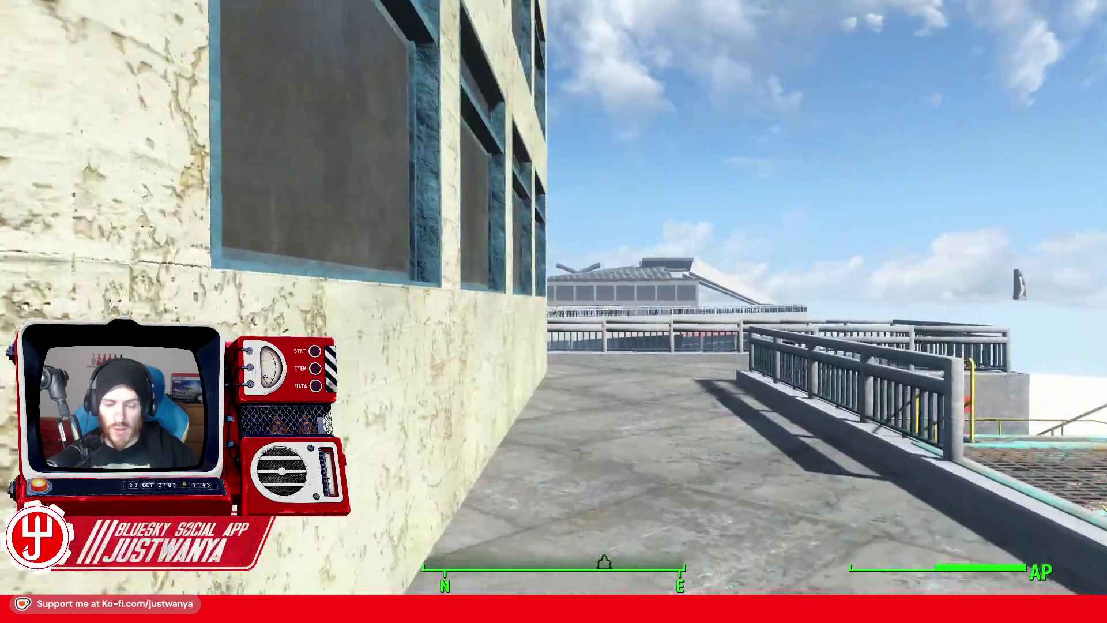
key(w)
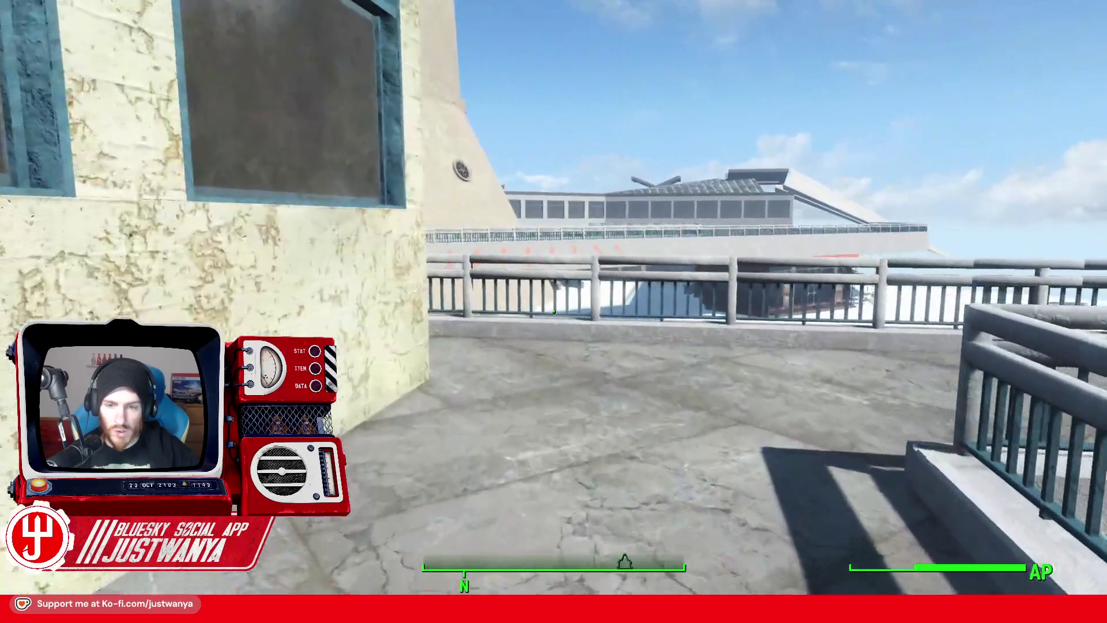
key(w)
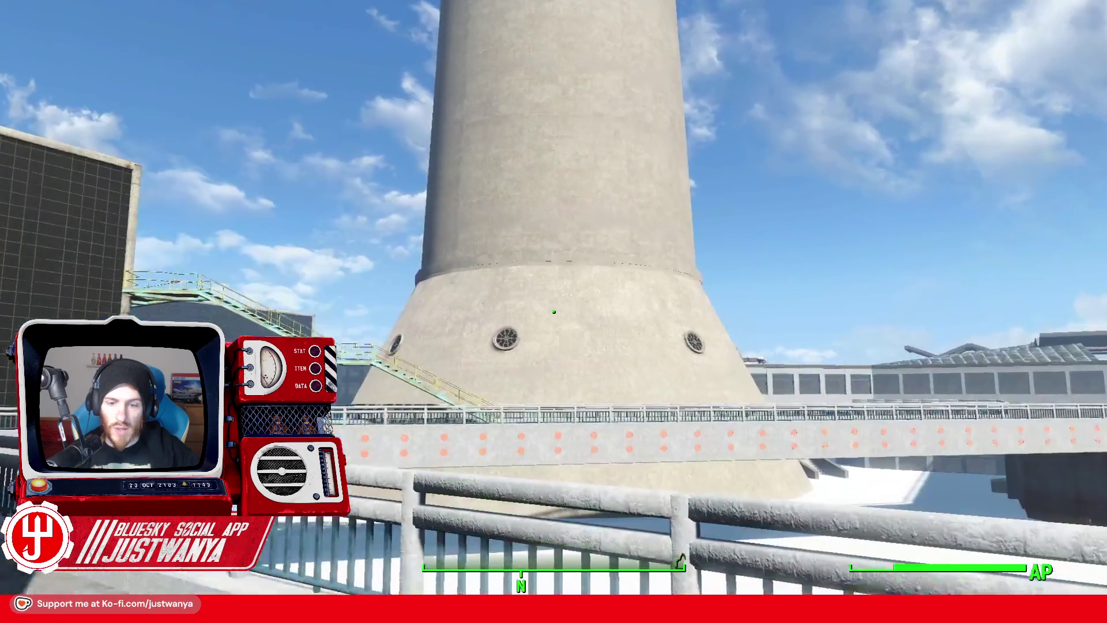
key(w)
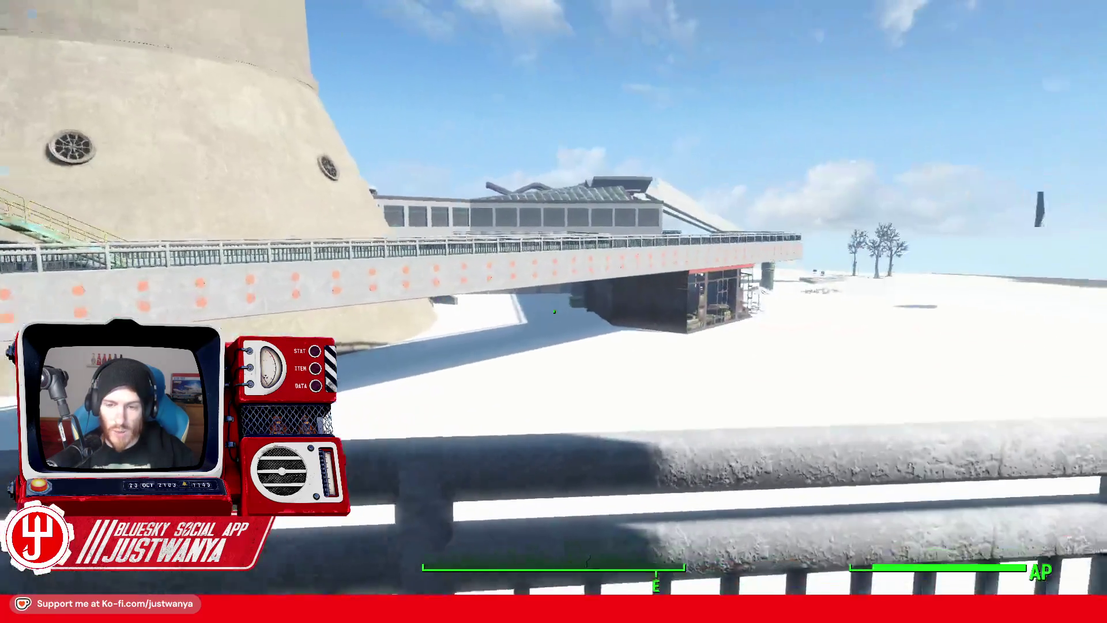
key(w)
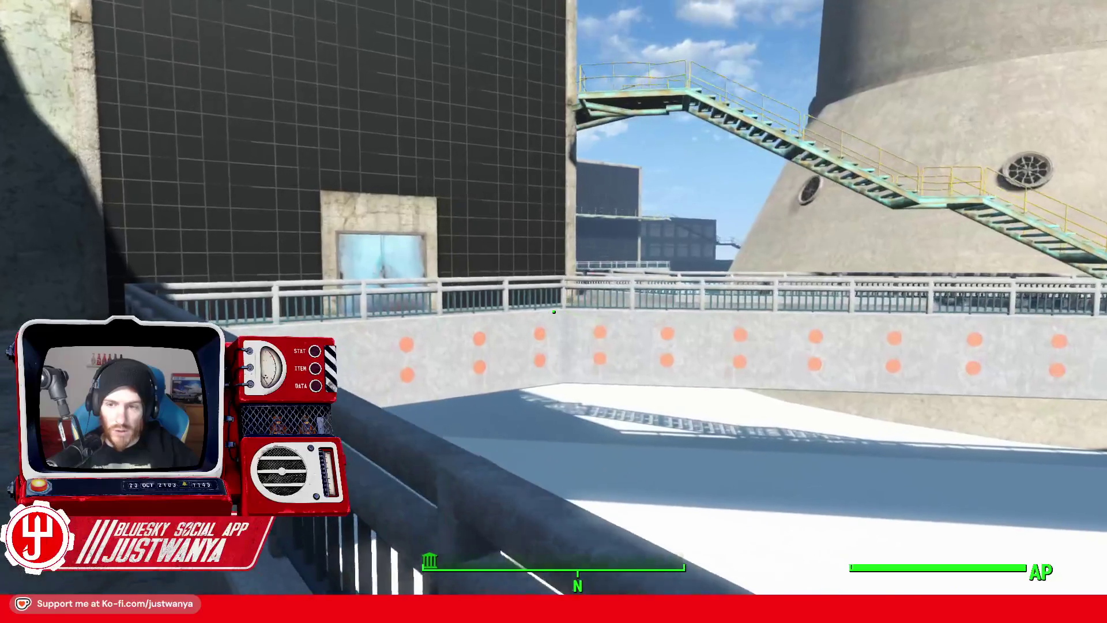
key(w)
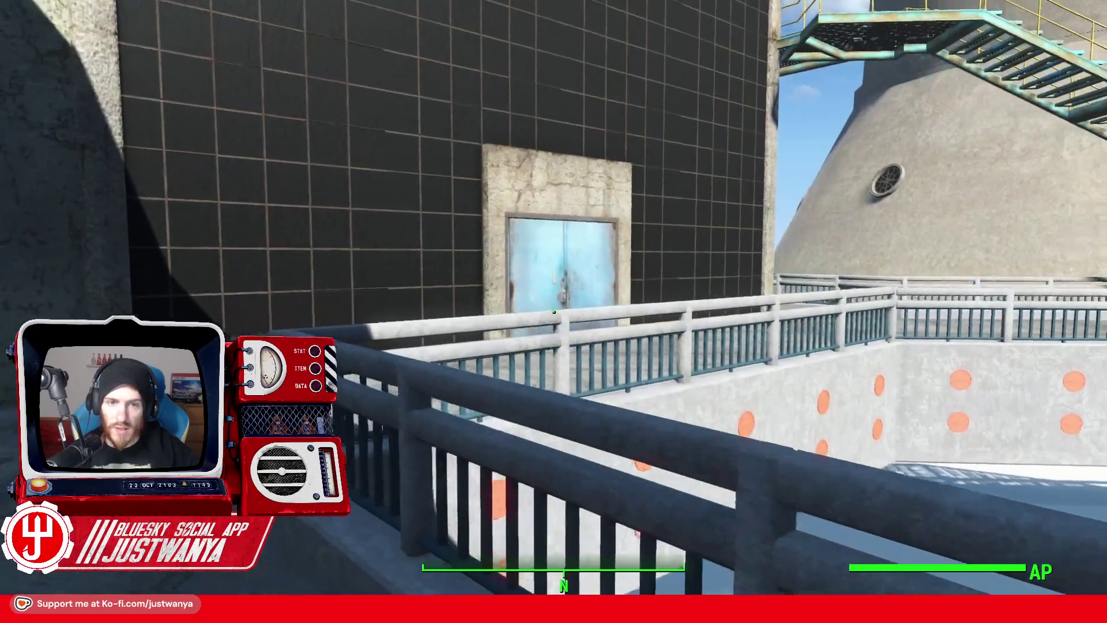
key(w)
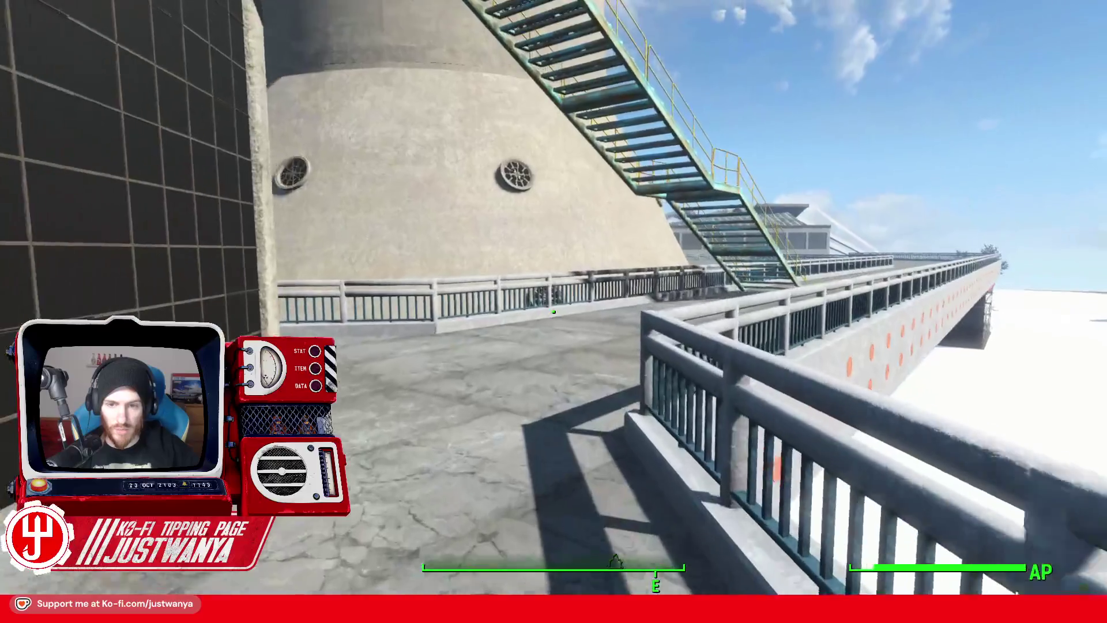
key(w)
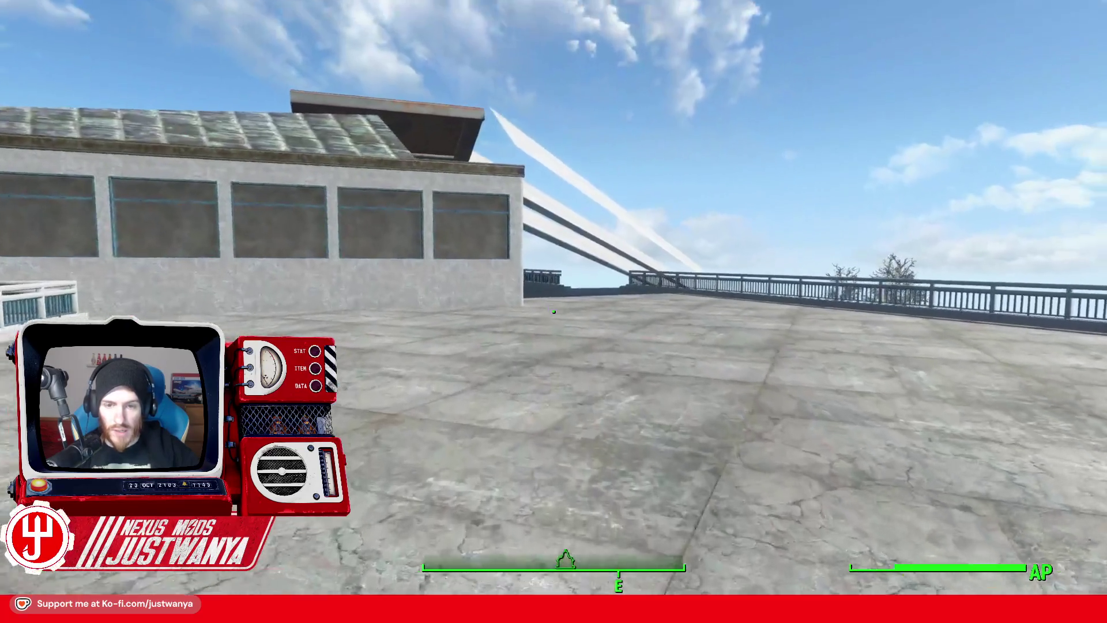
Step: Walk past the railings and down the descending ramp toward the water
key(w)
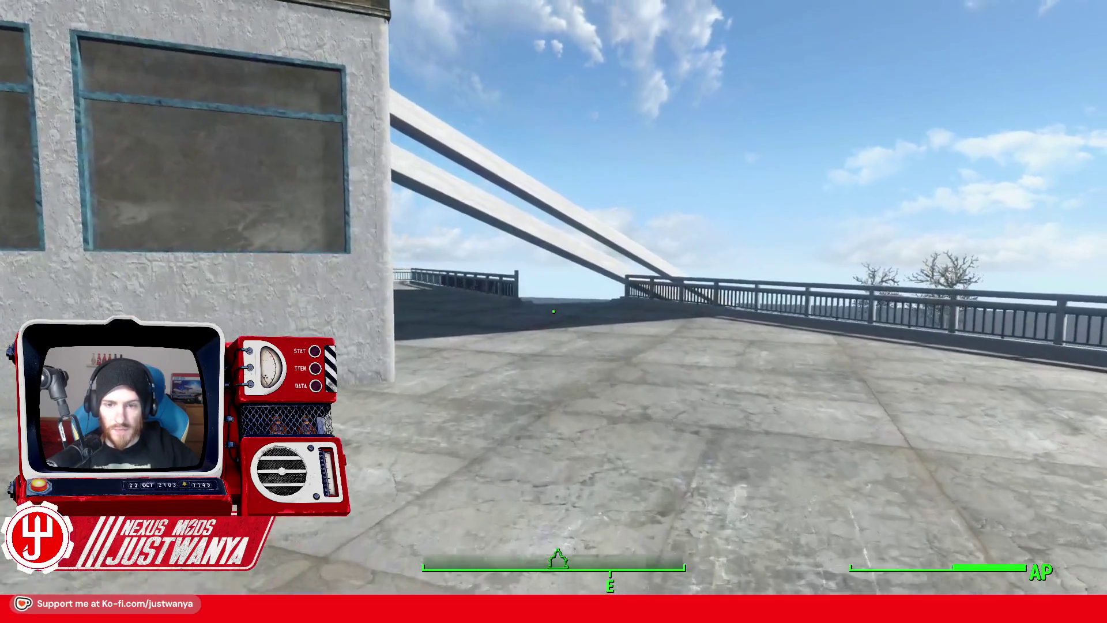
key(w)
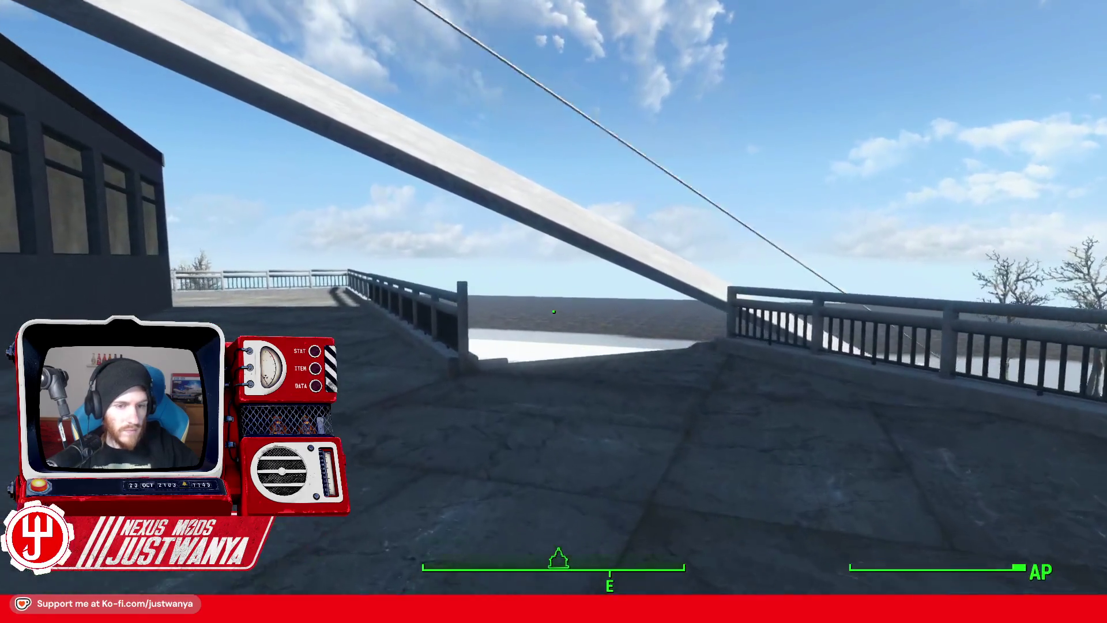
key(w)
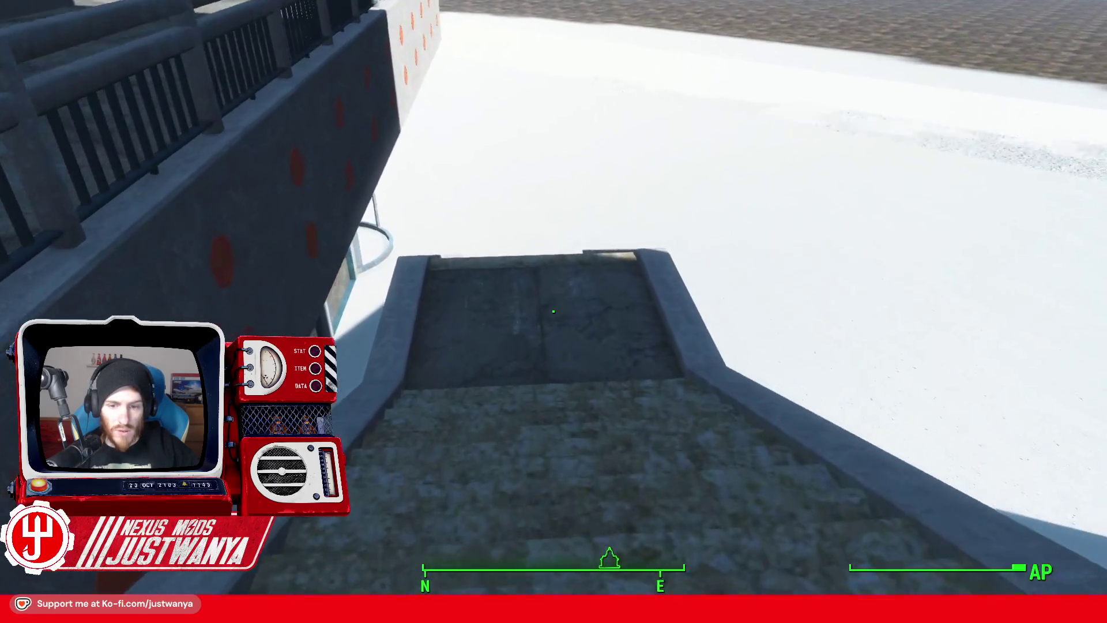
key(w)
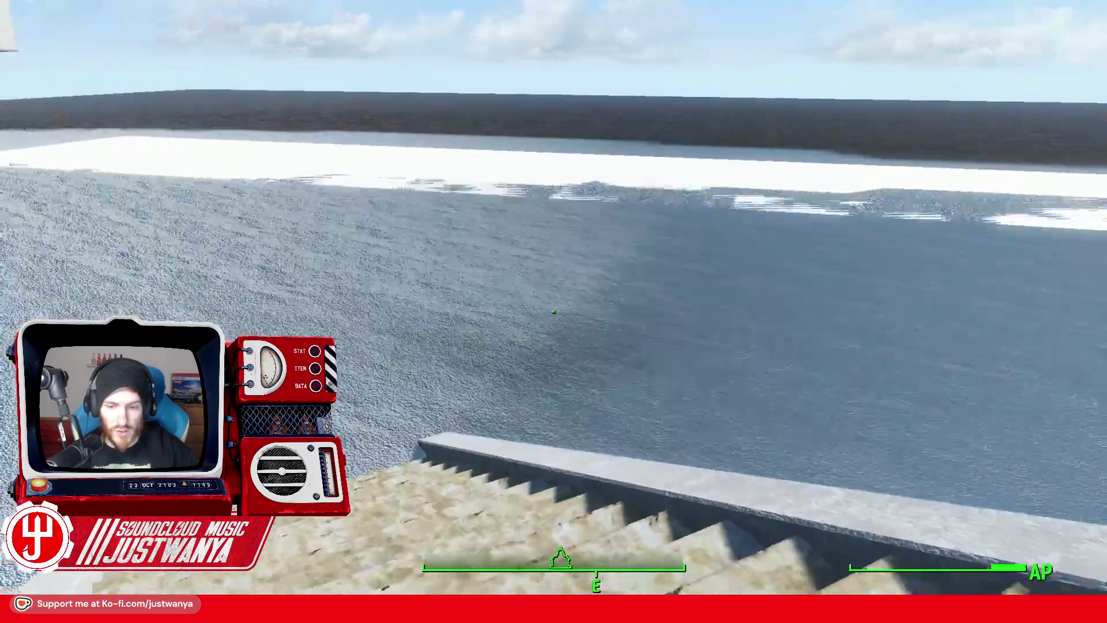
Step: Cross the ice shelf to discover The Alex, then turn back toward the building
key(w)
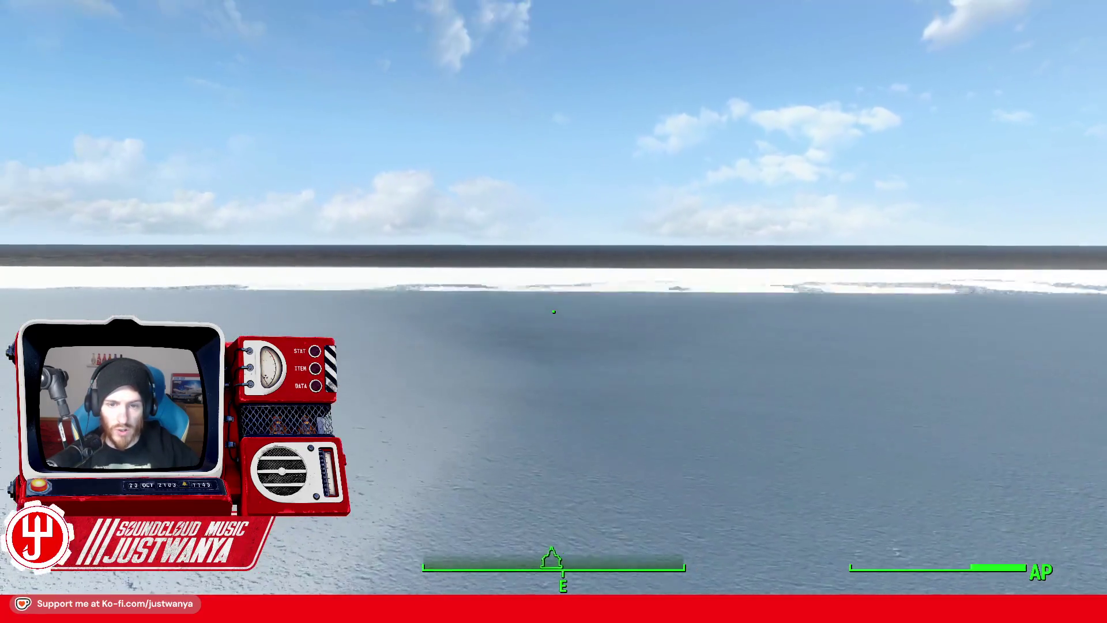
key(w)
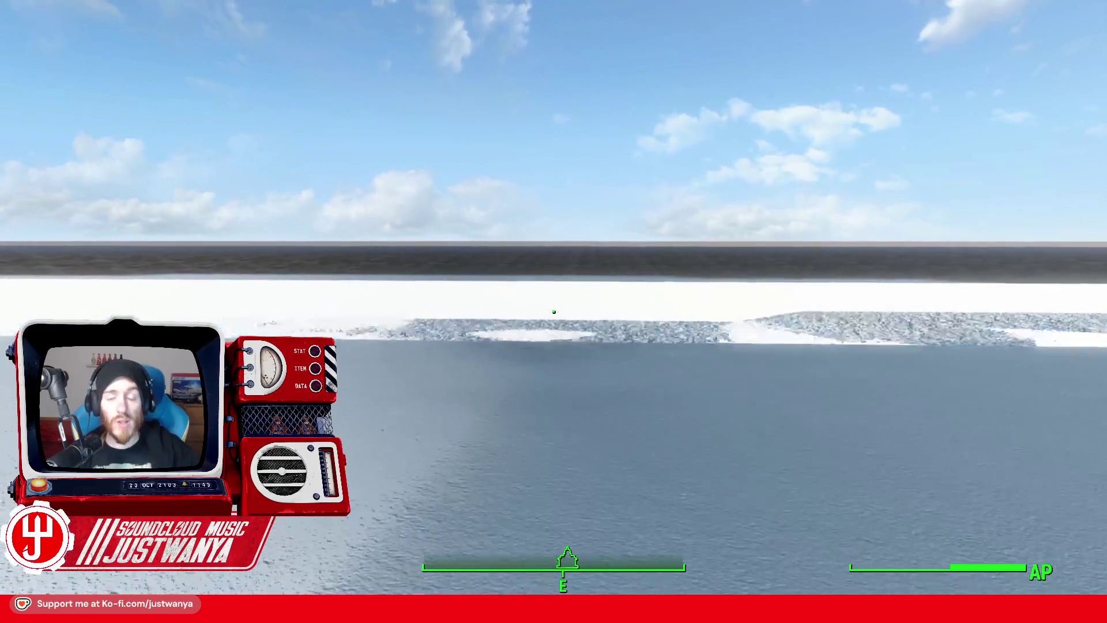
key(w)
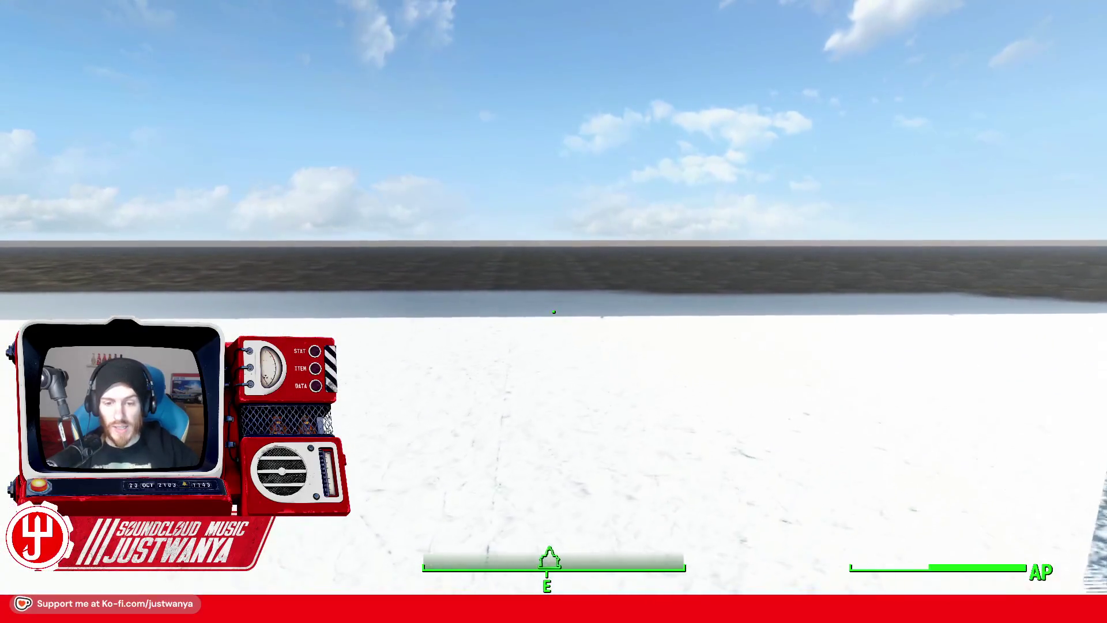
key(w)
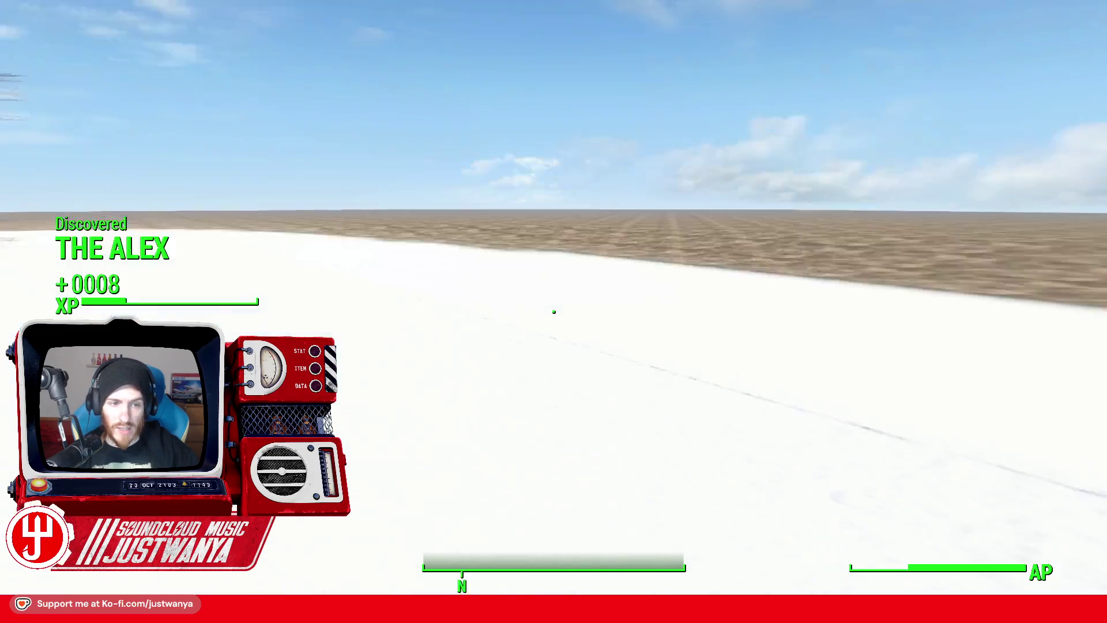
key(w)
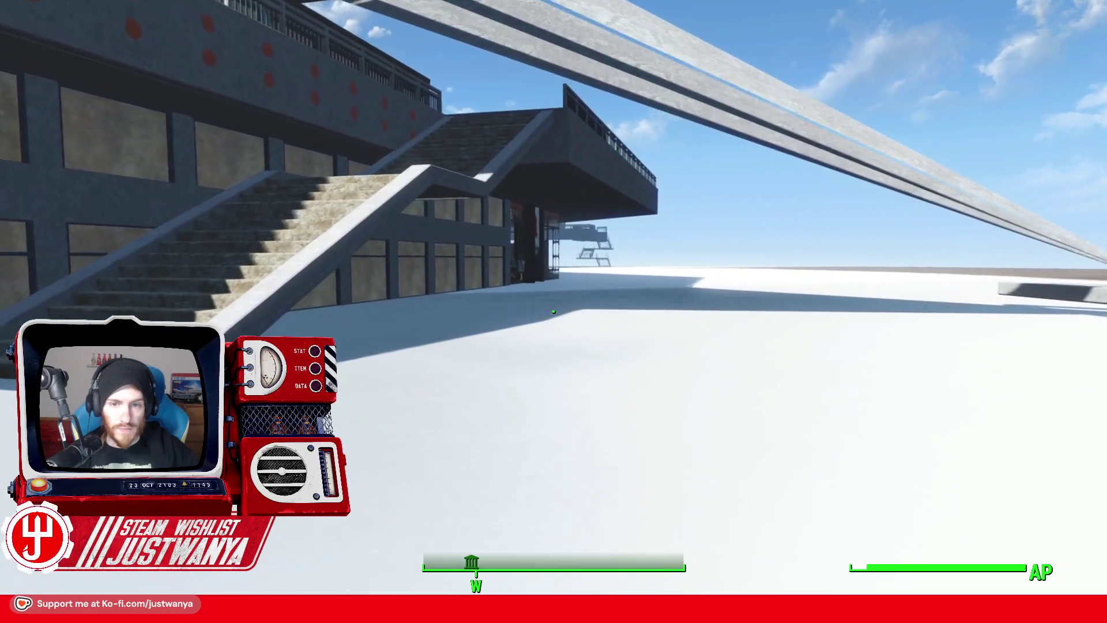
Step: Look north, then walk to the pharmacy window and past the terminal to the door
key(w)
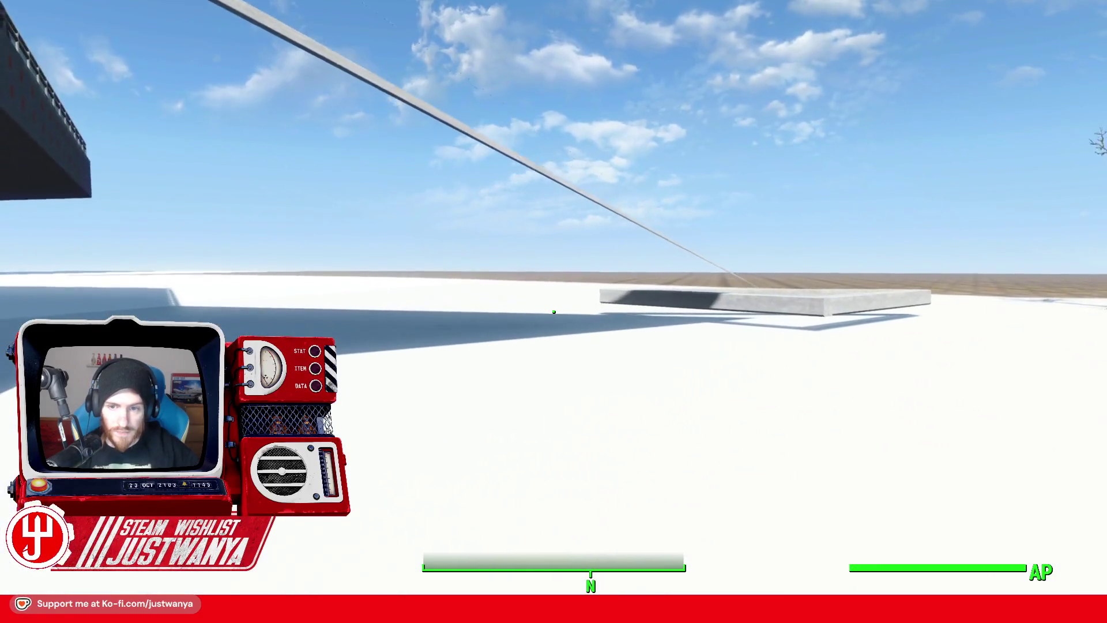
key(w)
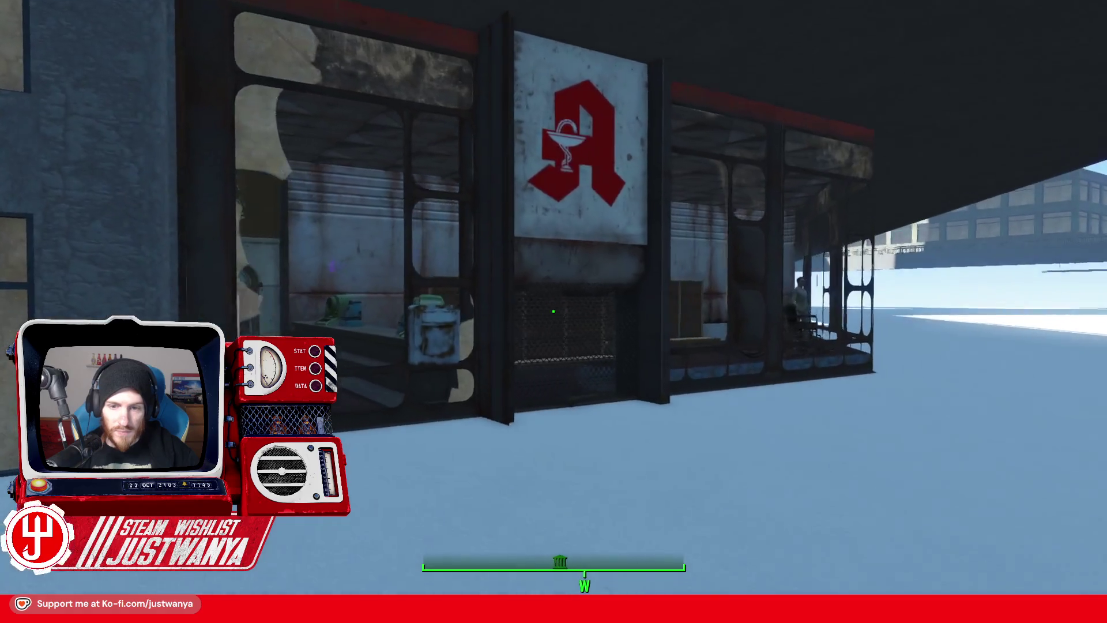
key(w)
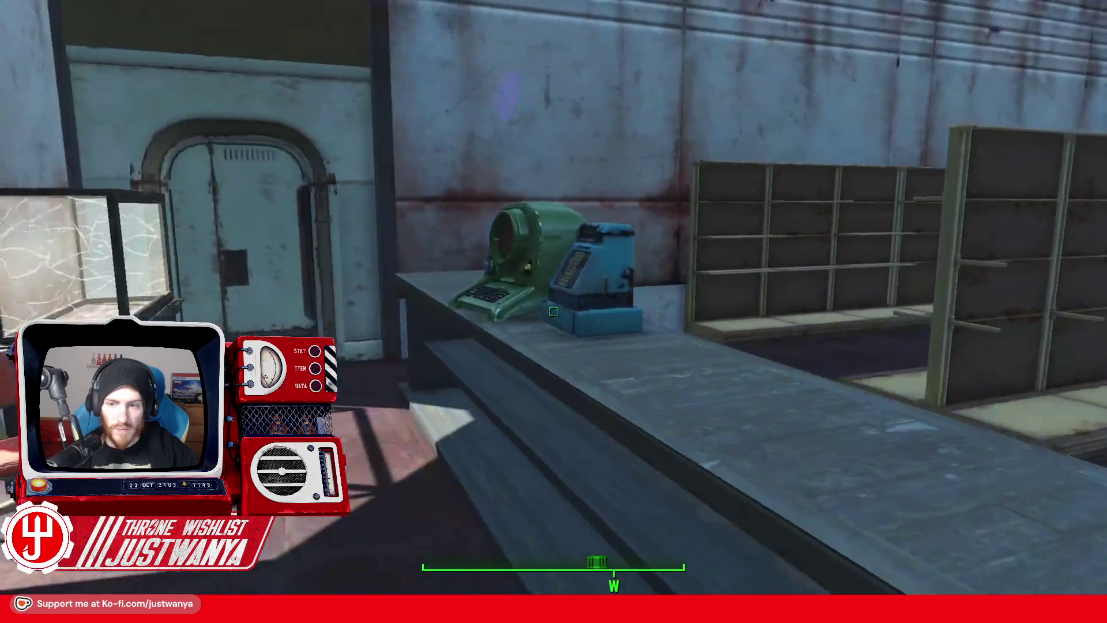
key(w)
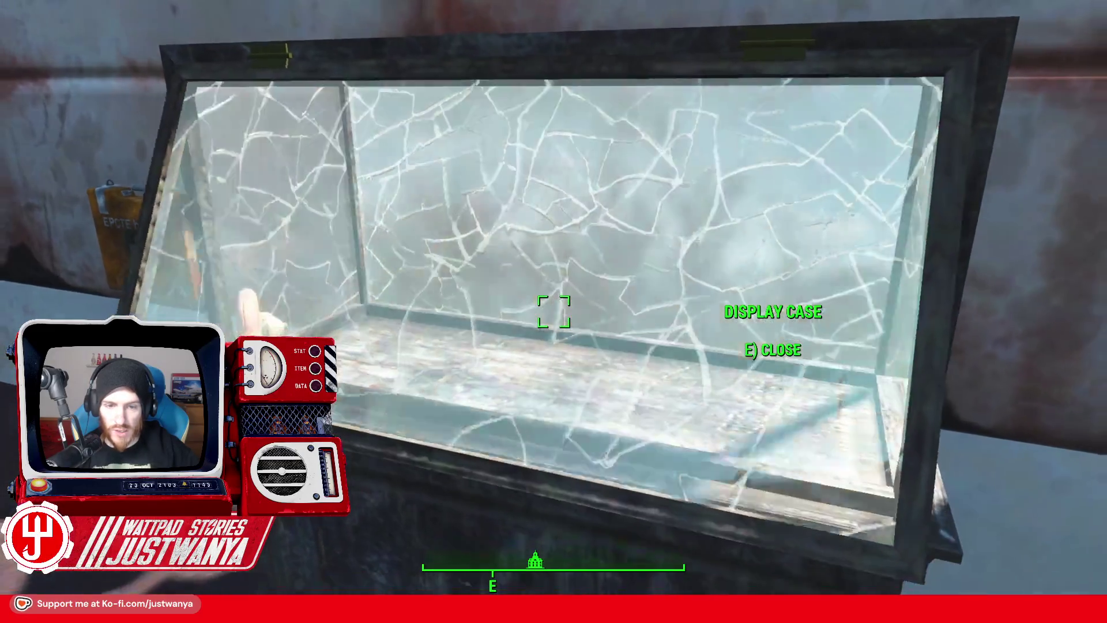
Step: Check the first aid kit by the display case, then climb out through the window
key(a)
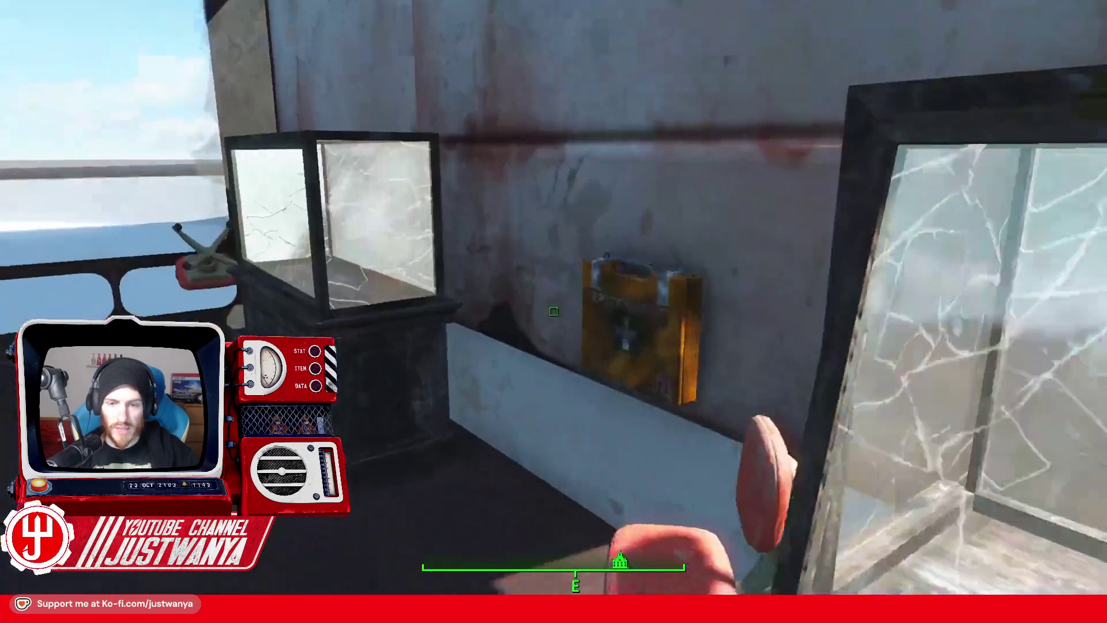
key(s)
key(a)
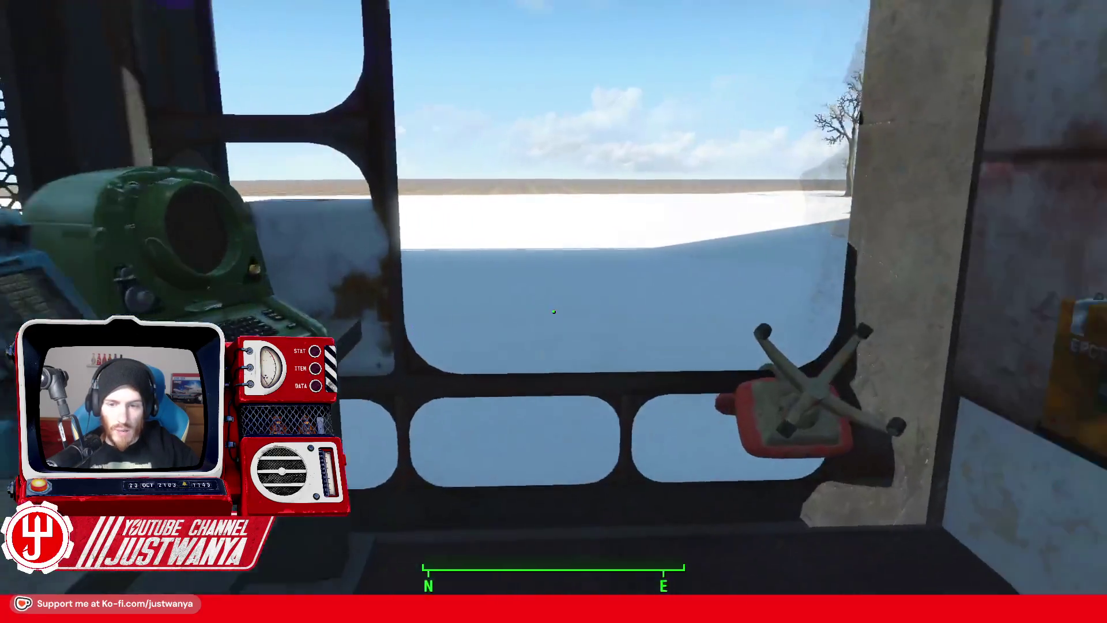
key(w)
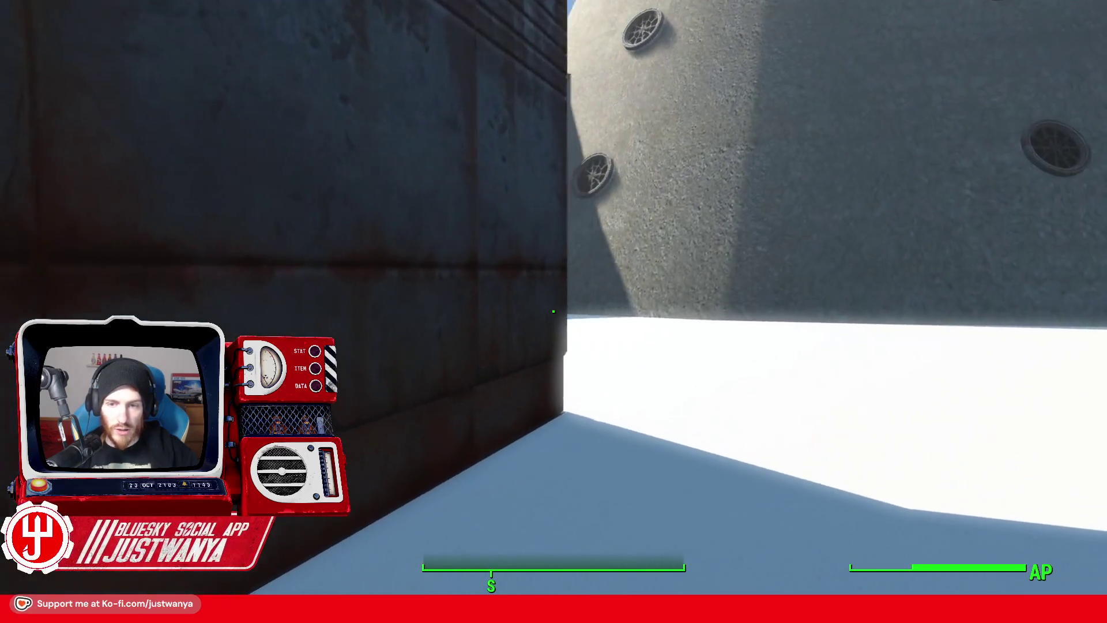
Step: Pass through the shelving room, open the door to the small desk room, and exit past the blue metal door
key(d)
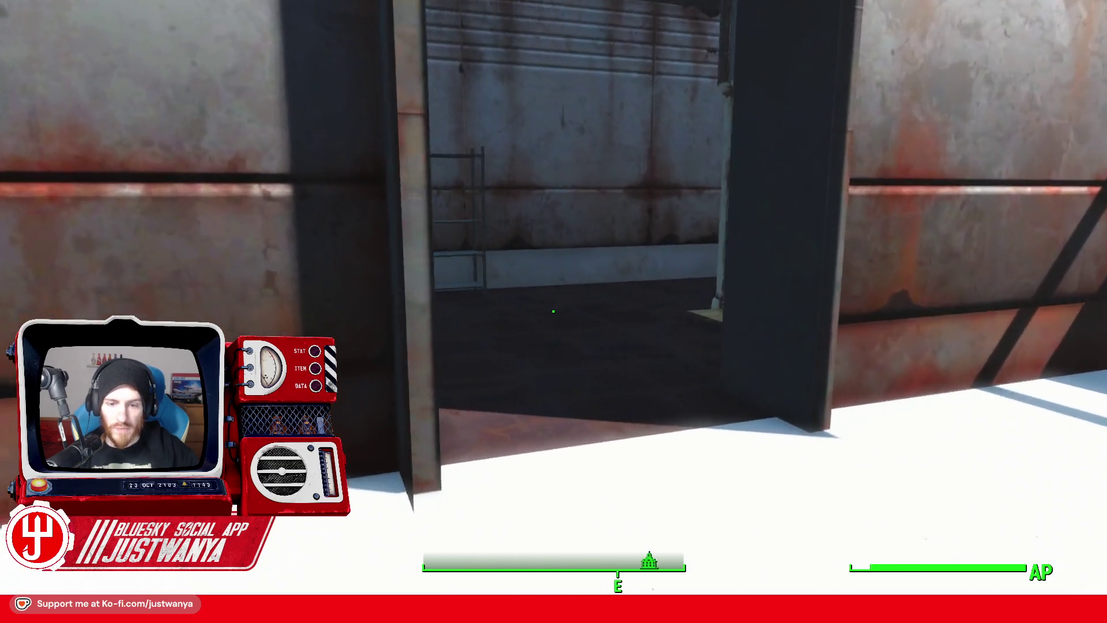
key(w)
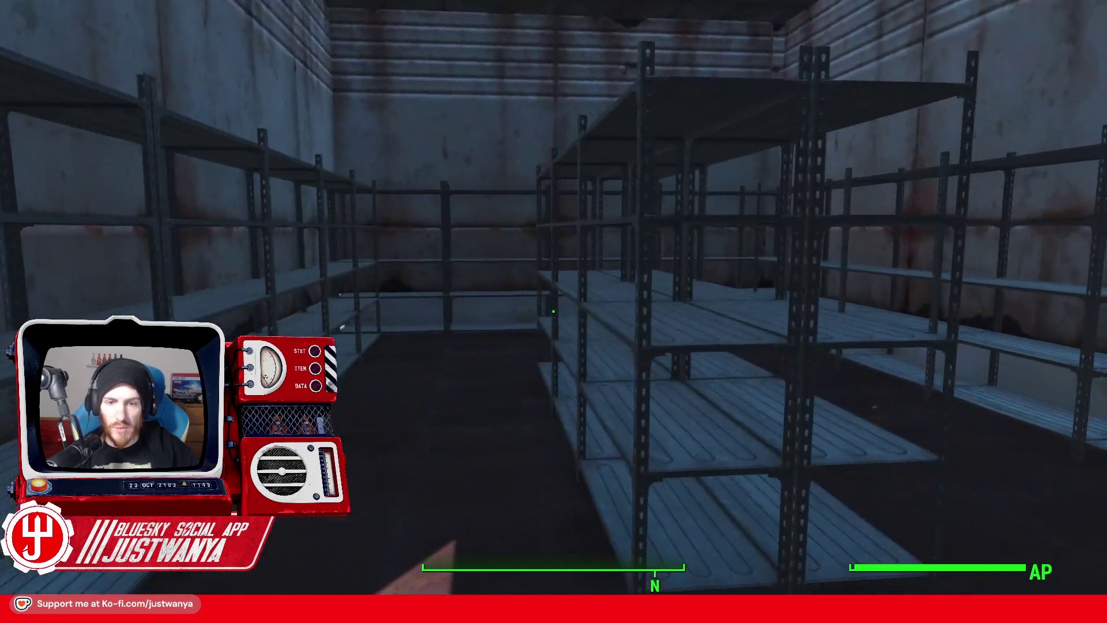
mouse_move(553, 312)
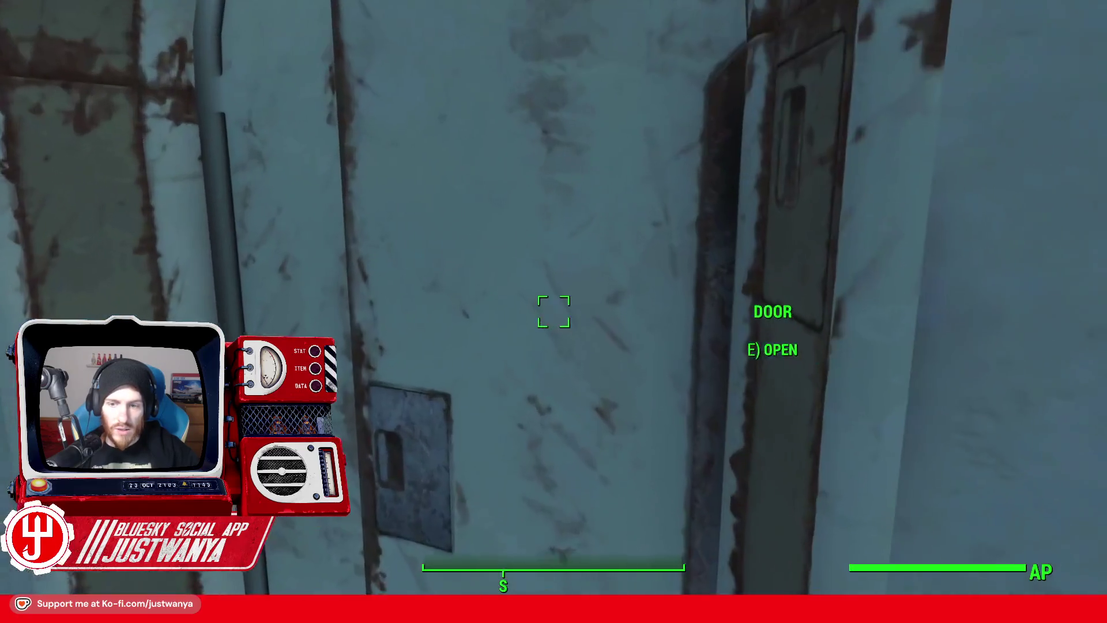
key(e)
key(w)
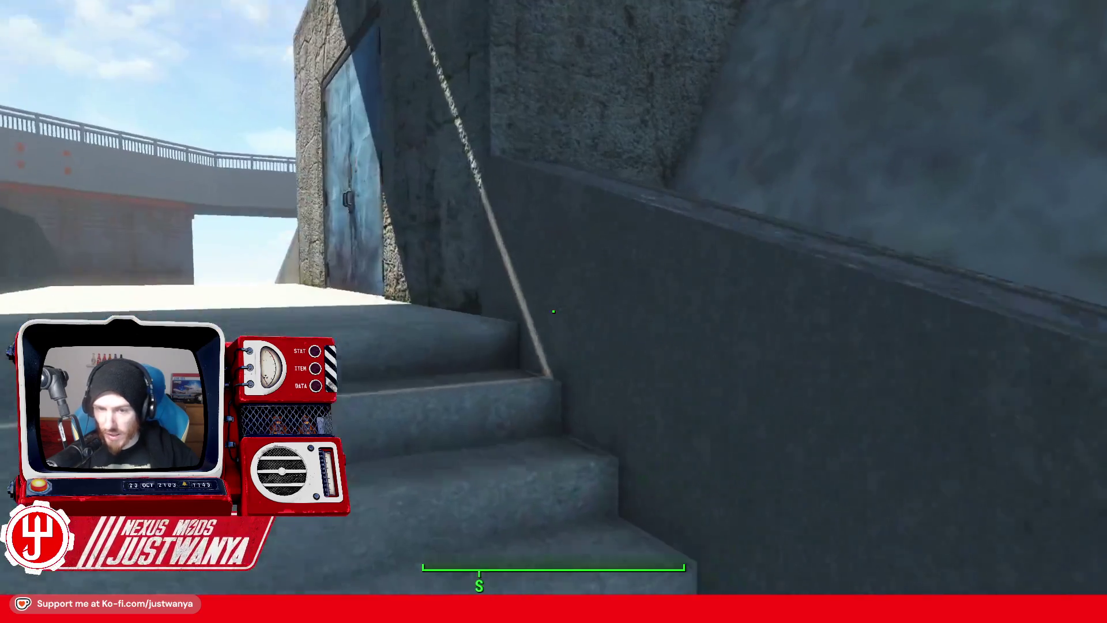
key(w)
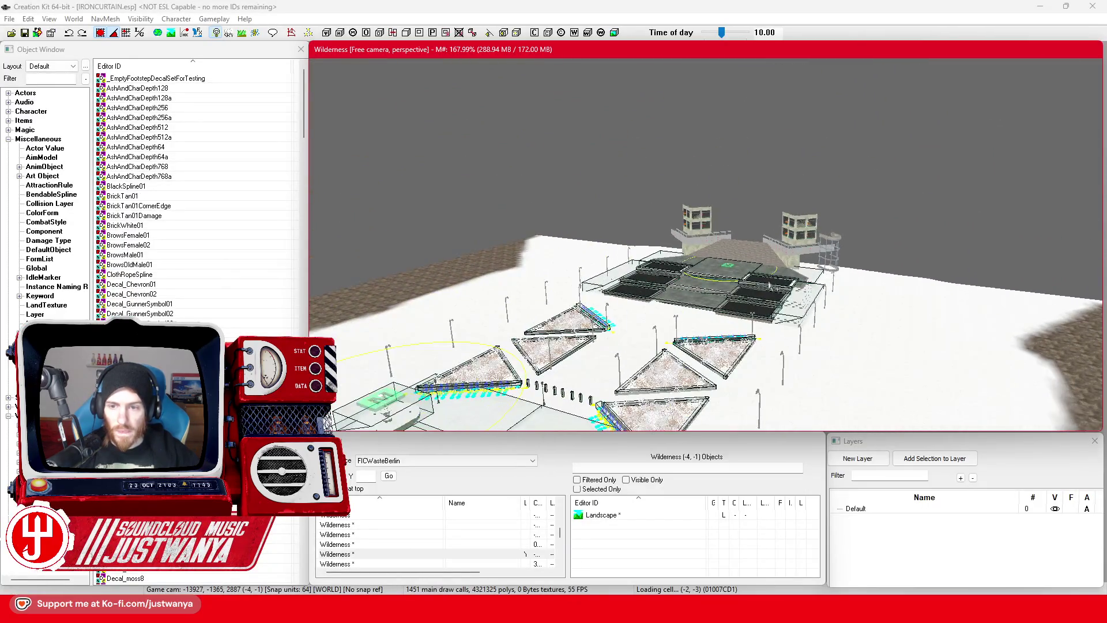
Step: Zoom the Render Window down onto the Wilderness cell's cobblestone tiles, planters and lampposts
scroll(769, 286, up, 5)
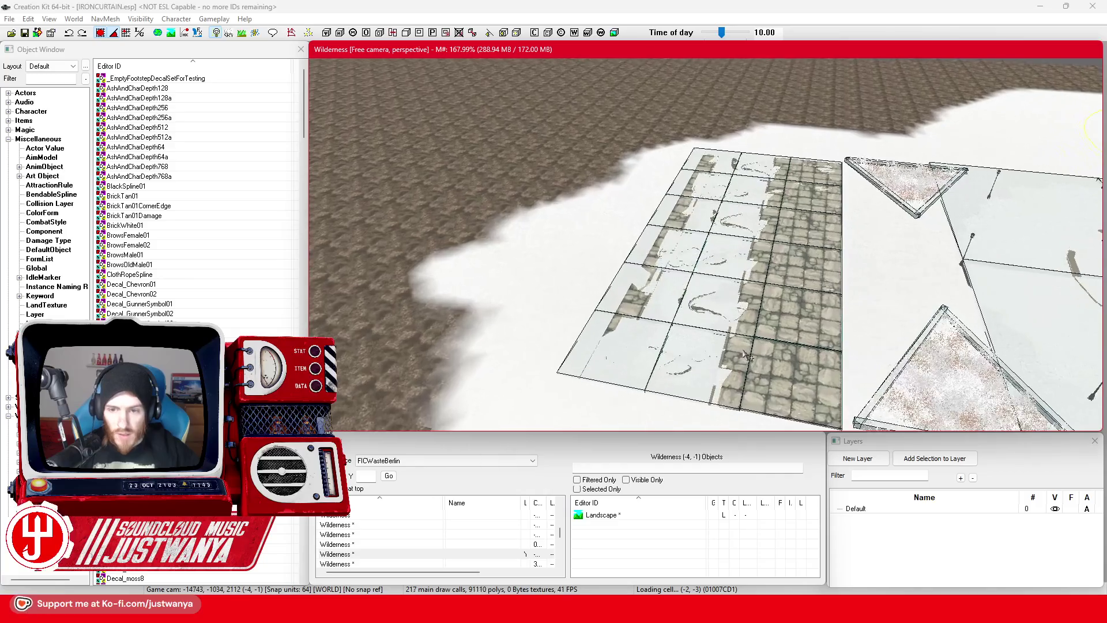
scroll(749, 357, up, 5)
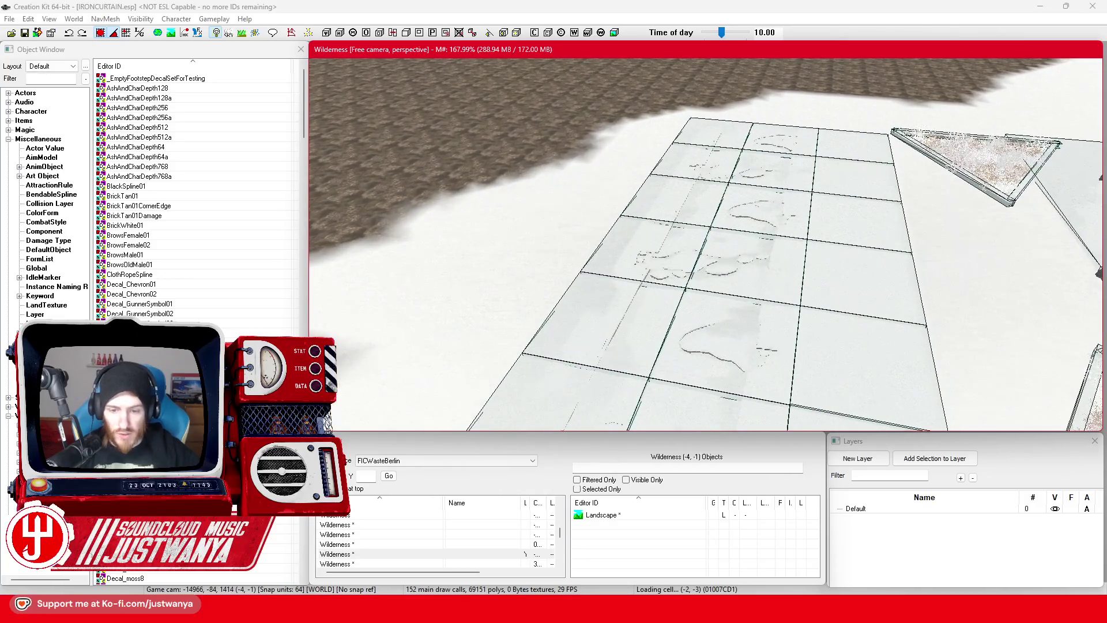
Step: In Street View, move along Spandauer Str. to number 7 past the parked vans and cars
click(744, 447)
drag(634, 346, 491, 352)
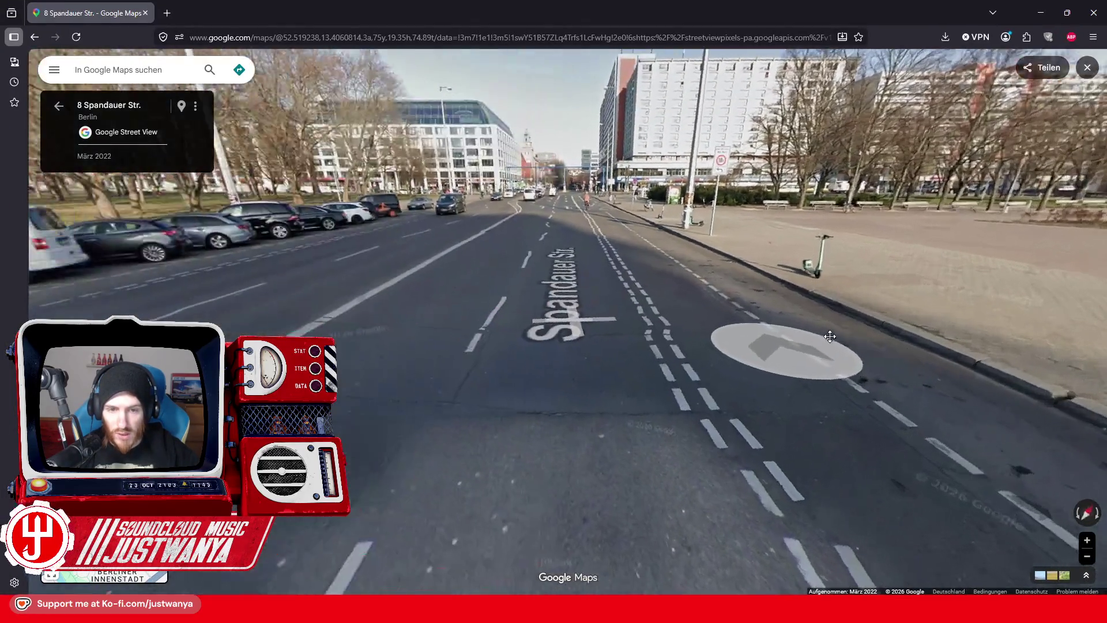
click(491, 352)
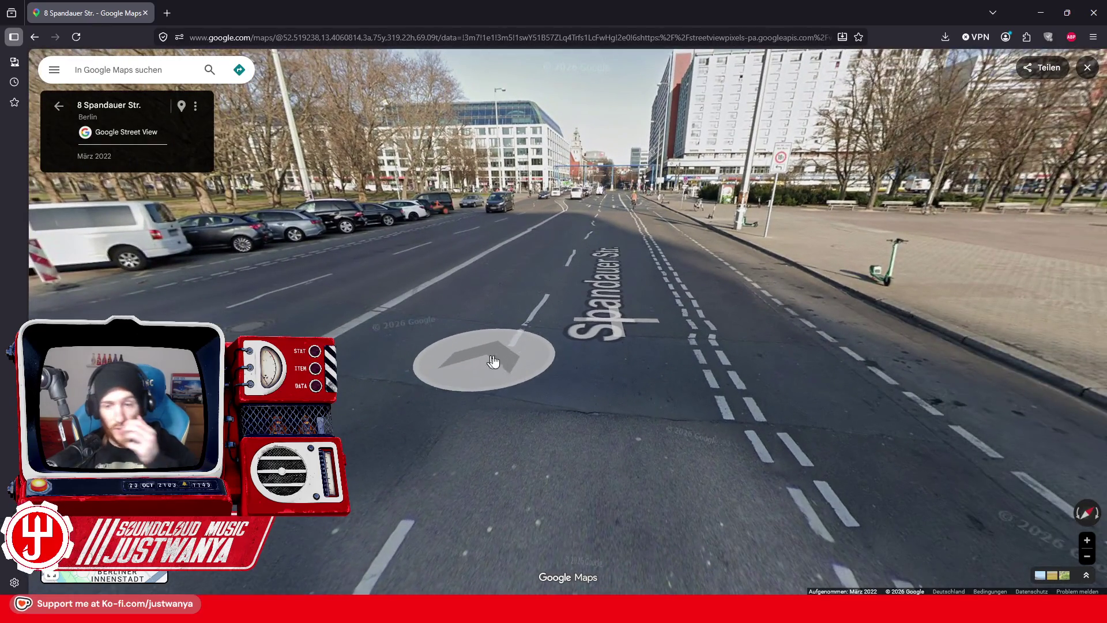
click(718, 346)
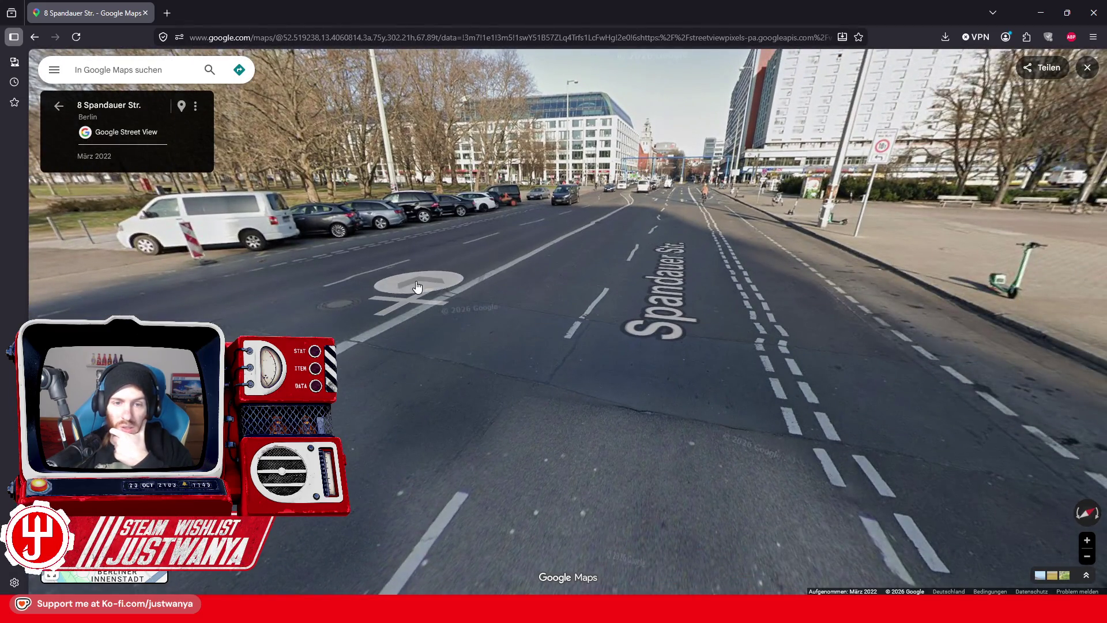
click(331, 271)
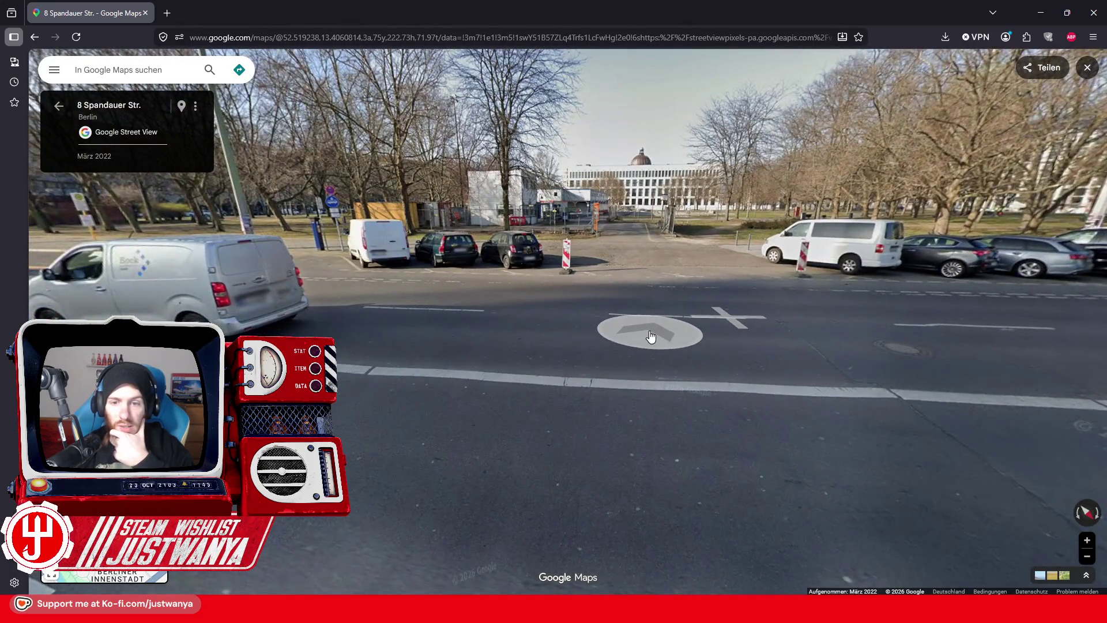
click(650, 336)
click(569, 340)
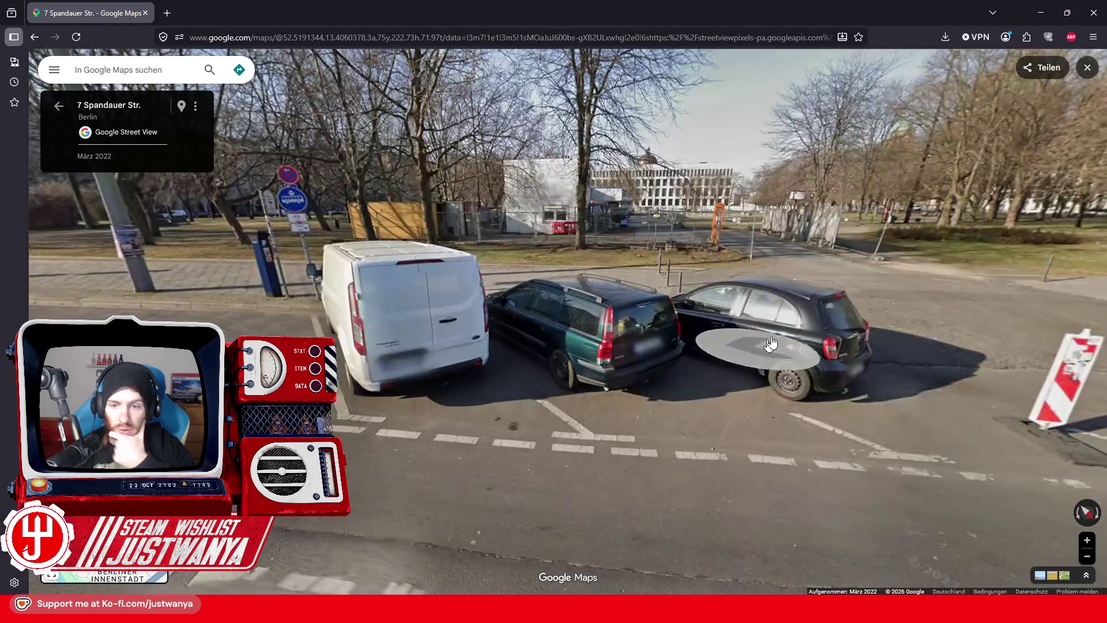
Step: Advance to the orange barrier gate, step back, and look over the fenced yard
click(771, 344)
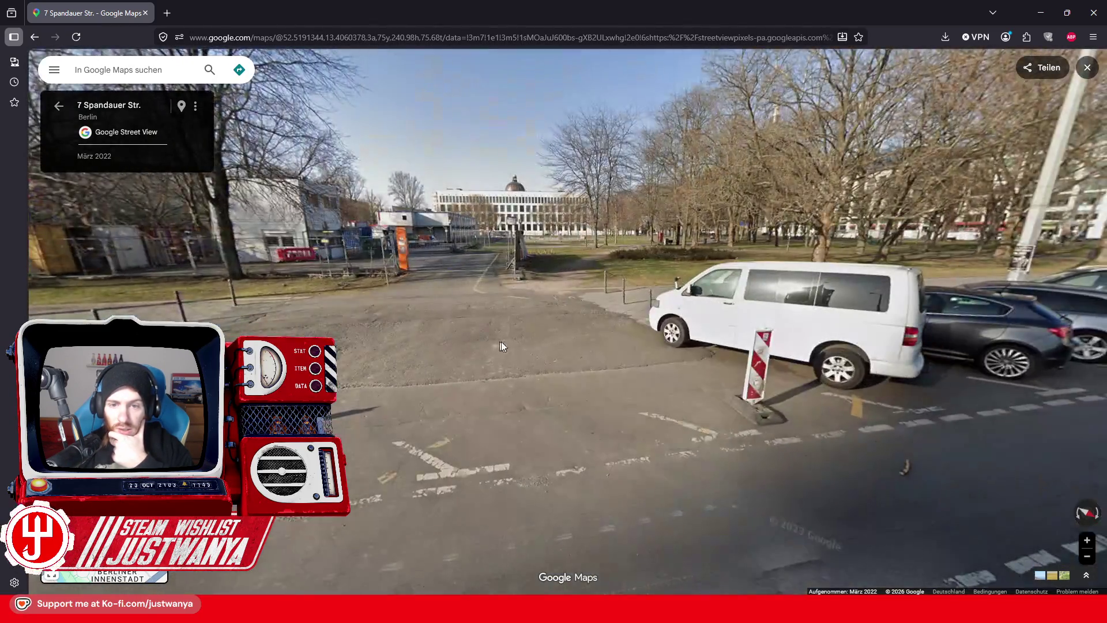
click(501, 346)
click(600, 360)
click(551, 271)
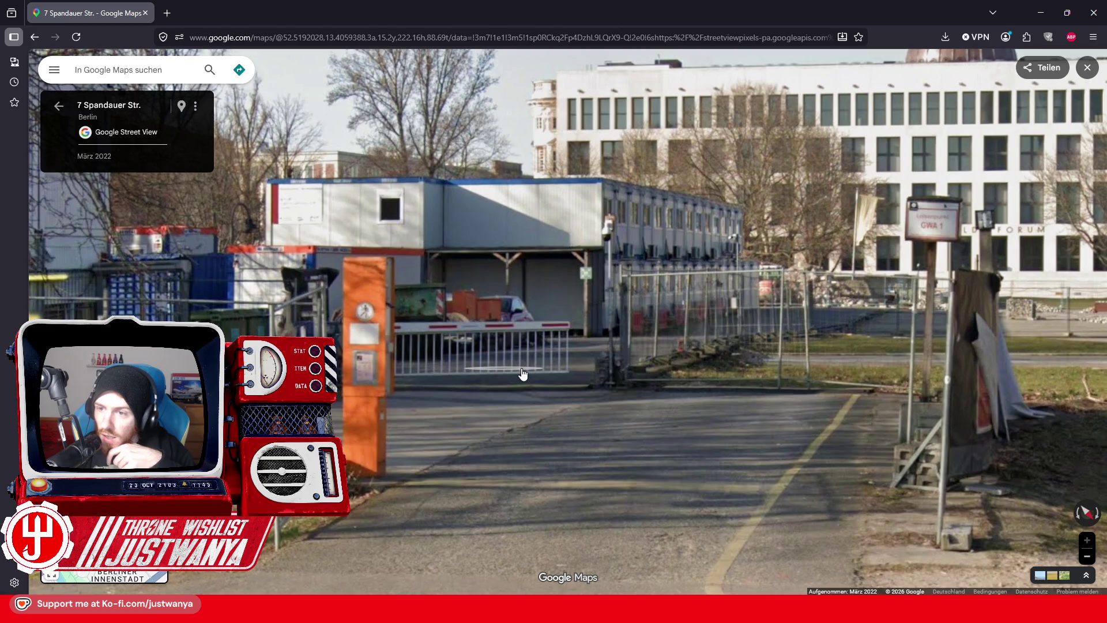
click(523, 374)
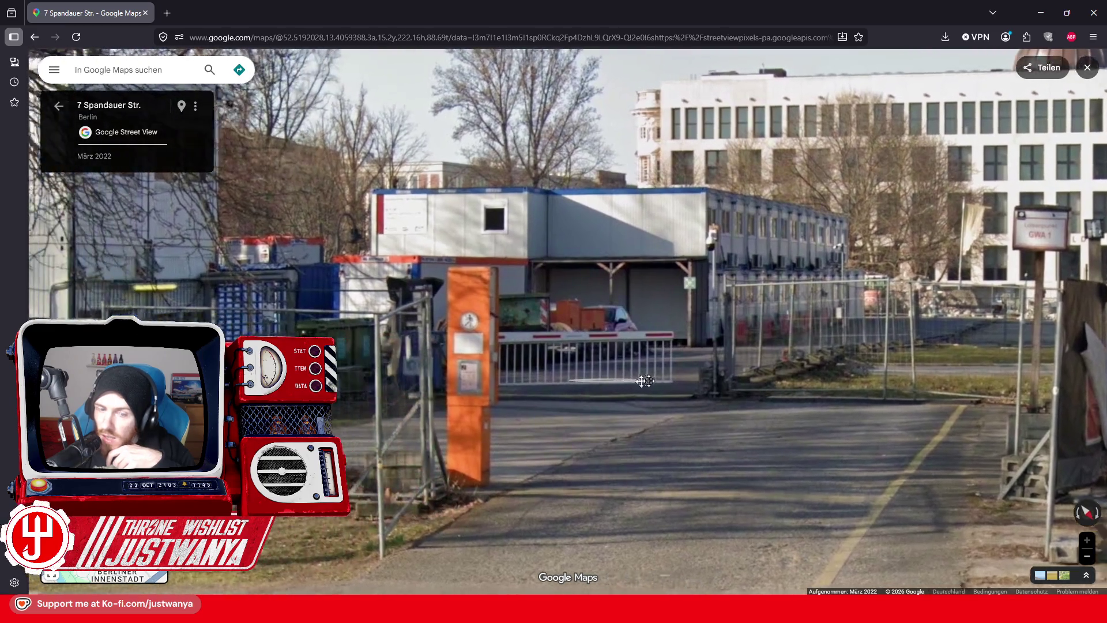
key(Left)
key(Left)
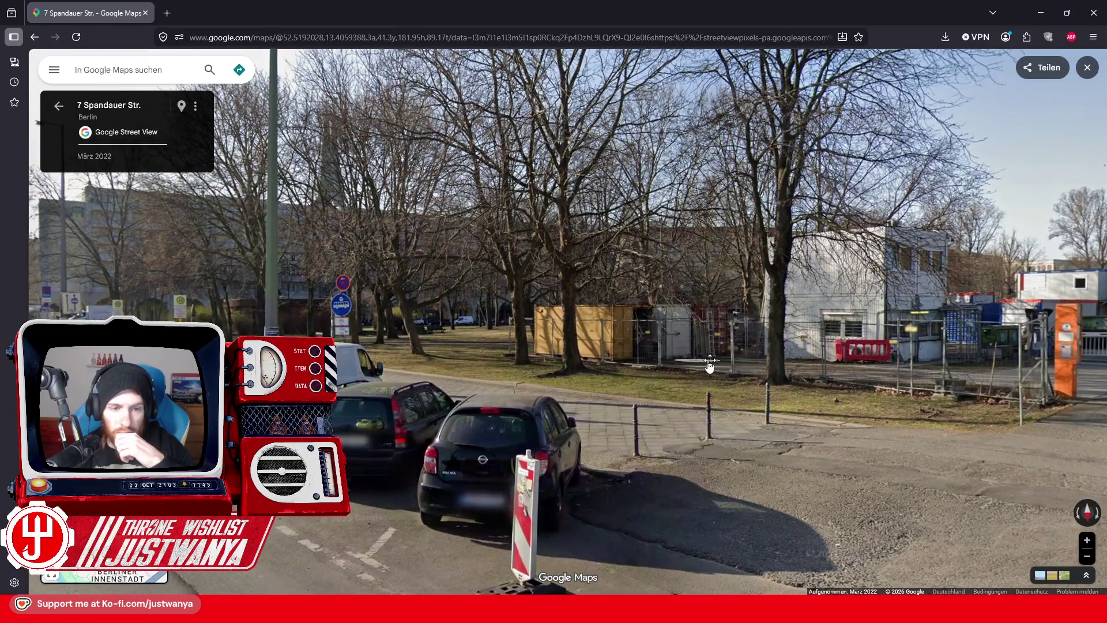
mouse_move(709, 362)
mouse_down()
mouse_move(883, 349)
mouse_move(549, 329)
mouse_move(485, 344)
mouse_up()
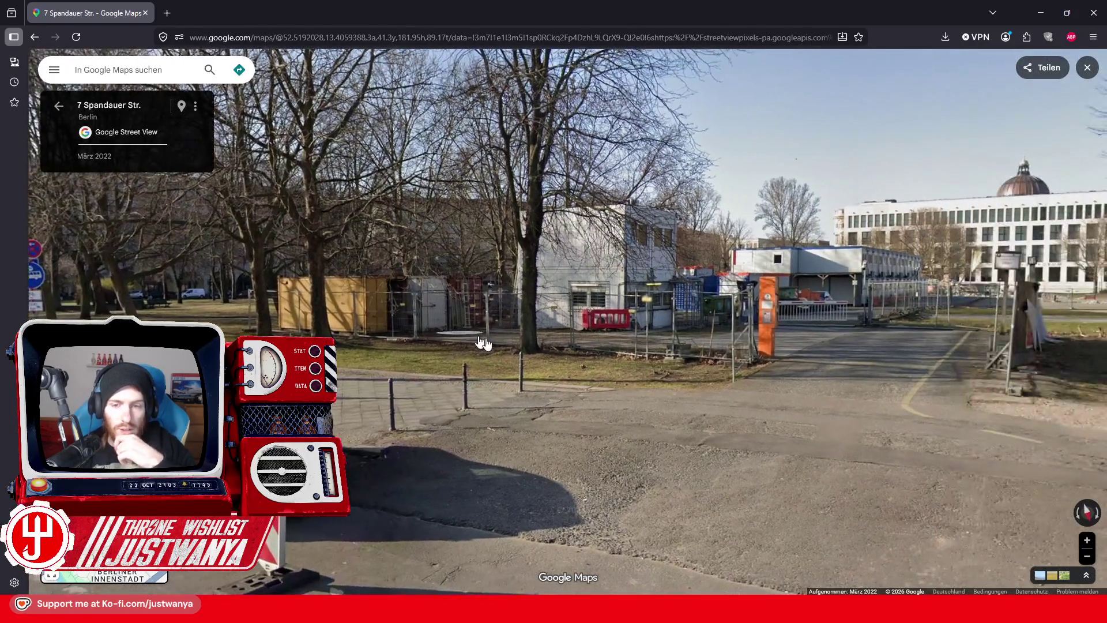
scroll(572, 338, up, 3)
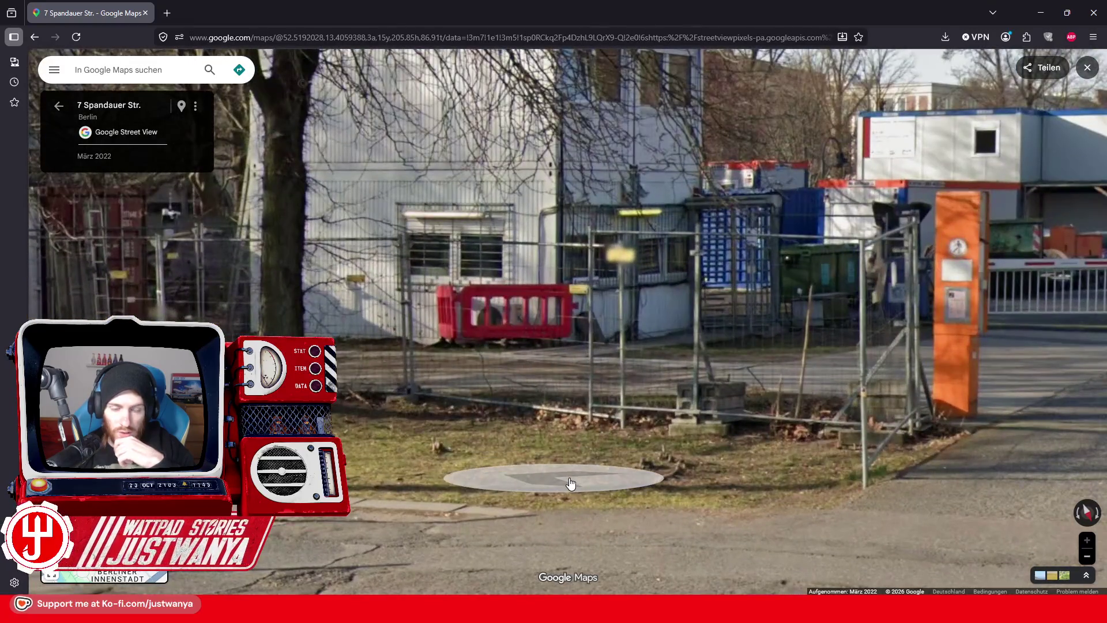
click(608, 458)
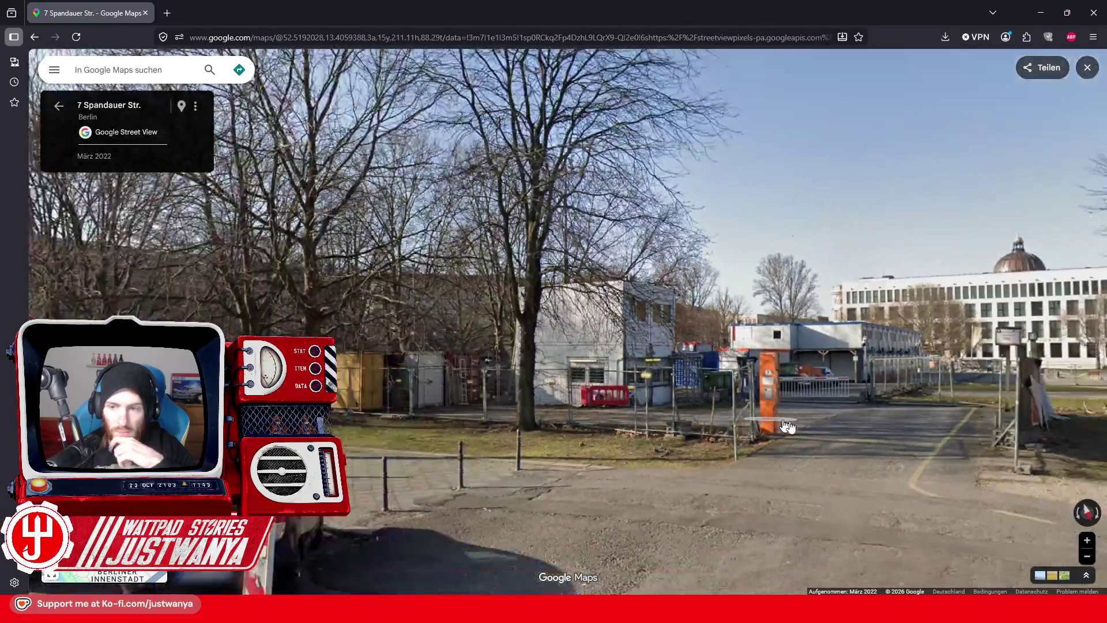
Step: Turn the panorama past the park toward the Marienkirche and the TV tower
mouse_move(786, 425)
mouse_down()
mouse_move(437, 362)
mouse_move(531, 365)
mouse_move(606, 240)
mouse_up()
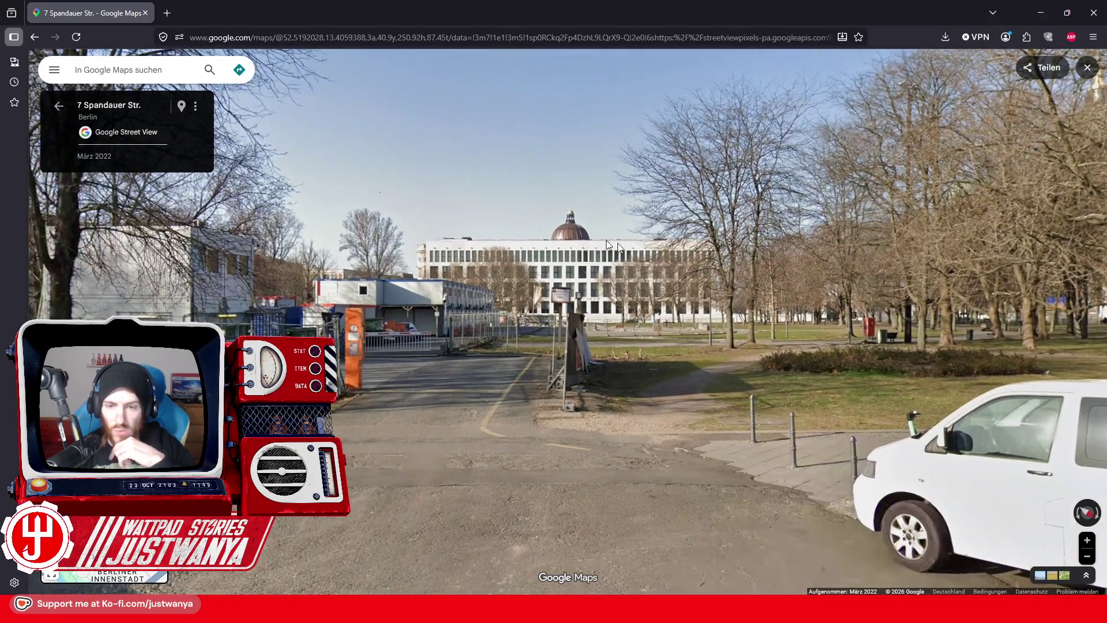
mouse_move(811, 381)
mouse_down()
mouse_move(773, 366)
mouse_move(721, 392)
mouse_move(699, 373)
mouse_move(621, 391)
mouse_up()
drag(853, 346, 490, 357)
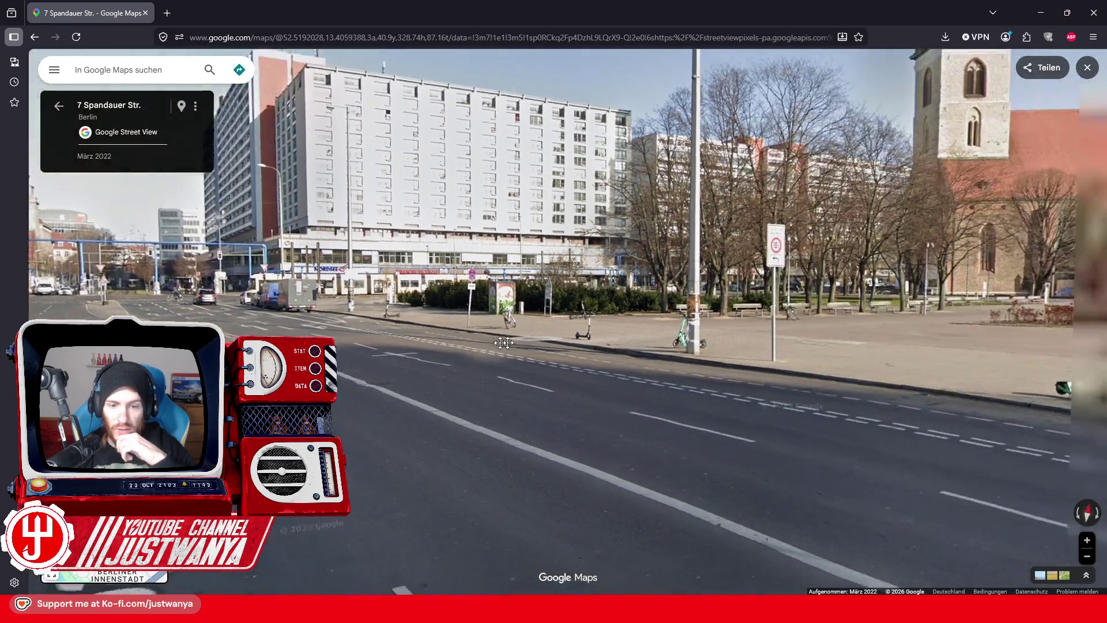
mouse_move(980, 352)
mouse_down()
mouse_move(777, 352)
mouse_move(683, 450)
mouse_move(684, 534)
mouse_move(684, 378)
mouse_move(704, 256)
mouse_up()
Step: Return to Creation Kit and move the render camera onto the fountain plaza
mouse_move(770, 610)
click(738, 537)
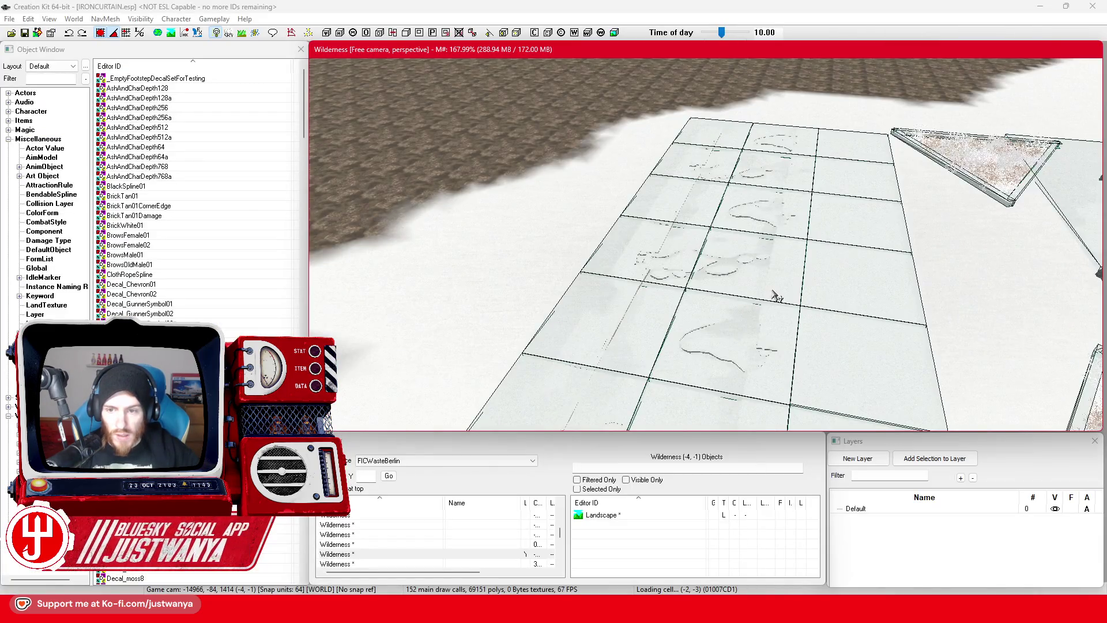
mouse_move(790, 284)
mouse_down()
mouse_move(871, 279)
mouse_move(740, 243)
mouse_up()
scroll(741, 244, down, 10)
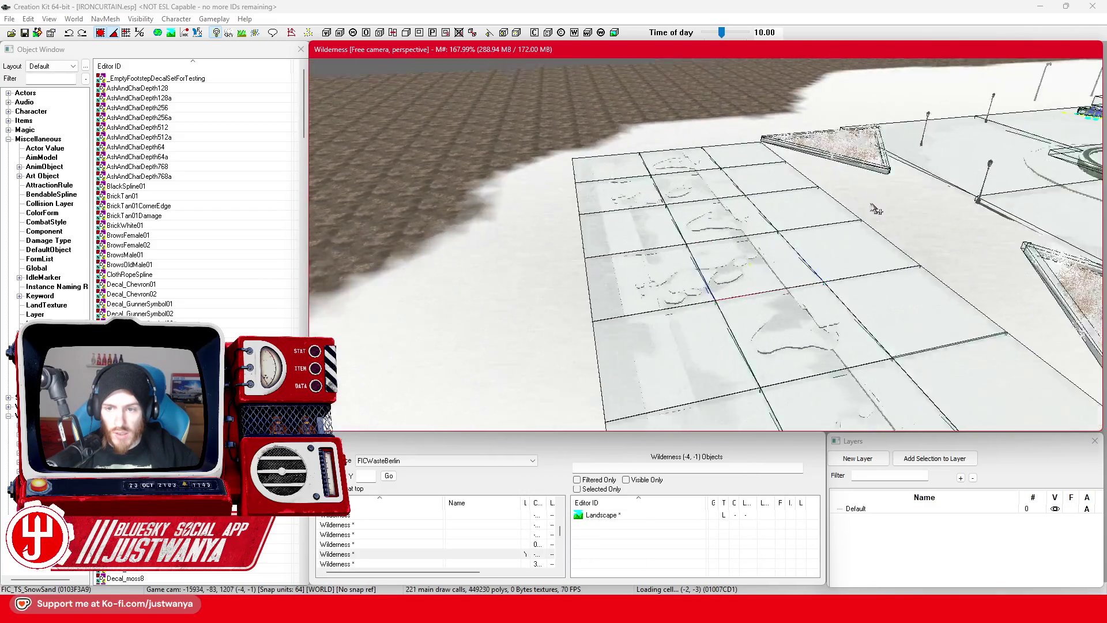
scroll(724, 283, up, 5)
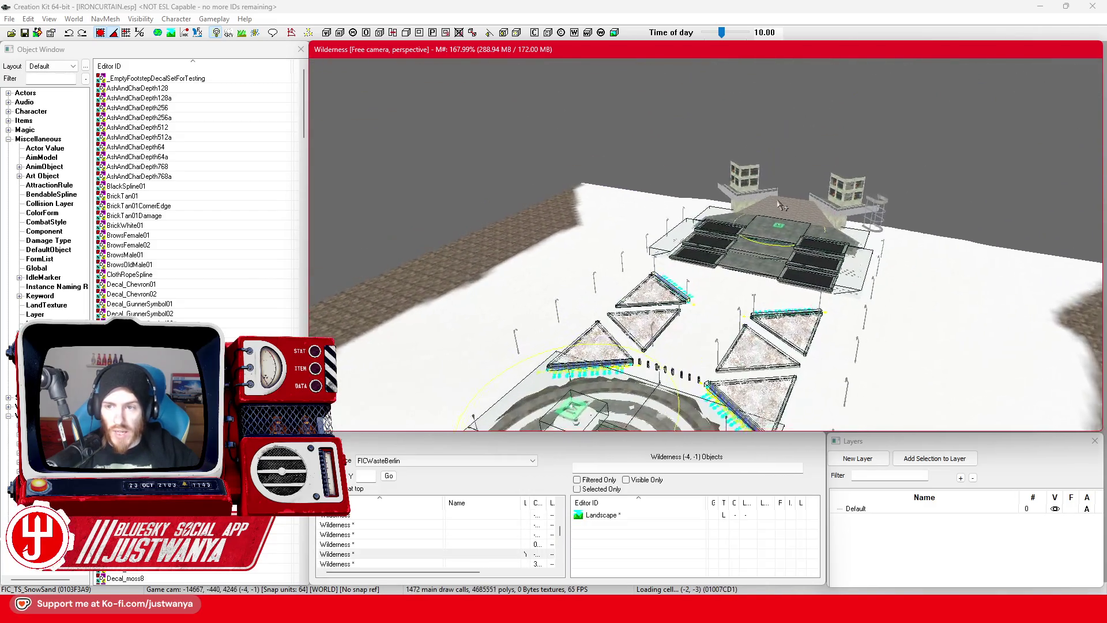
scroll(766, 257, up, 5)
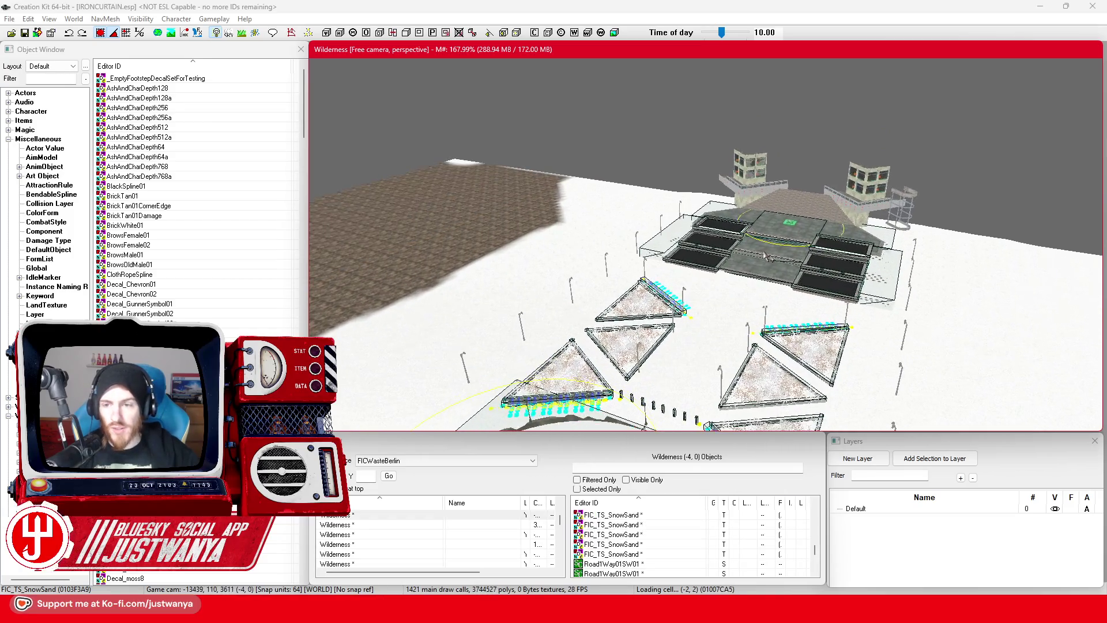
scroll(749, 288, up, 5)
scroll(728, 319, up, 5)
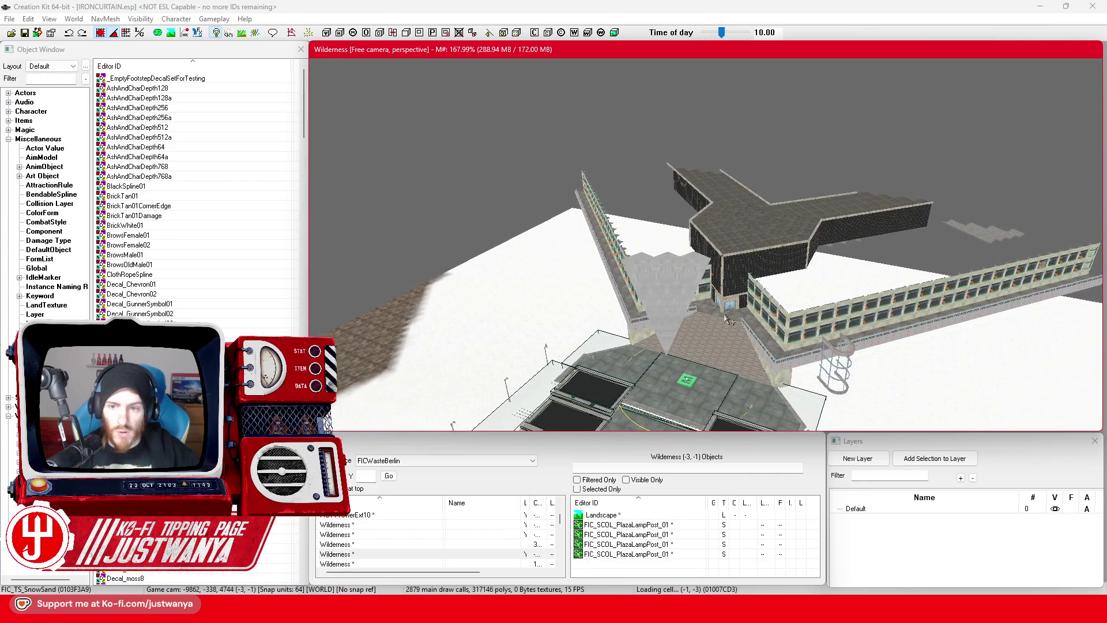
scroll(727, 318, up, 5)
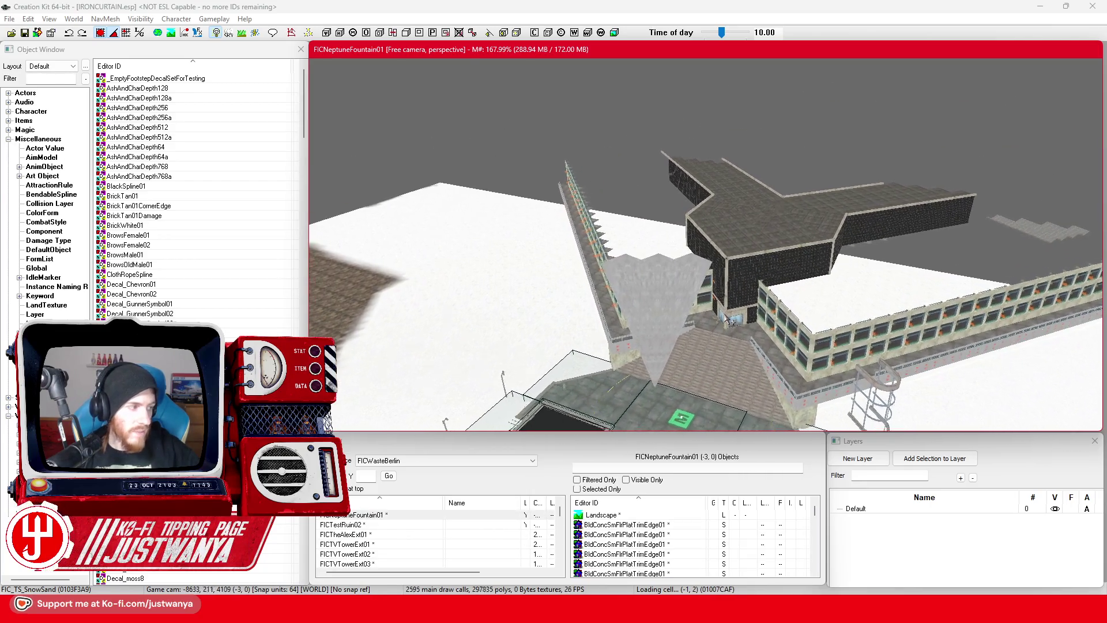
Step: Fly the camera to the green-tinted TV tower base in FICTVTowerExt09 and save the plugin
scroll(728, 320, up, 5)
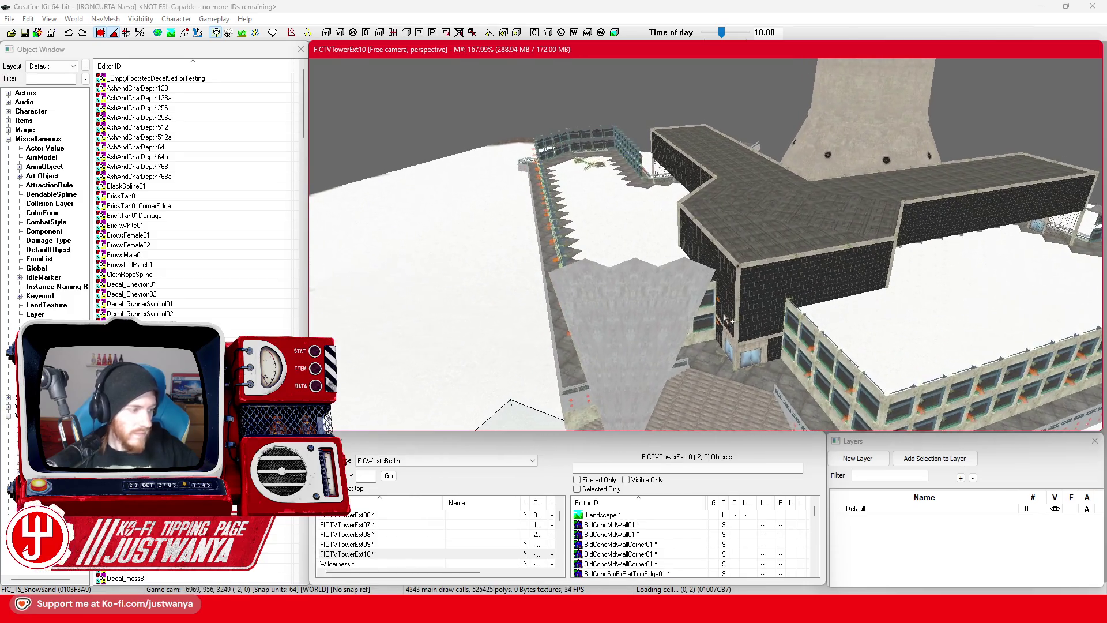
scroll(727, 318, up, 5)
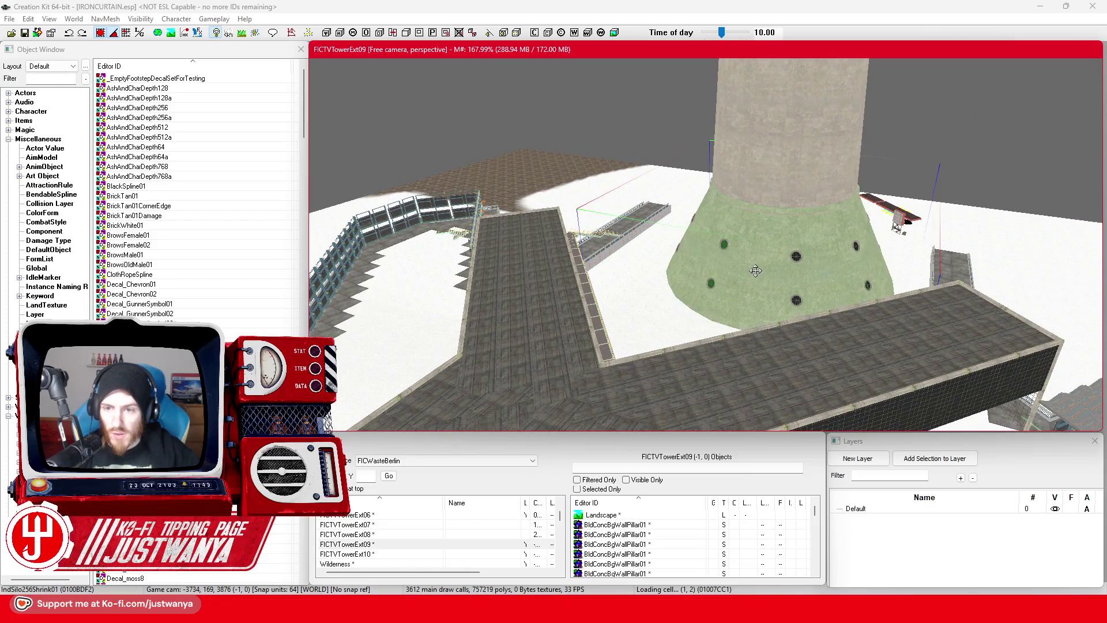
scroll(756, 270, up, 5)
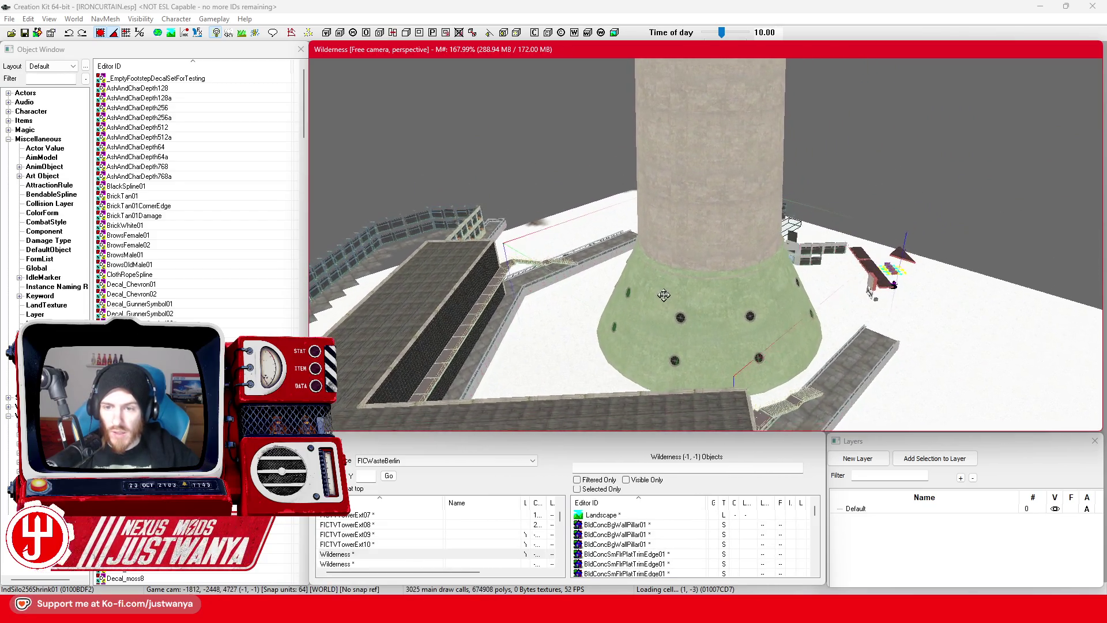
scroll(664, 295, up, 5)
scroll(694, 265, up, 3)
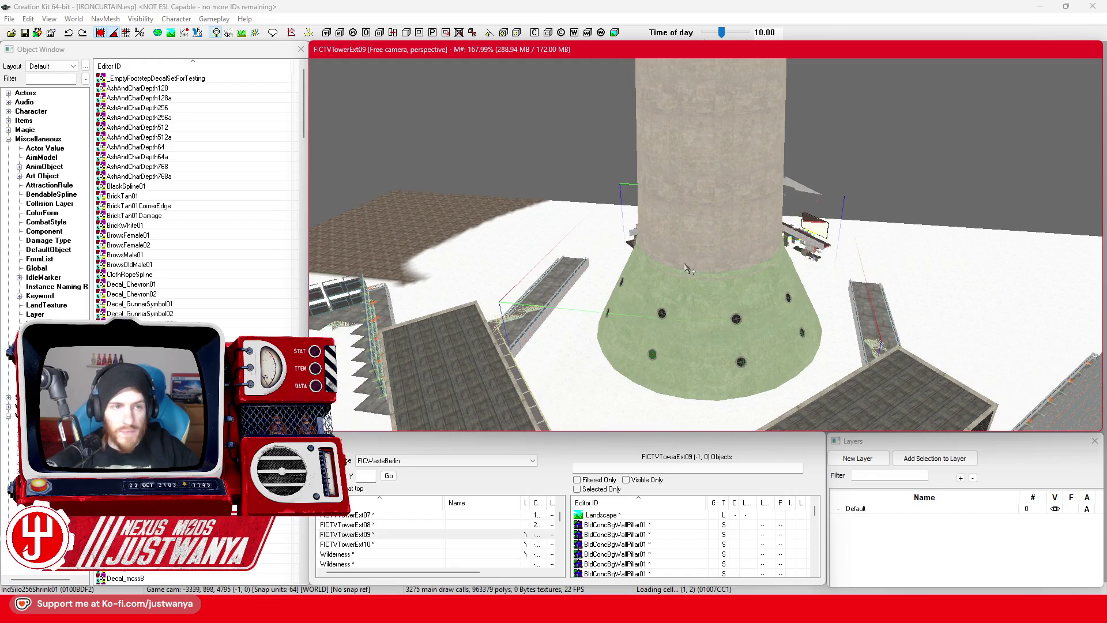
click(24, 35)
key(alt+Tab)
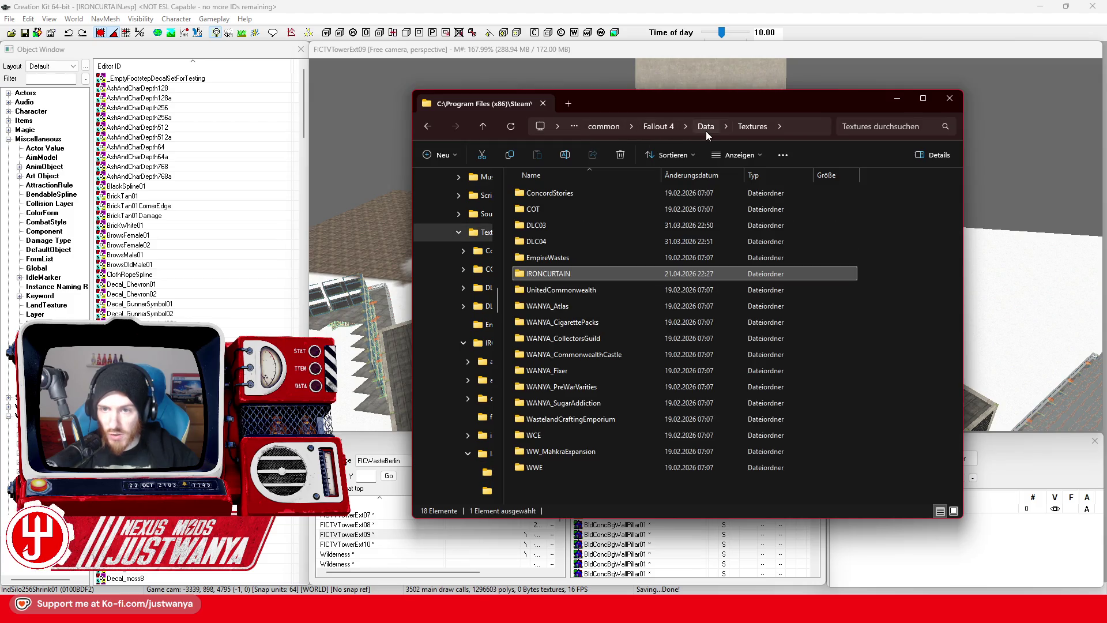
Step: Copy IRONCURTAIN.esp from the Fallout 4 Data folder
click(706, 127)
scroll(571, 363, down, 5)
click(573, 364)
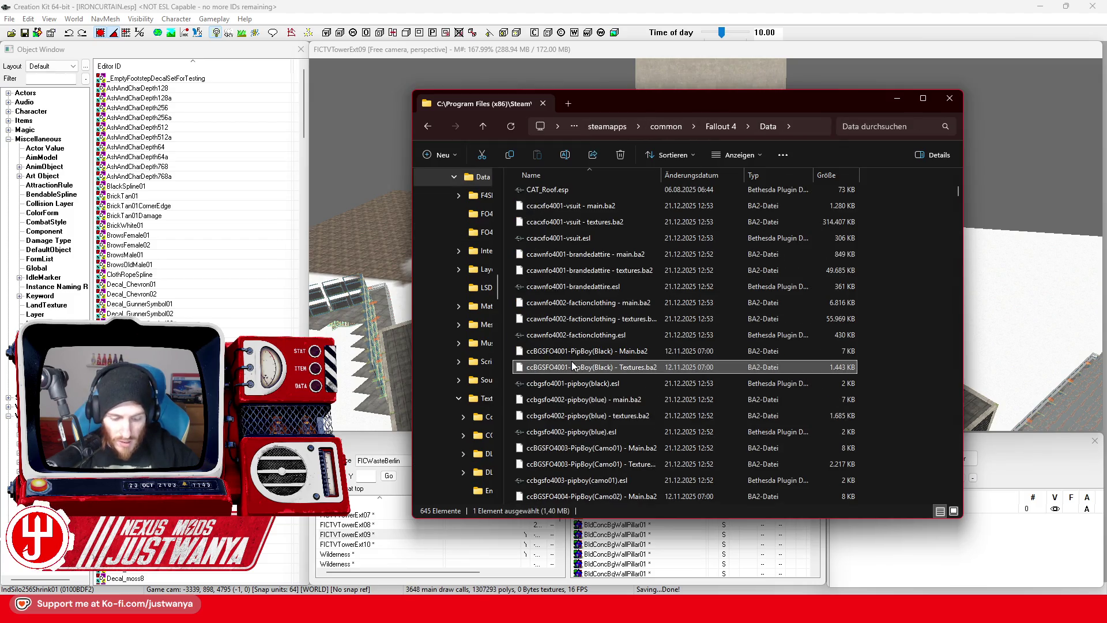
text(ir)
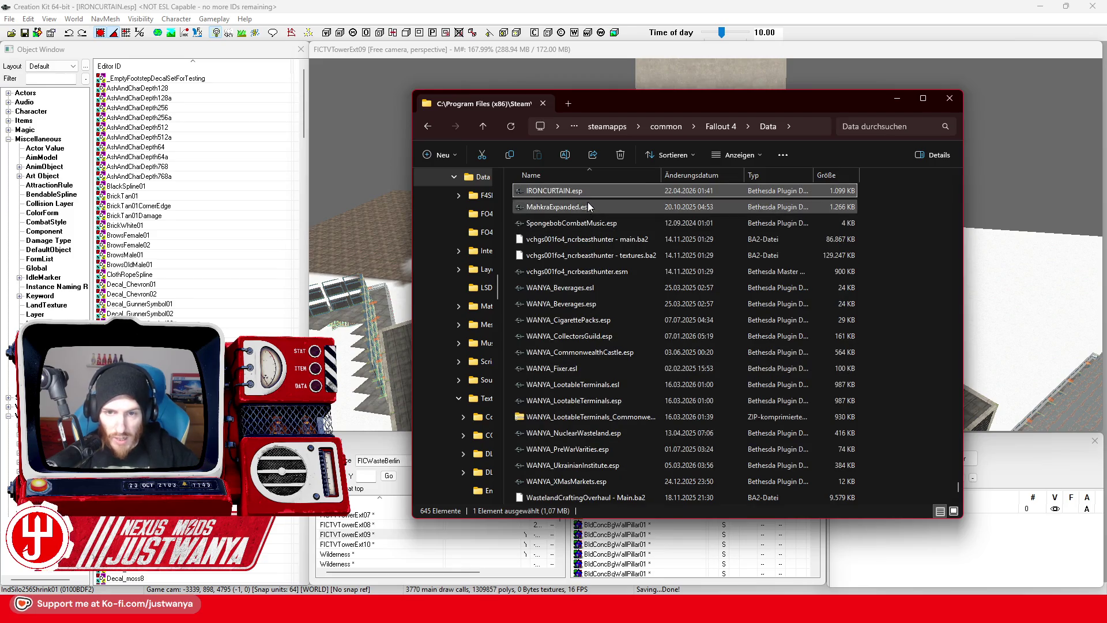
right_click(590, 192)
click(650, 209)
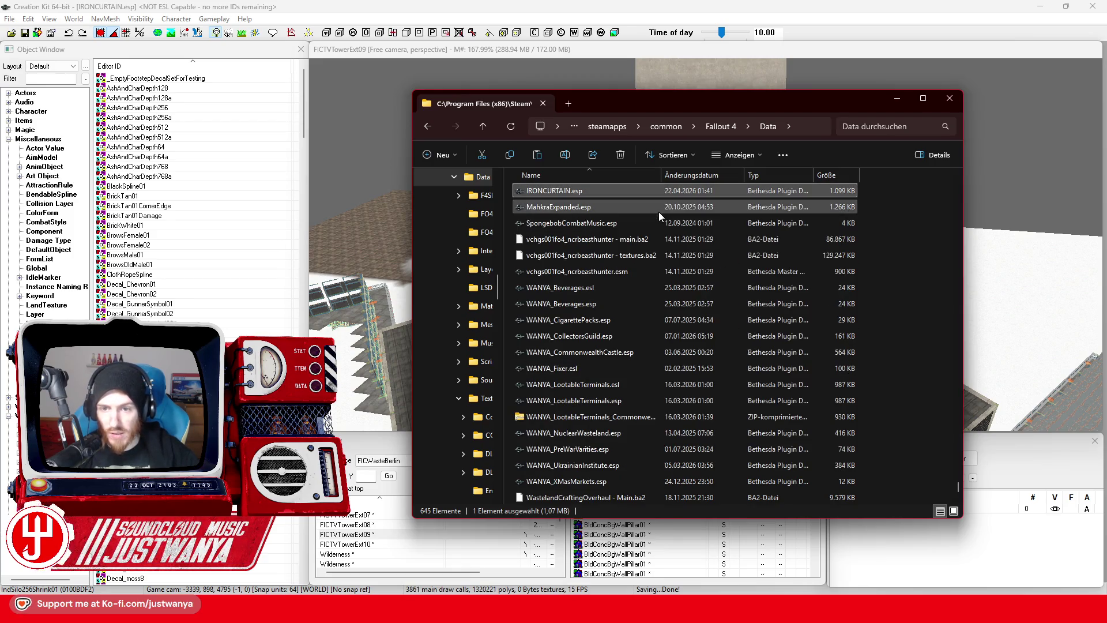
Step: Minimize Creation Kit and the Google Maps browser, keeping the file window above Steam's Fallout 4 page
click(1040, 7)
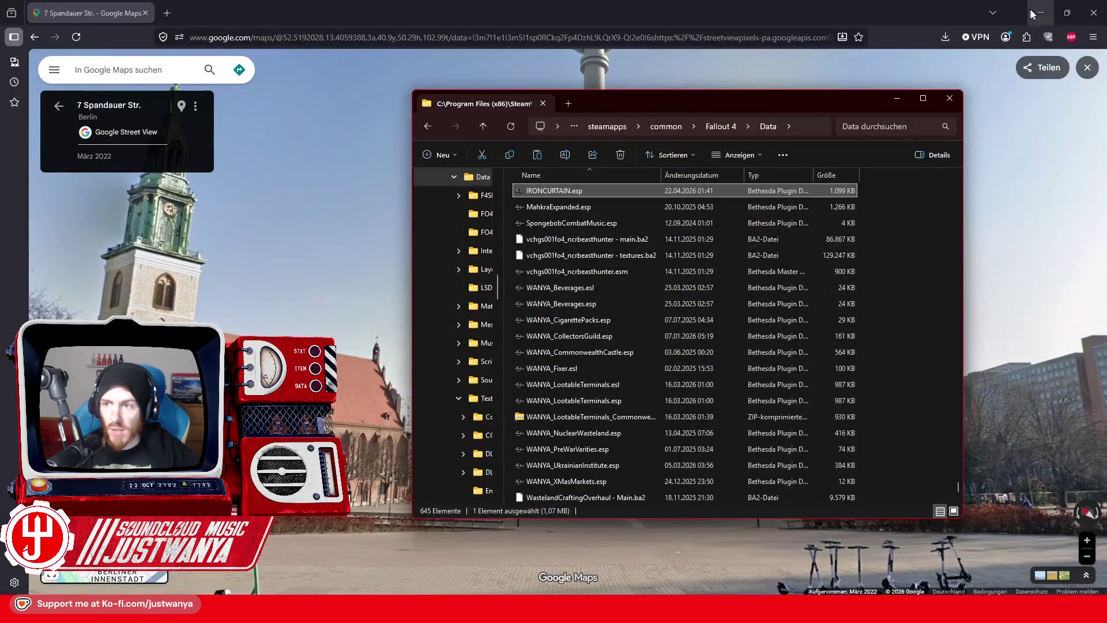
click(1033, 13)
mouse_move(846, 107)
mouse_down()
mouse_move(842, 38)
mouse_move(754, 116)
mouse_up()
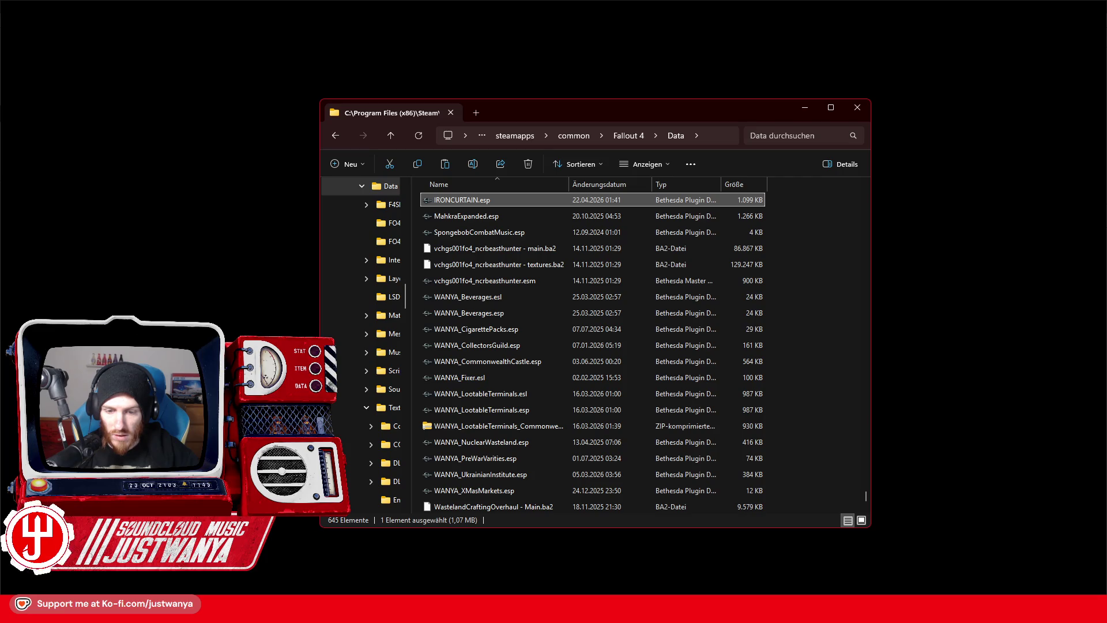
click(501, 609)
click(507, 608)
scroll(403, 355, up, 10)
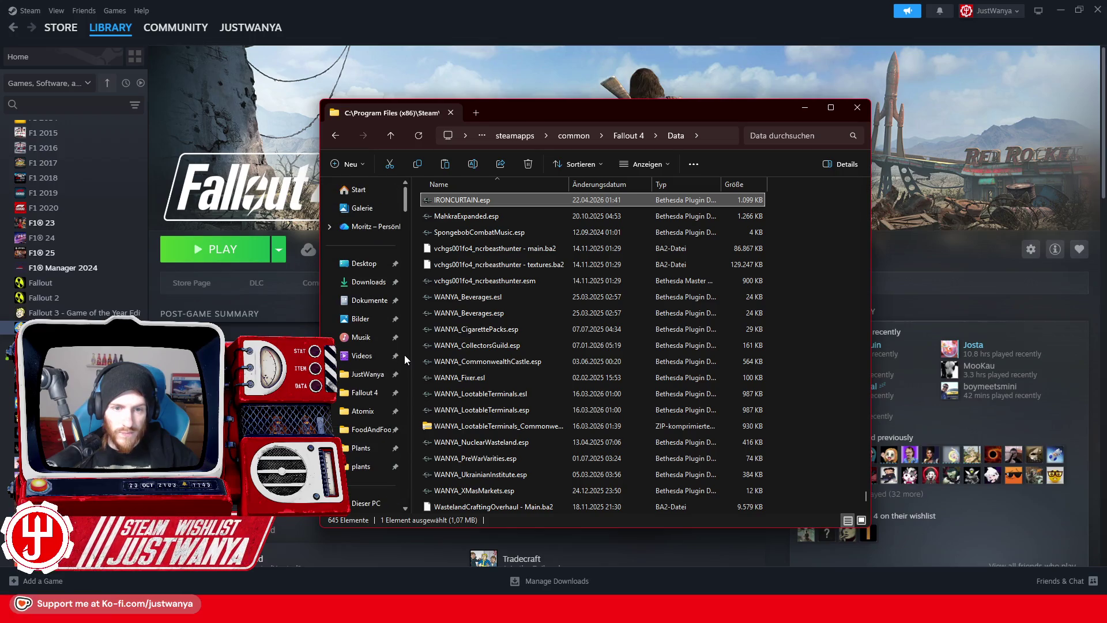
Step: Paste the IRONCURTAIN.esp copy onto the Desktop and return to Creation Kit
click(392, 263)
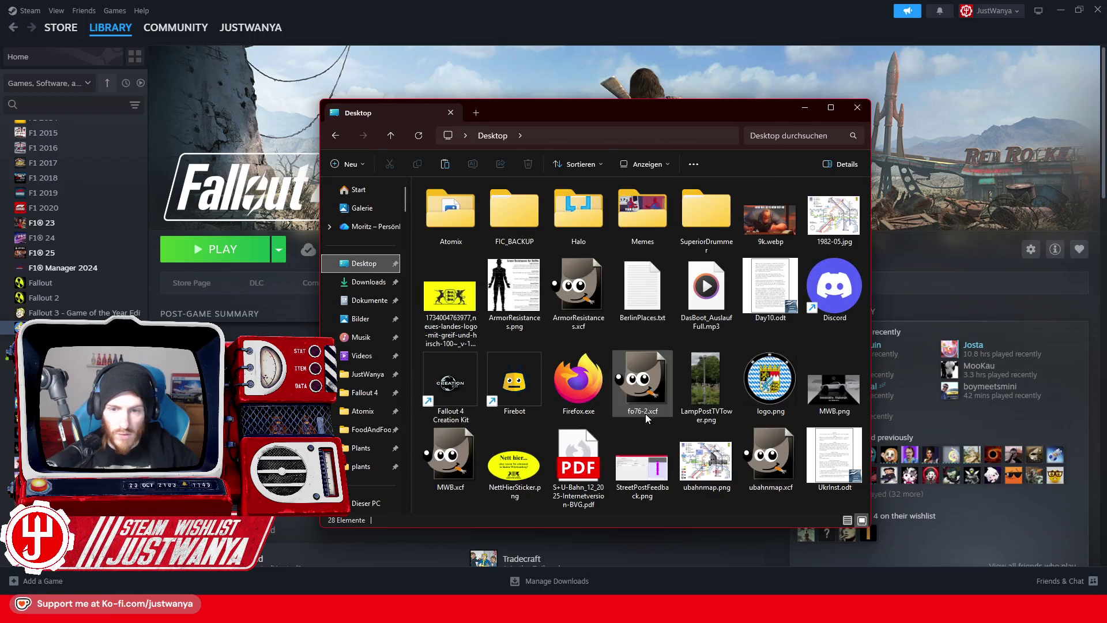
right_click(696, 508)
click(718, 524)
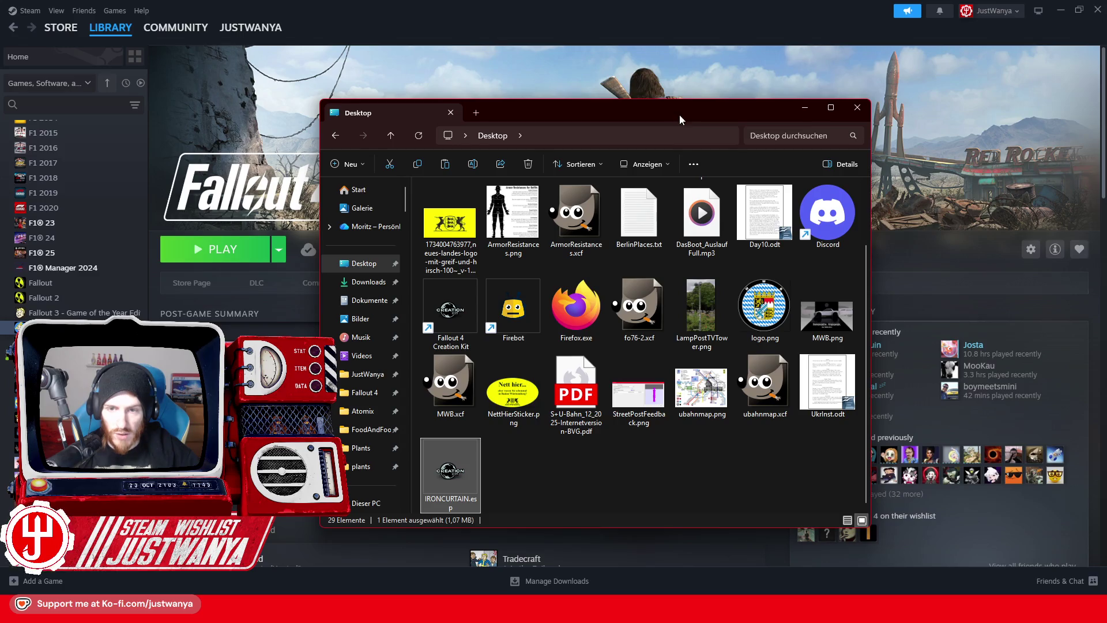
drag(682, 115, 658, 0)
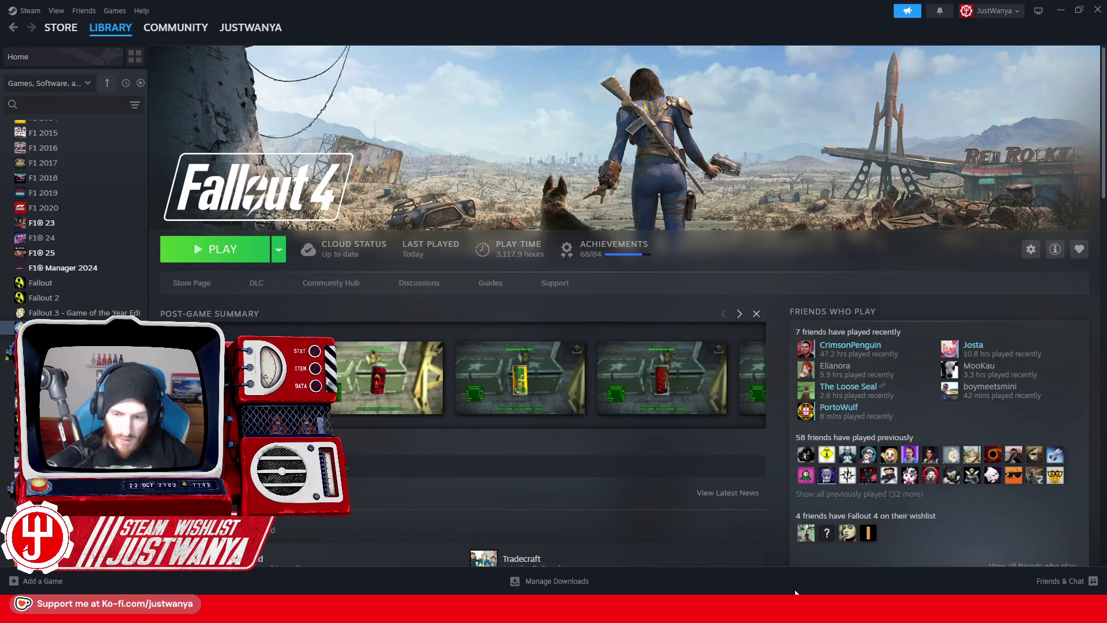
mouse_move(795, 593)
click(718, 538)
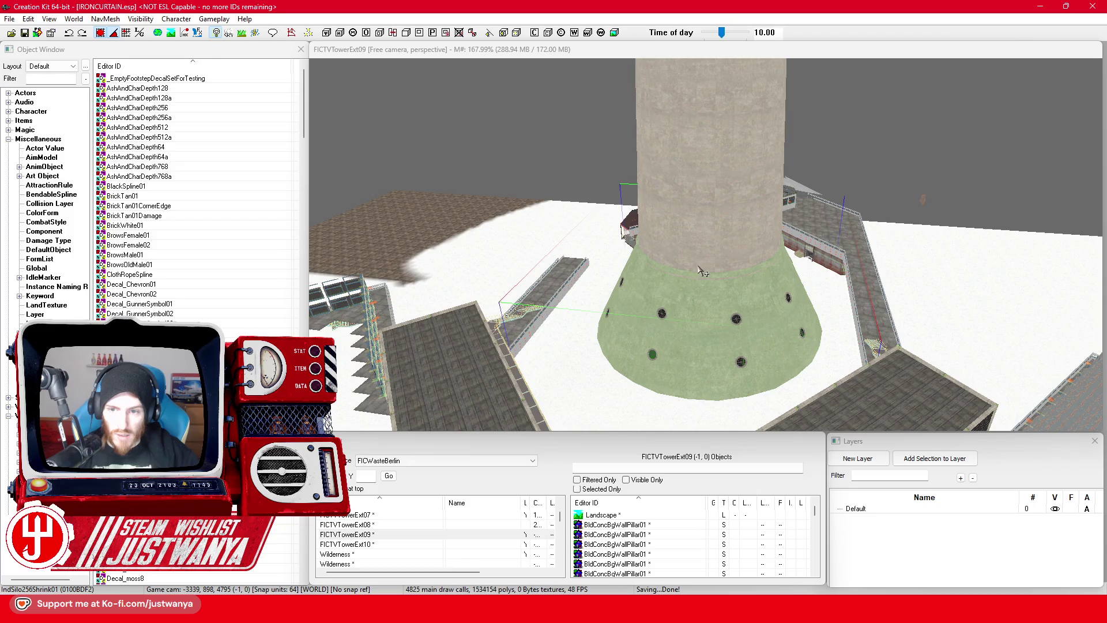
Step: Select the TV tower's base and box-select the tower's pieces
click(705, 264)
scroll(712, 241, up, 5)
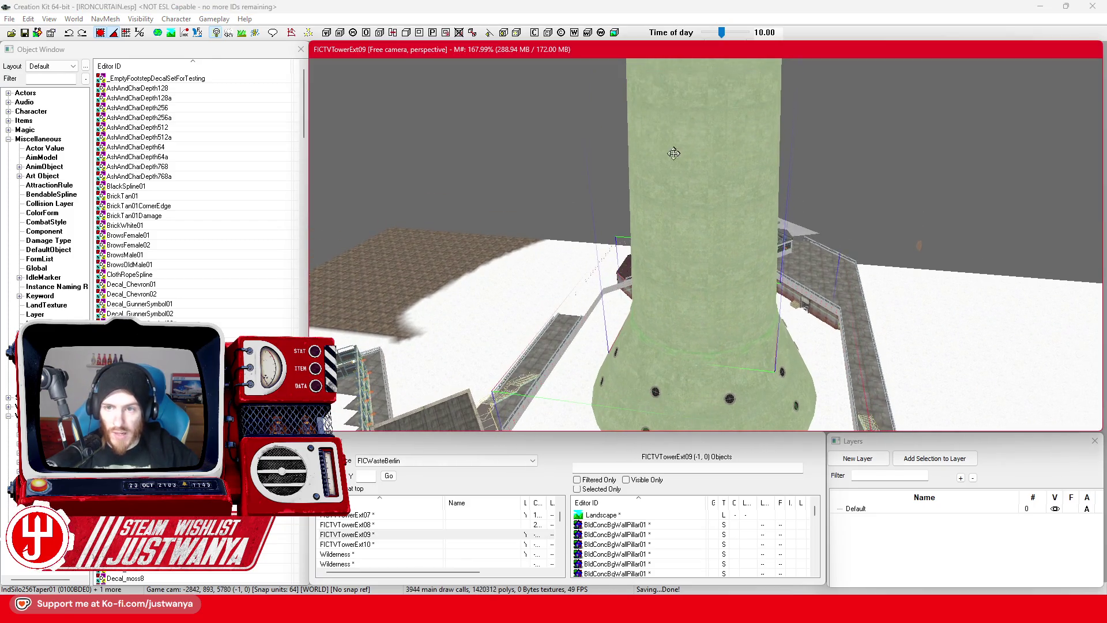
scroll(663, 346, up, 5)
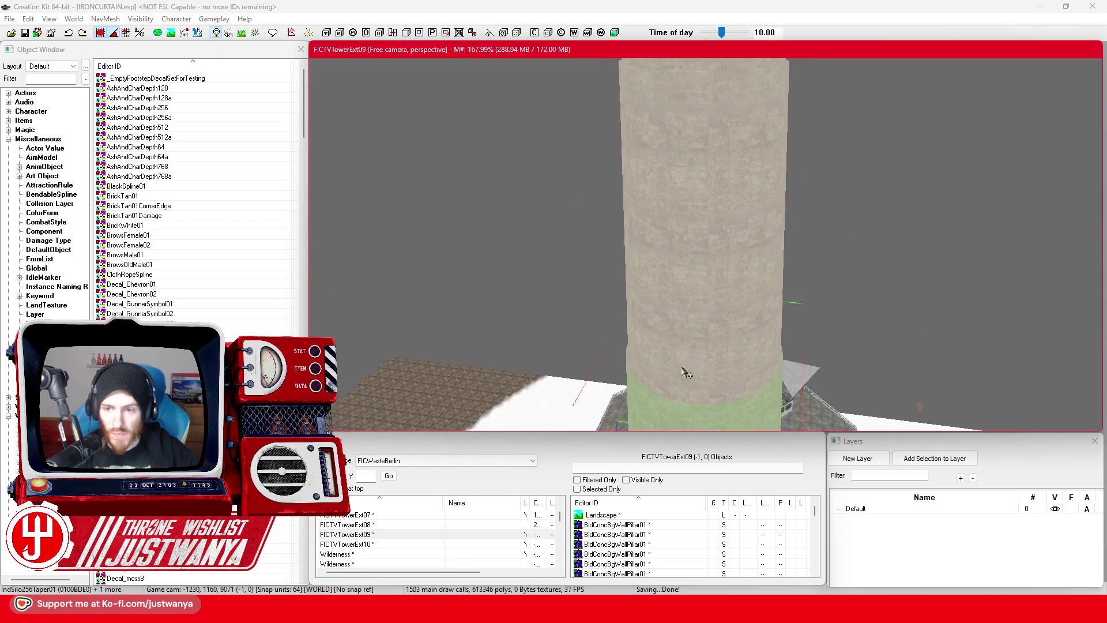
scroll(646, 368, up, 5)
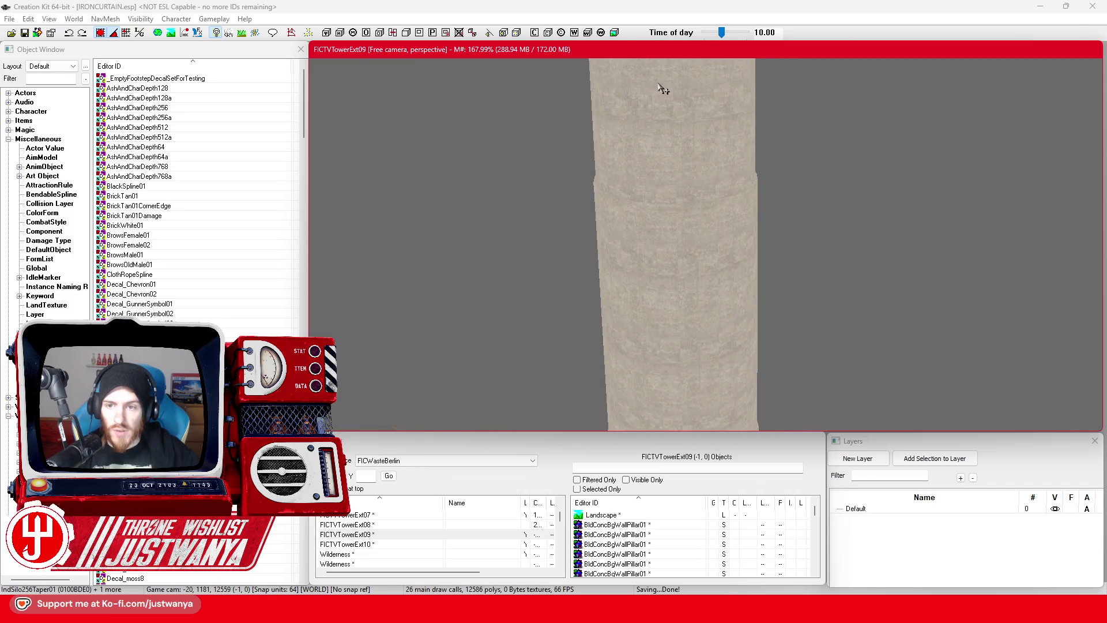
scroll(629, 311, down, 10)
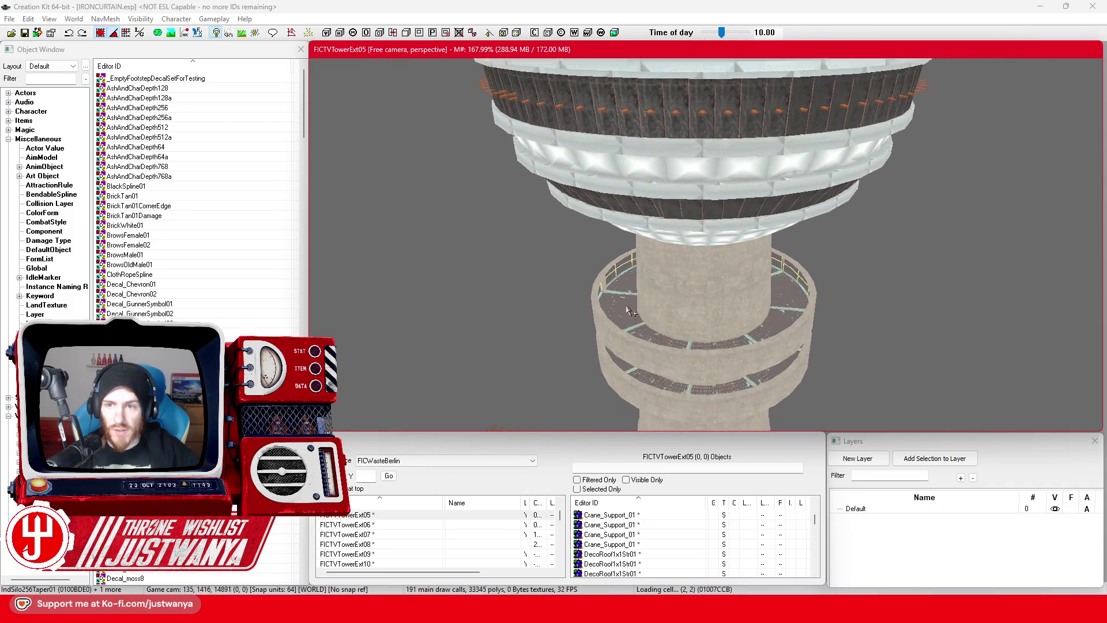
scroll(628, 298, down, 10)
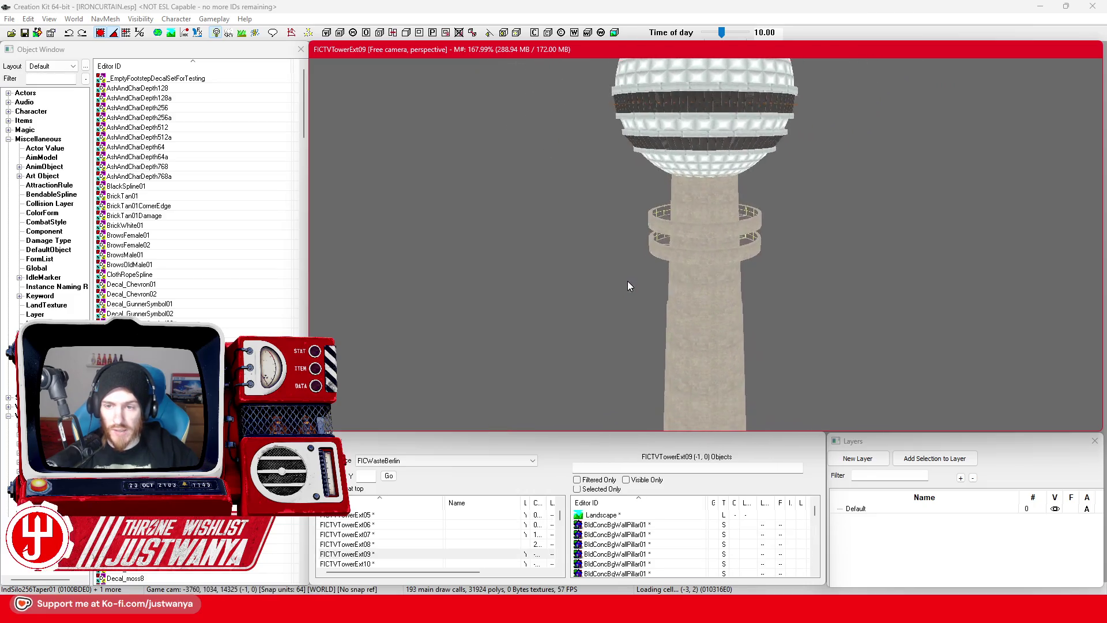
drag(617, 120, 599, 248)
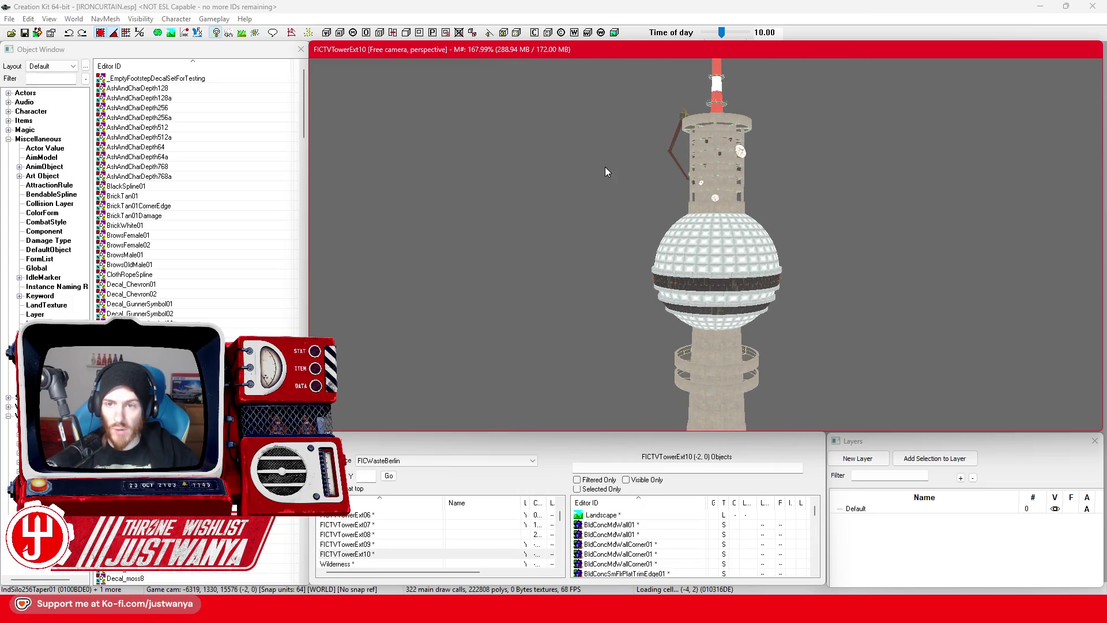
mouse_move(530, 205)
mouse_down()
mouse_move(525, 117)
mouse_move(499, 81)
mouse_move(848, 426)
mouse_move(905, 434)
mouse_up()
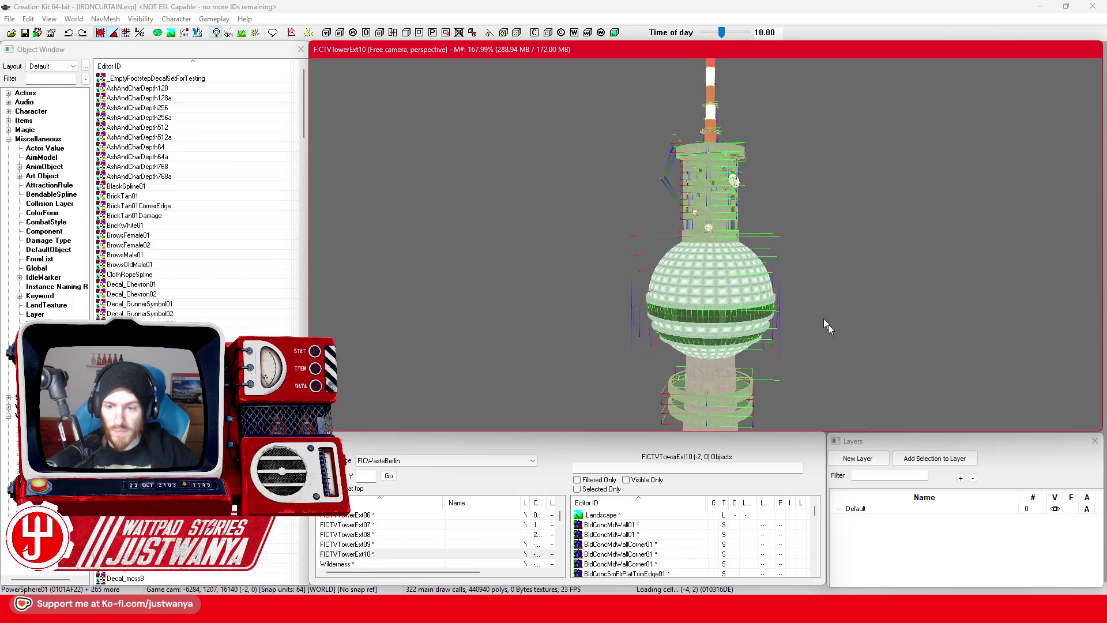
mouse_move(759, 213)
mouse_down()
mouse_move(738, 318)
mouse_move(717, 292)
mouse_up()
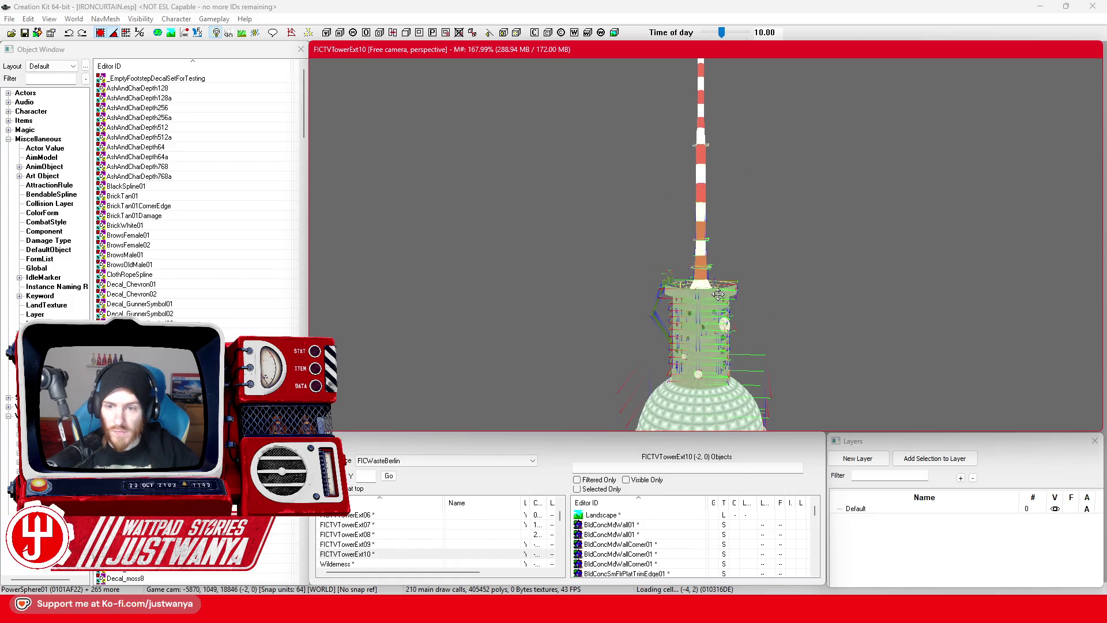
Step: Add the two red segments, the white cone and the antenna top to the selection
scroll(717, 291, up, 4)
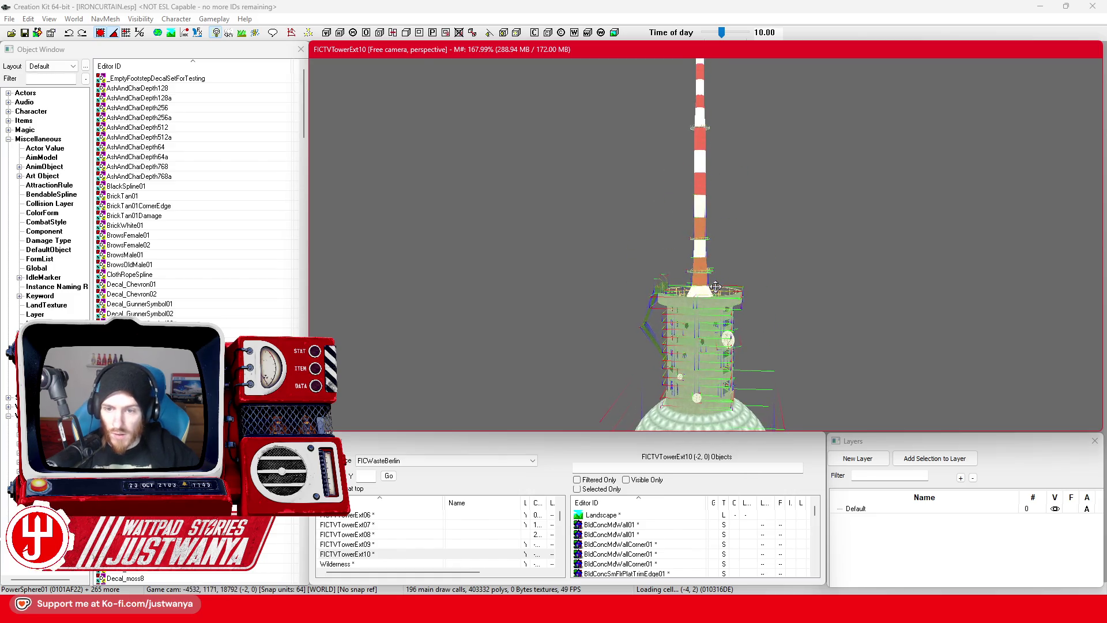
scroll(716, 288, up, 4)
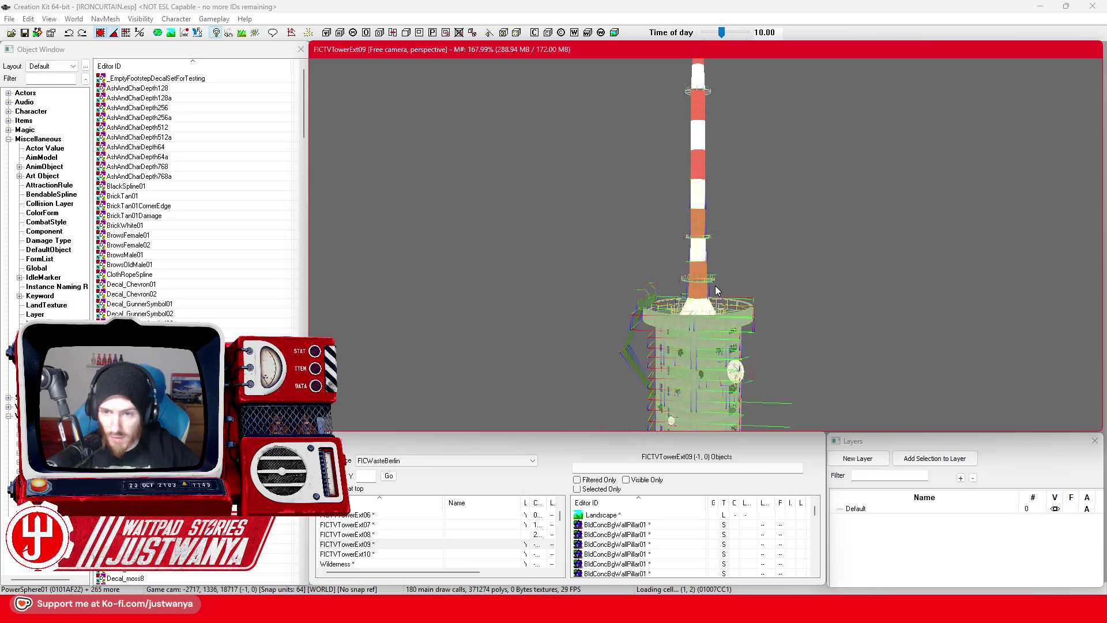
scroll(715, 286, up, 4)
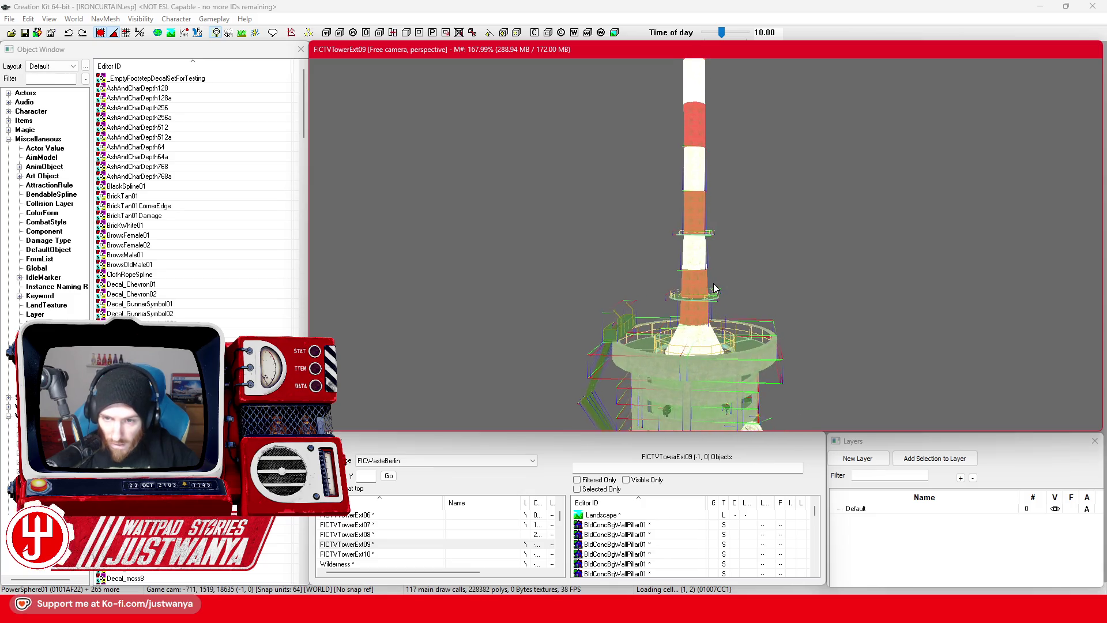
scroll(713, 284, up, 4)
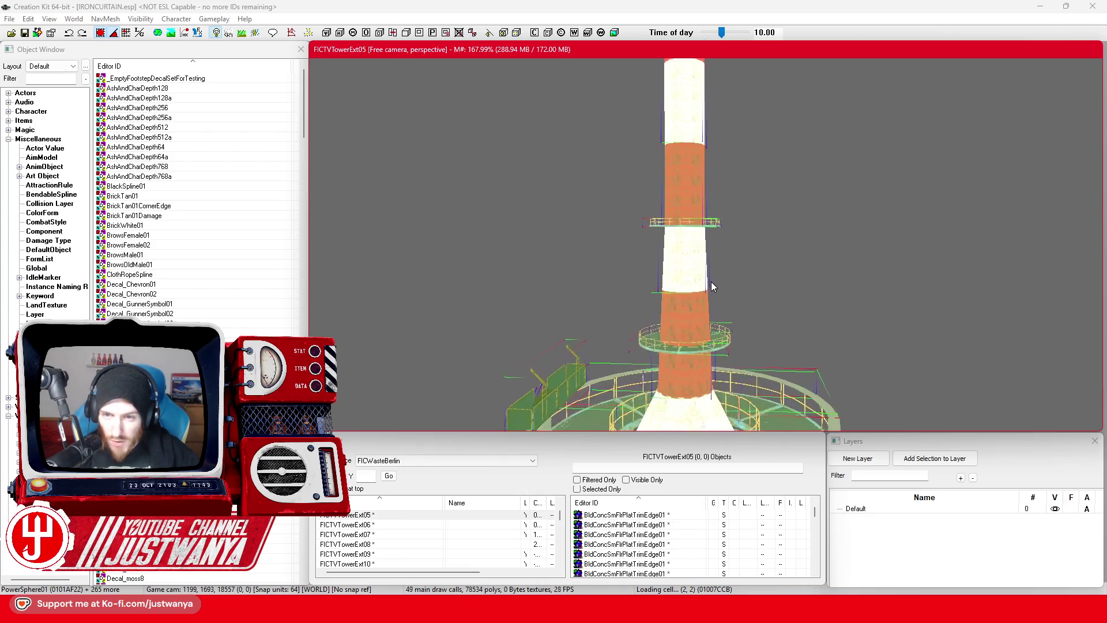
scroll(695, 245, down, 4)
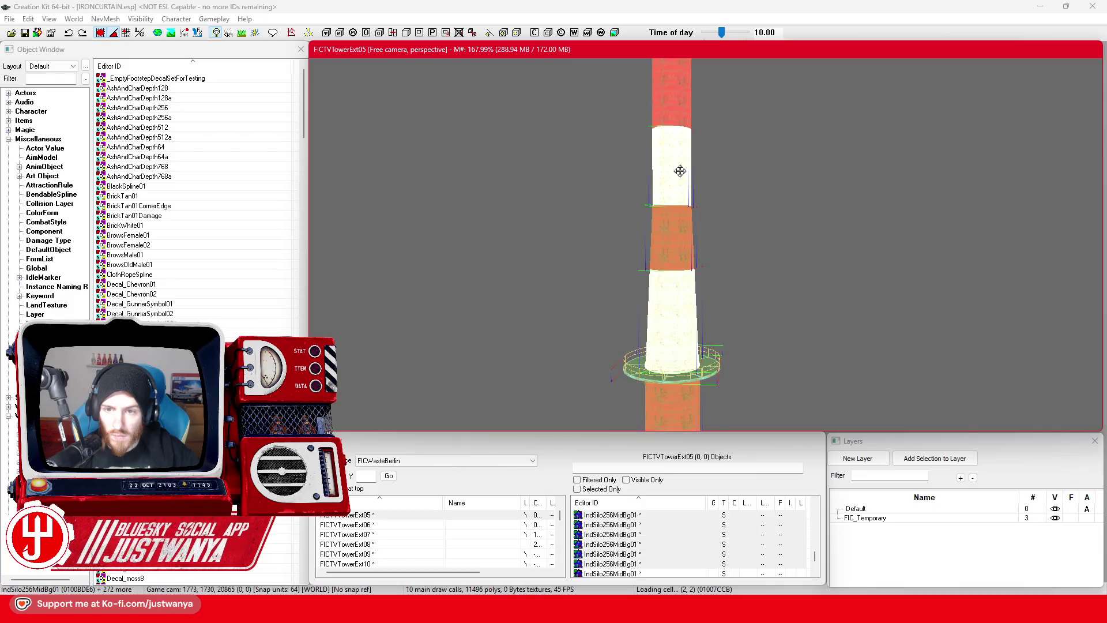
ctrl+click(672, 258)
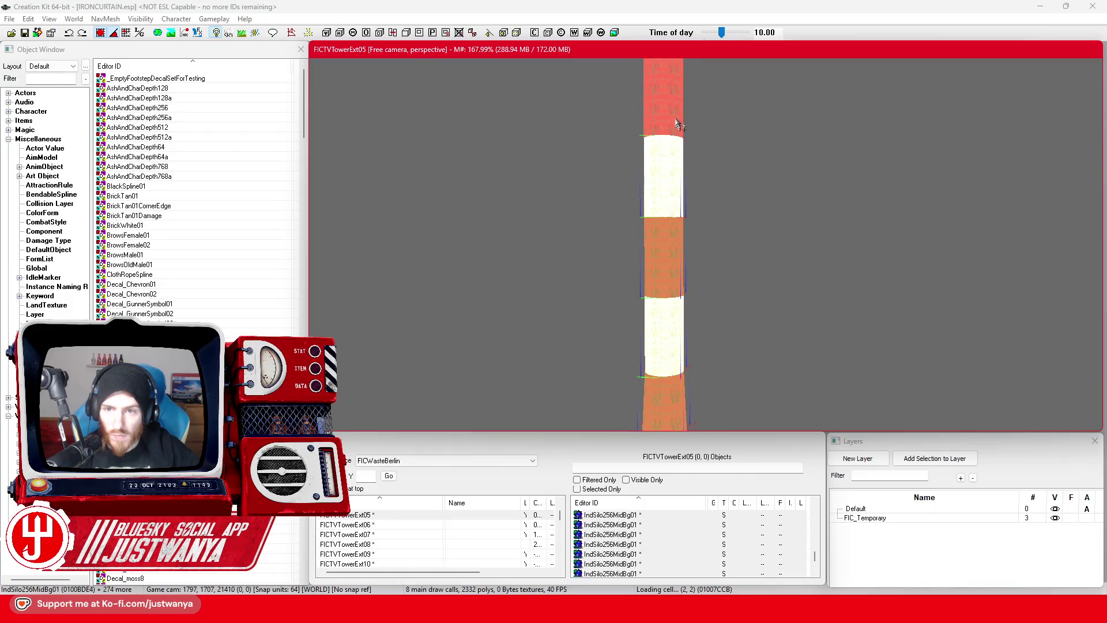
scroll(679, 144, down, 2)
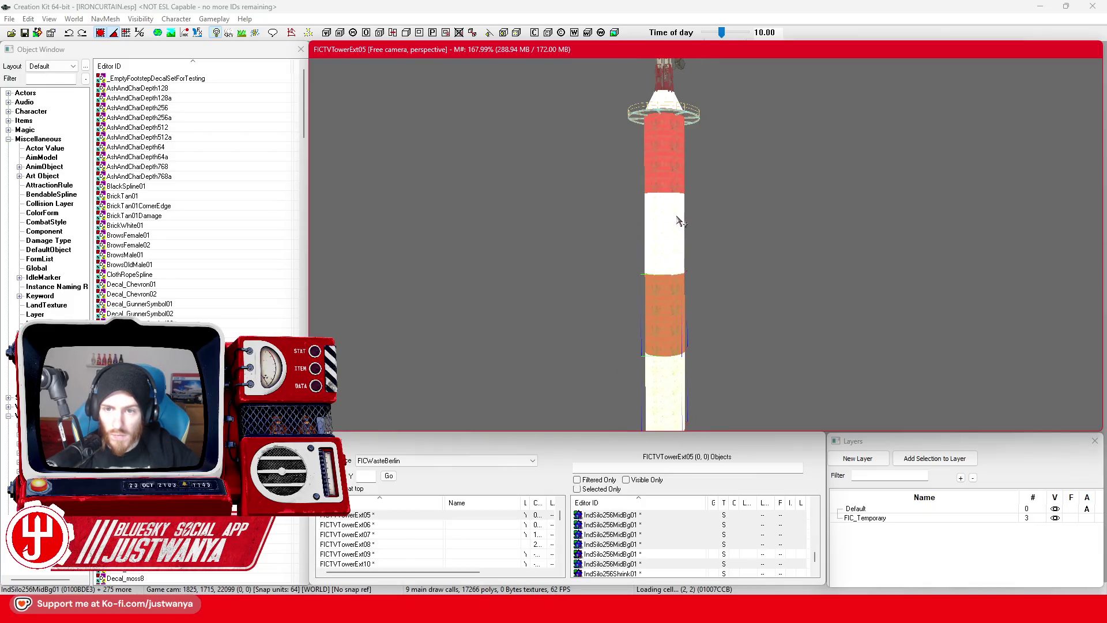
ctrl+click(678, 166)
scroll(680, 230, down, 3)
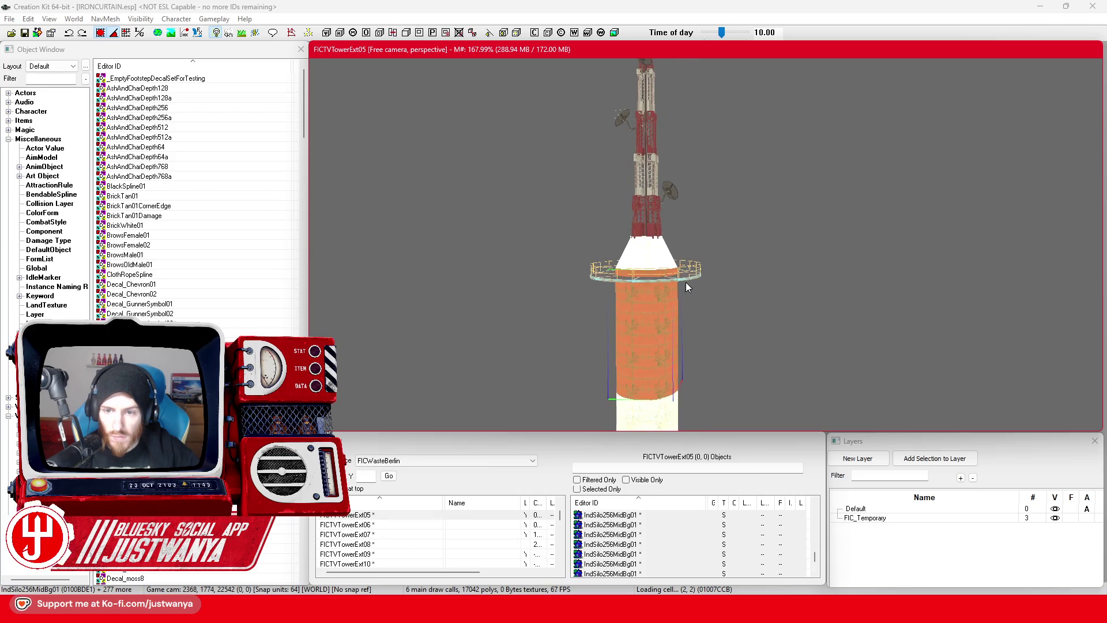
ctrl+click(648, 245)
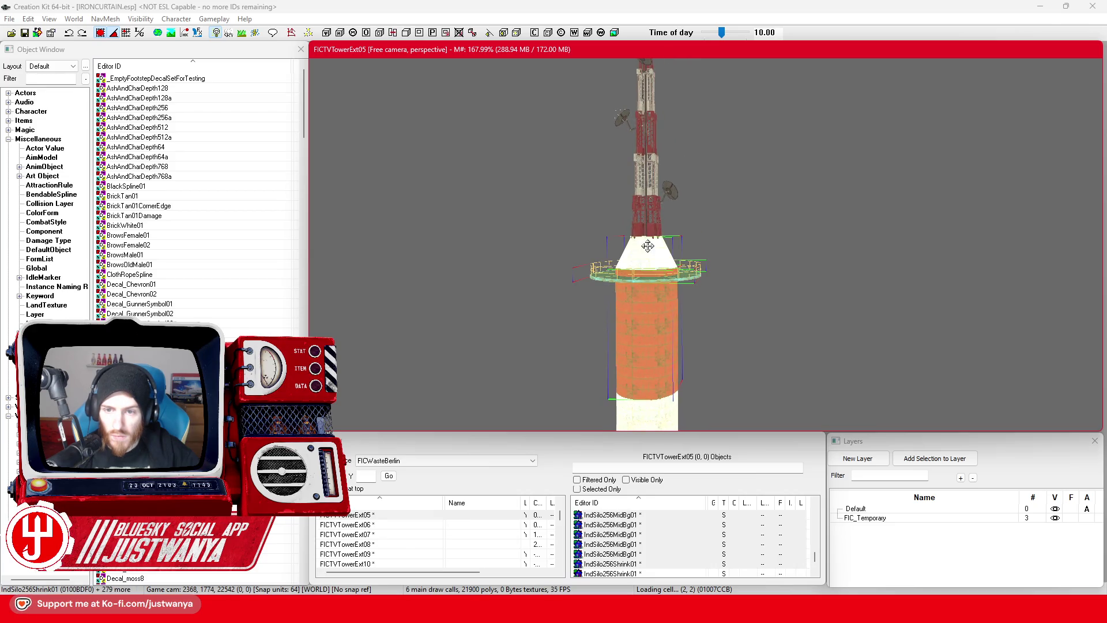
ctrl+click(654, 174)
Step: Move down the tower and add the grey base to the selection
scroll(657, 231, up, 3)
scroll(664, 339, down, 5)
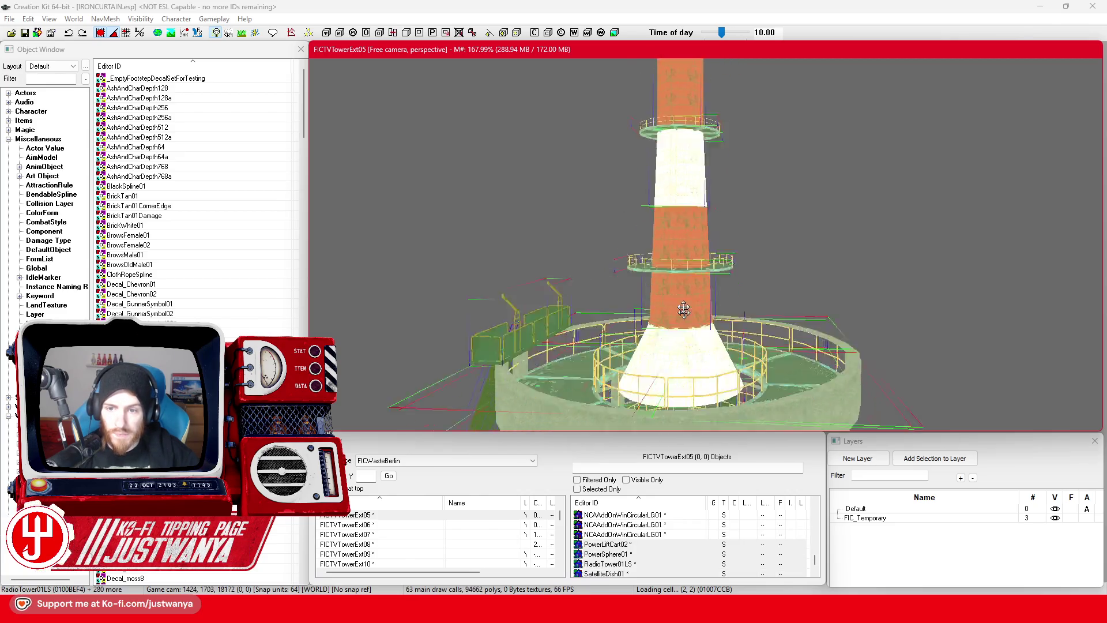
scroll(683, 311, down, 10)
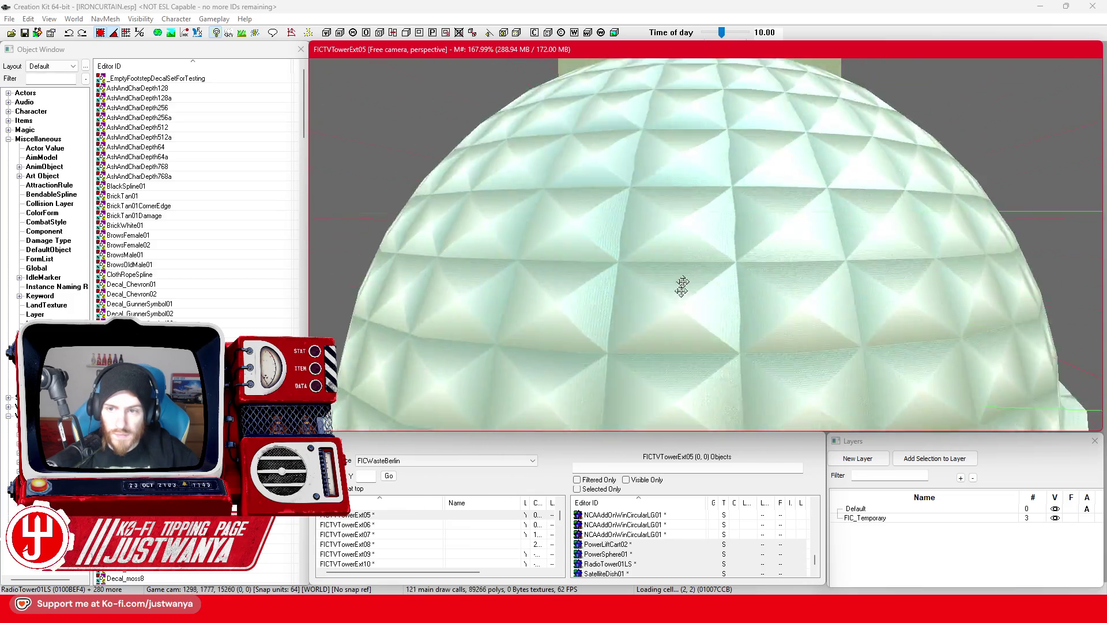
scroll(681, 287, up, 8)
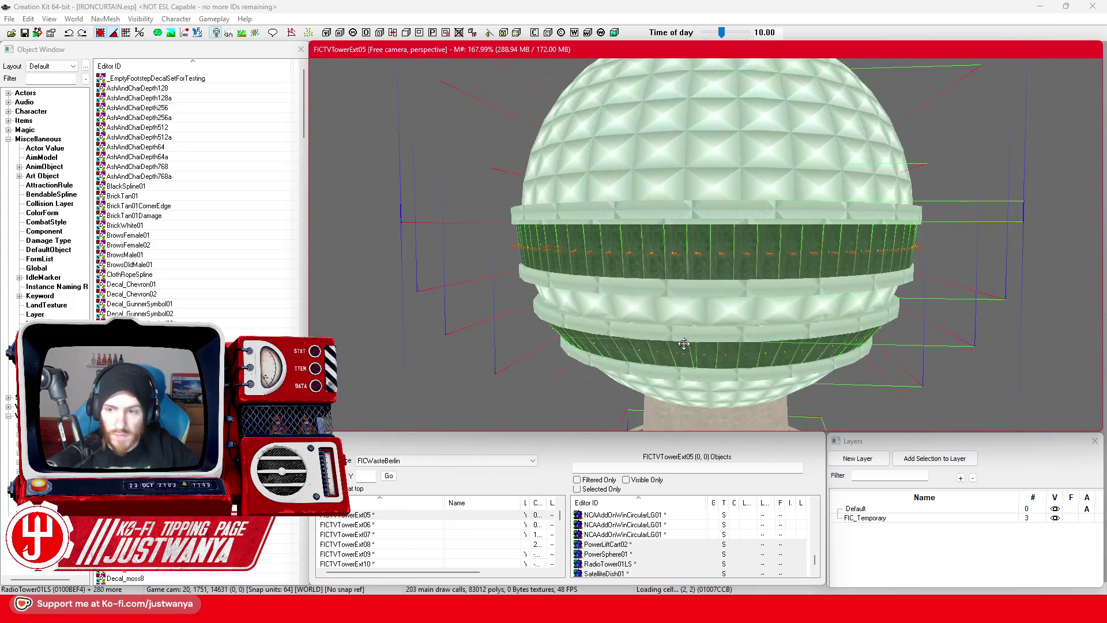
scroll(686, 323, down, 8)
scroll(697, 202, down, 8)
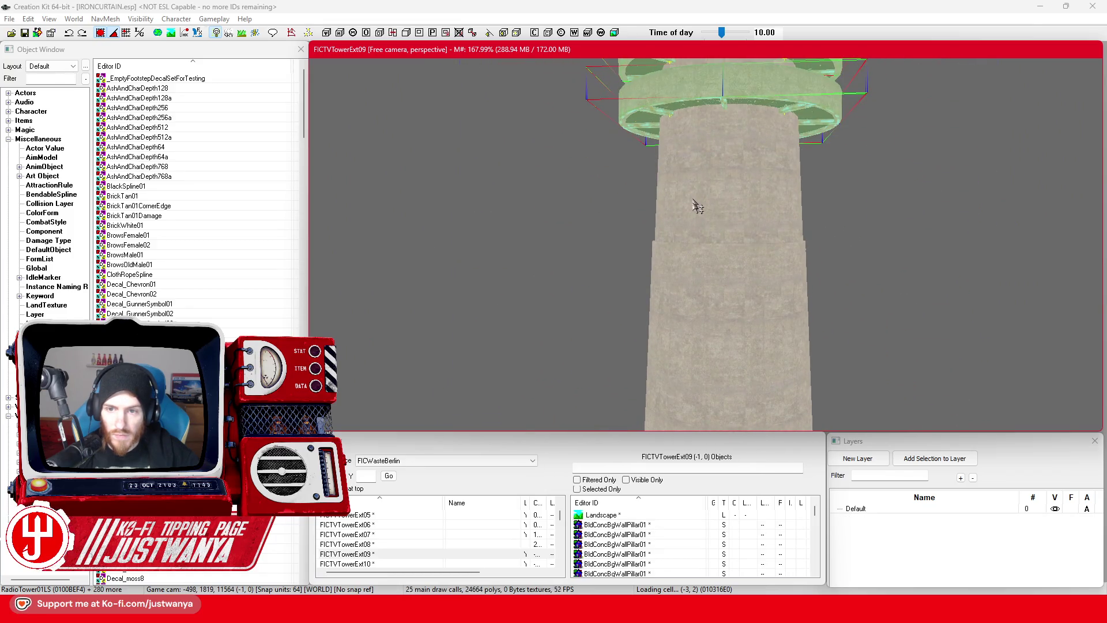
scroll(699, 340, down, 5)
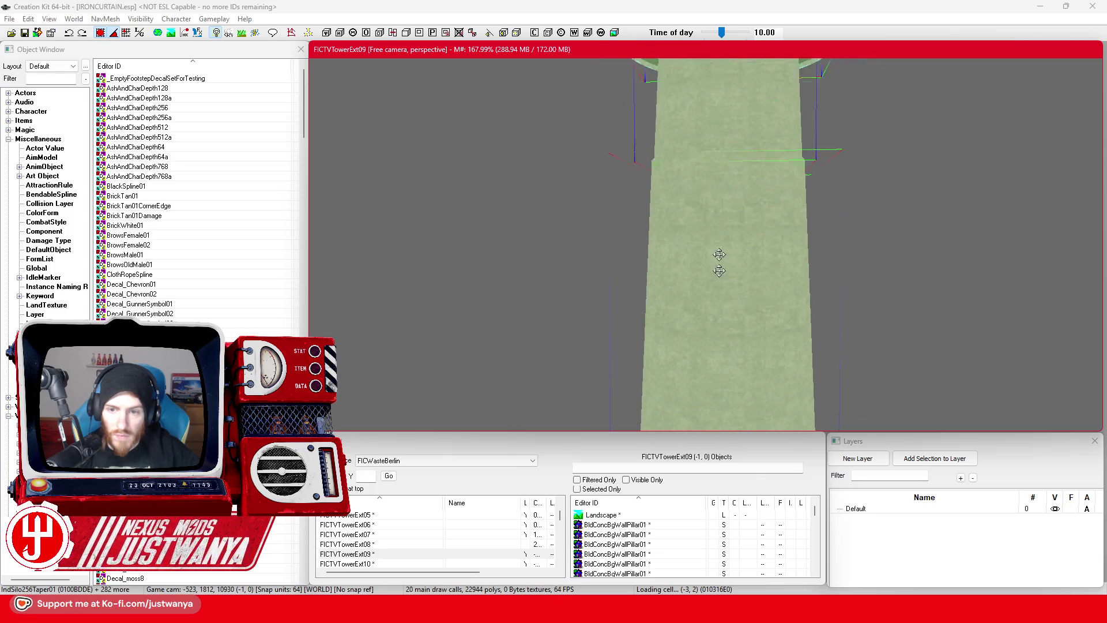
scroll(712, 361, down, 5)
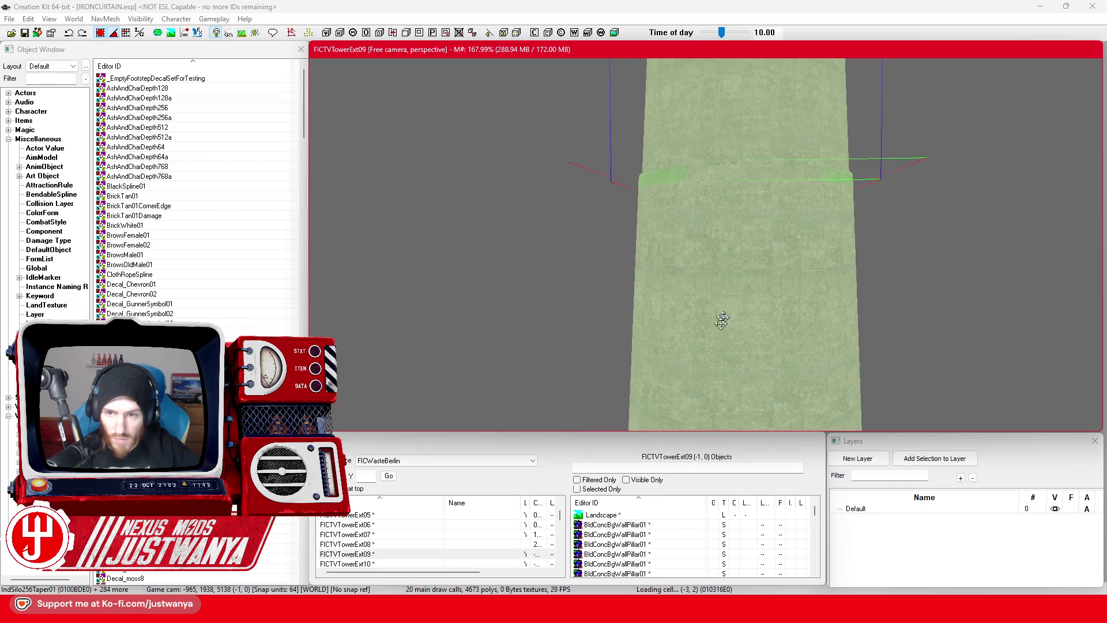
scroll(722, 320, down, 5)
ctrl+click(742, 293)
Step: Generate the LOD land texture for this cell from the selection's LOD menu
right_click(742, 293)
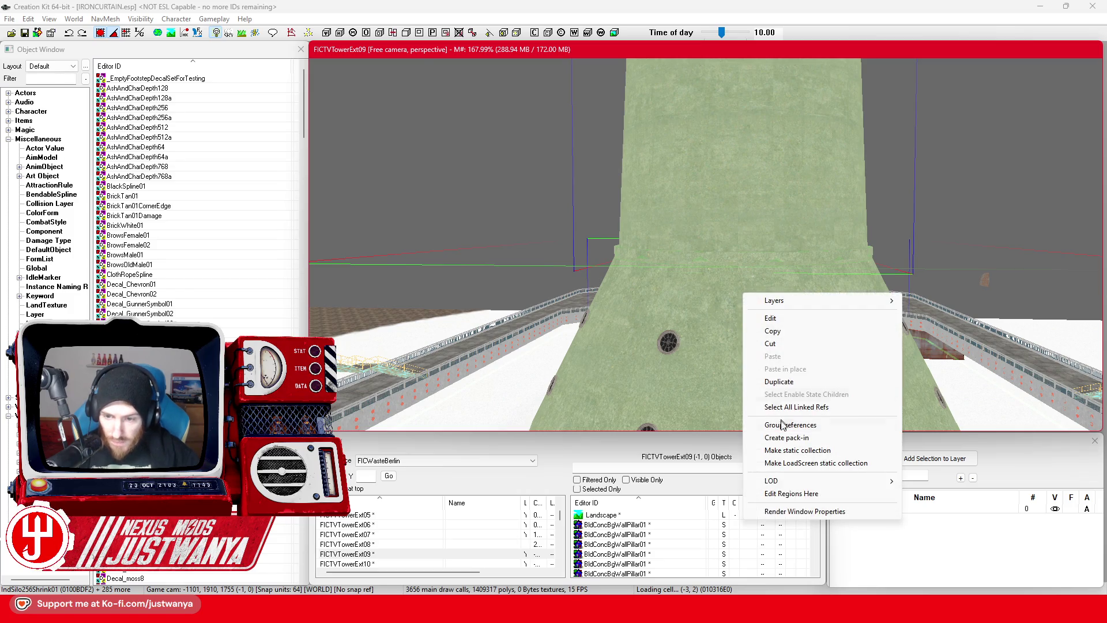
mouse_move(800, 484)
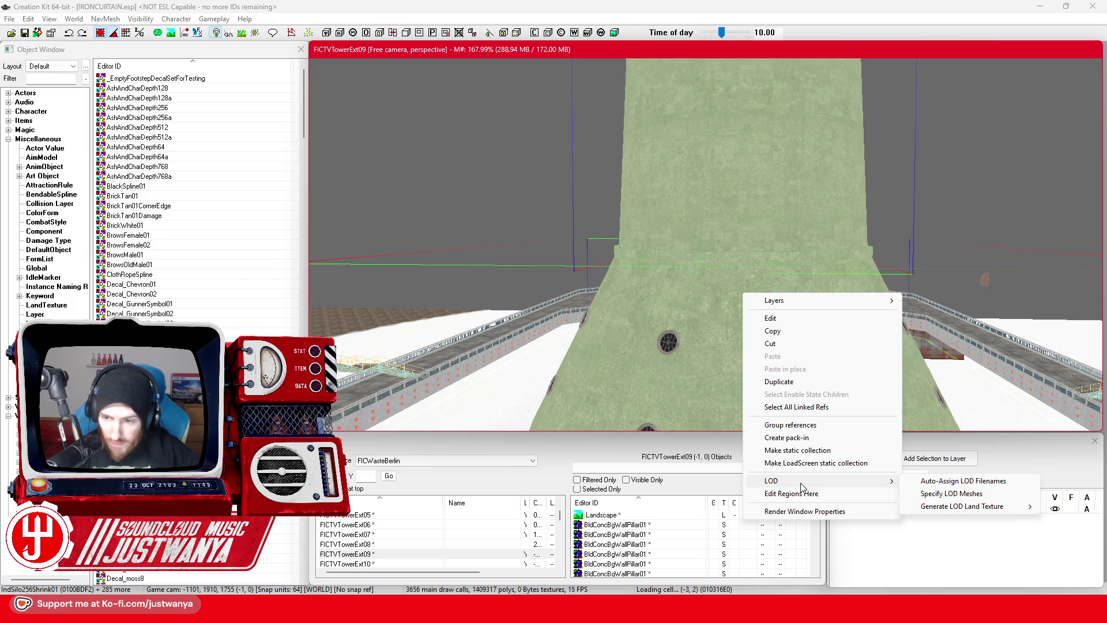
mouse_move(960, 509)
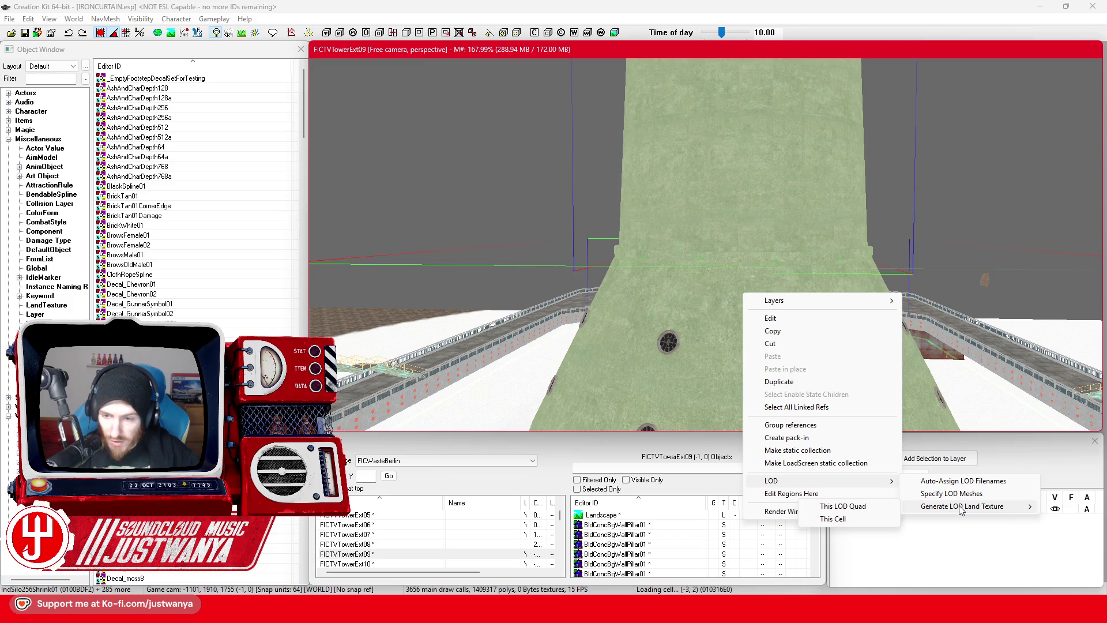
click(851, 520)
Step: Move the view closer to the tower and review the selection's actions without choosing one
key(a)
key(w)
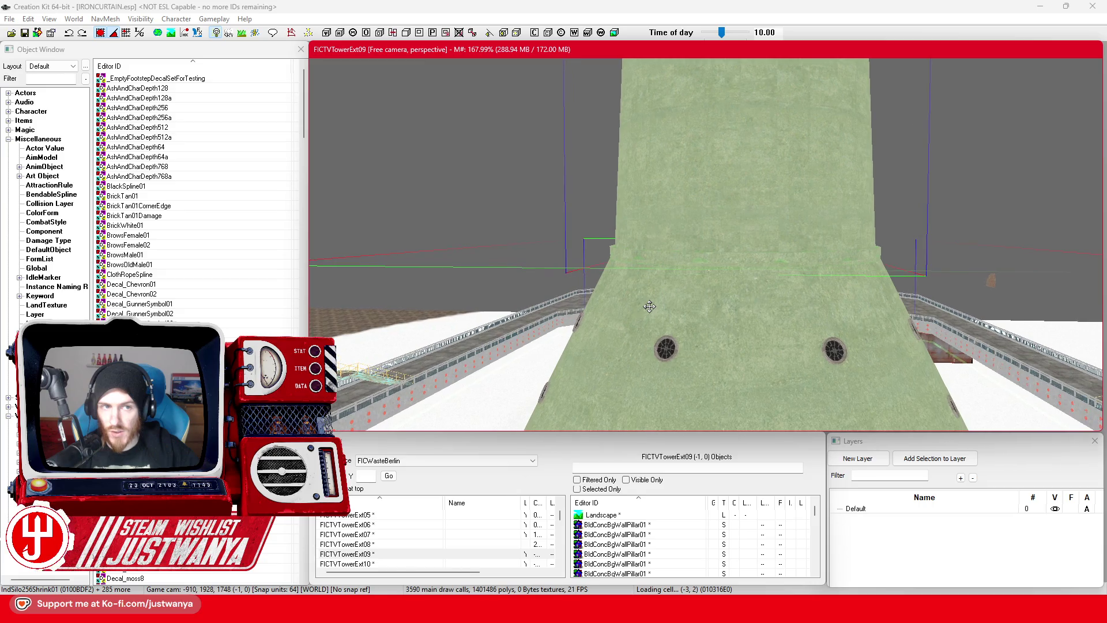
click(358, 4)
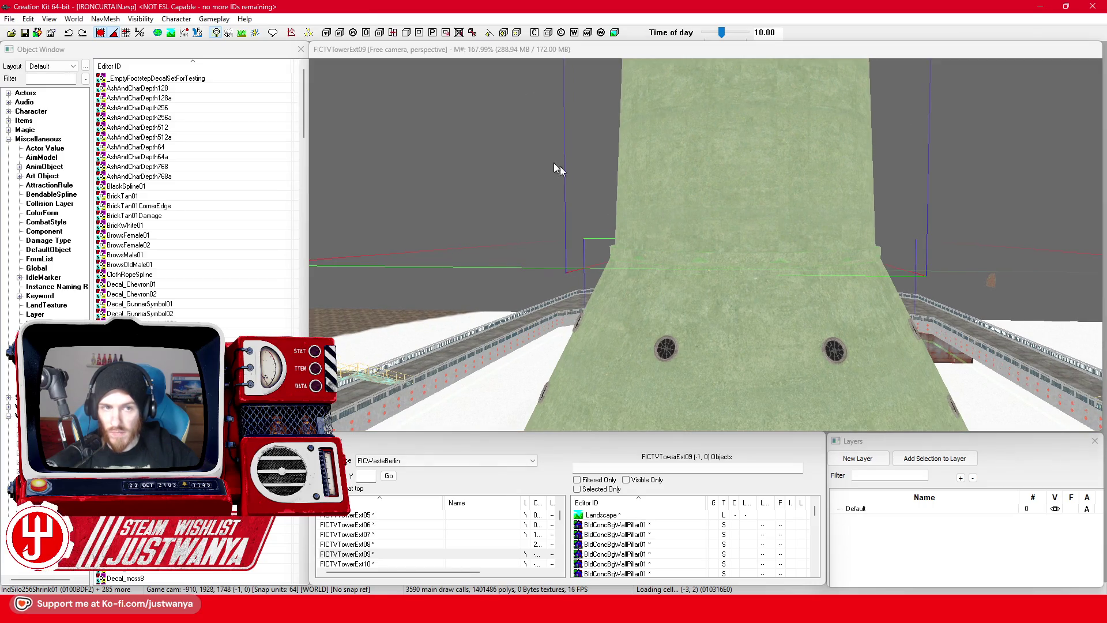
right_click(736, 196)
mouse_move(798, 389)
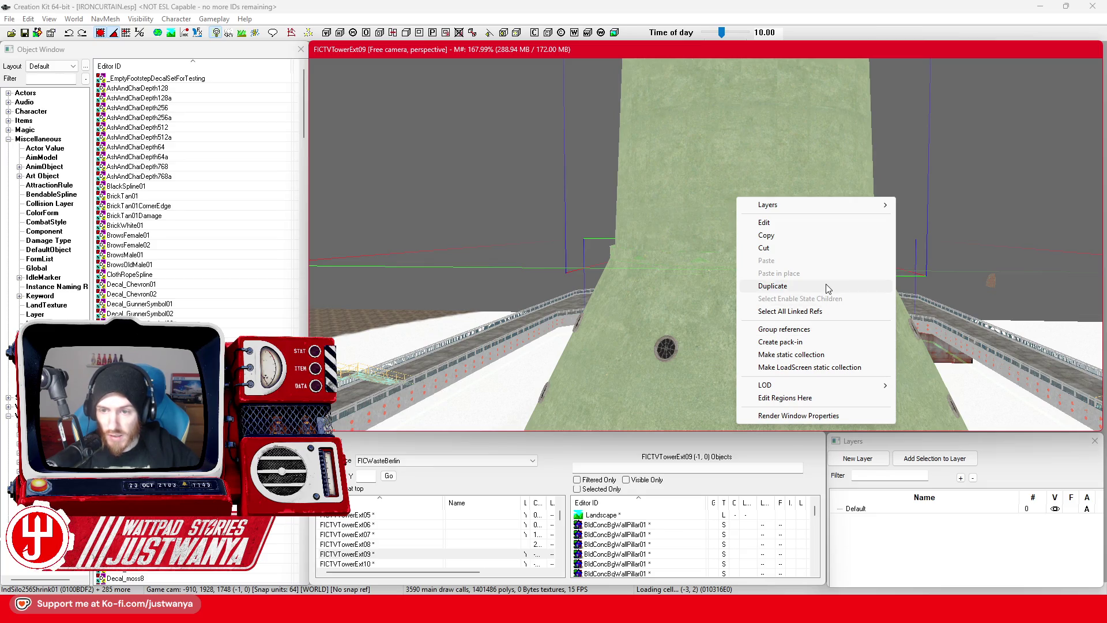
mouse_move(815, 203)
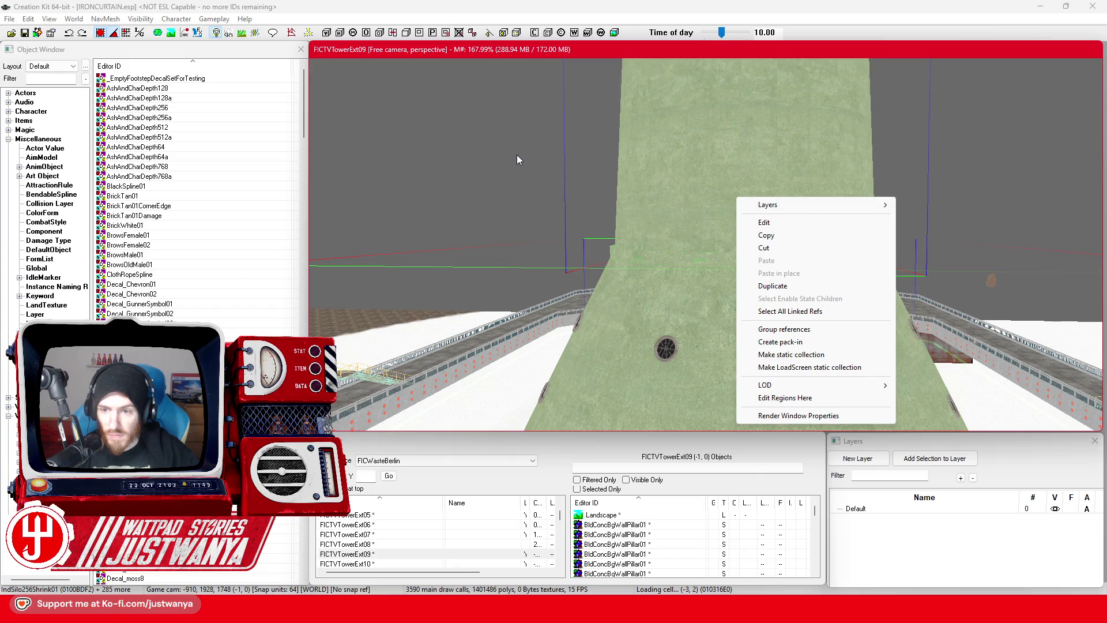
click(531, 57)
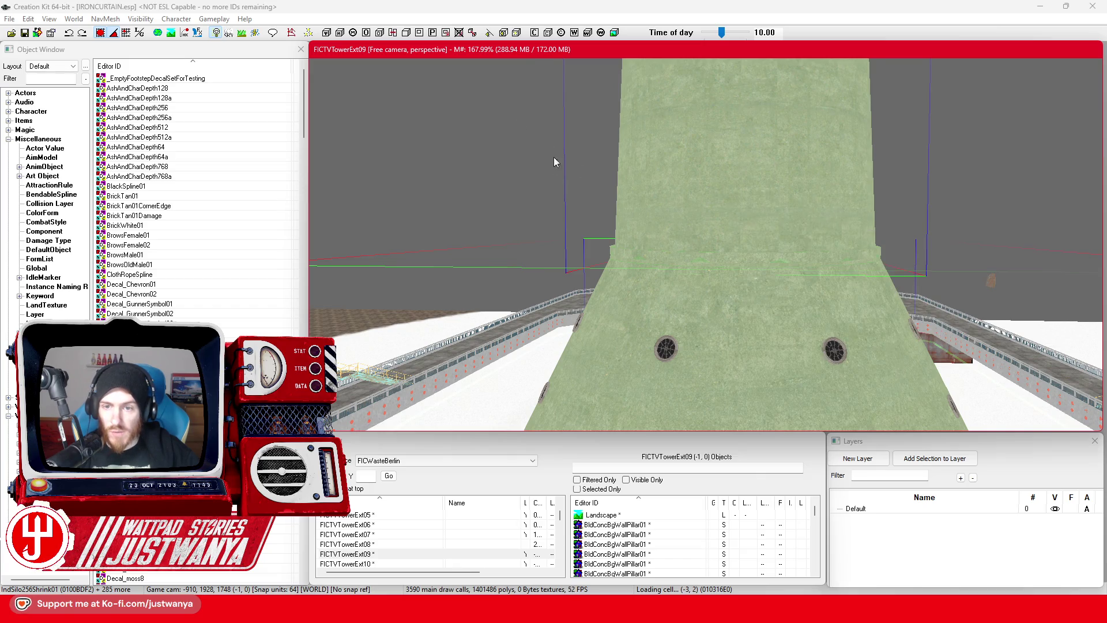
Step: Save the plugin and launch Fallout 4 from Steam
click(26, 33)
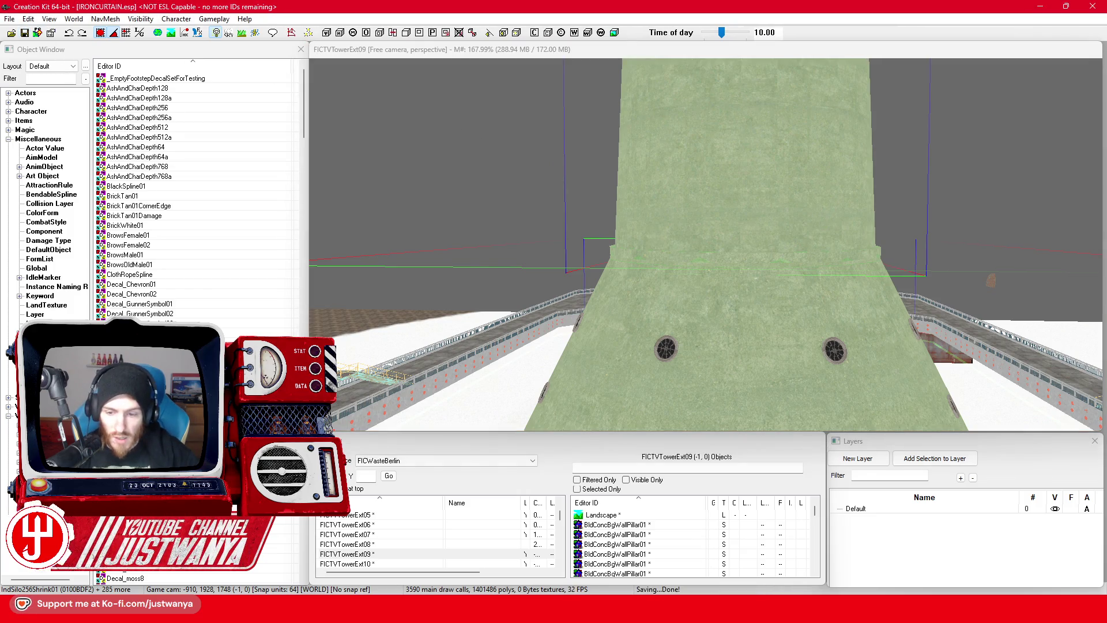
click(658, 558)
click(221, 249)
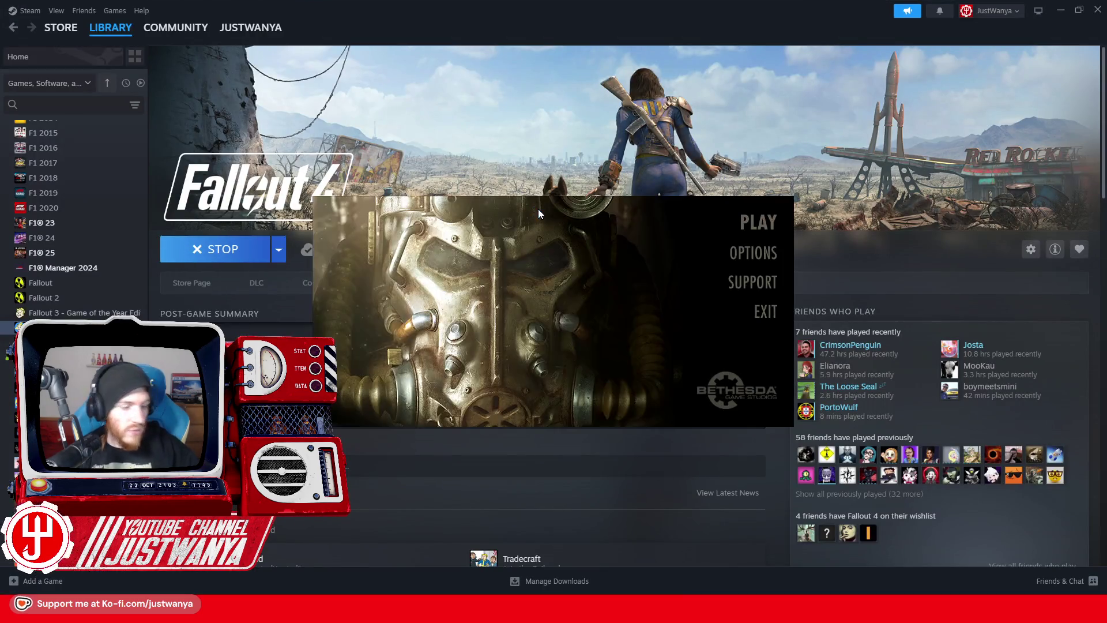
Step: Start Fallout 4, reach the main menu, and enter a 'coc FIC' travel command in the console
click(758, 223)
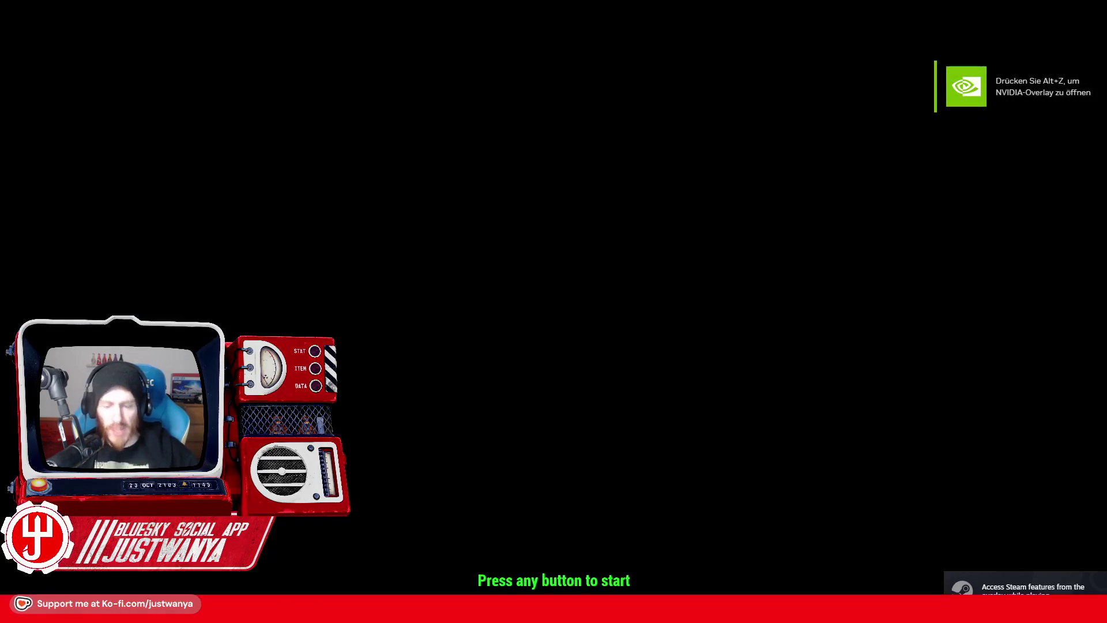
click(773, 193)
key(grave)
text(coc FIC)
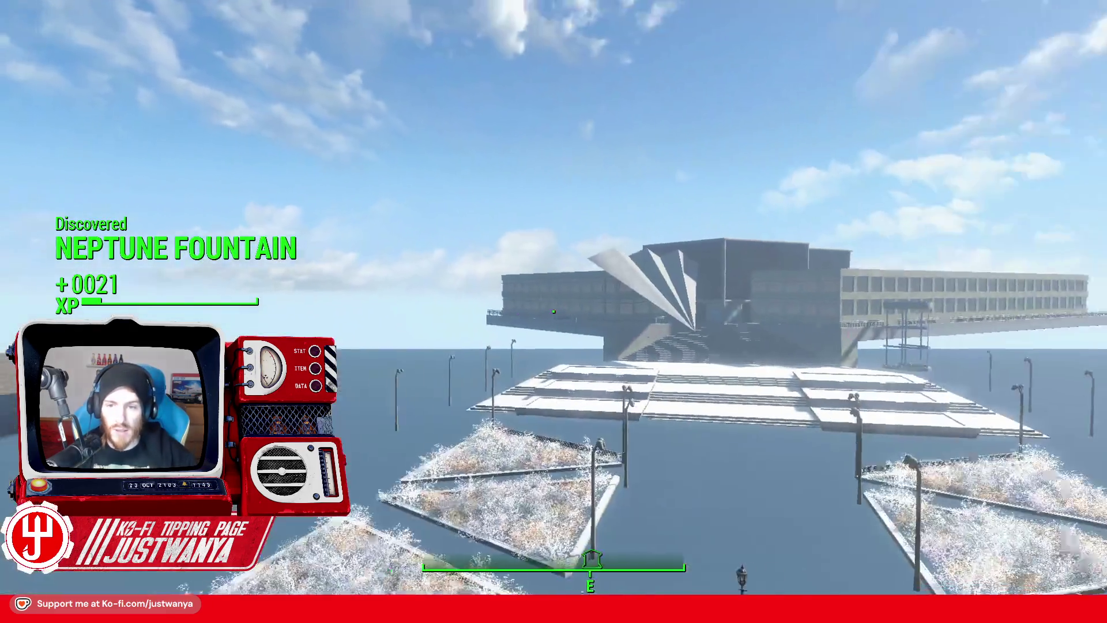
Step: Walk forward up the stairs toward the building until Berlin TV Tower is discovered
mouse_move(554, 311)
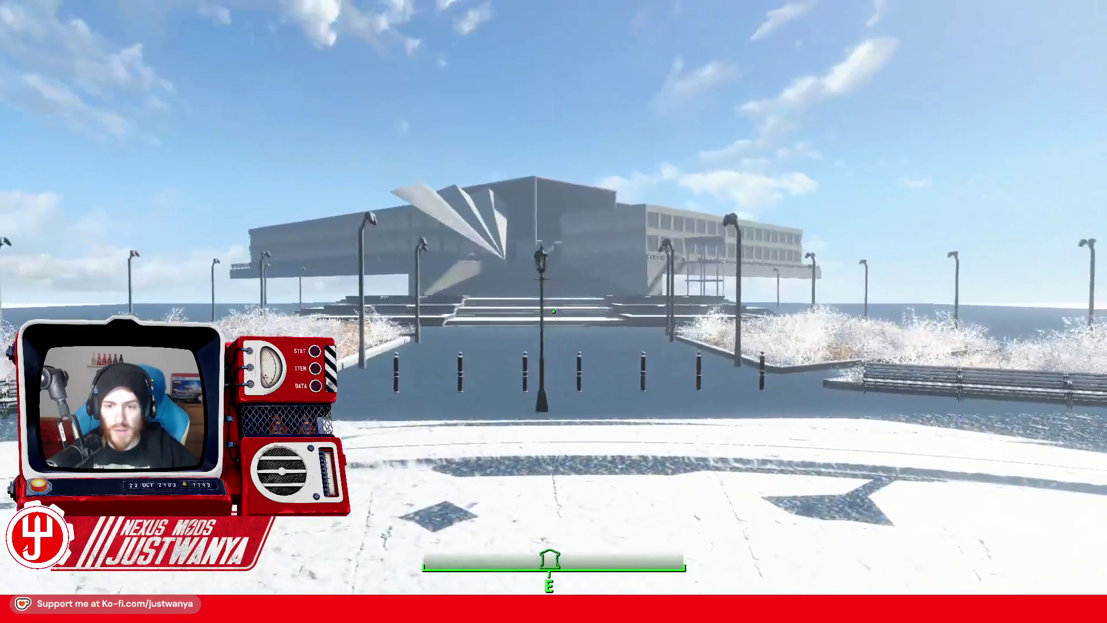
key(w)
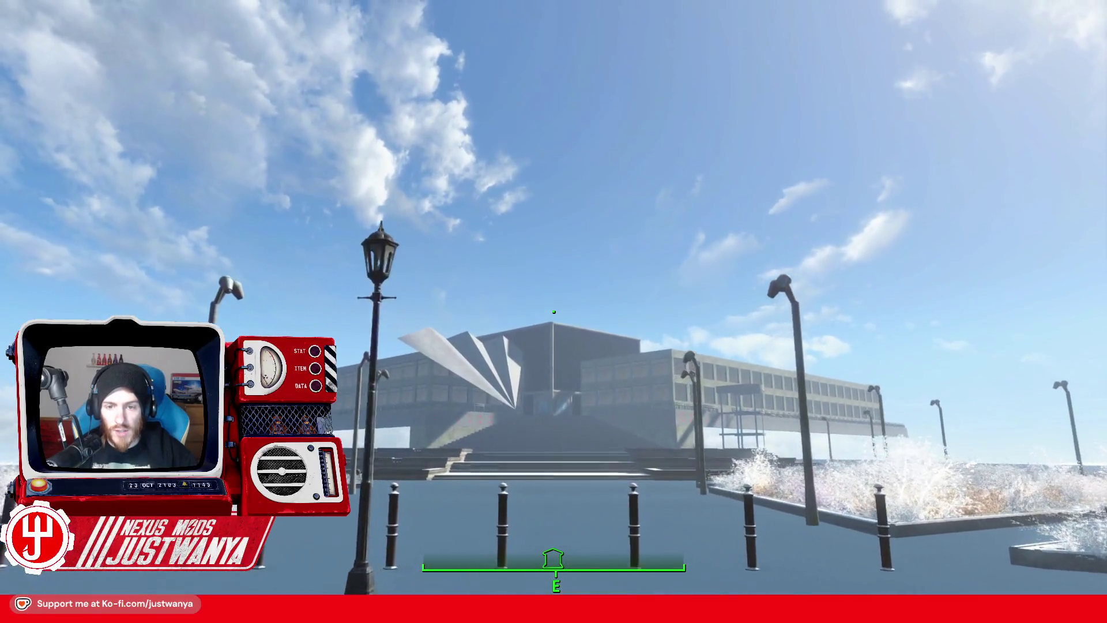
key(w)
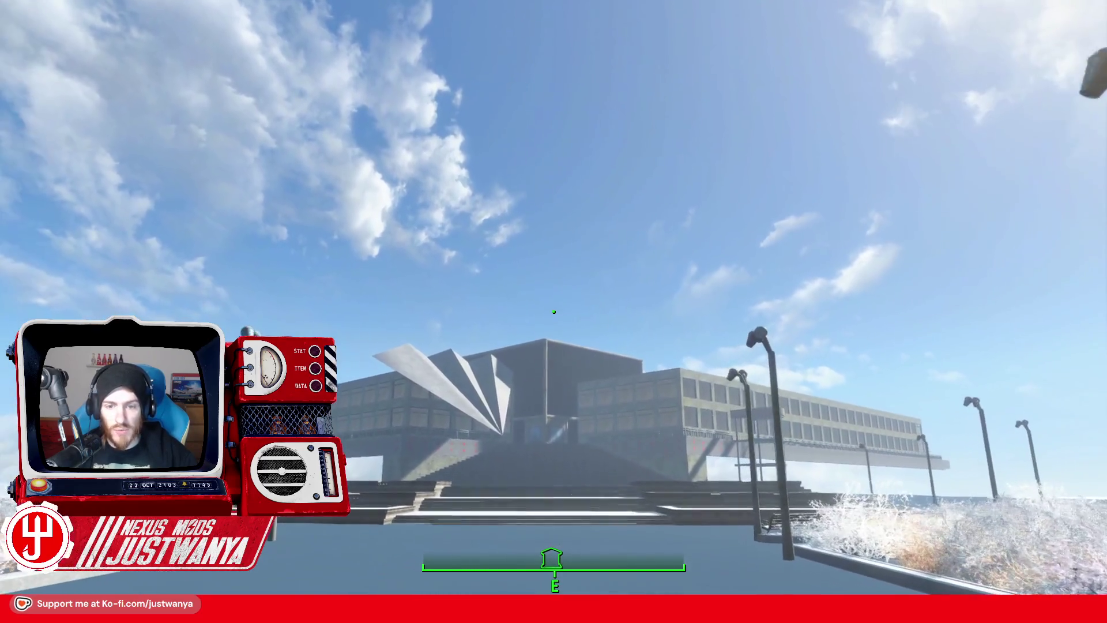
key(w)
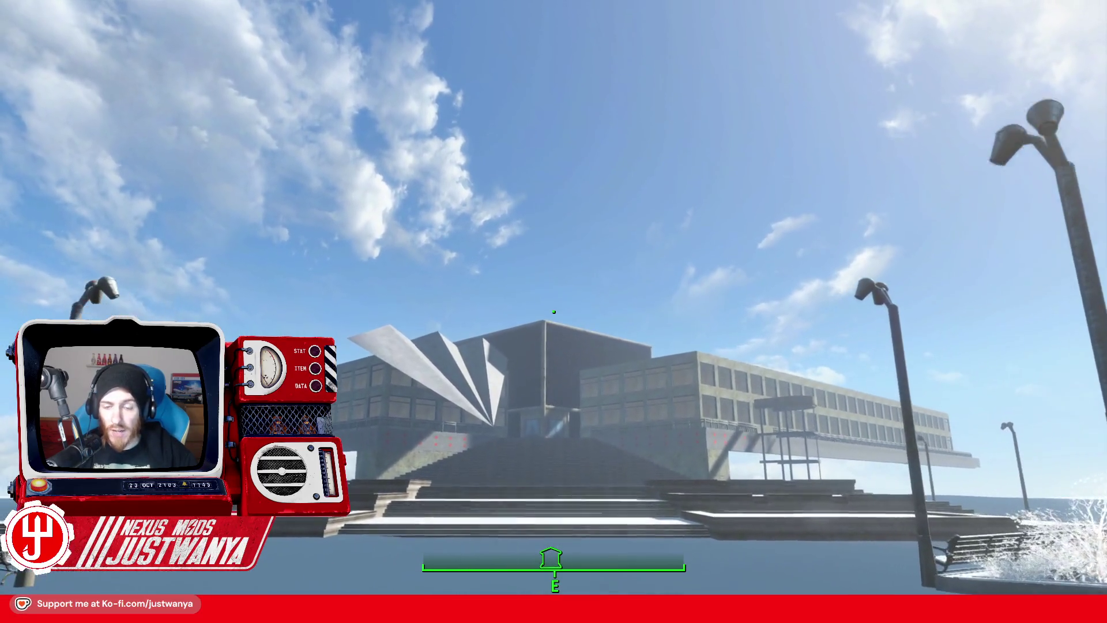
key(w)
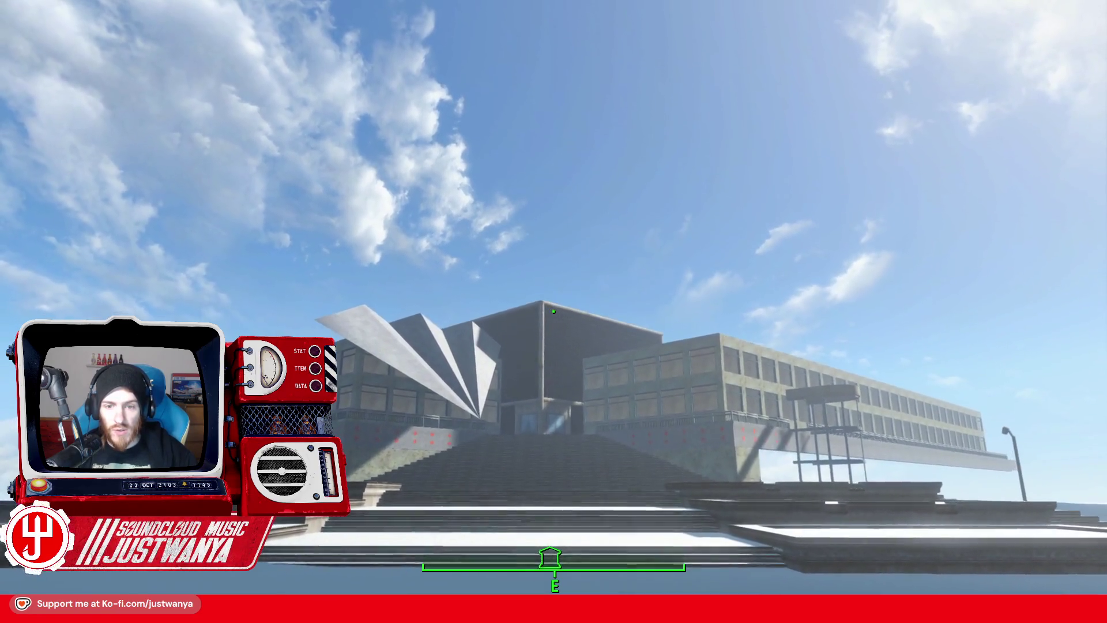
key(w)
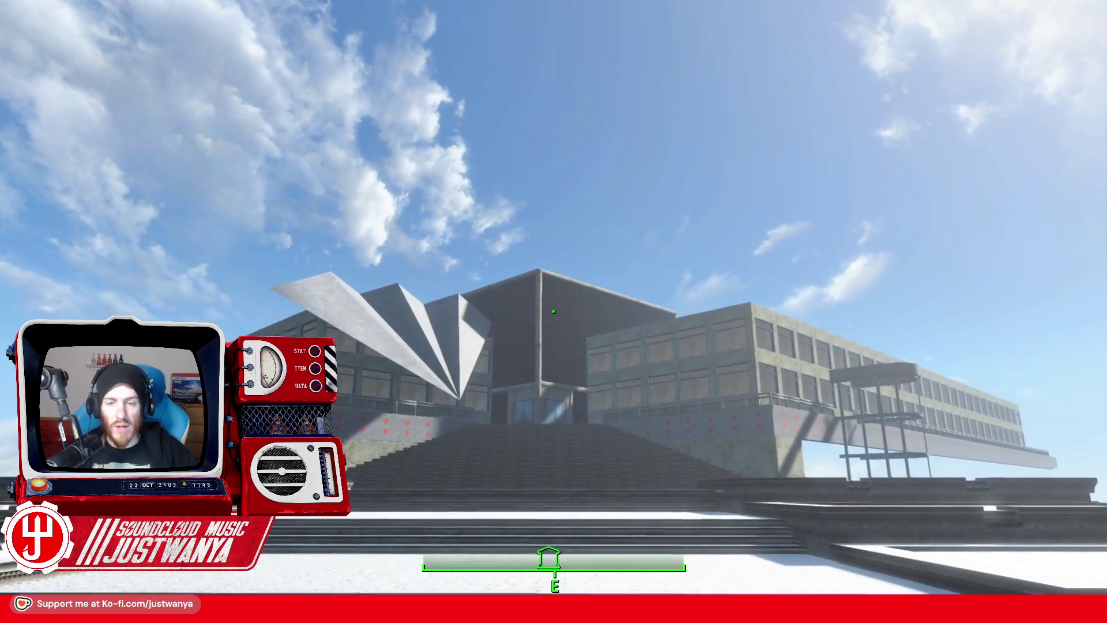
key(w)
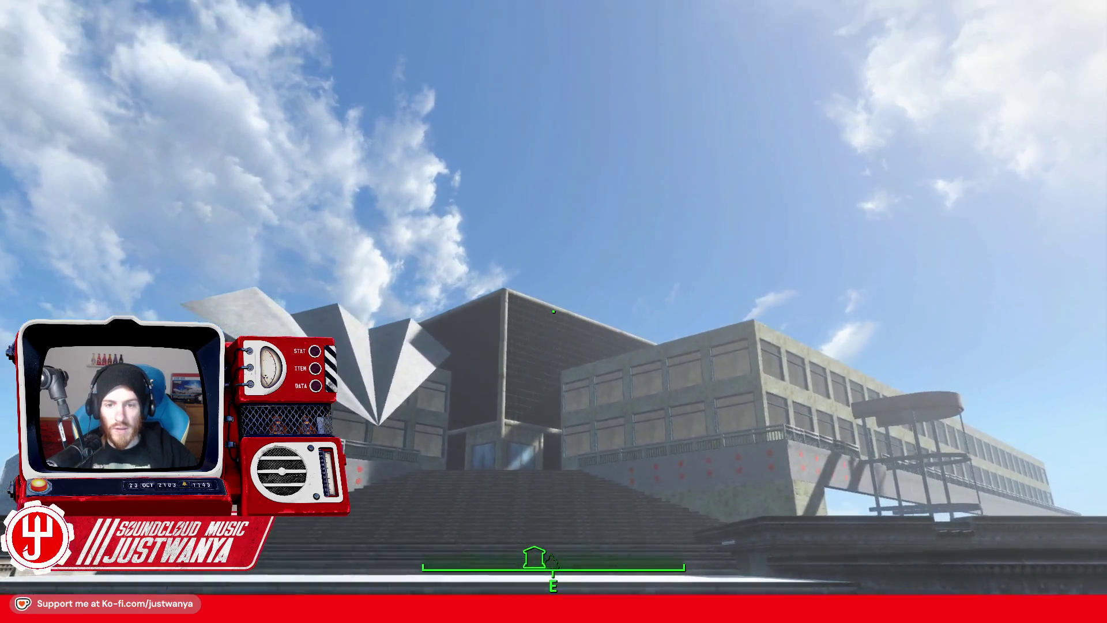
key(w)
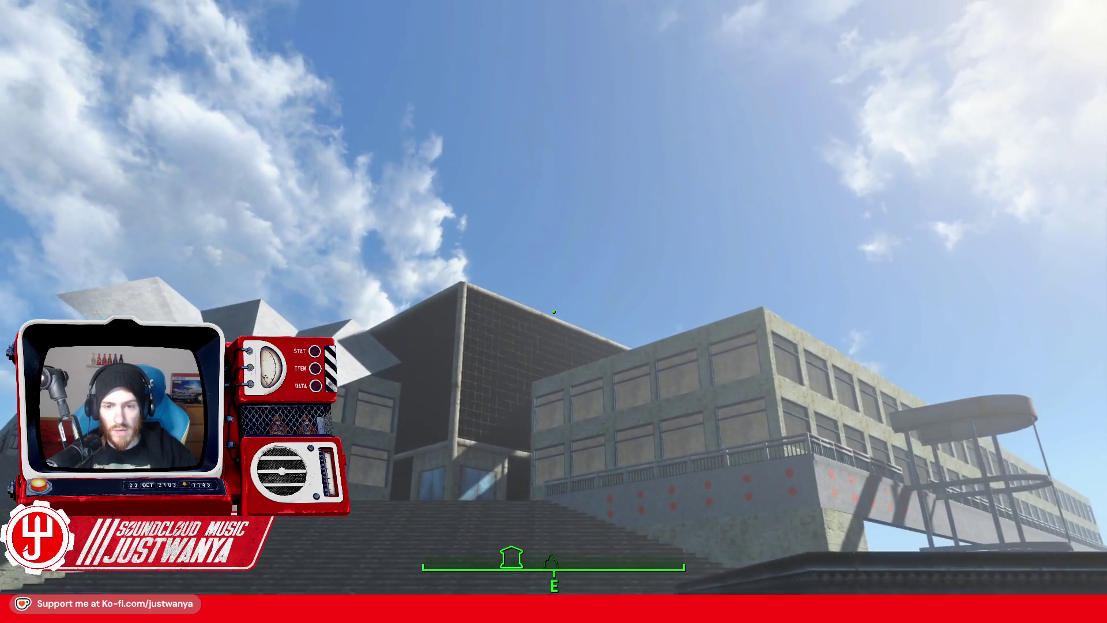
key(w)
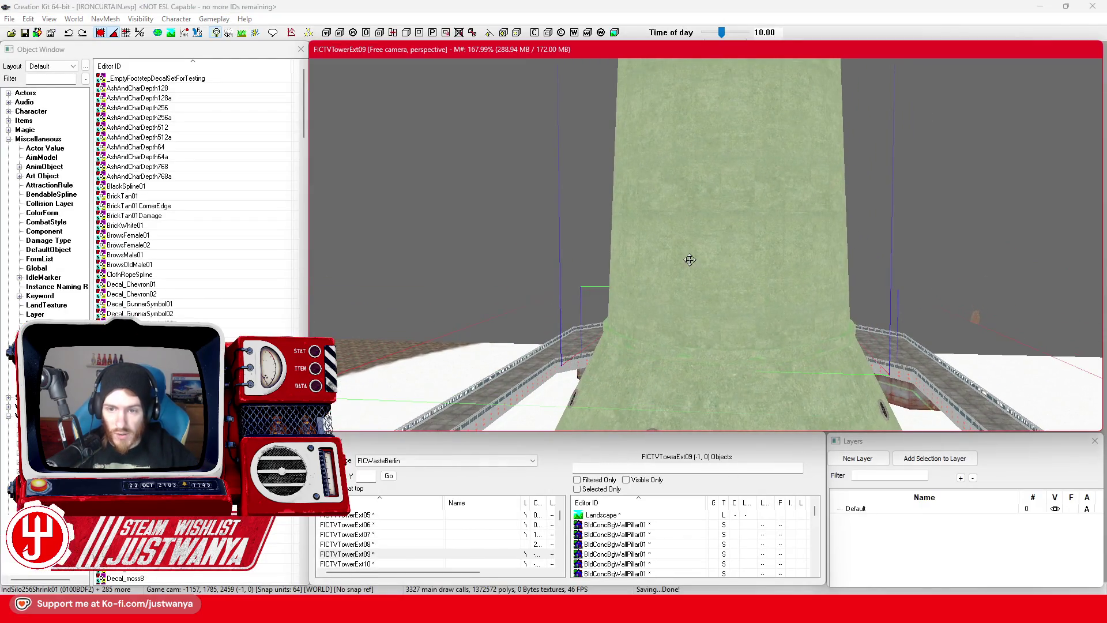
Step: Make a static collection from the selected tower references named FIC_SCOL_BerlinTVTower_V1
right_click(689, 259)
click(764, 417)
text(FIC_)
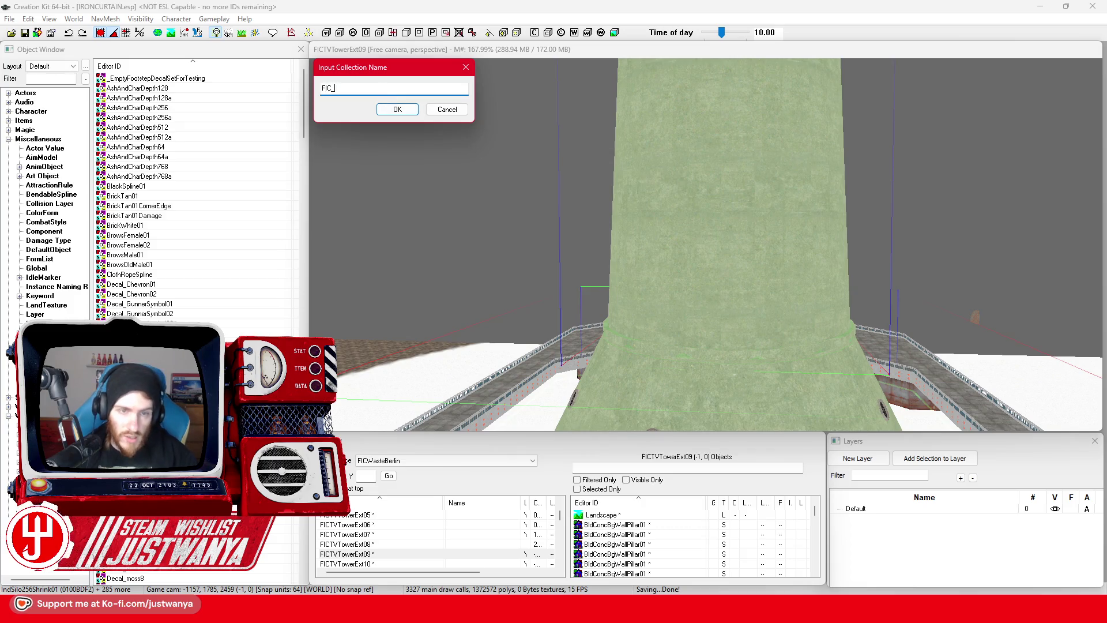
text(SCOL_BerlinTVTowerV1.0)
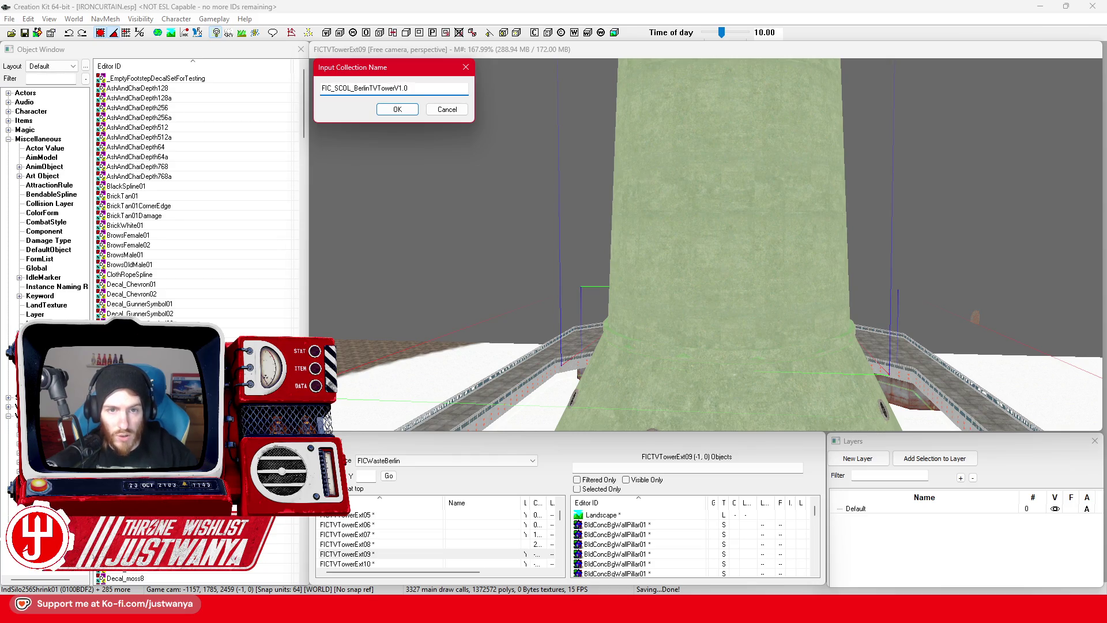
key(Left)
key(Left)
text(_)
key(ctrl+a)
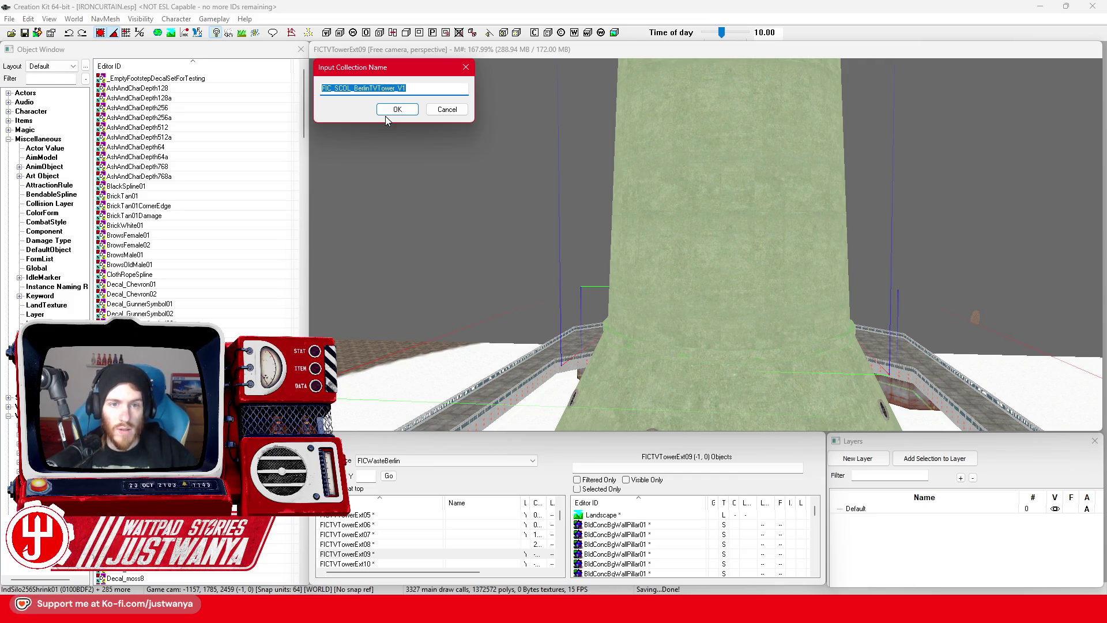
click(386, 114)
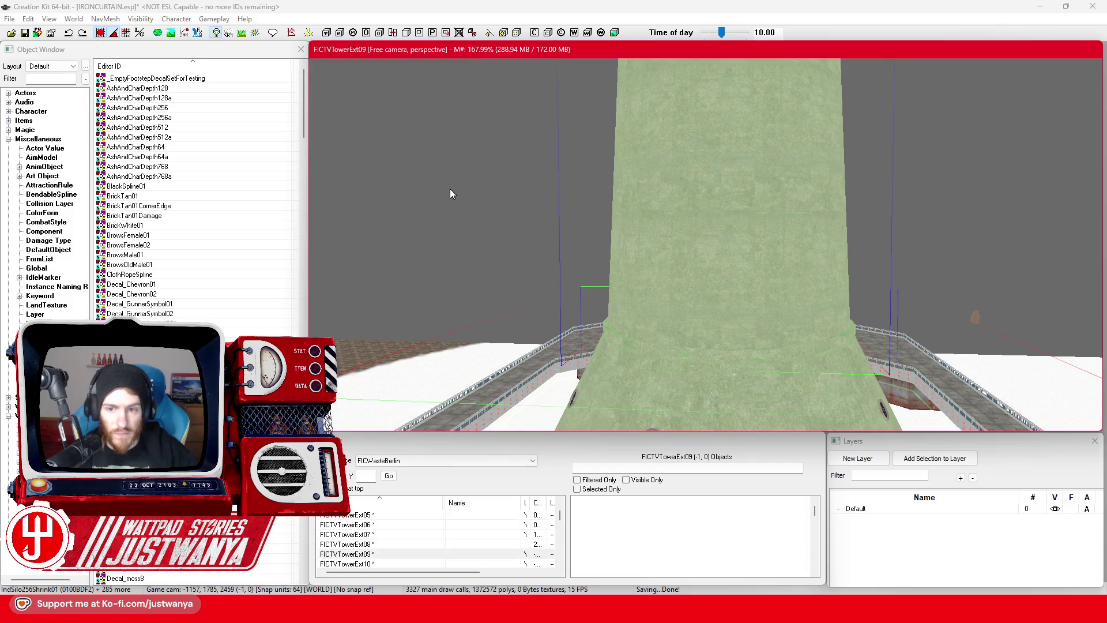
Step: Apply the MetalSiloPlates to StainlessSteelPanels material swap to the tower reference
mouse_move(562, 216)
mouse_down()
mouse_move(632, 376)
mouse_move(632, 217)
mouse_move(619, 271)
mouse_up()
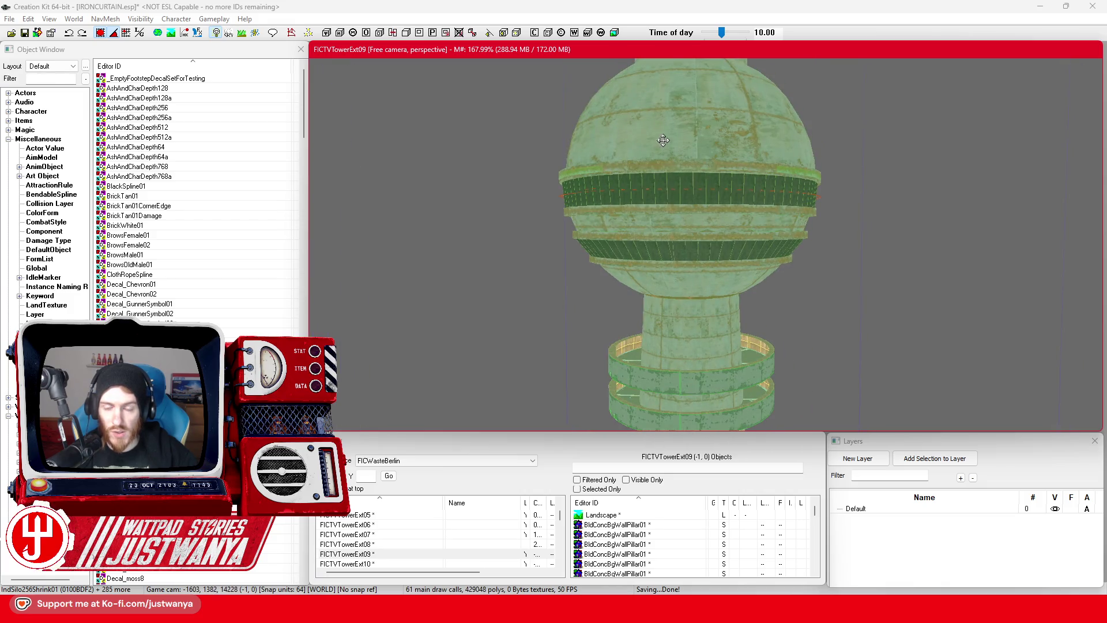
mouse_move(536, 292)
mouse_down()
mouse_move(552, 213)
mouse_move(569, 293)
mouse_up()
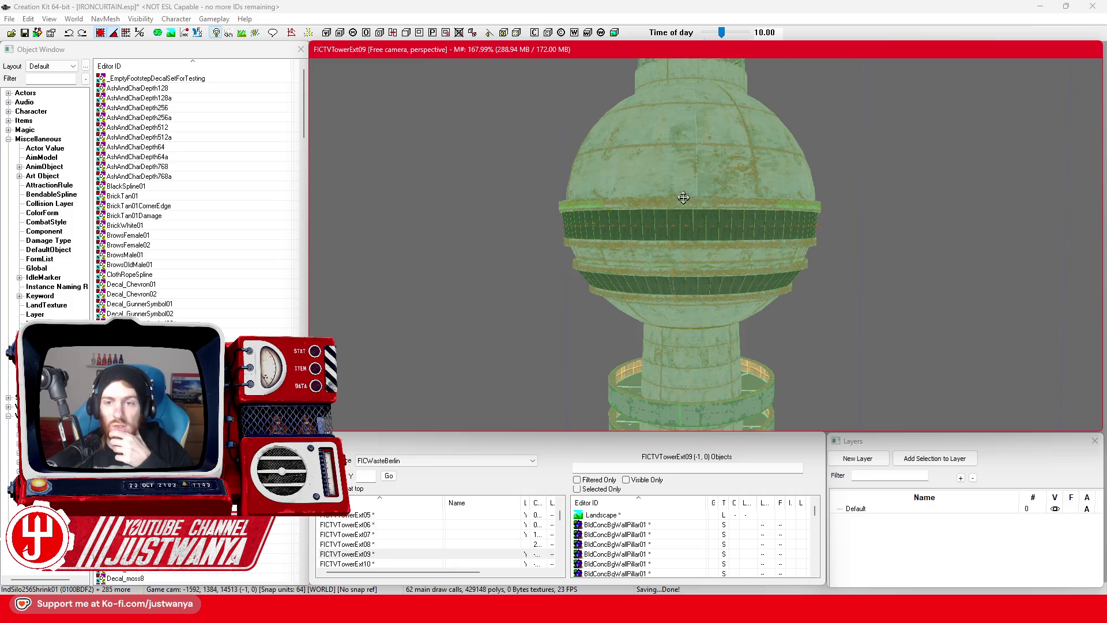
mouse_move(573, 301)
mouse_down()
mouse_move(536, 210)
mouse_move(555, 252)
mouse_up()
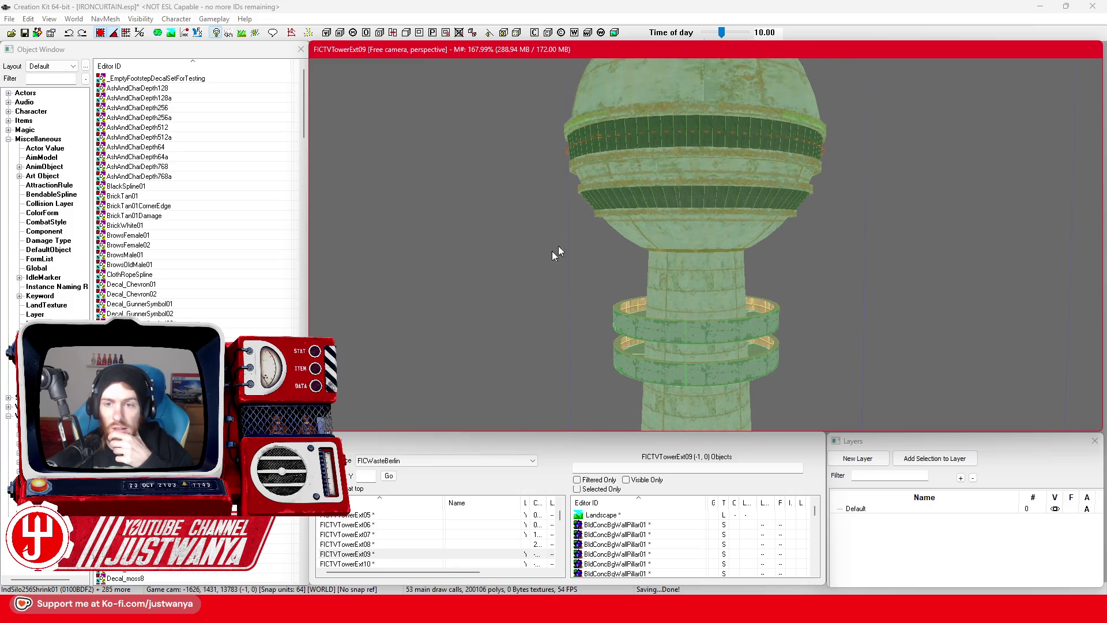
double_click(676, 226)
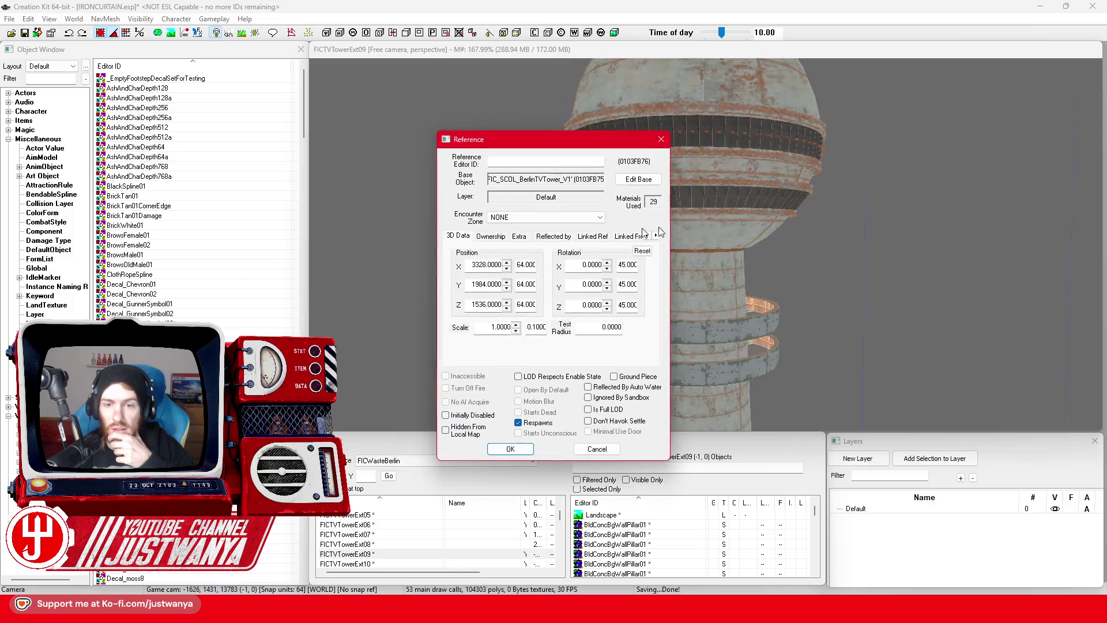
click(490, 236)
click(552, 236)
click(519, 236)
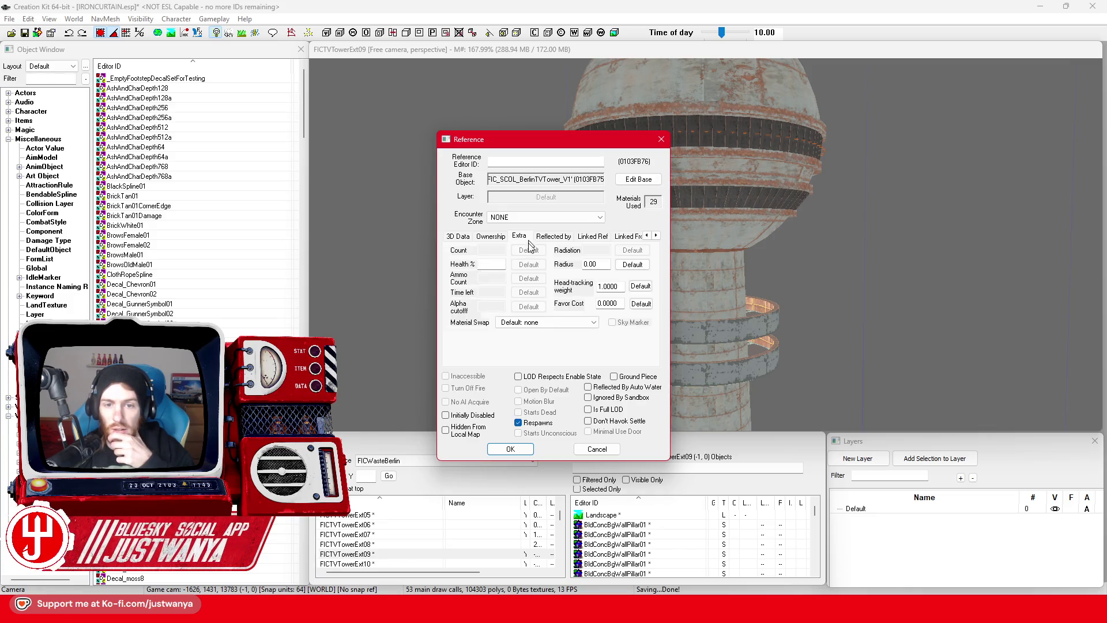
click(552, 322)
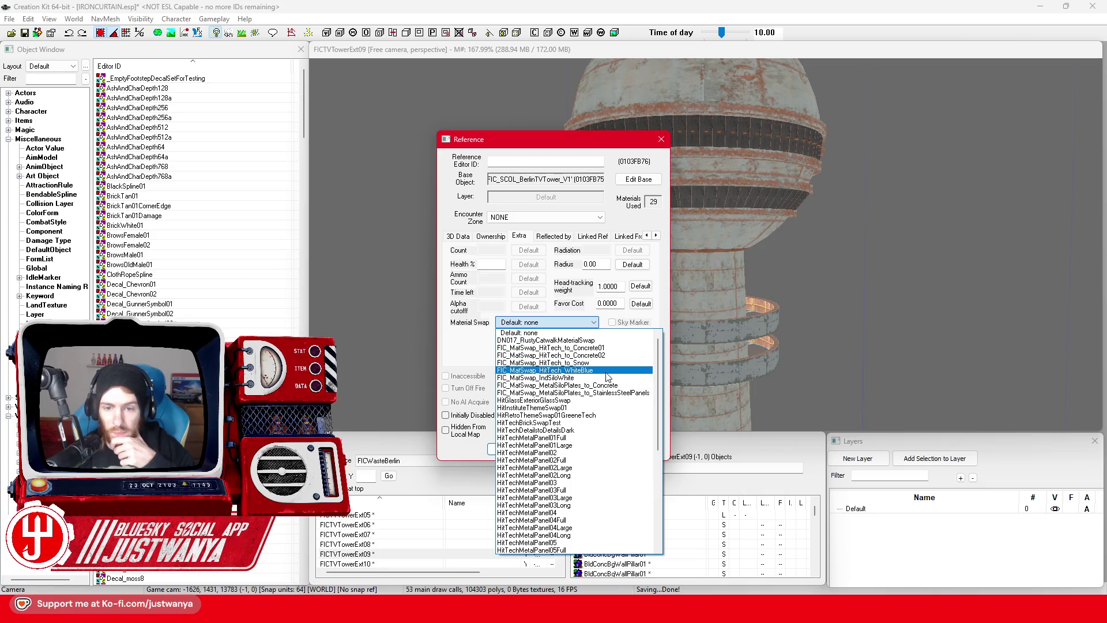
click(638, 393)
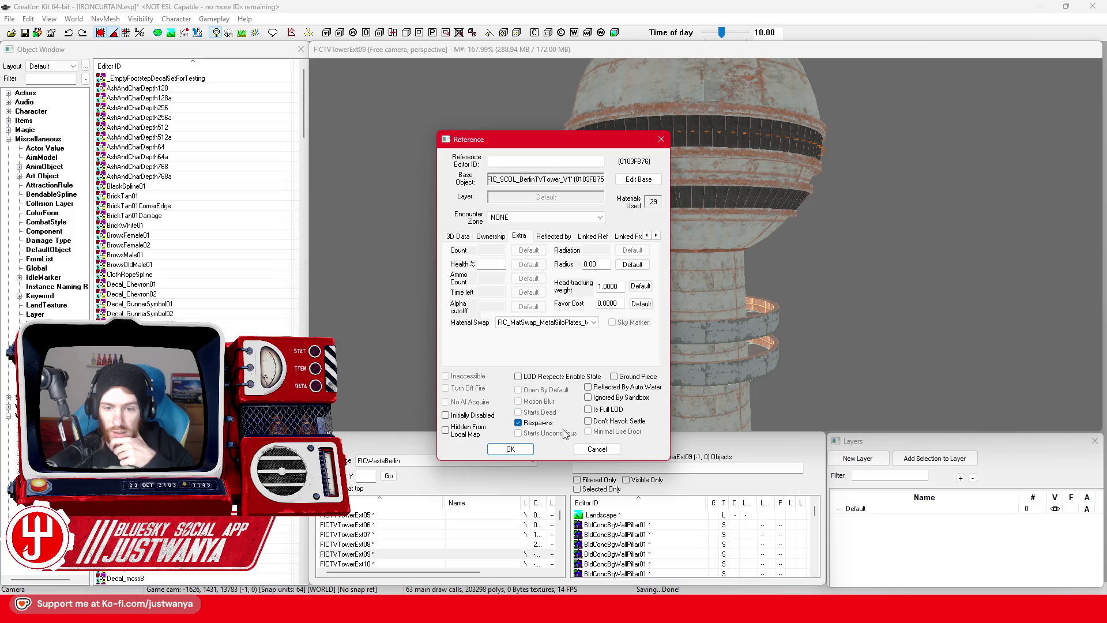
click(523, 448)
Step: Change the tower's material swap to FIC_MatSwap_MetalSiloPlates_to_Concrete
key(f)
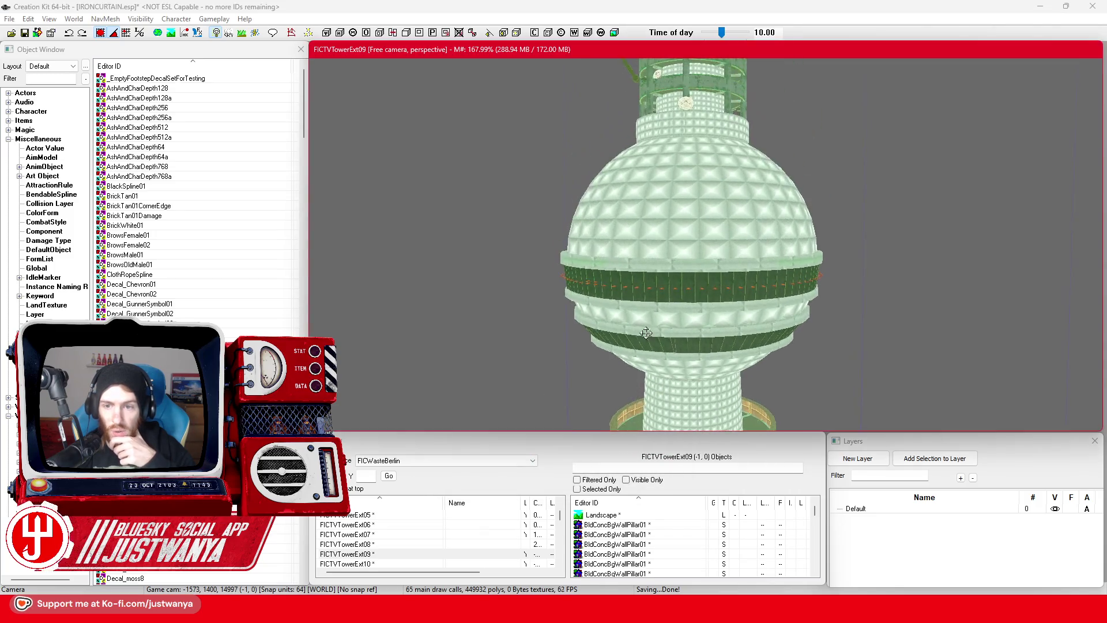
scroll(642, 268, up, 5)
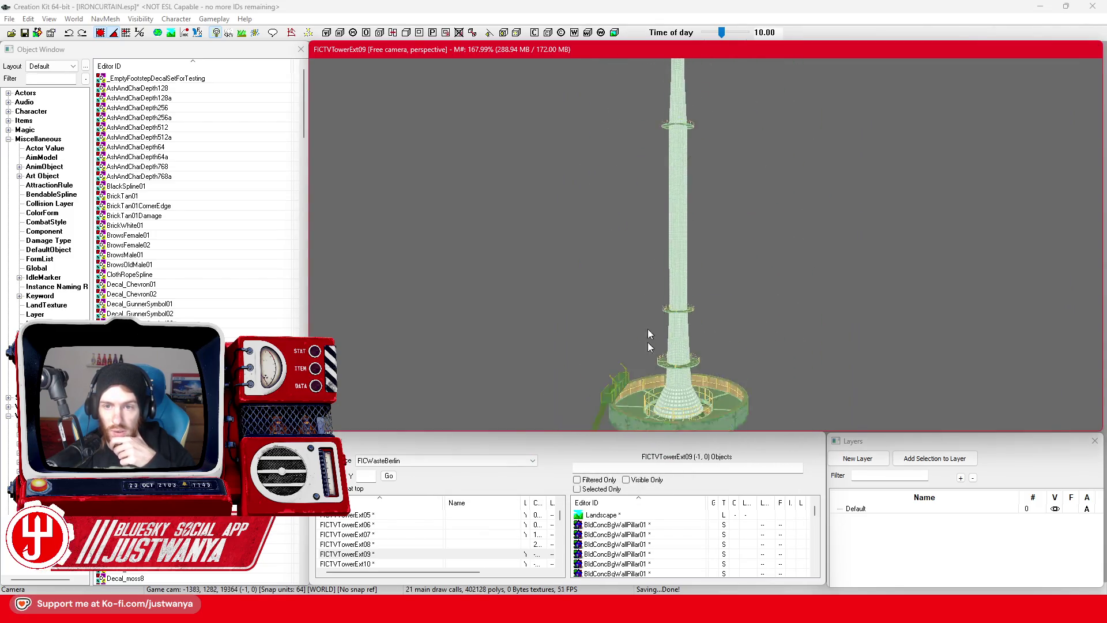
mouse_move(641, 213)
mouse_down()
mouse_move(632, 223)
mouse_move(694, 298)
mouse_up()
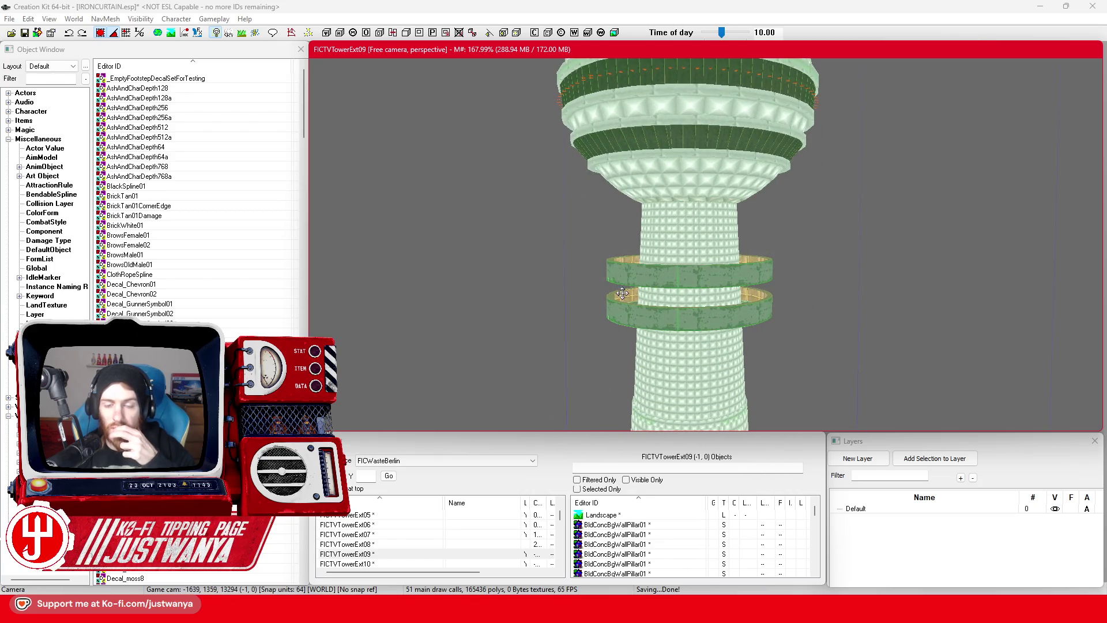
double_click(694, 298)
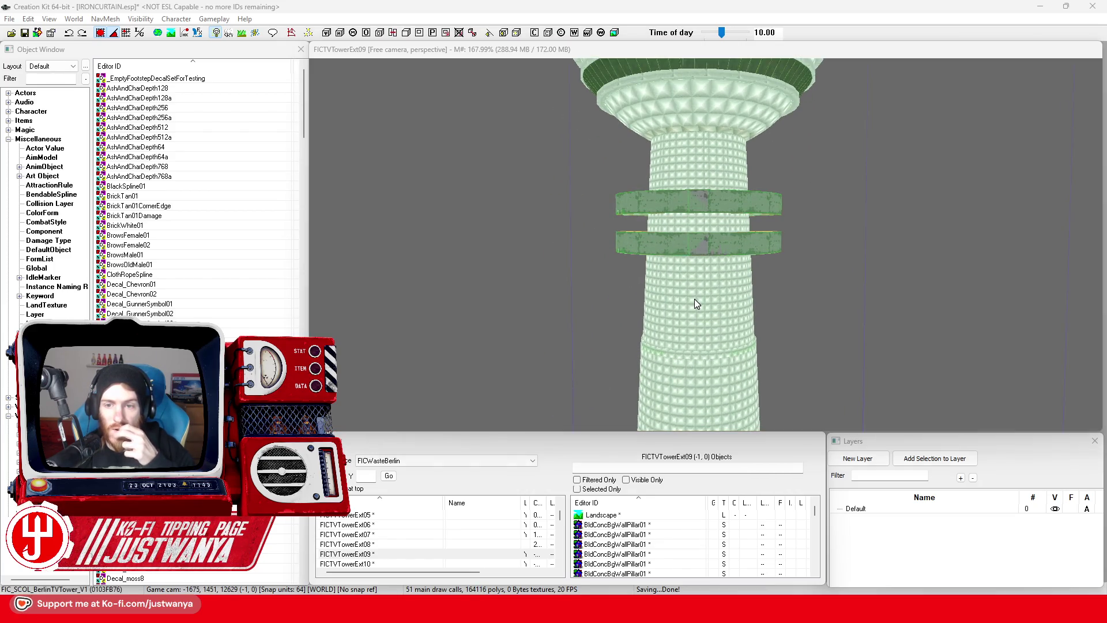
click(547, 322)
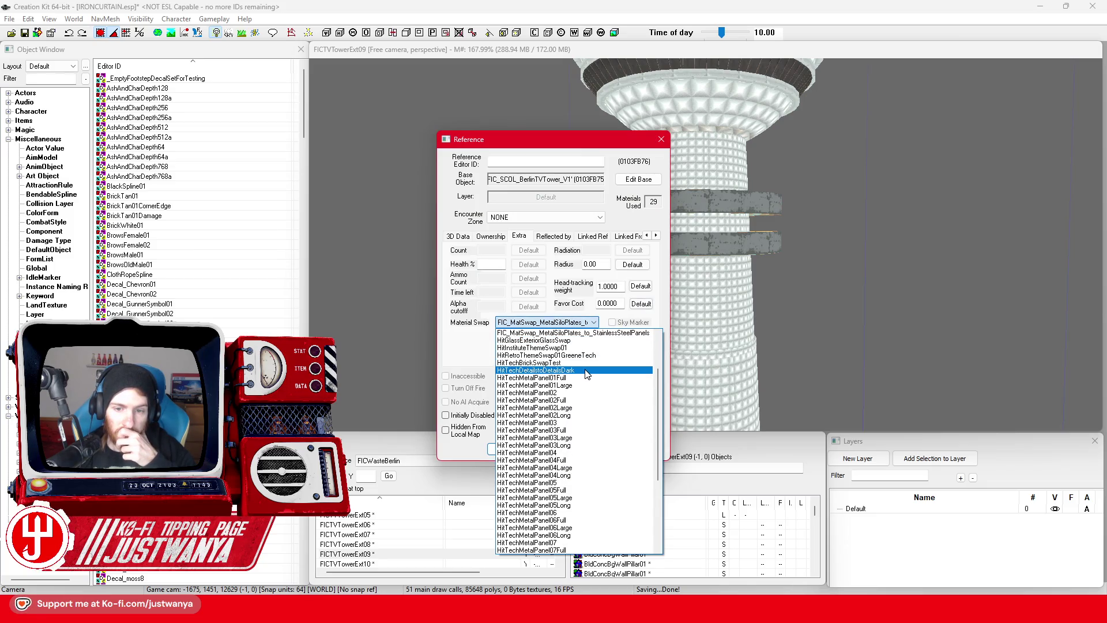
scroll(587, 374, up, 2)
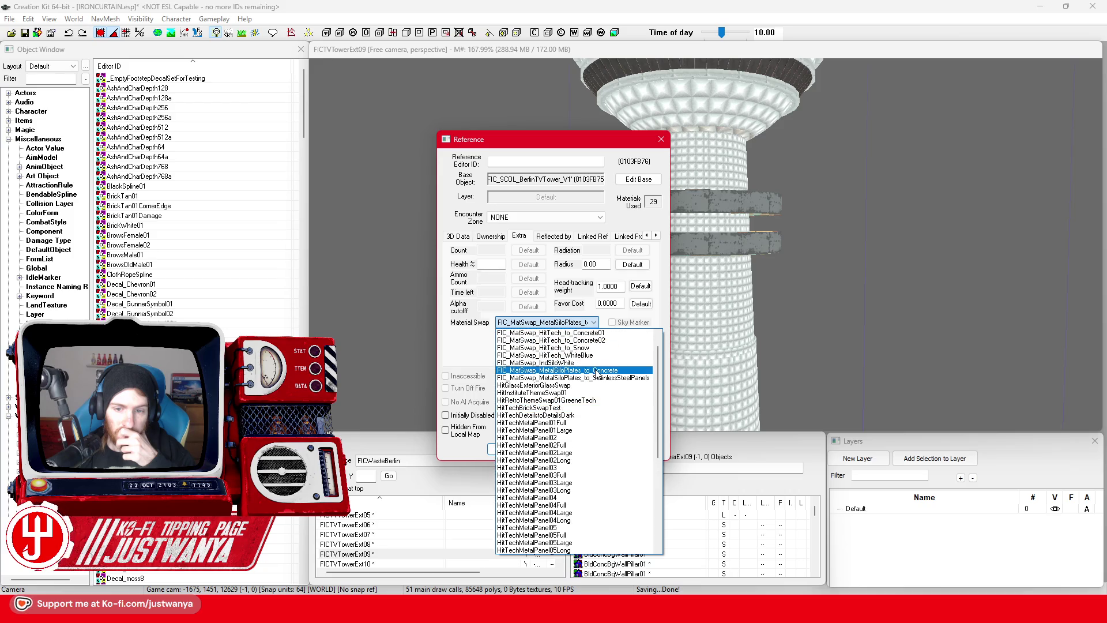
click(522, 452)
click(521, 452)
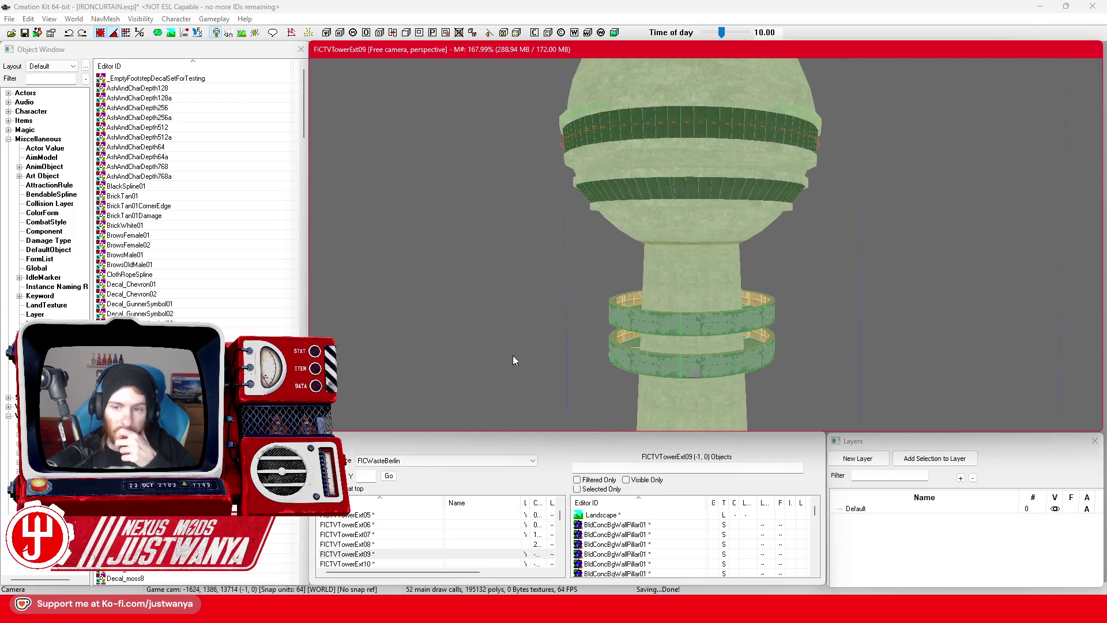
Step: Inspect the concrete tower, then exit Creation Kit without saving again
mouse_move(511, 397)
mouse_down()
mouse_move(503, 372)
mouse_move(548, 296)
mouse_move(544, 397)
mouse_move(546, 199)
mouse_move(536, 300)
mouse_move(529, 234)
mouse_up()
mouse_move(526, 288)
mouse_down()
mouse_move(532, 302)
mouse_move(548, 190)
mouse_move(541, 289)
mouse_move(682, 272)
mouse_up()
right_click(682, 272)
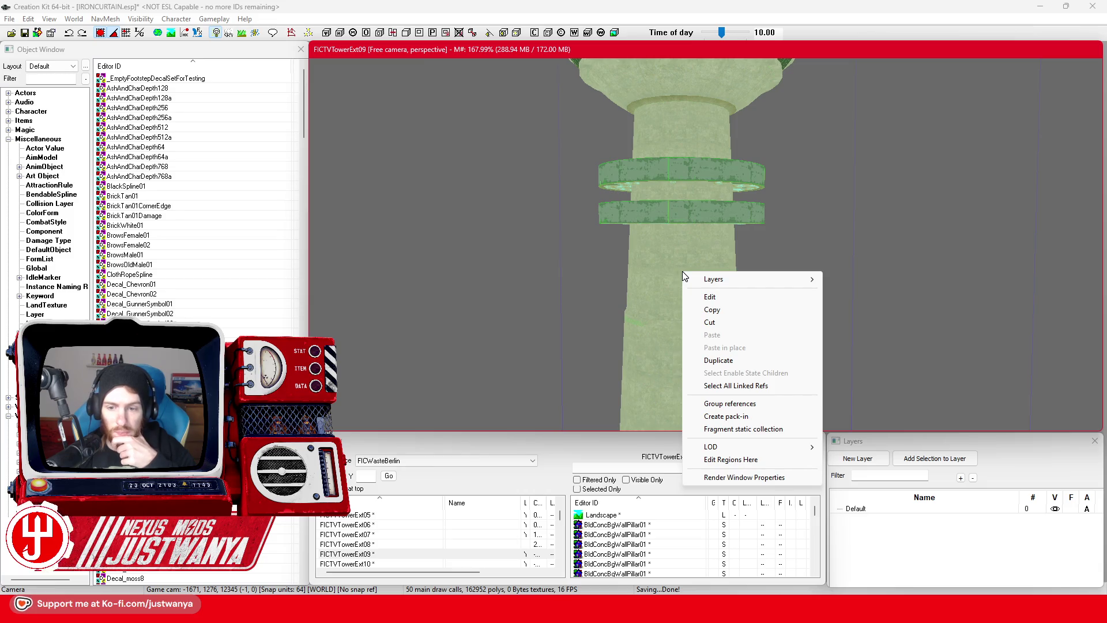
click(1009, 7)
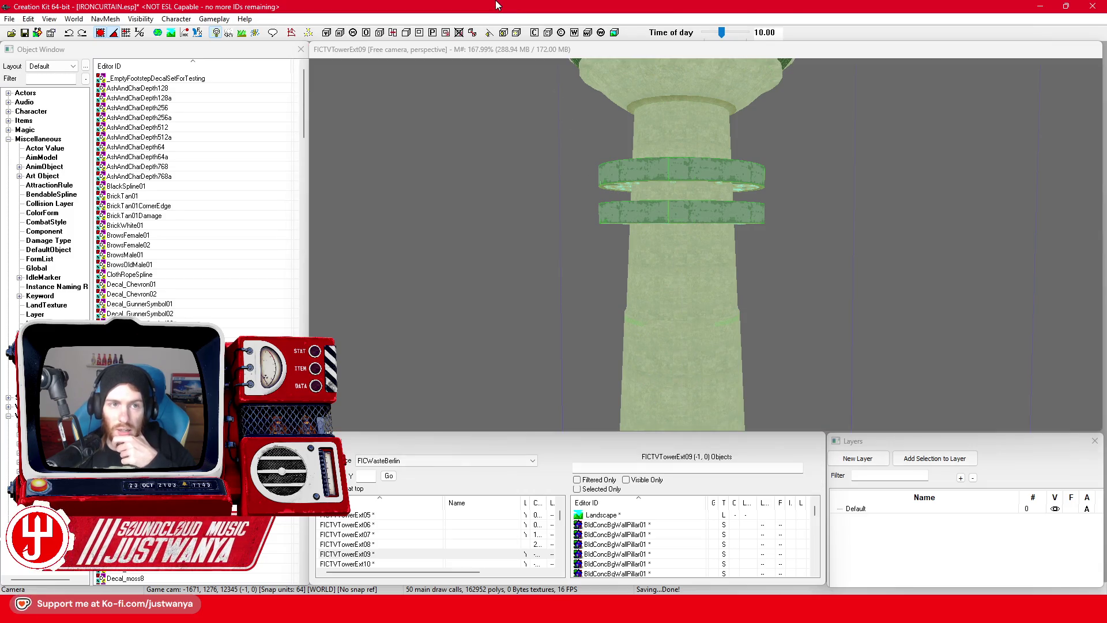
click(1093, 6)
click(555, 341)
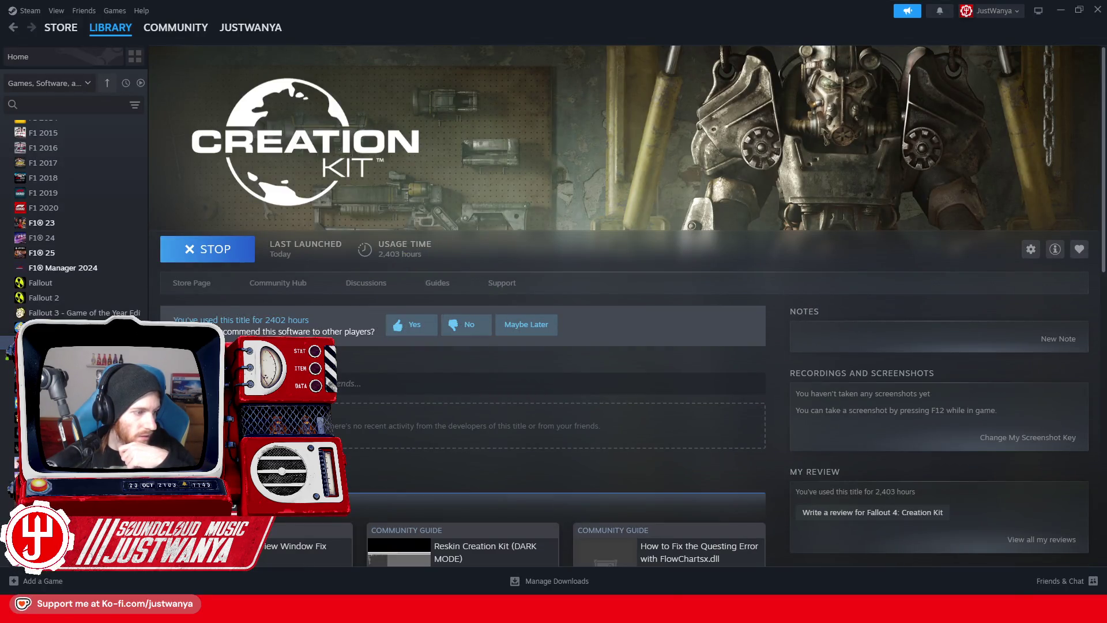
Step: Replace IRONCURTAIN.esp in Fallout 4\Data with the Desktop copy and relaunch Creation Kit
key(super+e)
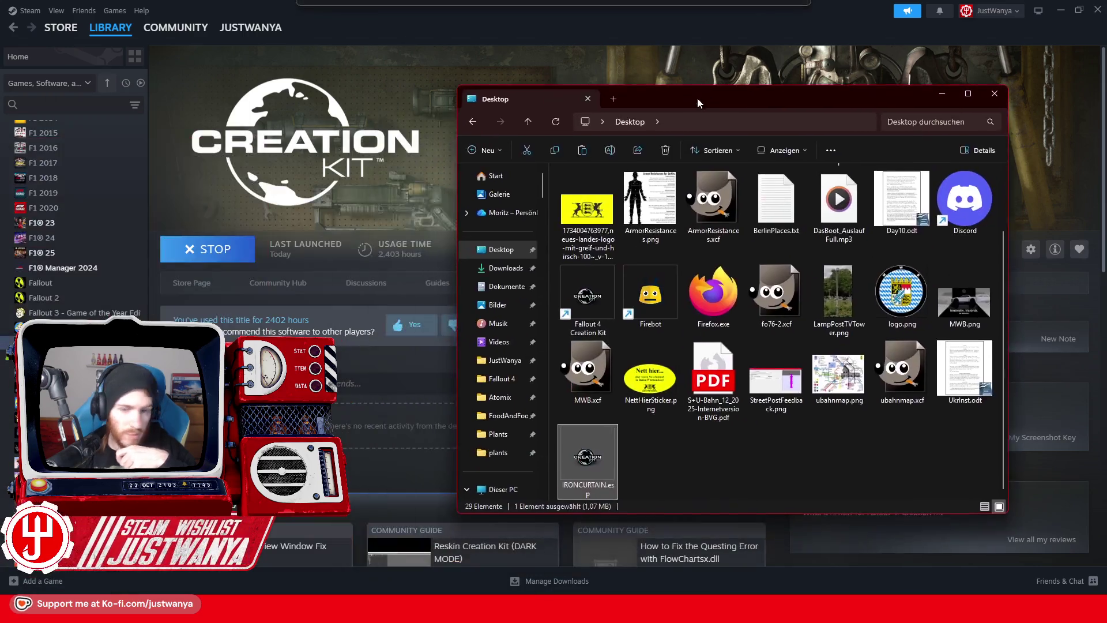
drag(697, 98, 637, 78)
click(444, 361)
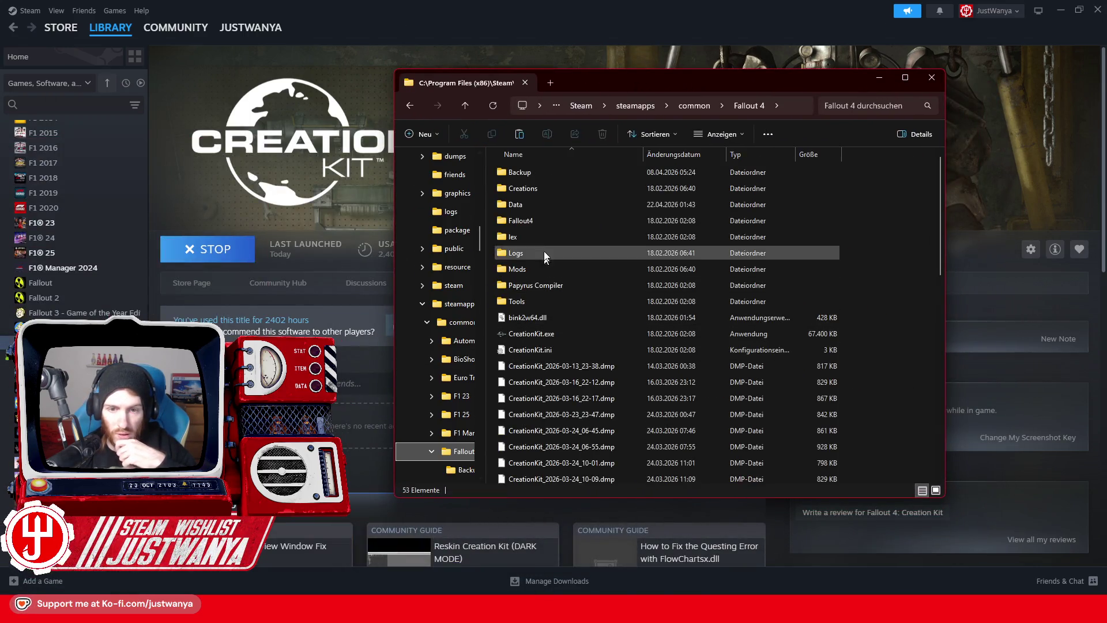
scroll(572, 231, down, 3)
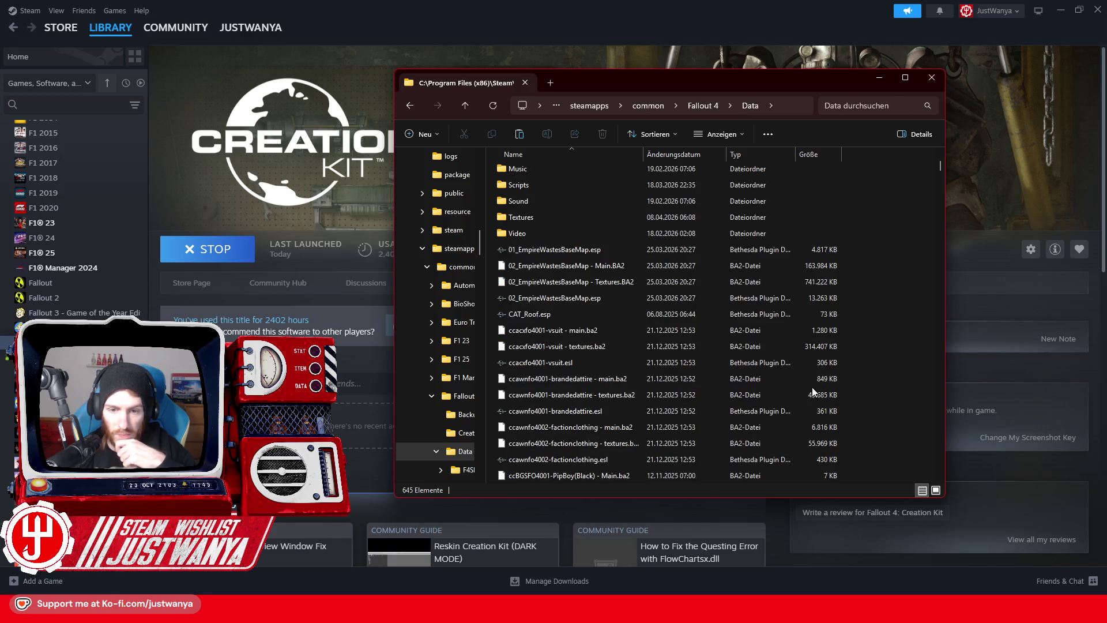
right_click(893, 409)
click(712, 429)
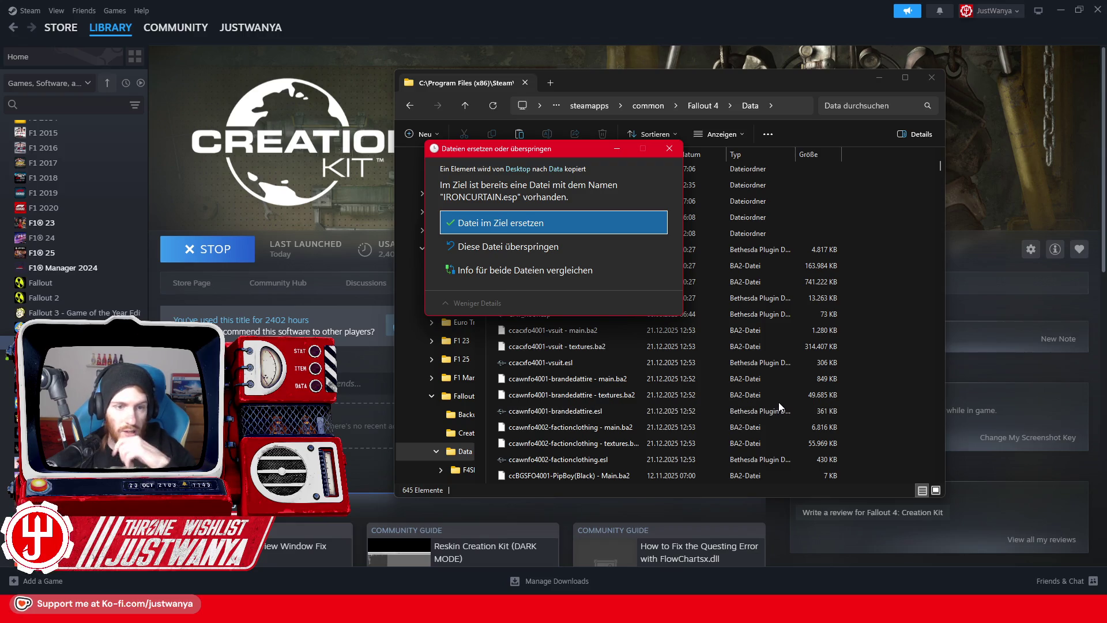
click(542, 229)
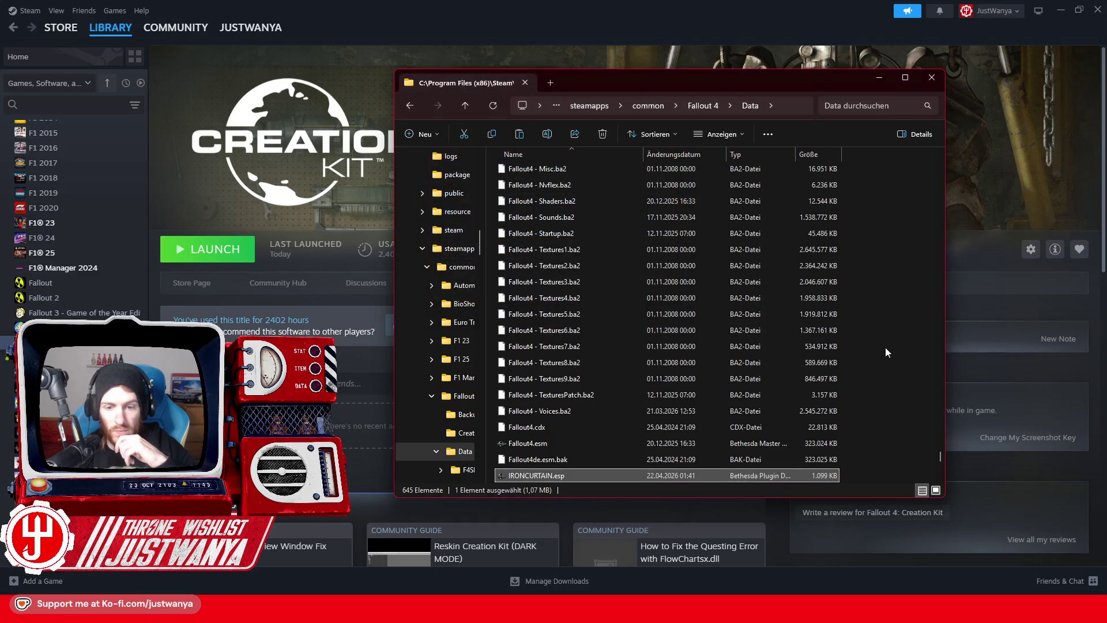
click(299, 166)
click(182, 262)
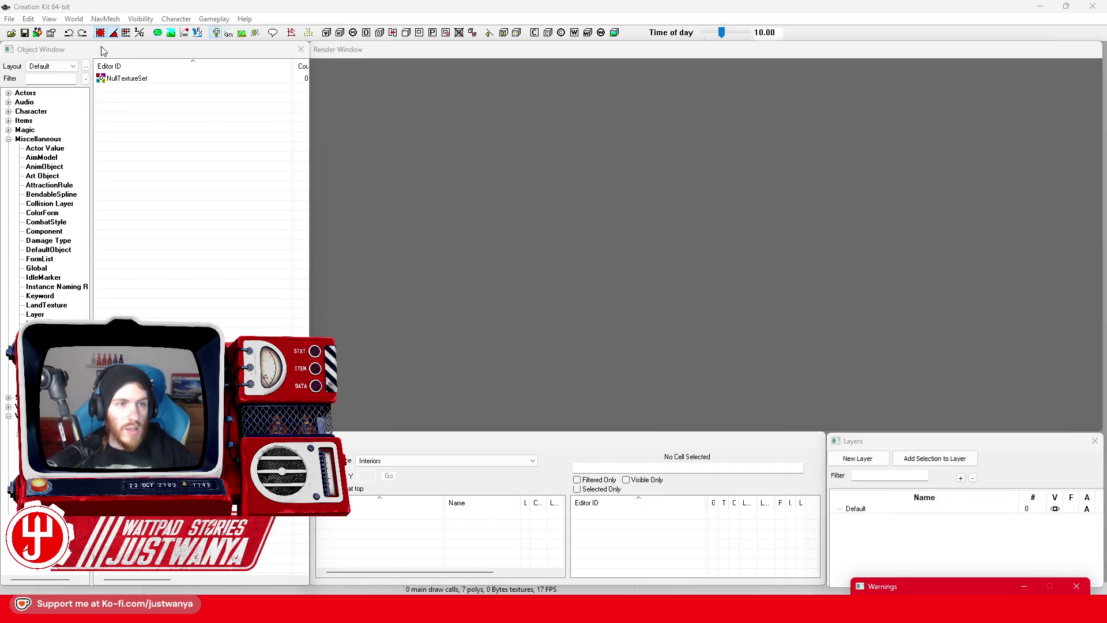
Step: Load IRONCURTAIN.esp as the active file and dismiss the IMPORTANT WARNING
click(32, 34)
drag(524, 196, 552, 429)
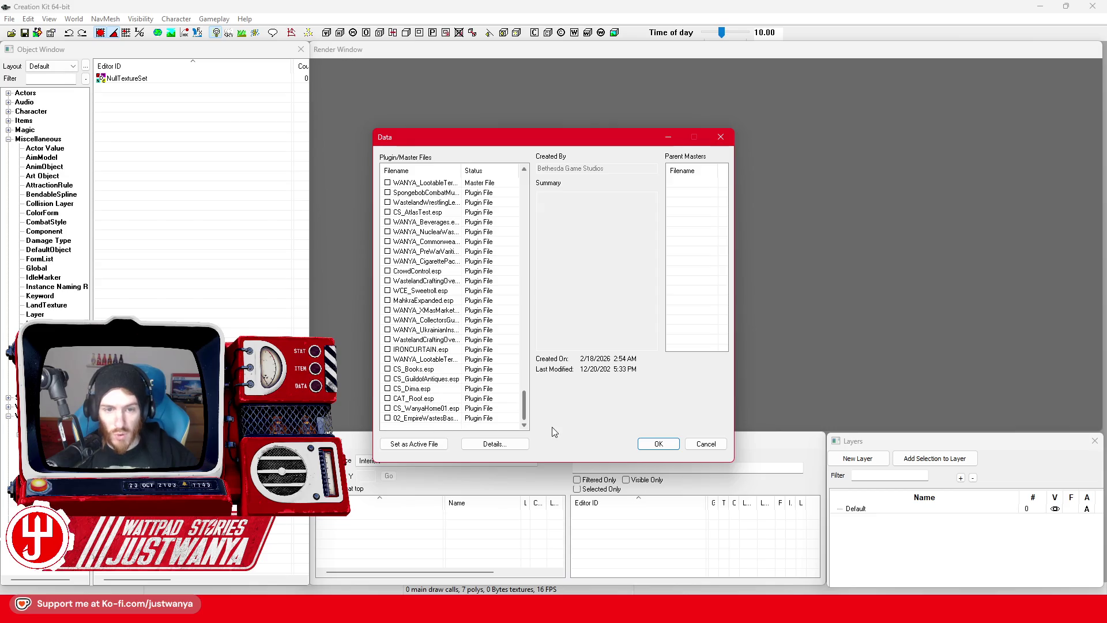
click(433, 352)
click(414, 444)
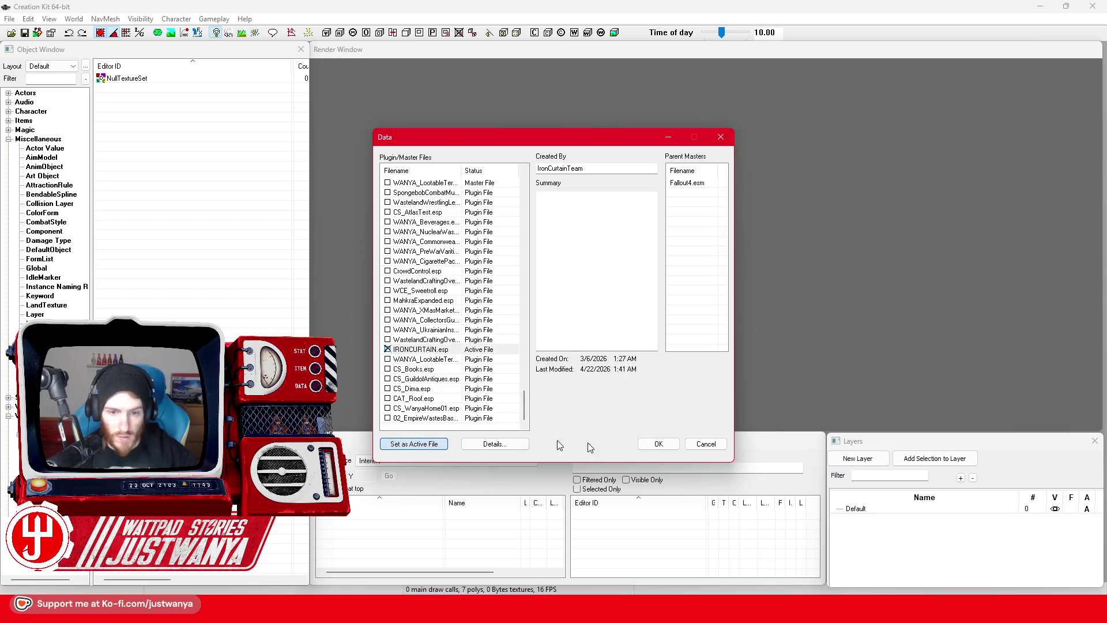
click(658, 444)
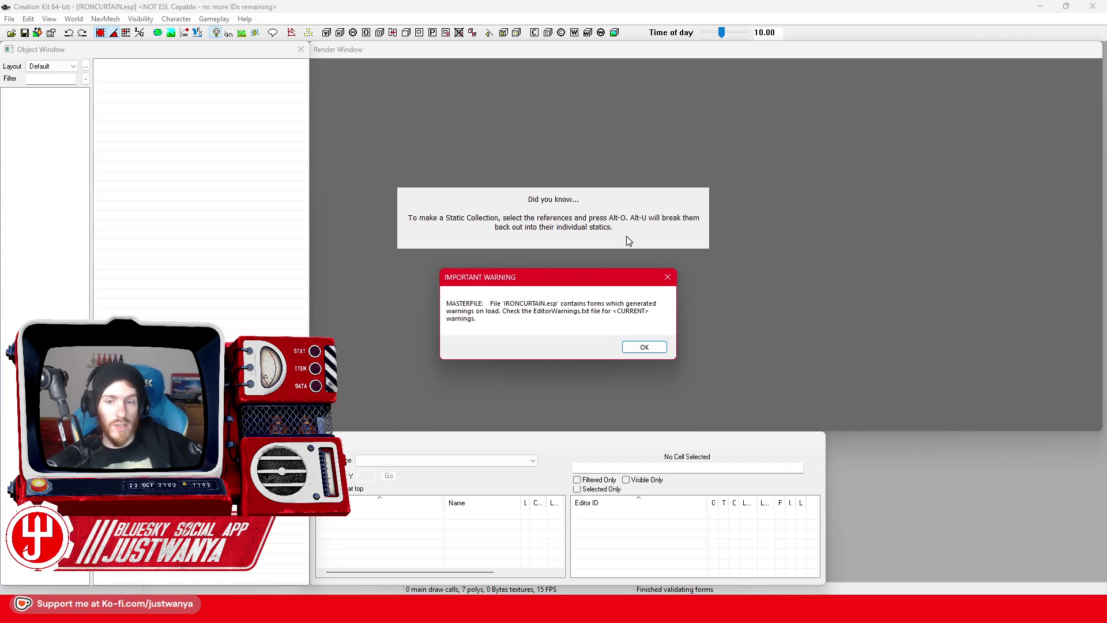
click(637, 344)
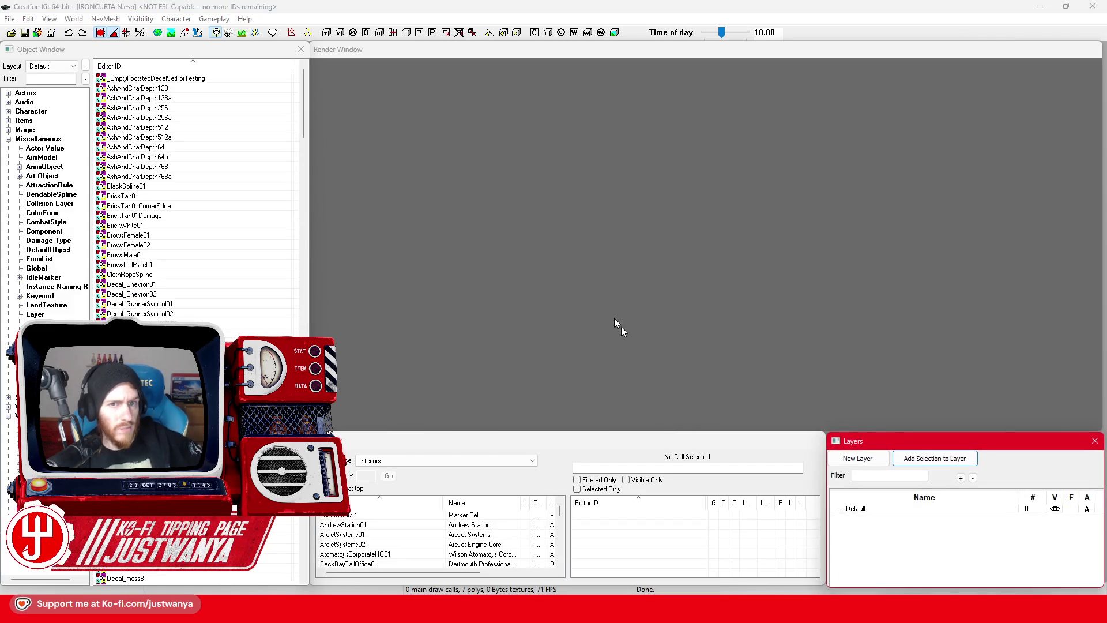
click(455, 461)
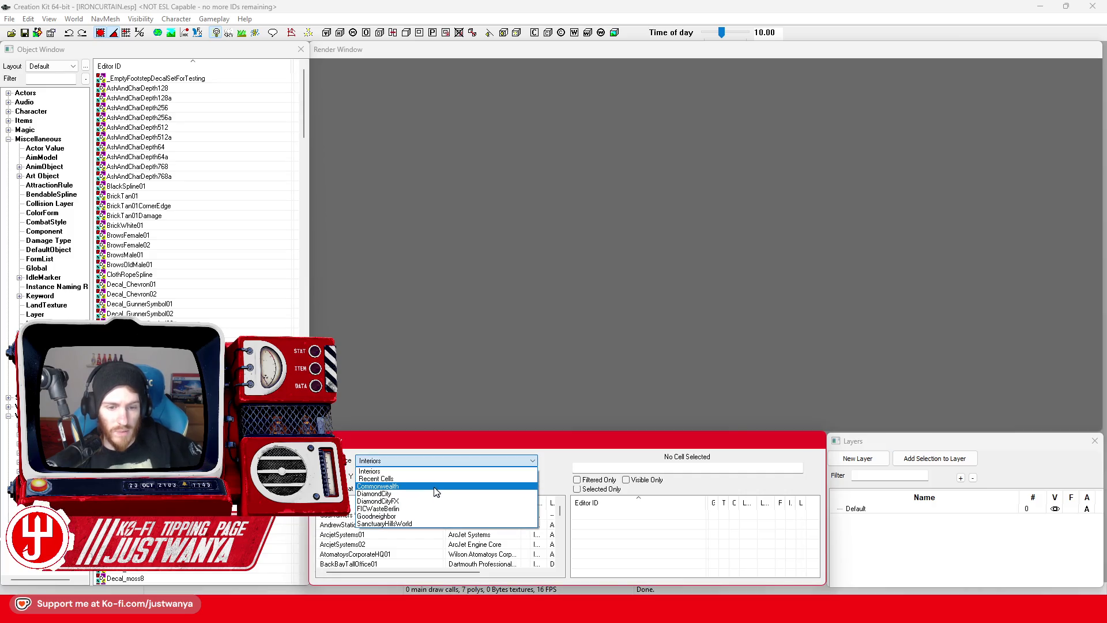
Step: Load FICTVTowerExt01 in the FICWasteBerlin worldspace and box-select the TV tower
click(427, 508)
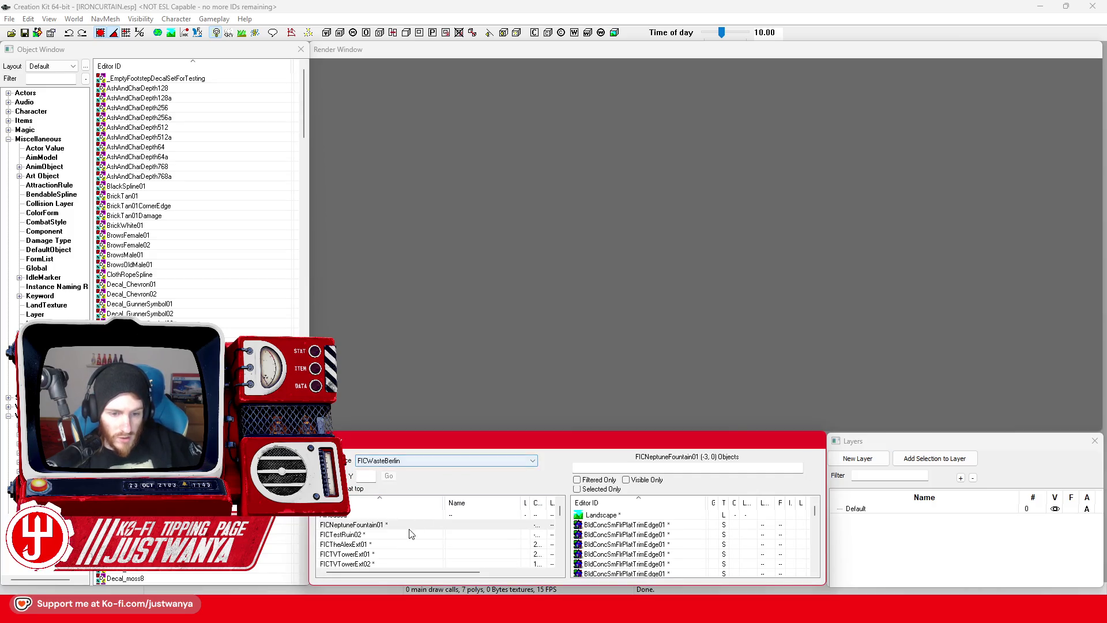
double_click(388, 555)
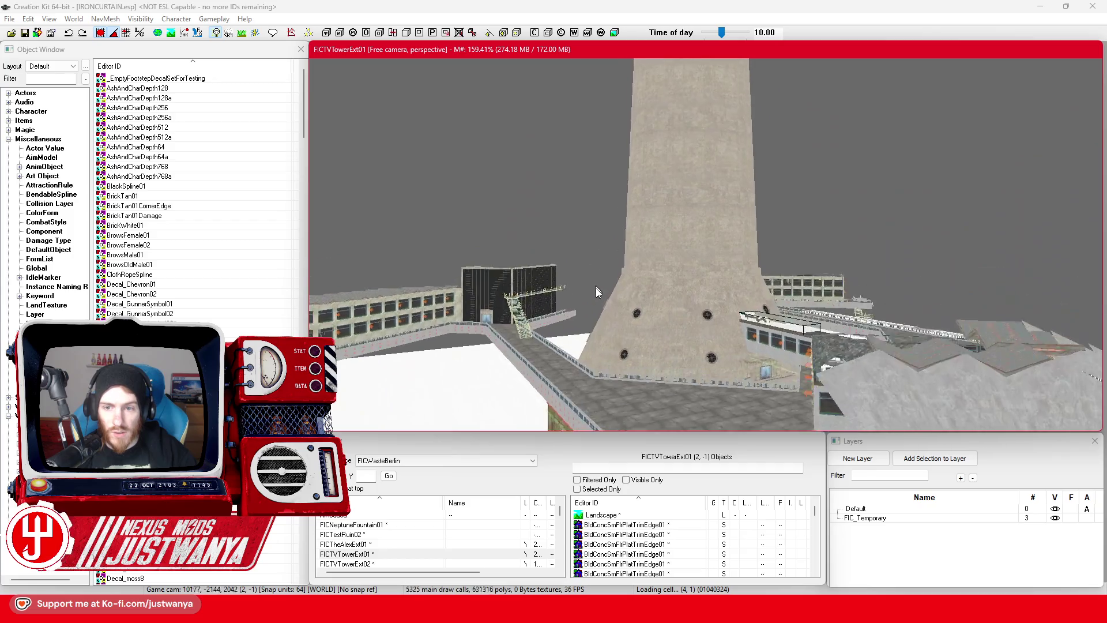
mouse_move(596, 289)
mouse_down()
mouse_move(672, 346)
mouse_move(639, 133)
mouse_move(607, 130)
mouse_move(542, 361)
mouse_move(591, 112)
mouse_move(560, 363)
mouse_move(516, 376)
mouse_move(530, 280)
mouse_move(577, 178)
mouse_move(520, 224)
mouse_move(516, 324)
mouse_move(531, 234)
mouse_up()
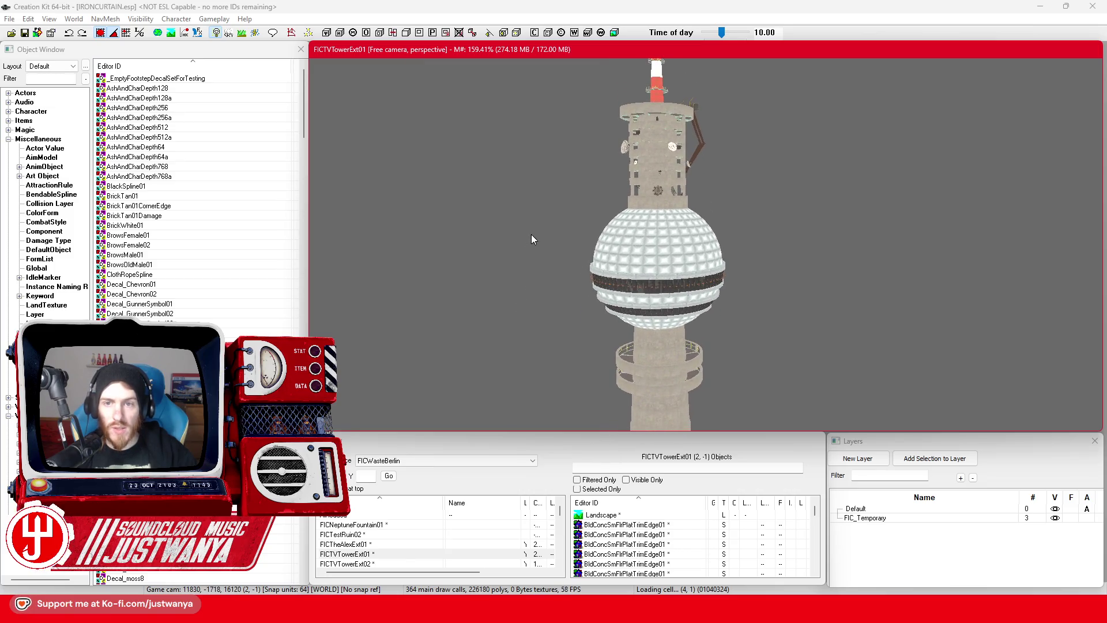
drag(517, 61, 843, 441)
mouse_move(755, 211)
mouse_down()
mouse_move(669, 303)
mouse_move(596, 203)
mouse_up()
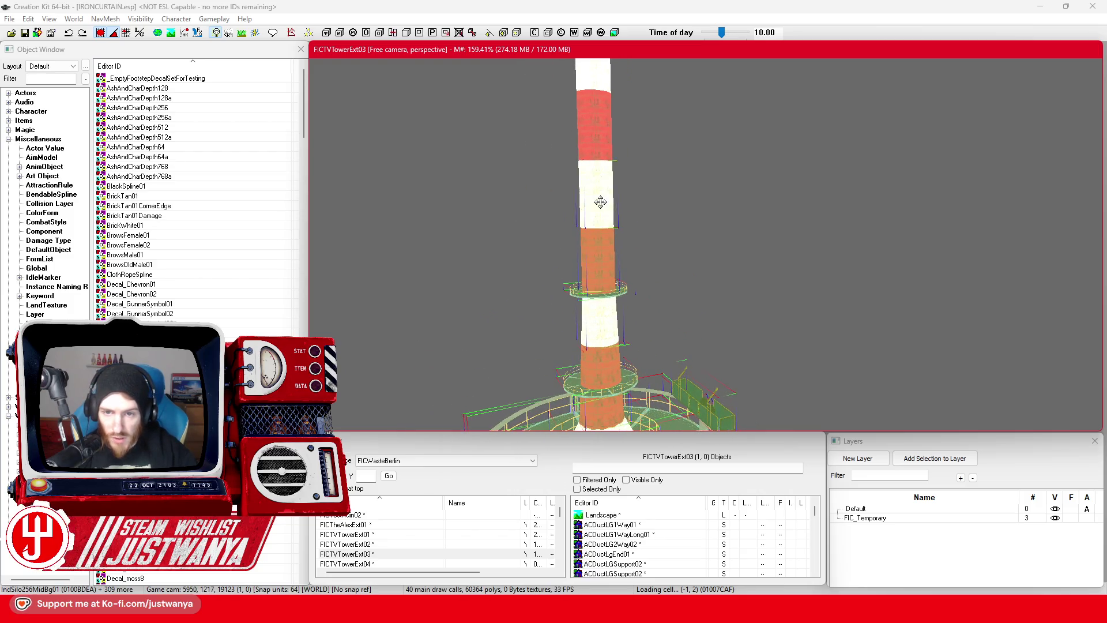
Step: Add the platform ring and the radio tower to the selection
drag(605, 131, 661, 260)
mouse_move(637, 142)
mouse_down()
mouse_move(645, 219)
mouse_move(678, 282)
mouse_up()
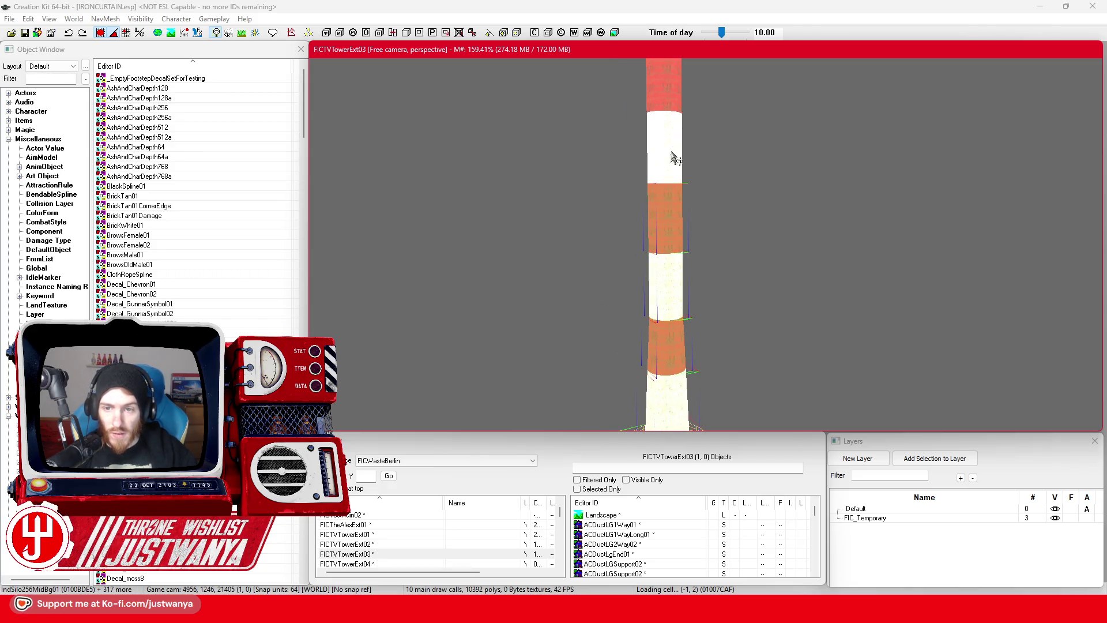
drag(662, 185, 663, 284)
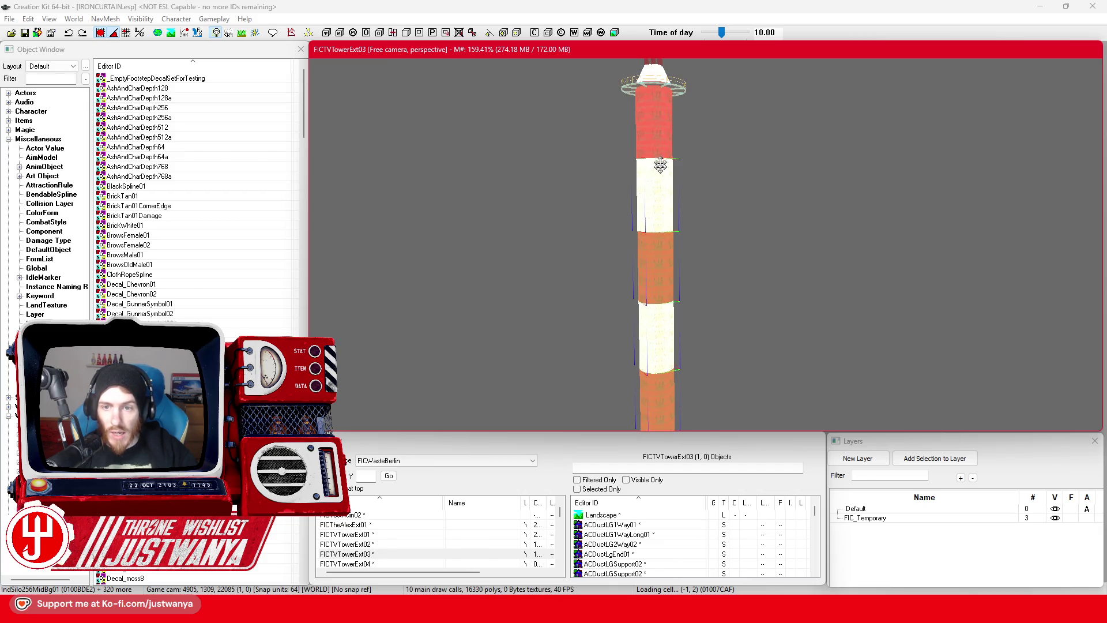
drag(660, 167, 648, 360)
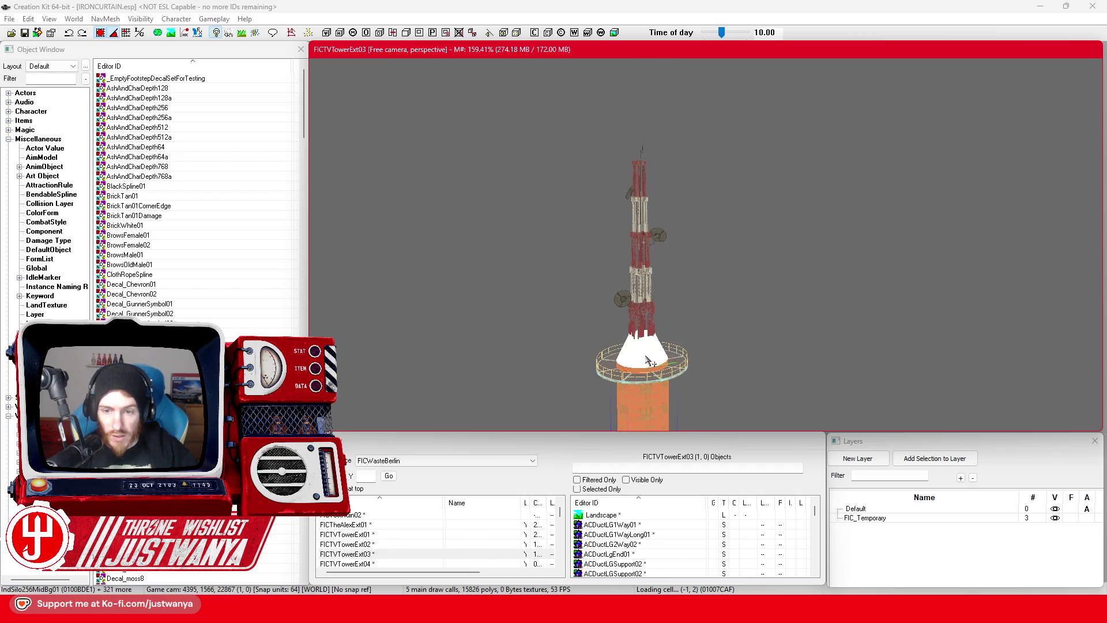
ctrl+click(675, 373)
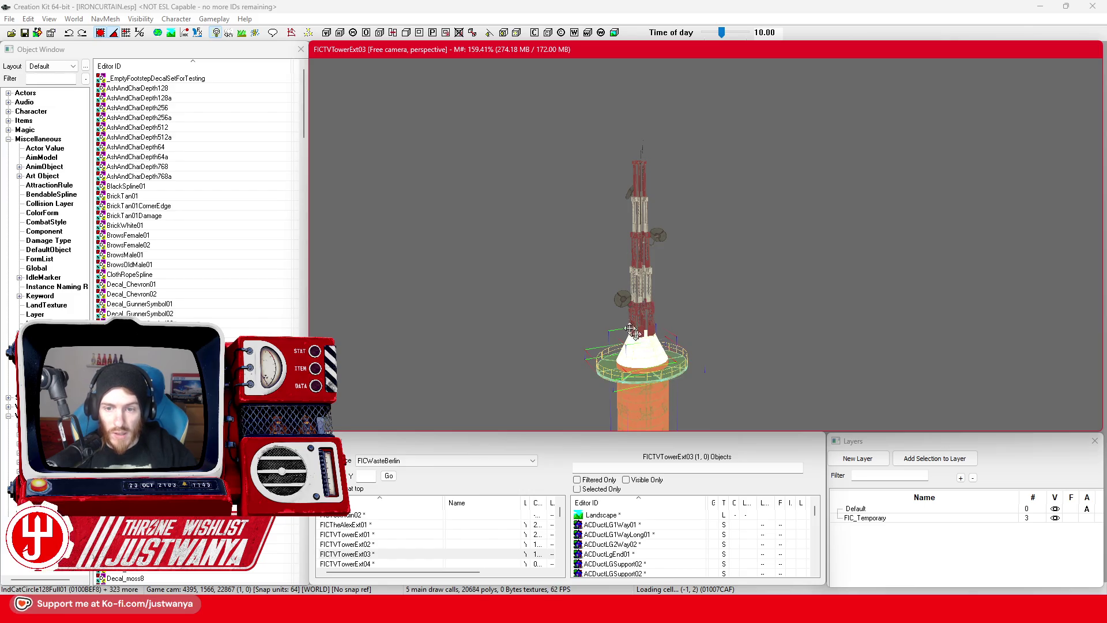
ctrl+click(642, 306)
scroll(662, 297, up, 5)
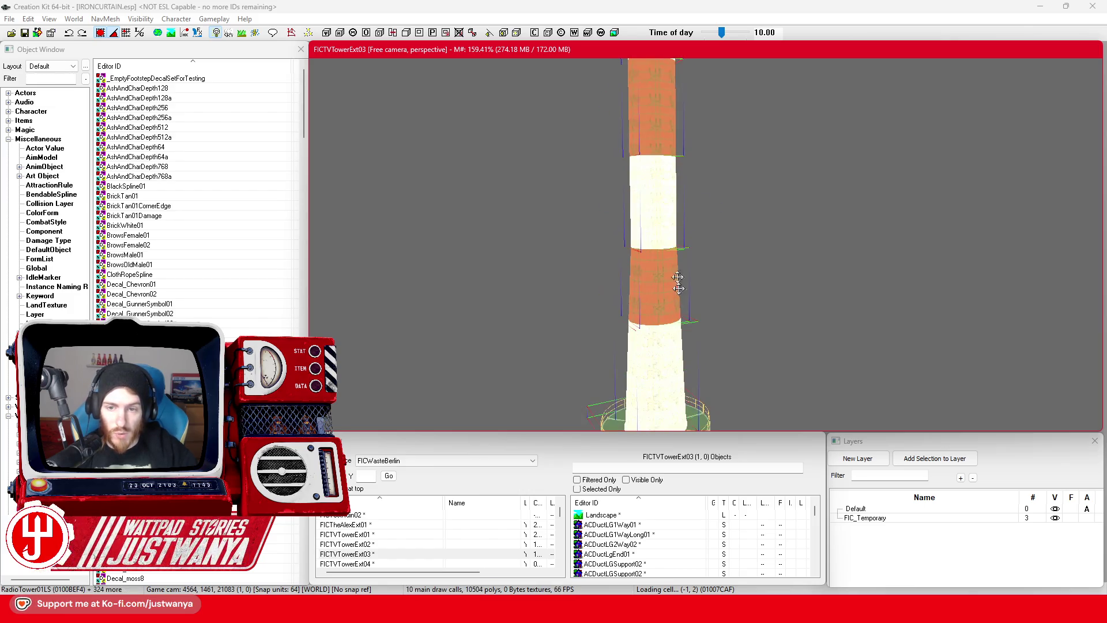
scroll(691, 346, up, 10)
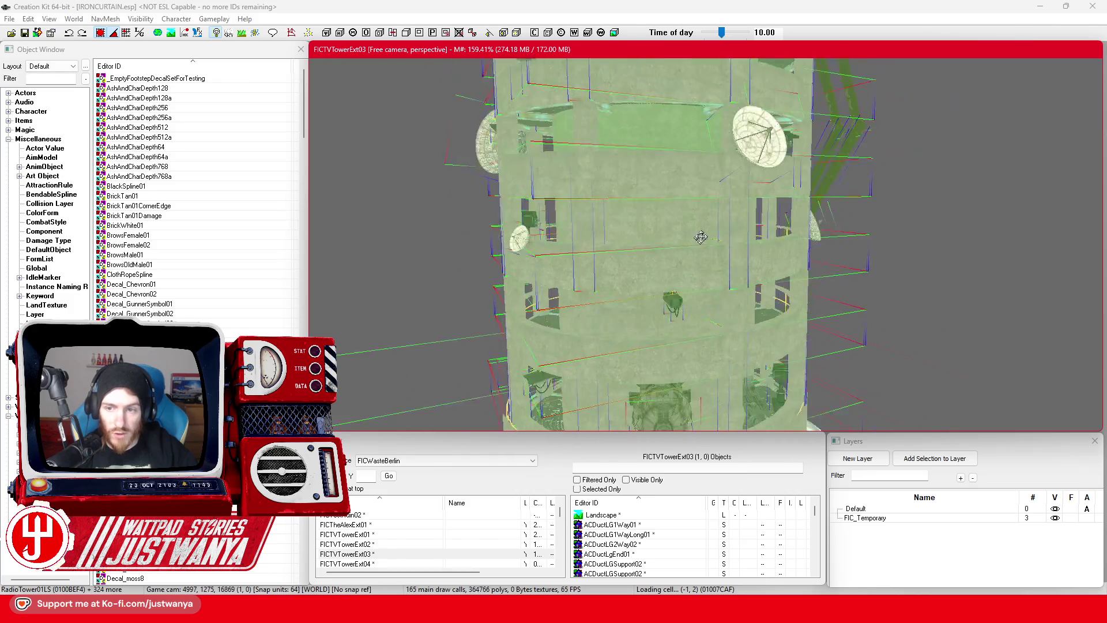
scroll(692, 346, up, 10)
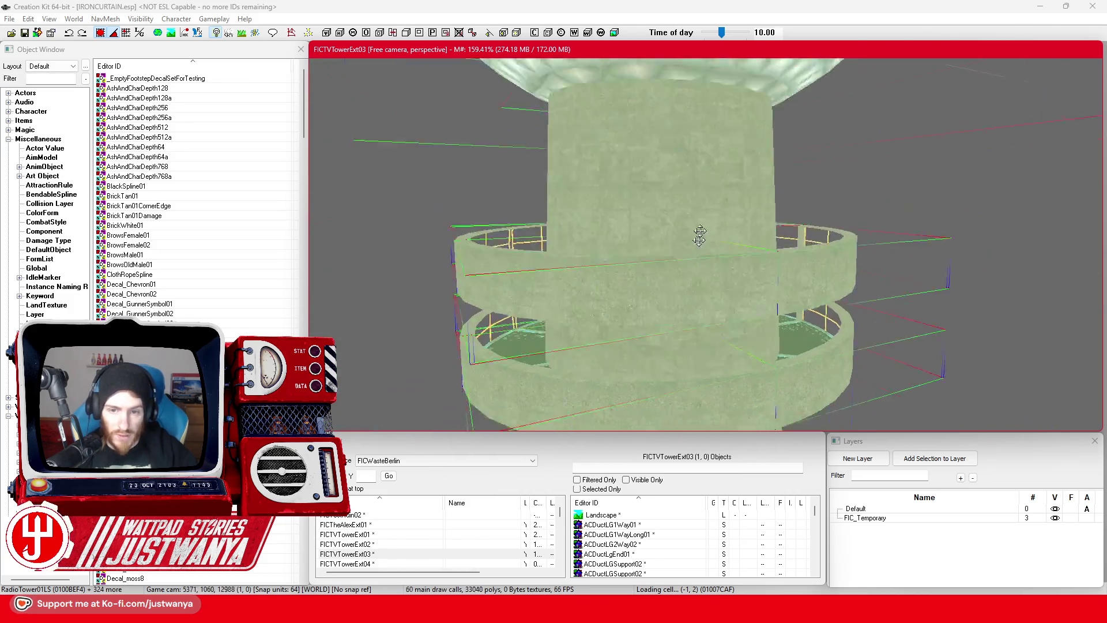
scroll(683, 285, up, 8)
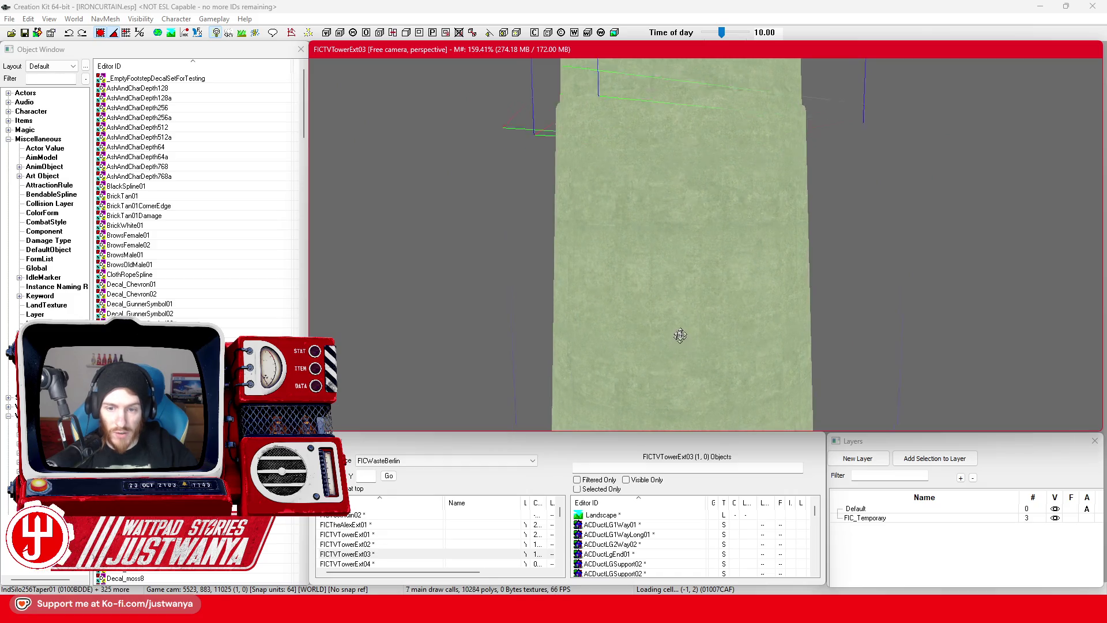
scroll(677, 353, up, 8)
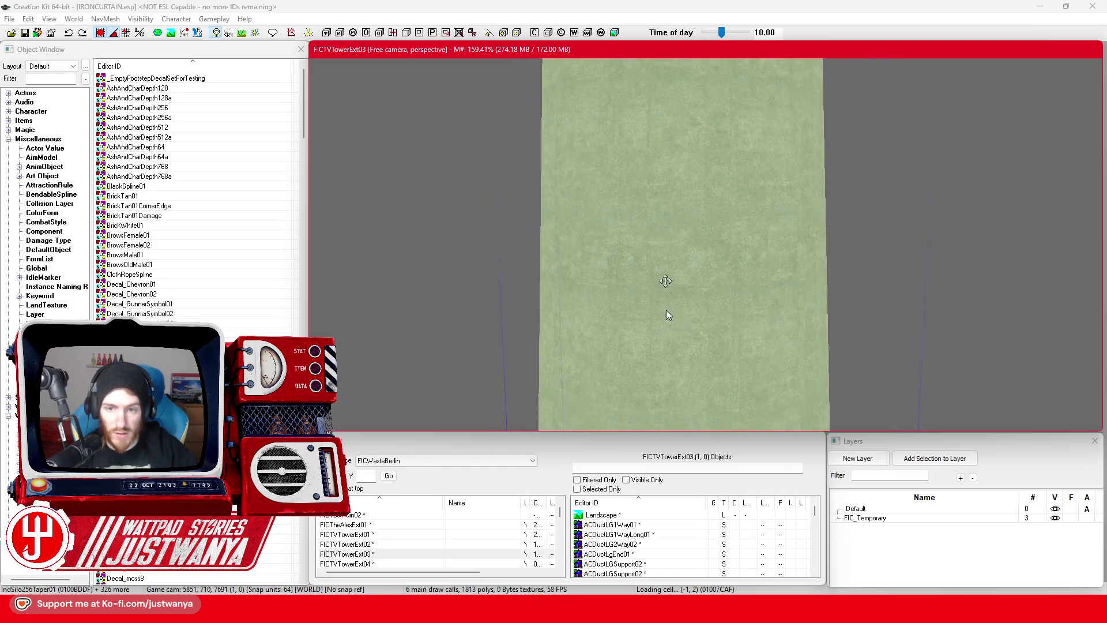
scroll(665, 353, up, 10)
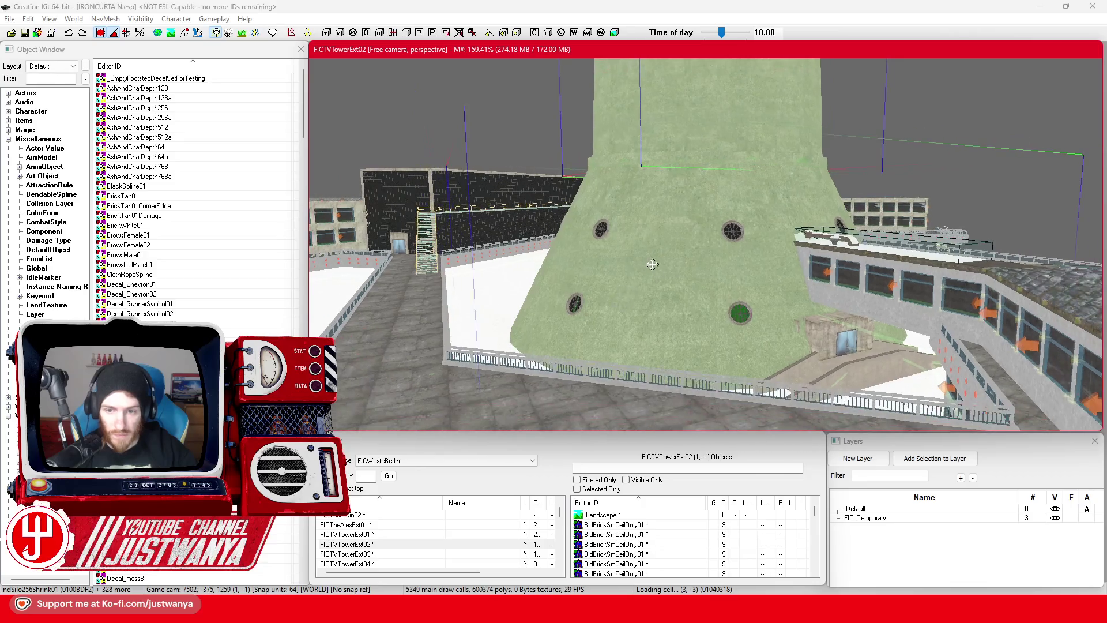
Step: Group the 329 selected tower references under the name FIC_Group_BerlinTVTower_V1
right_click(652, 264)
click(721, 396)
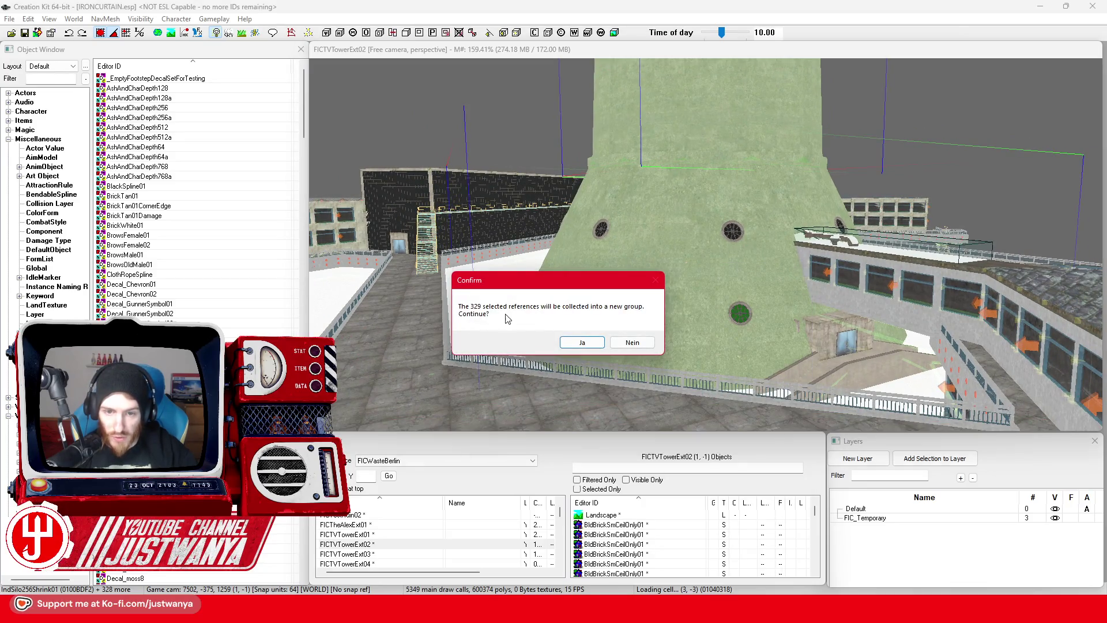
click(583, 343)
text(FIC_)
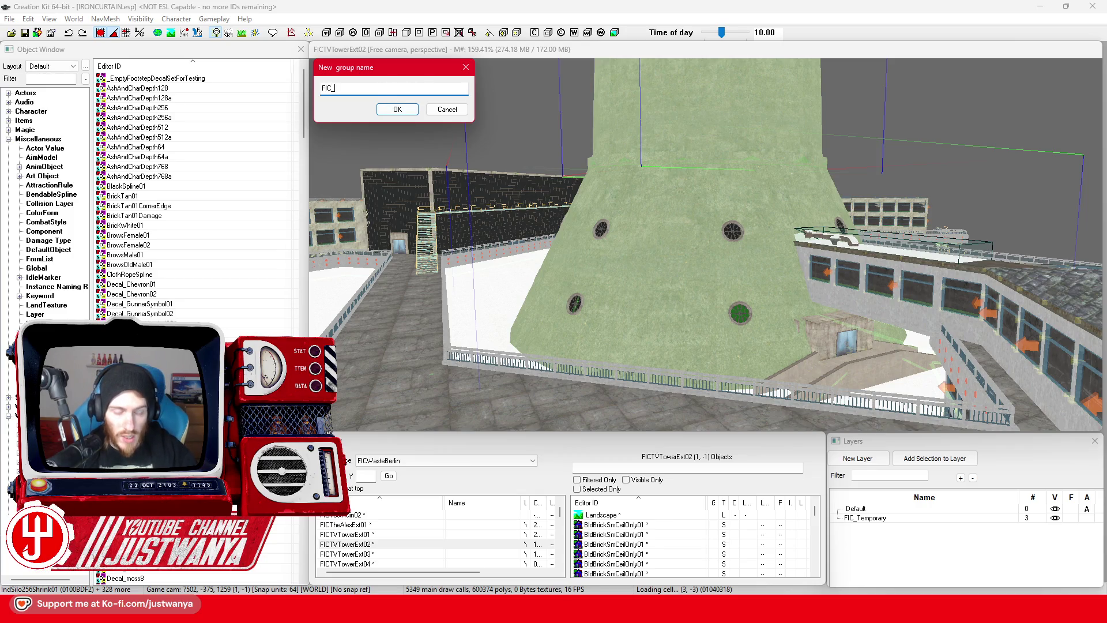
text(Group_BerlinTVTower_V1)
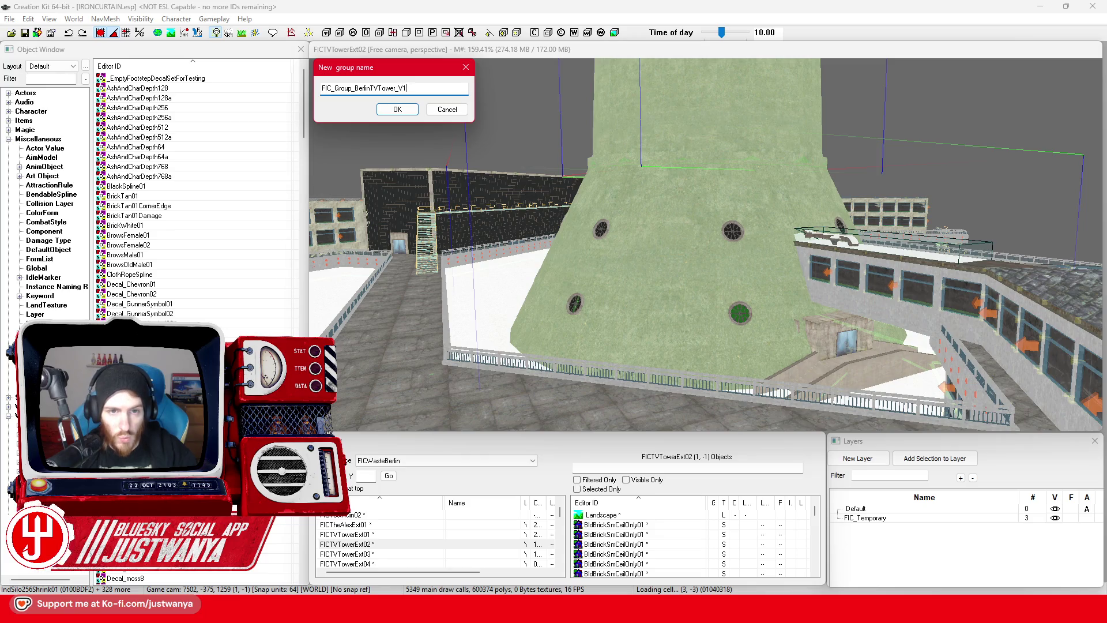
key(ctrl+a)
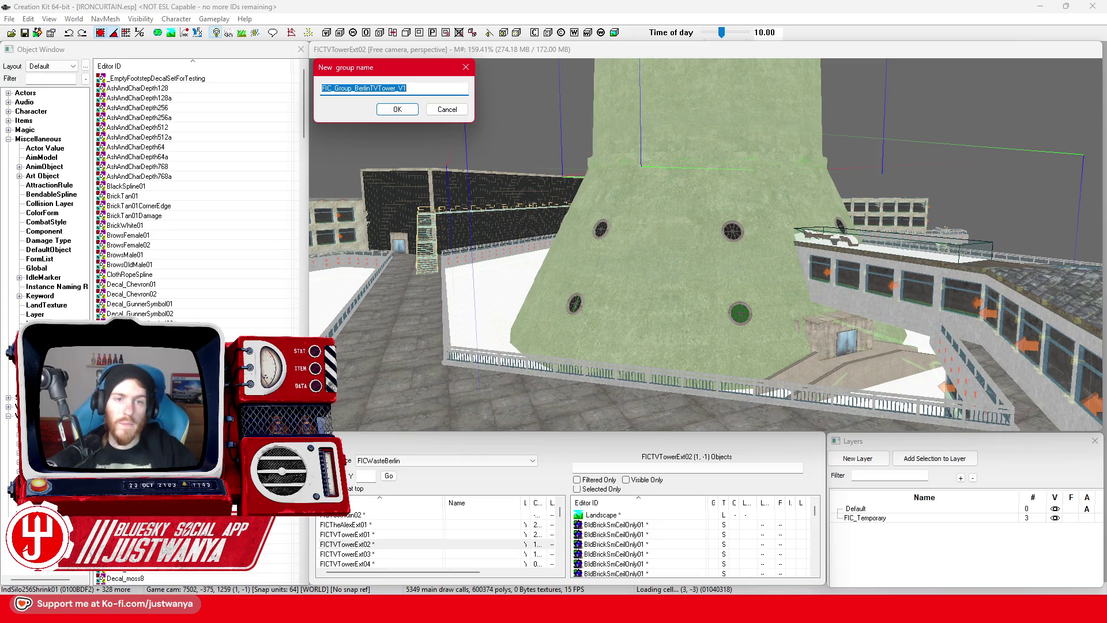
click(394, 110)
scroll(660, 236, up, 2)
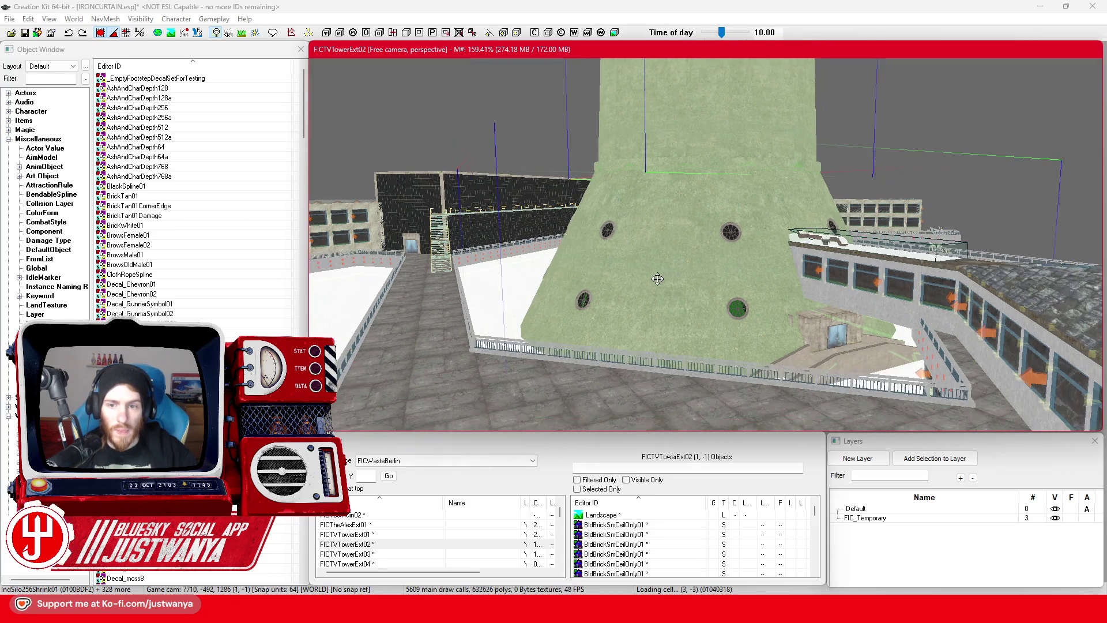
Step: Generate LOD land texture for this cell (FICTVTowerExt02) from the grouped references' LOD menu
right_click(659, 236)
mouse_move(663, 240)
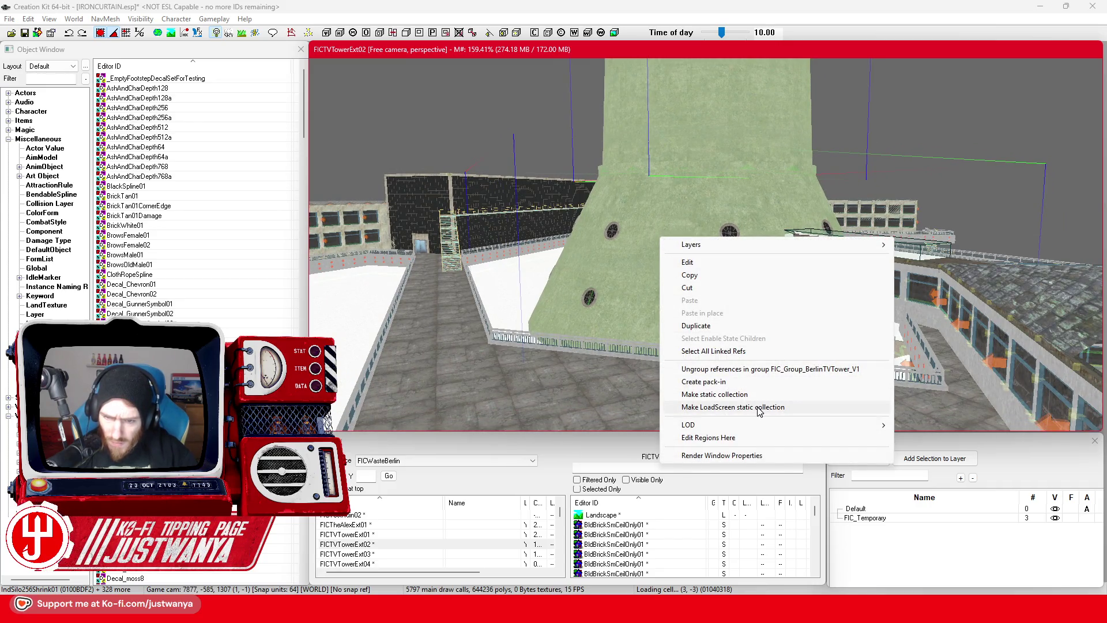
mouse_move(758, 427)
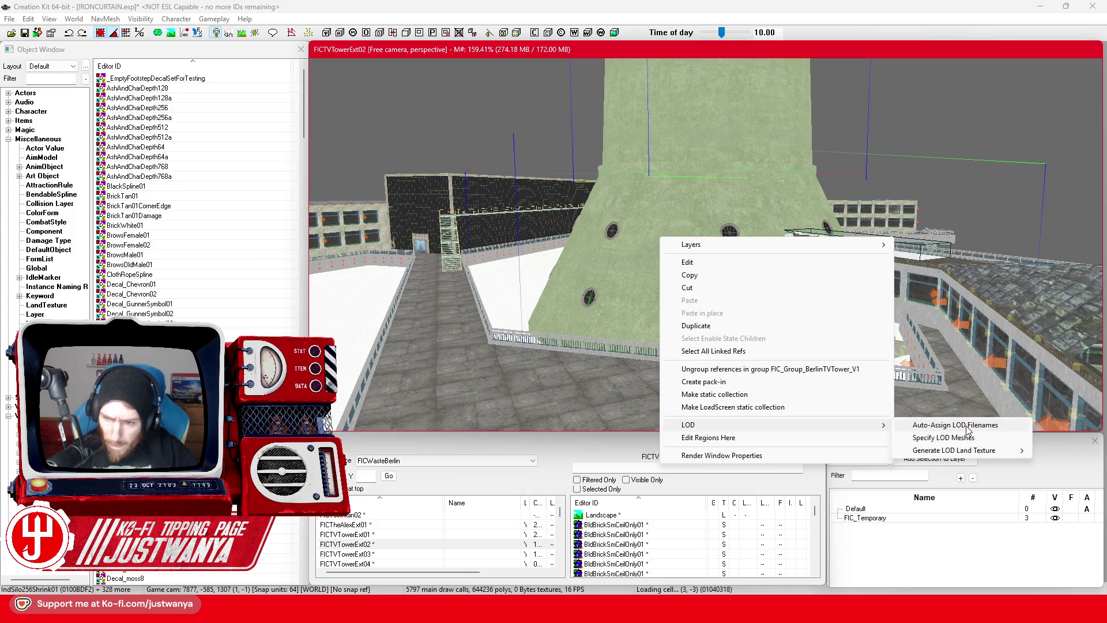
mouse_move(974, 450)
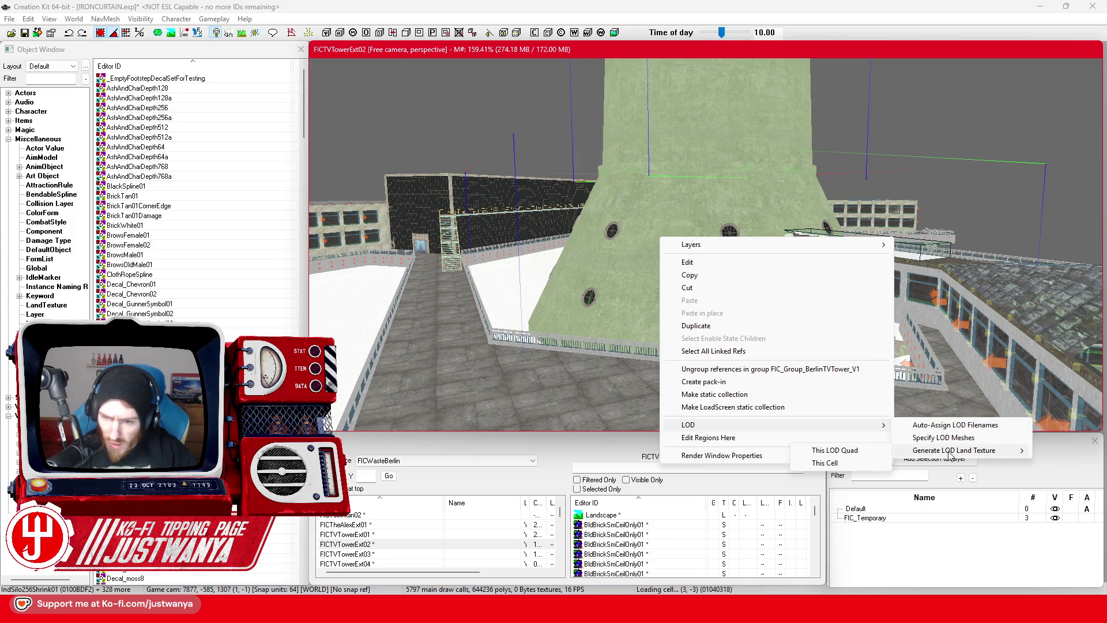
click(840, 461)
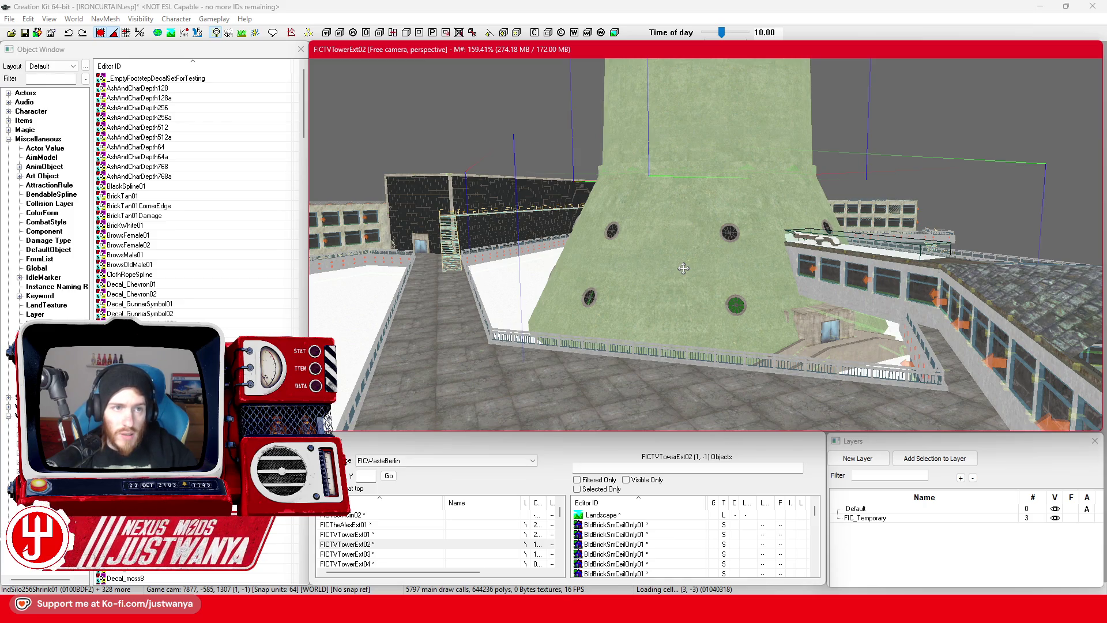
scroll(718, 284, down, 3)
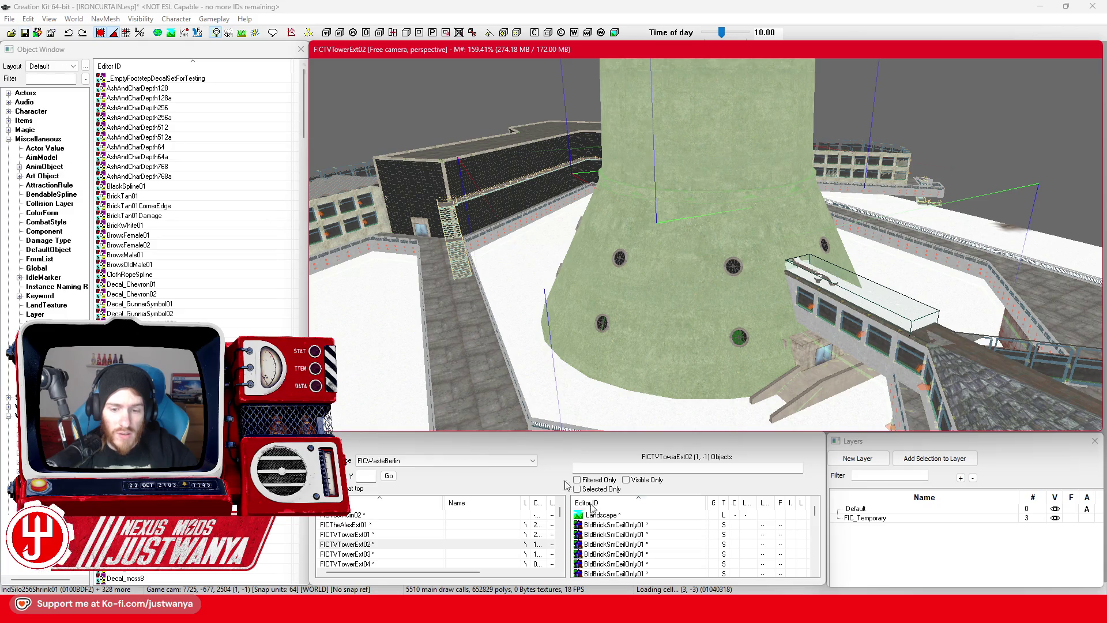
Step: Check the Fallout 4 Data folder and the Desktop's IRONCURTAIN.esp, then save the plugin in Creation Kit
key(alt+Tab)
scroll(436, 248, up, 10)
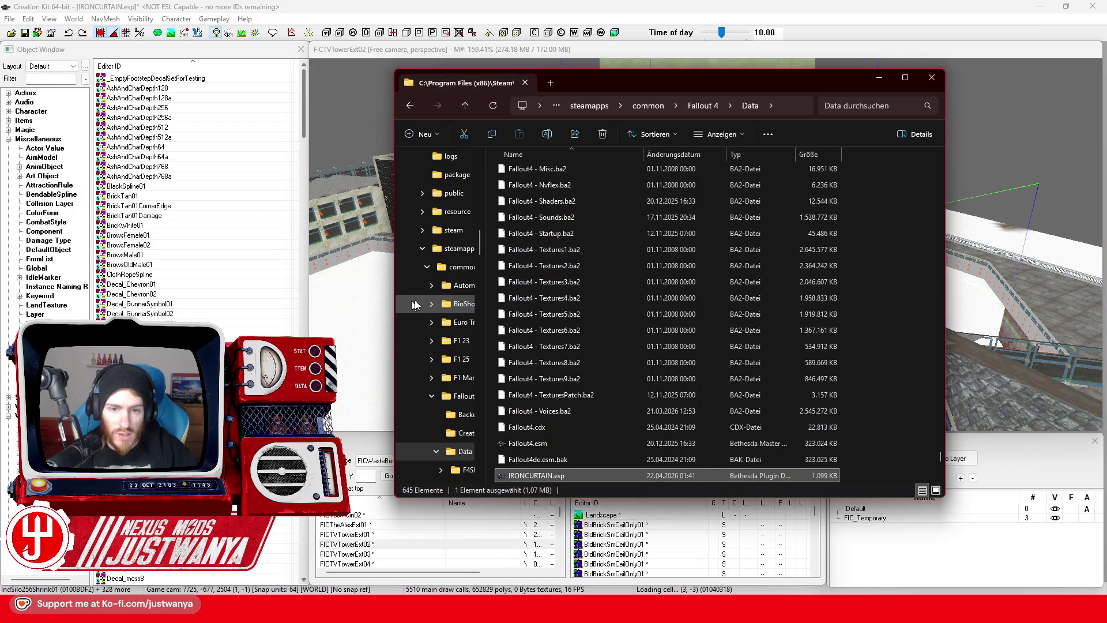
click(437, 233)
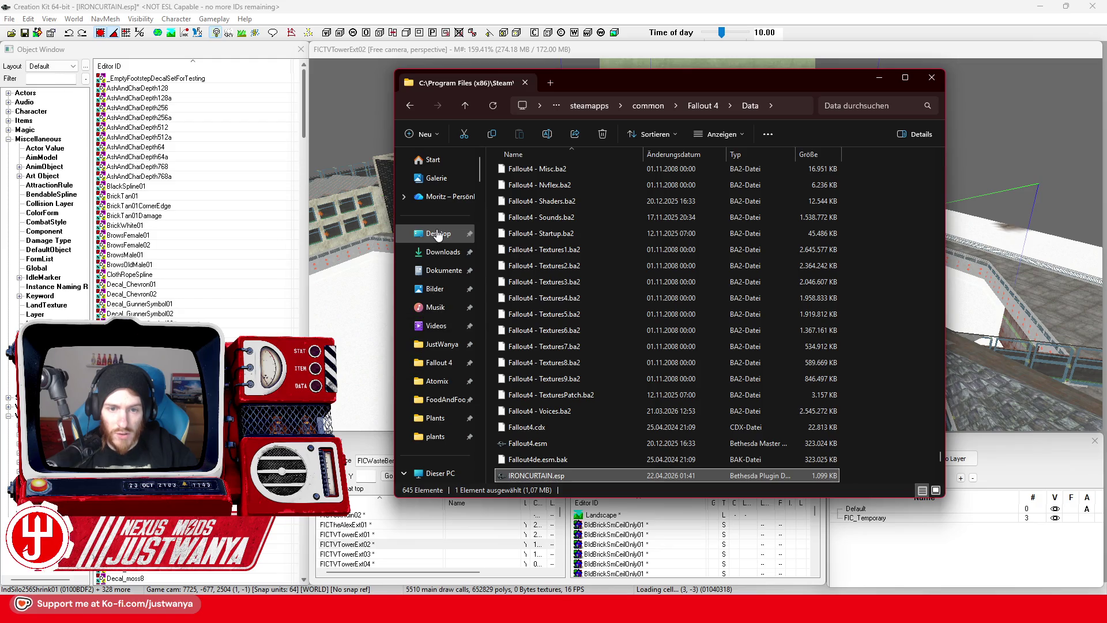
scroll(763, 361, down, 3)
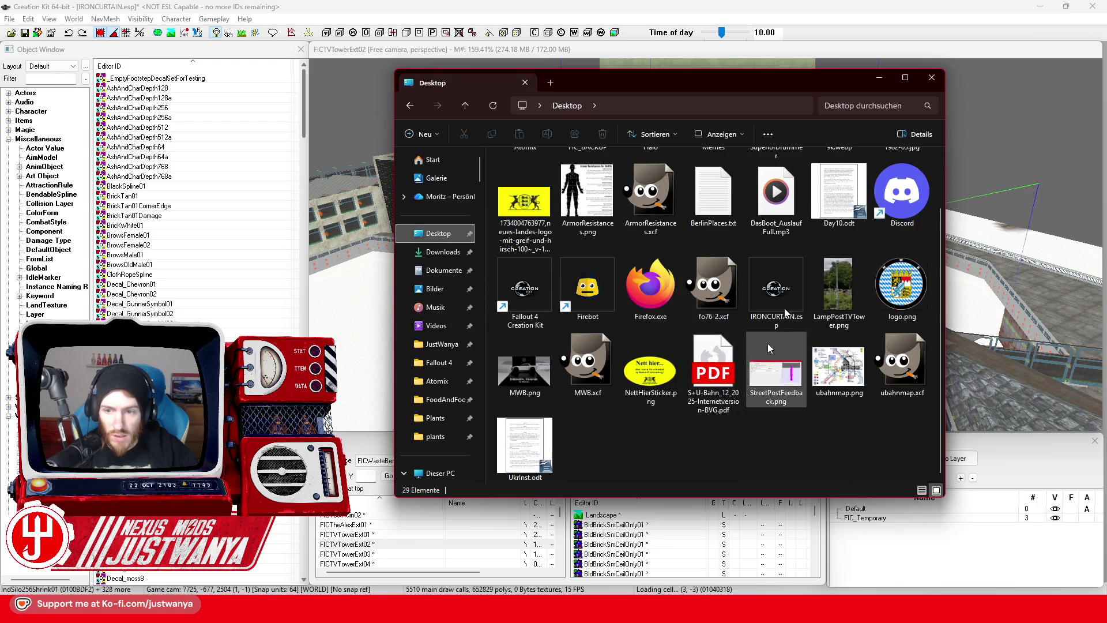
click(878, 78)
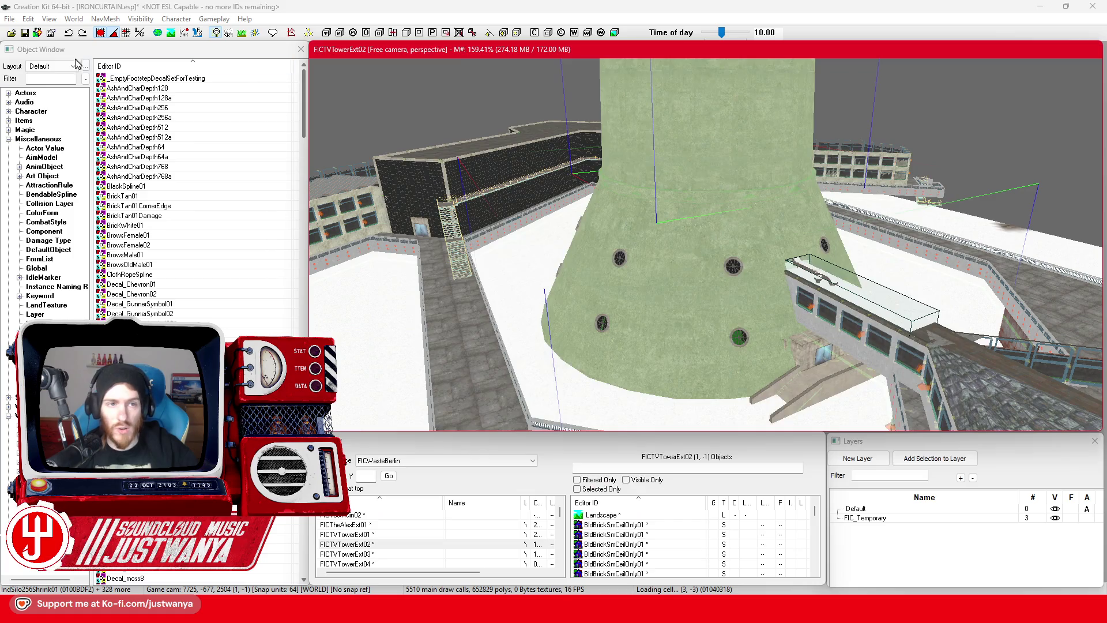
click(24, 34)
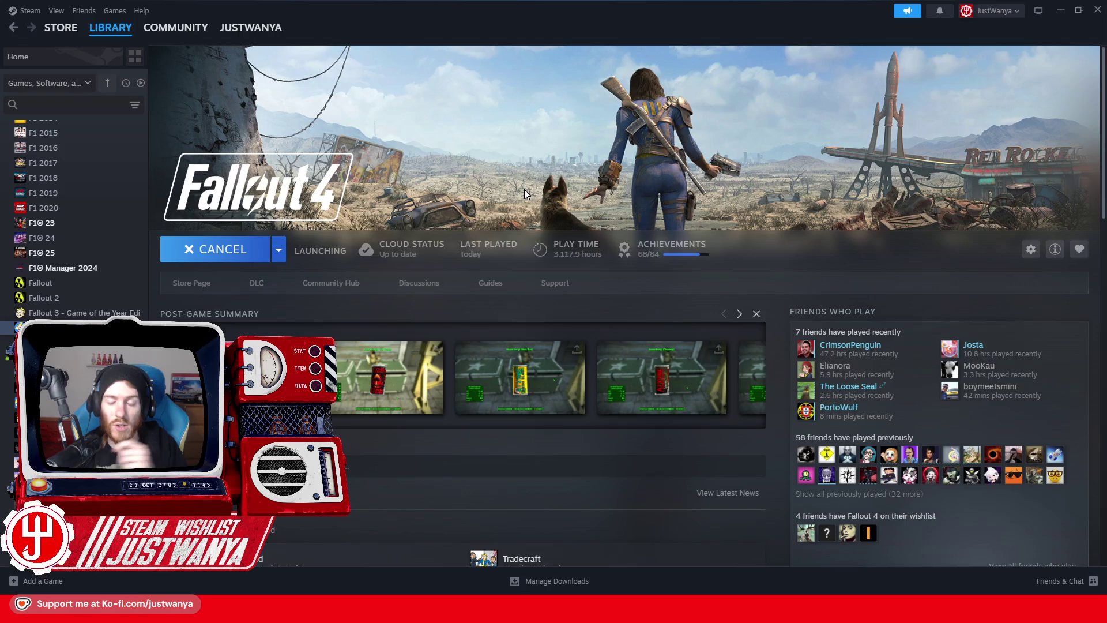
Step: Launch Fallout 4, reach the main menu, and type coc FICNeptuneFoundry into the console
click(757, 223)
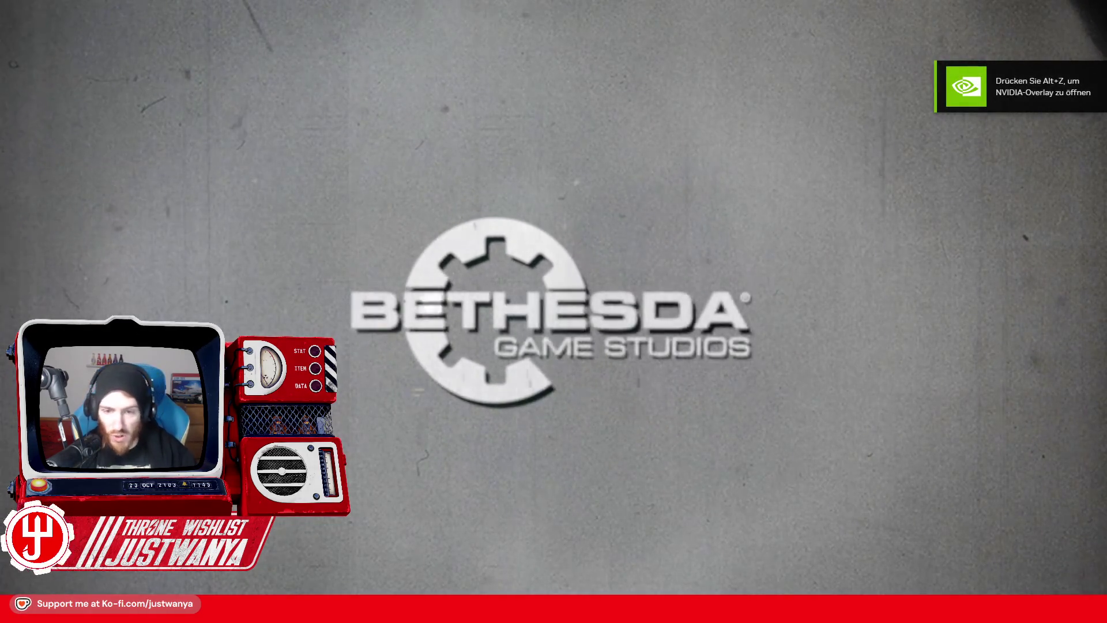
key(alt+Tab)
key(alt+Tab)
key(alt+Tab)
key(alt+Tab)
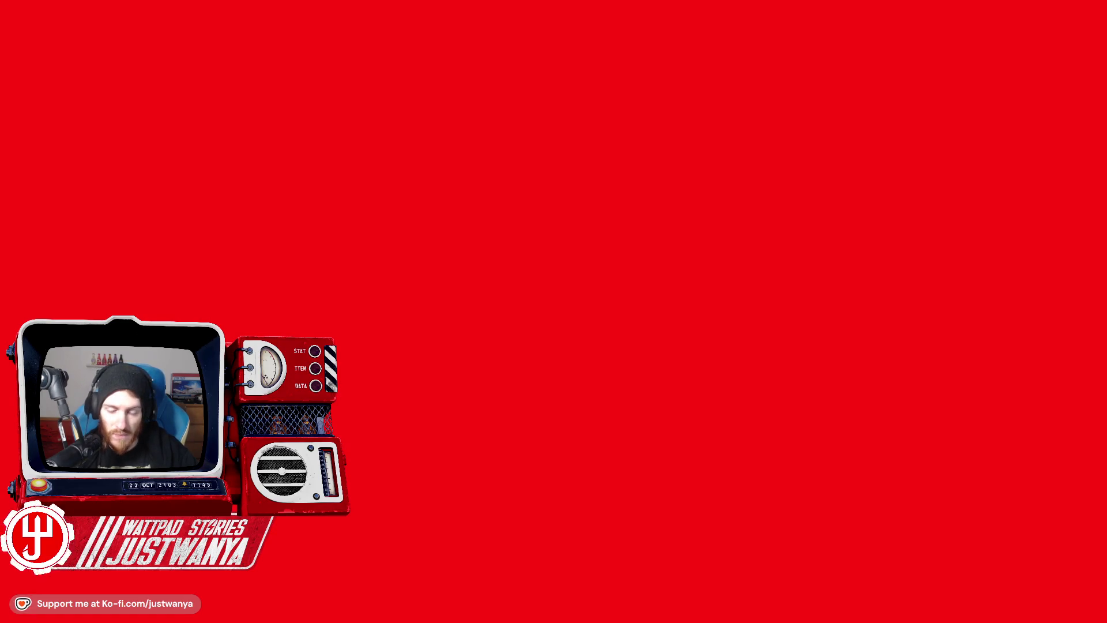
key(alt+Tab)
key(grave)
text(coc FICNeptune)
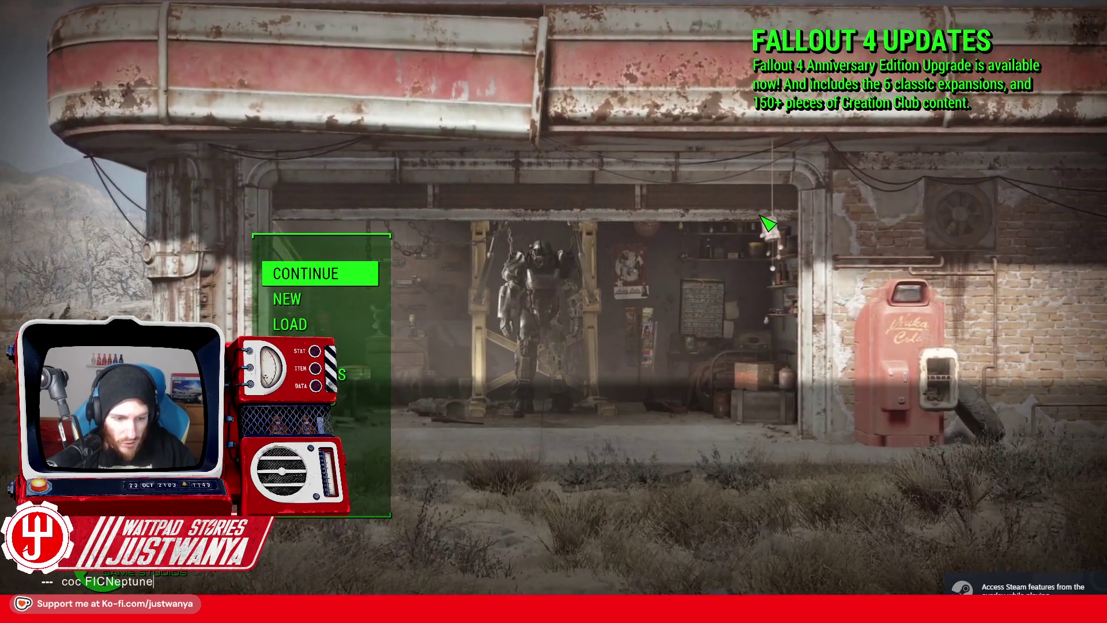
text(Foundry)
Step: Teleport to the Berlin test cell and sprint up to the tower base, discovering Berlin TV Tower (+21 XP)
key(Return)
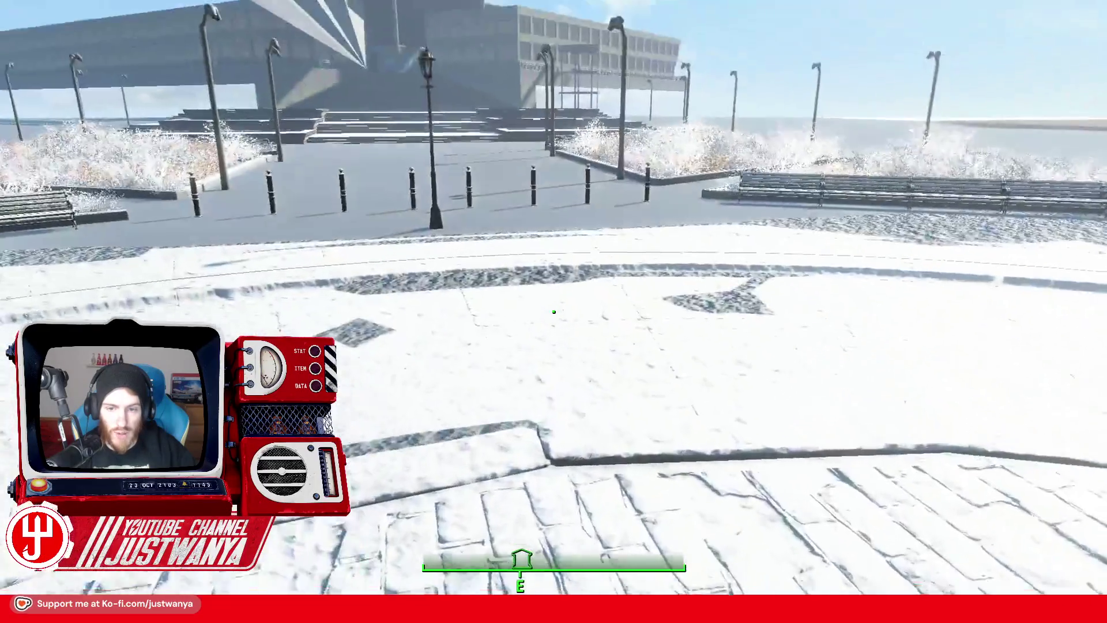
key(w)
key(w)
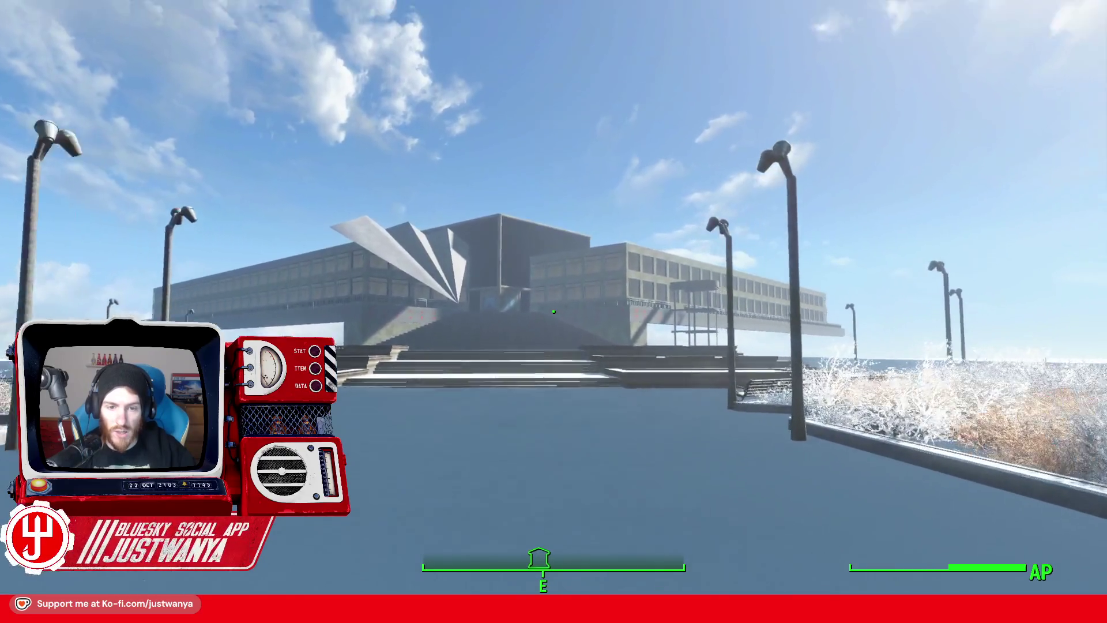
key(w)
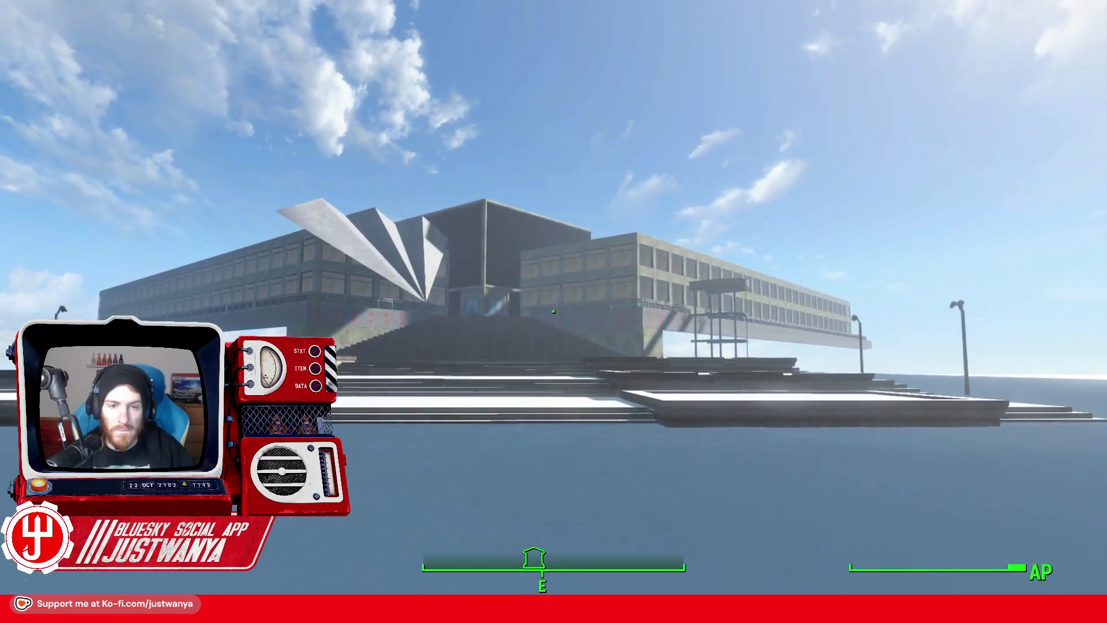
key(w)
key(w)
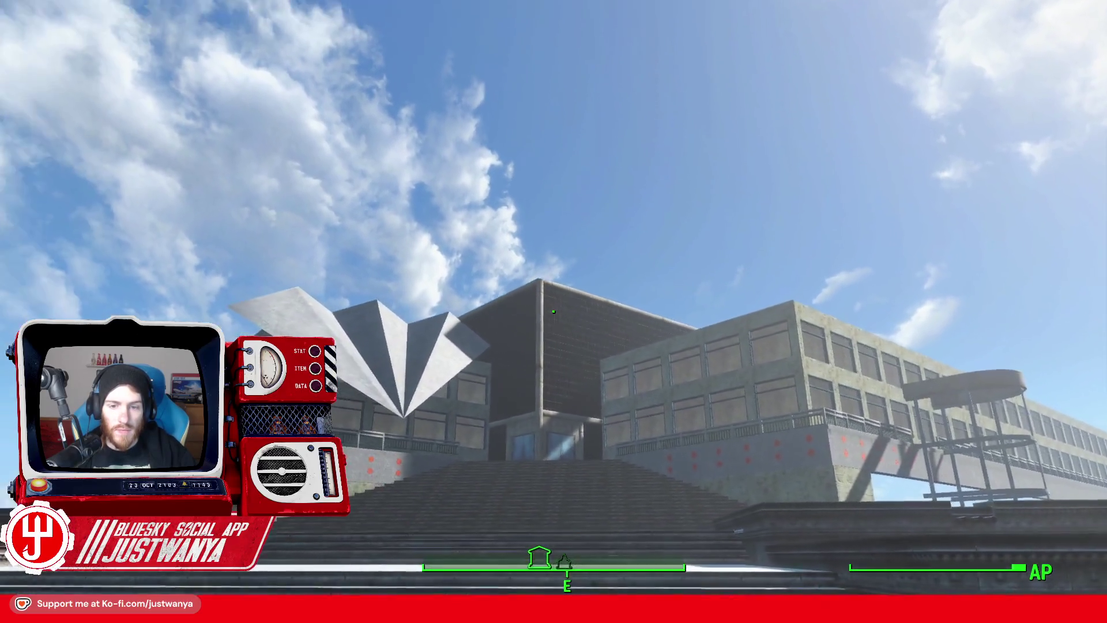
key(w)
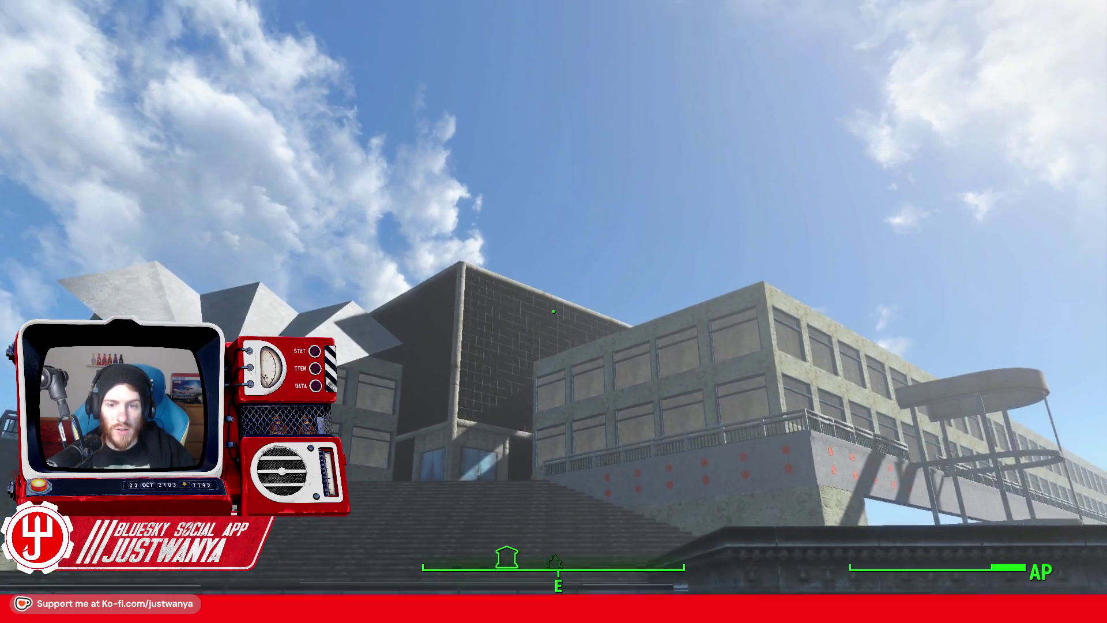
key(w)
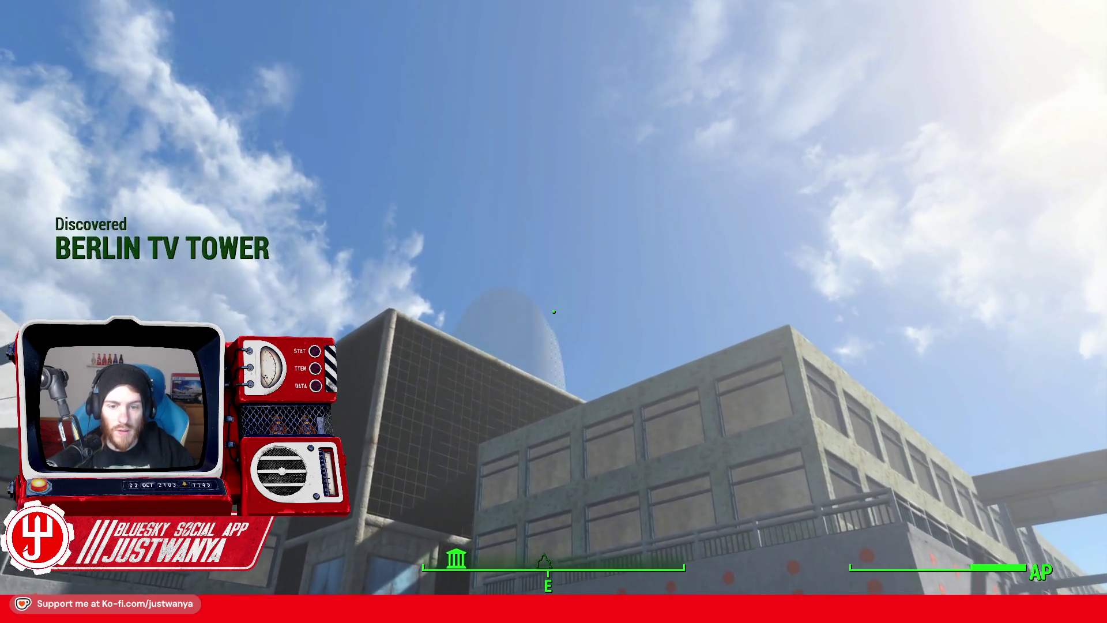
key(w)
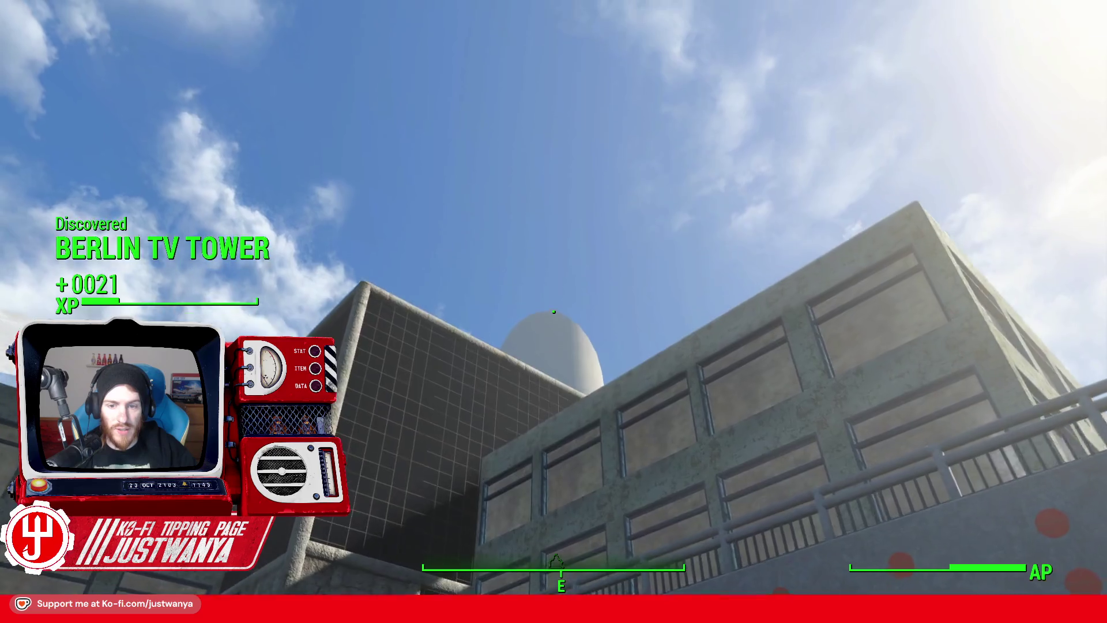
key(w)
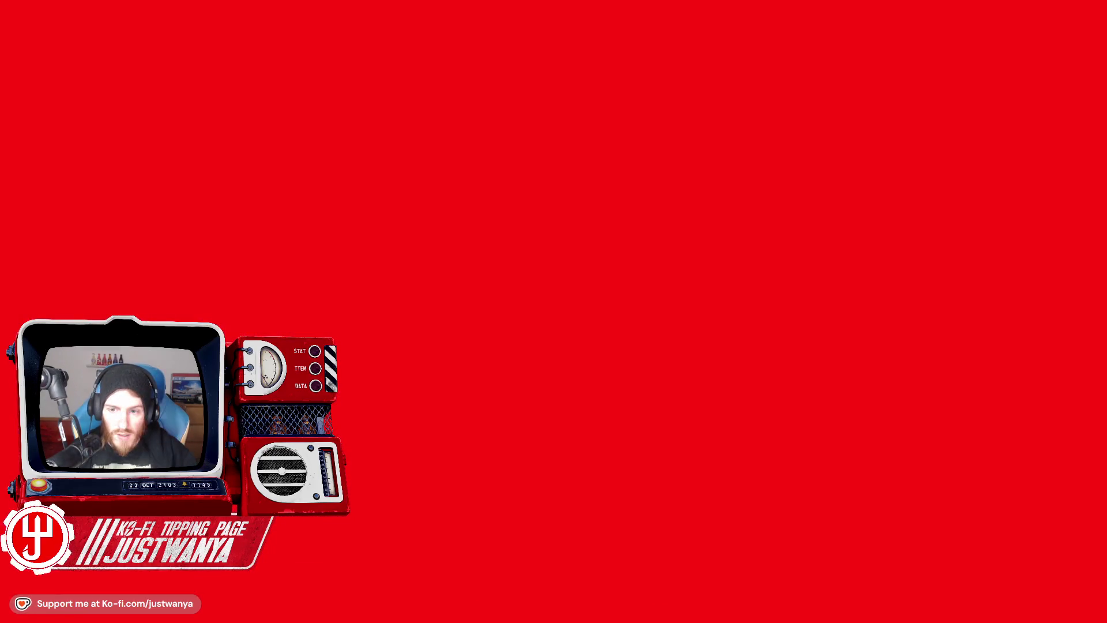
Step: Generate LOD land texture for this LOD quad and save the plugin again
right_click(693, 266)
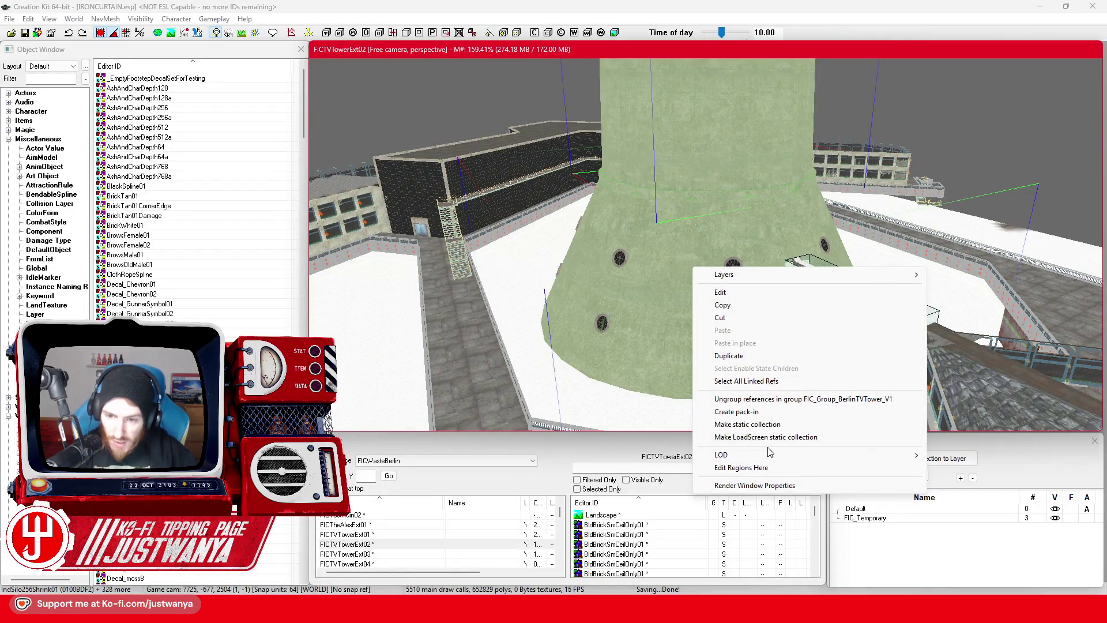
mouse_move(770, 458)
mouse_move(987, 480)
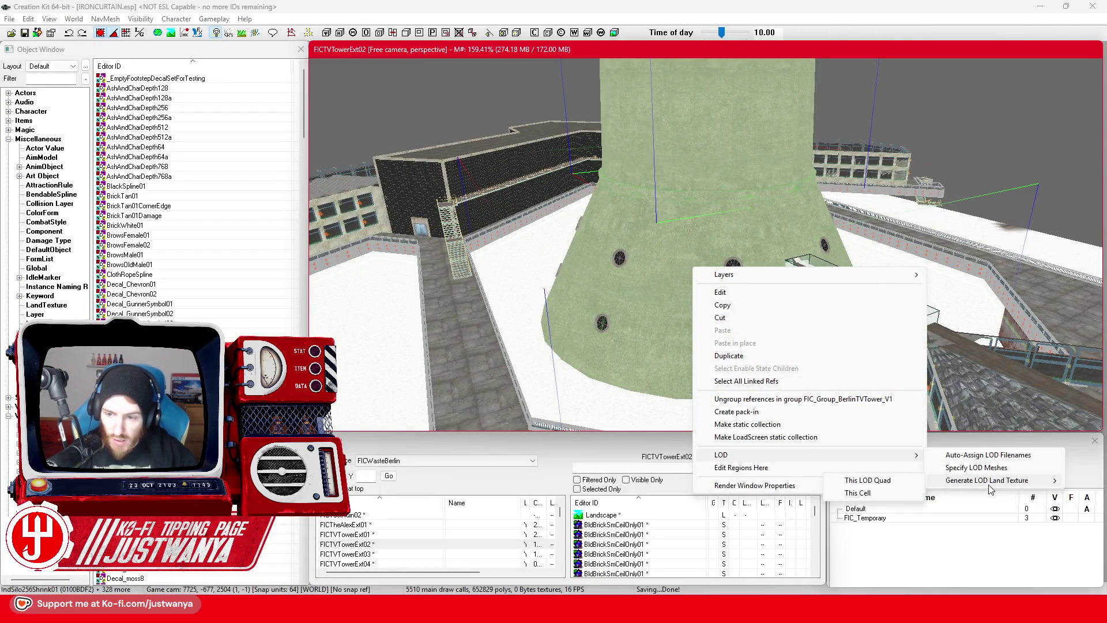
click(880, 484)
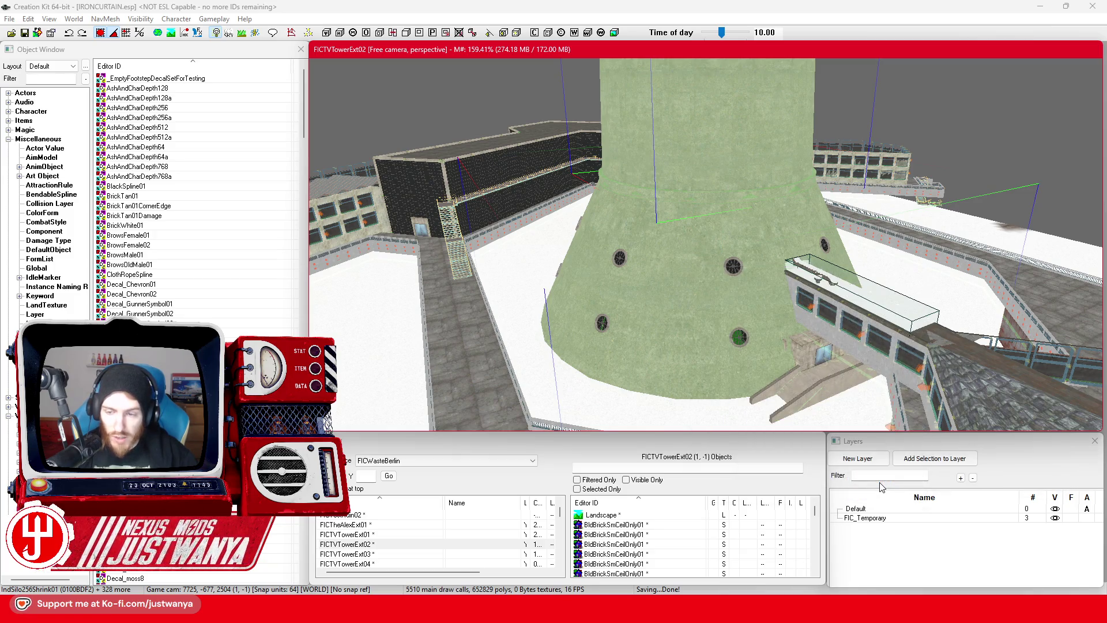
click(24, 36)
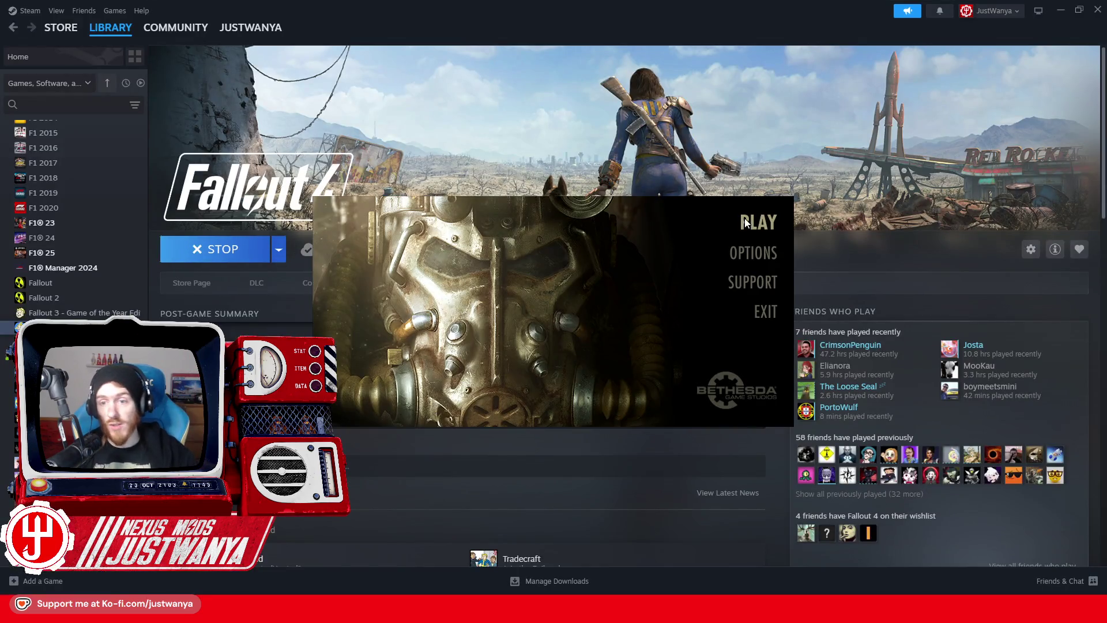
Step: Relaunch Fallout 4 and run coc FICNeptuneFountain01 from the main-menu console
click(745, 218)
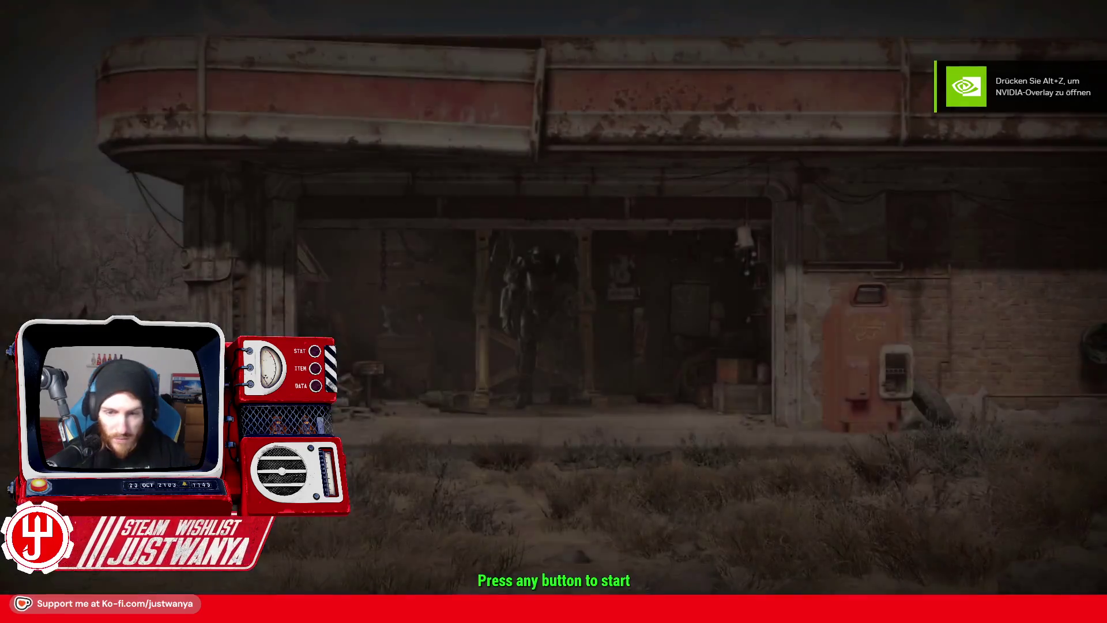
key(Return)
key(grave)
text(coc FICNeptune)
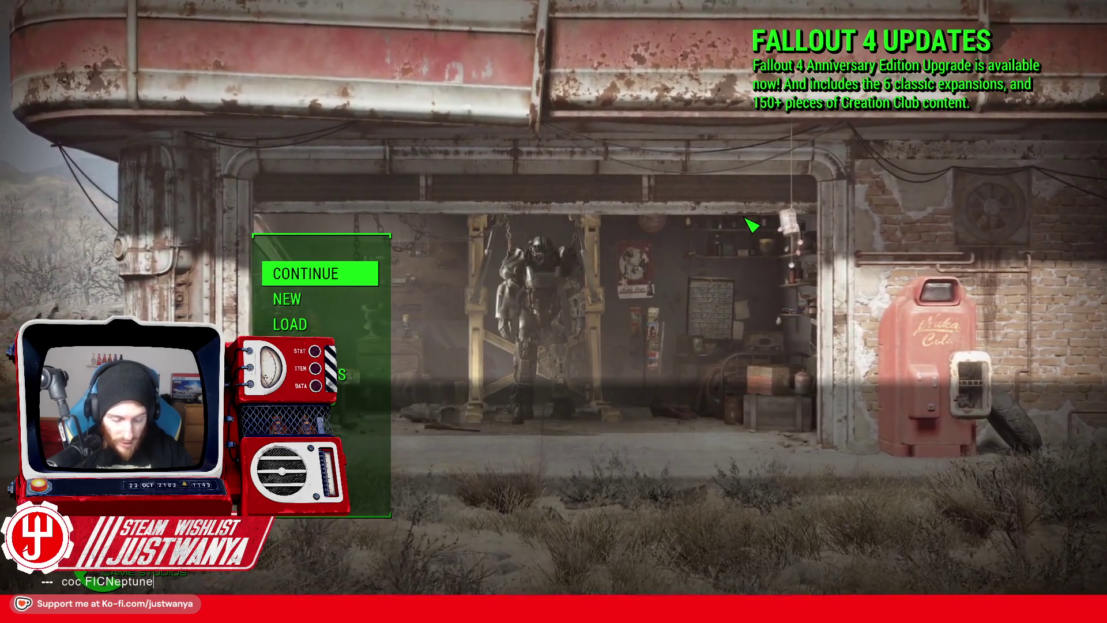
text(Fountain0)
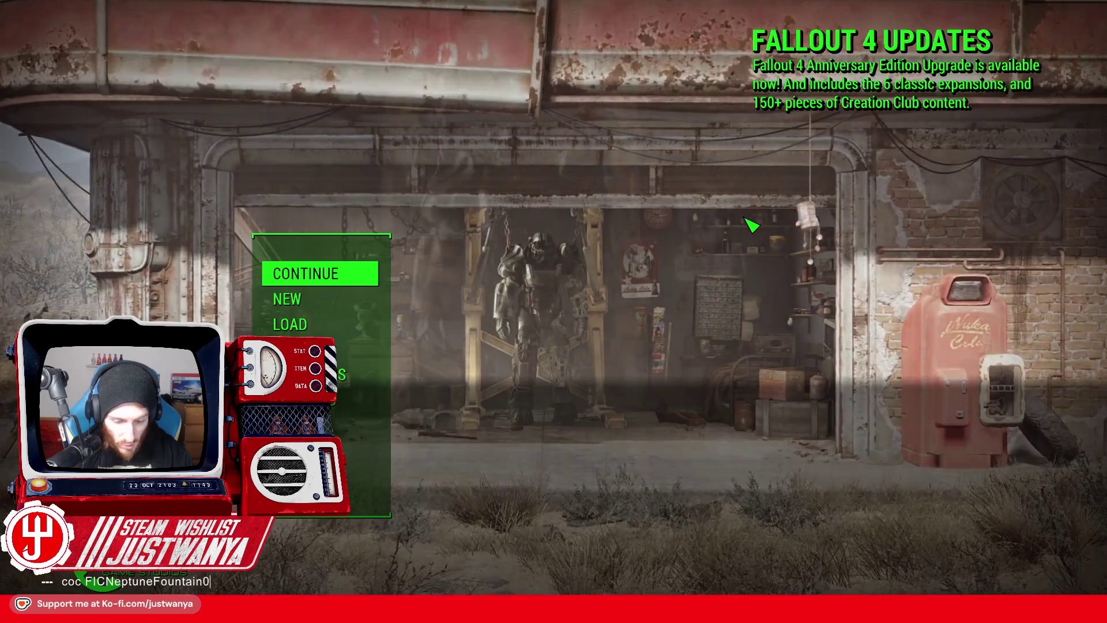
key(Return)
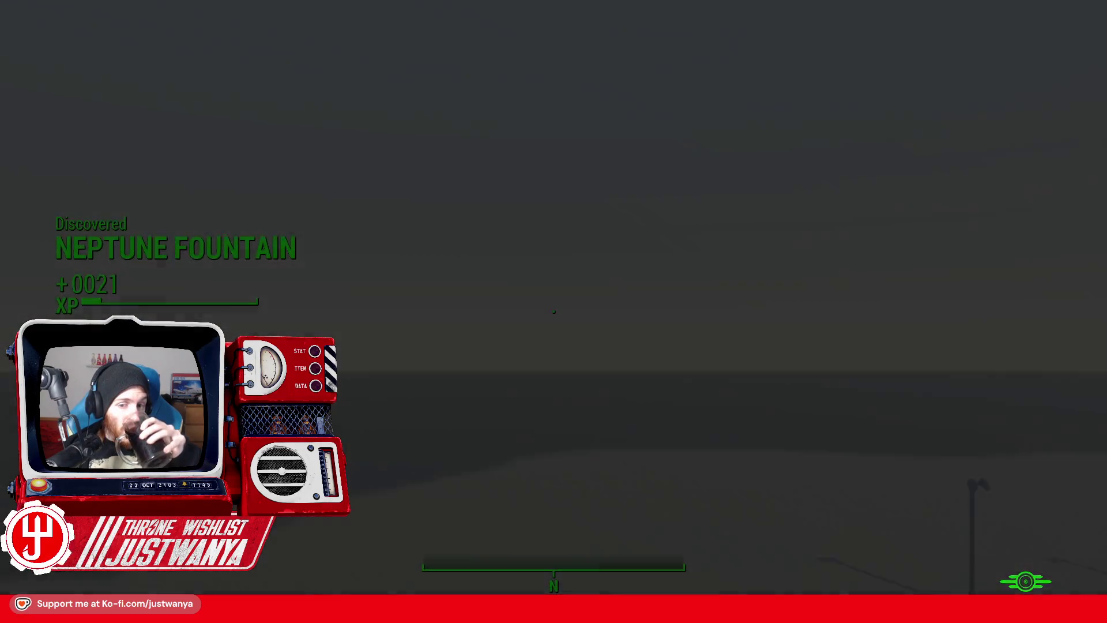
Step: Walk toward the fountain and try fw commonwealthclear, which is rejected for lacking a valid Weather ID
key(w)
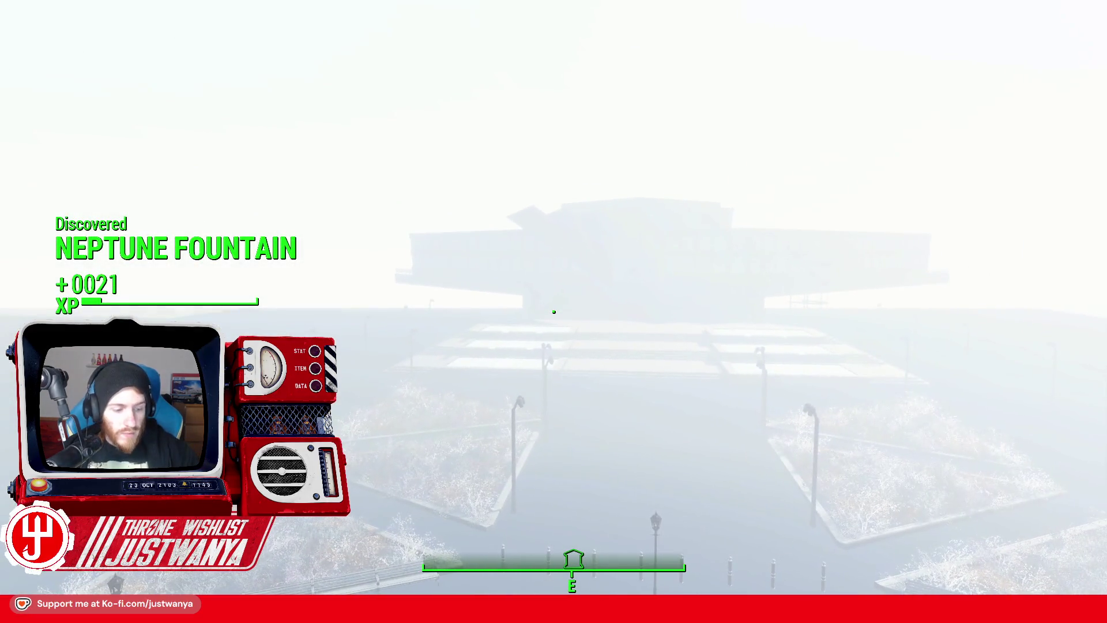
key(grave)
text(f)
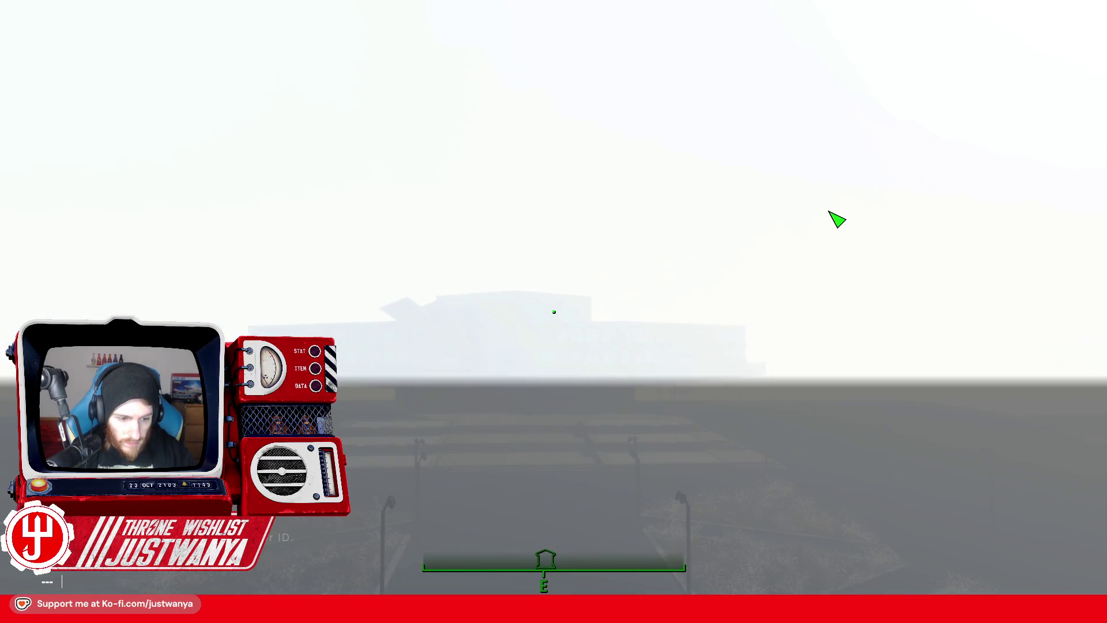
text(fw co)
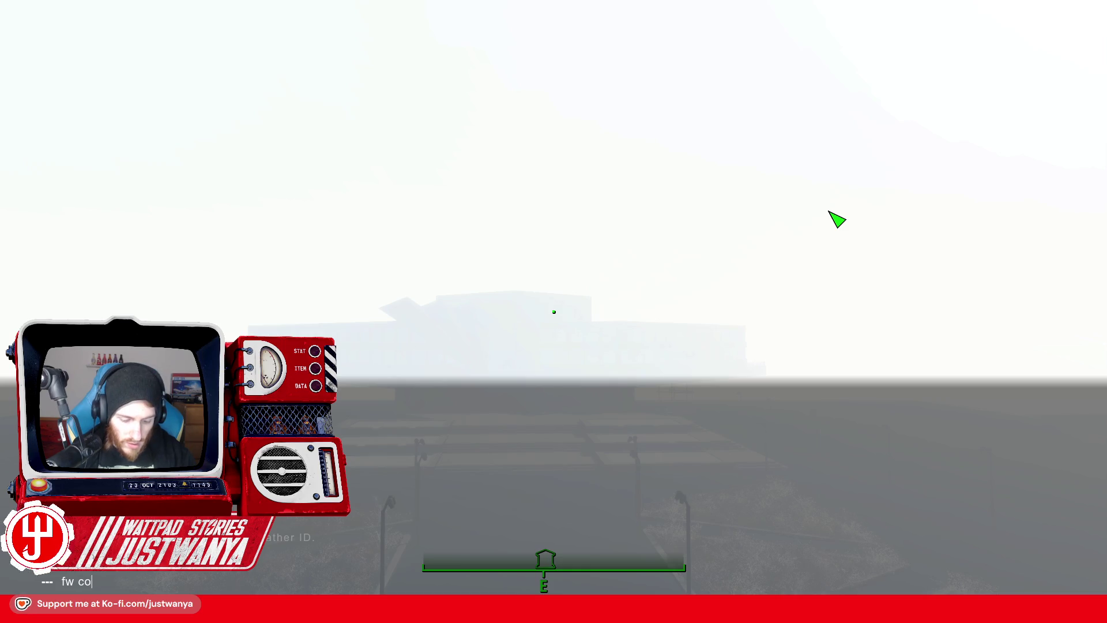
key(Return)
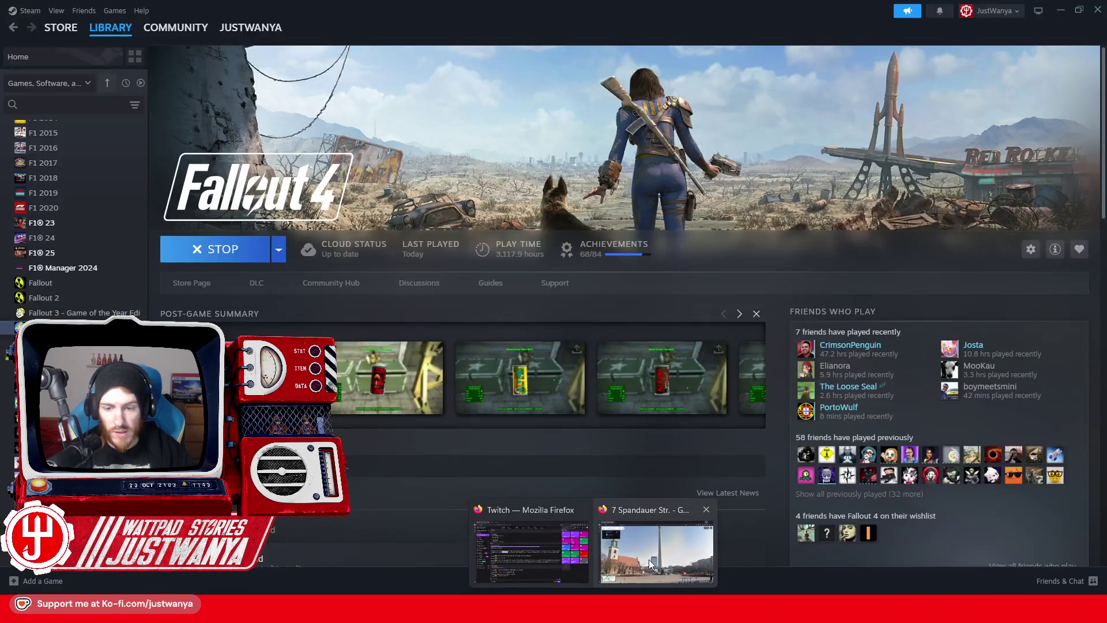
Step: Google 'Fallout 4 weather clear' in Firefox, then run fw 0002852A in the game console
click(648, 559)
key(ctrl+t)
text(Fallout 4 c)
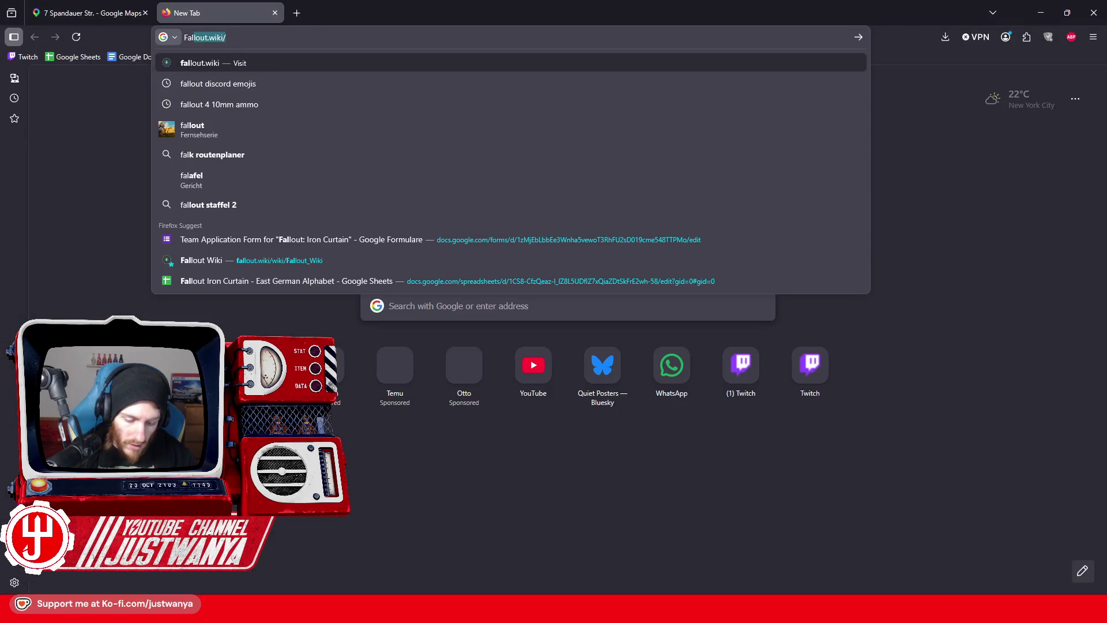
key(BackSpace)
text(weather clear)
key(Return)
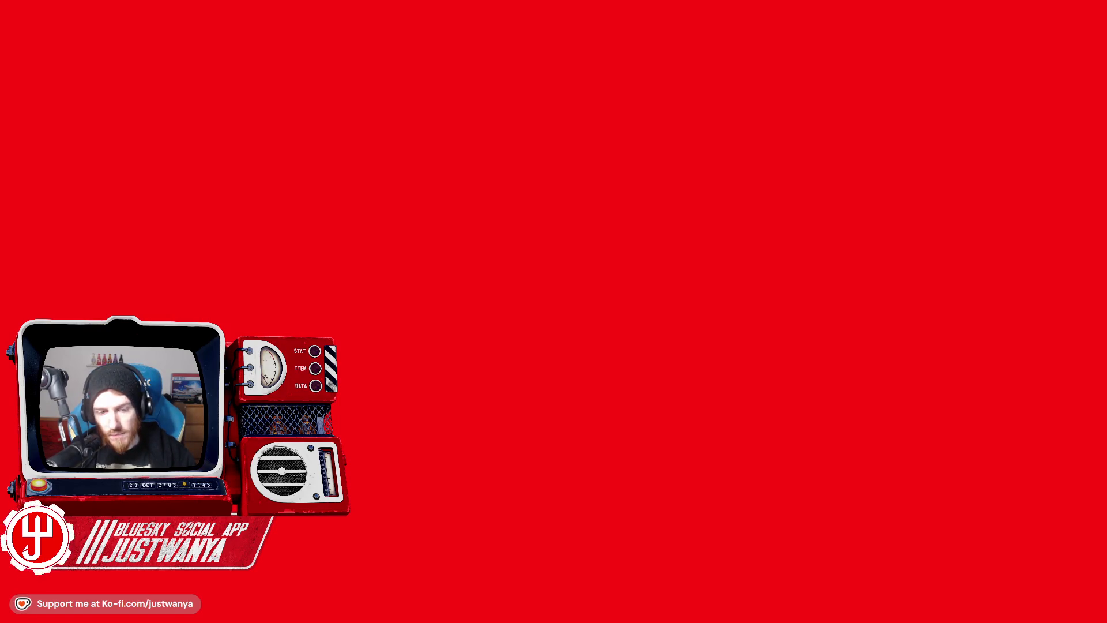
key(Return)
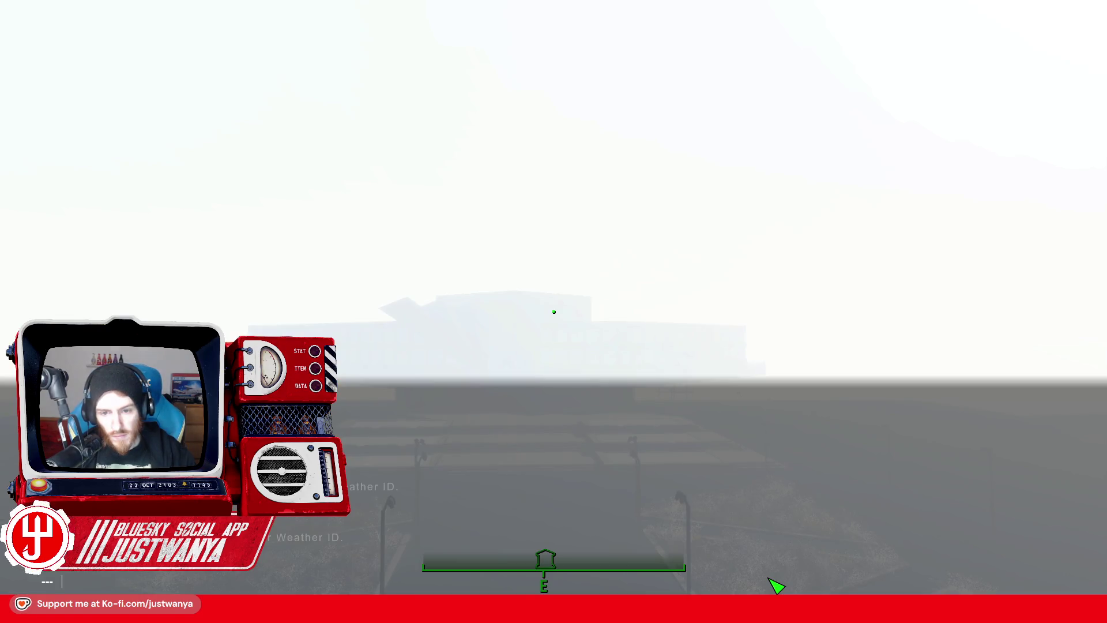
key(grave)
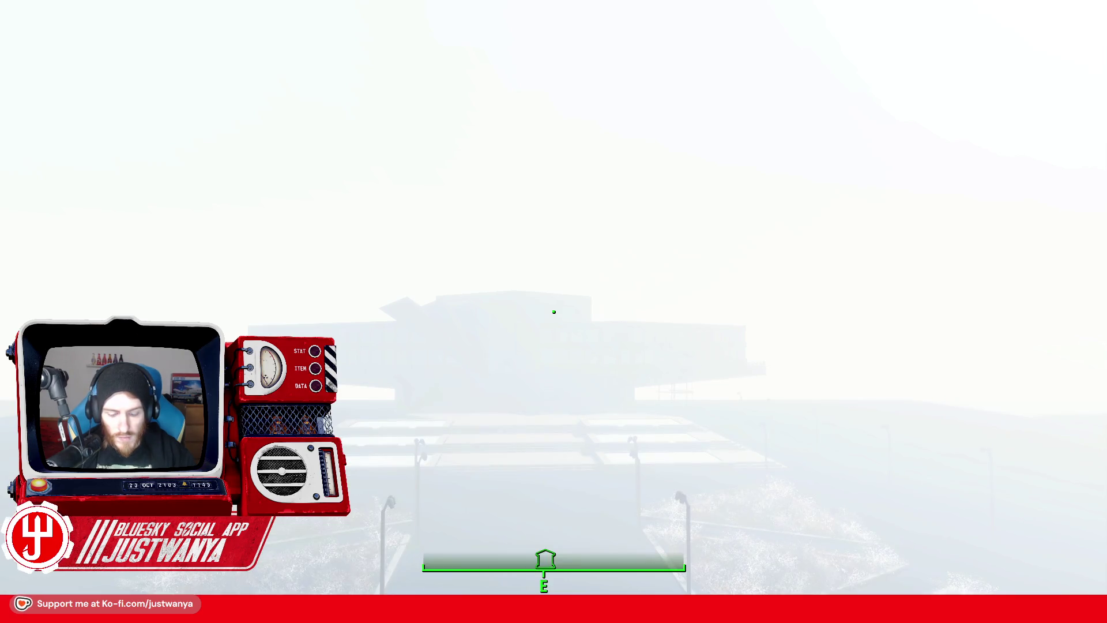
key(grave)
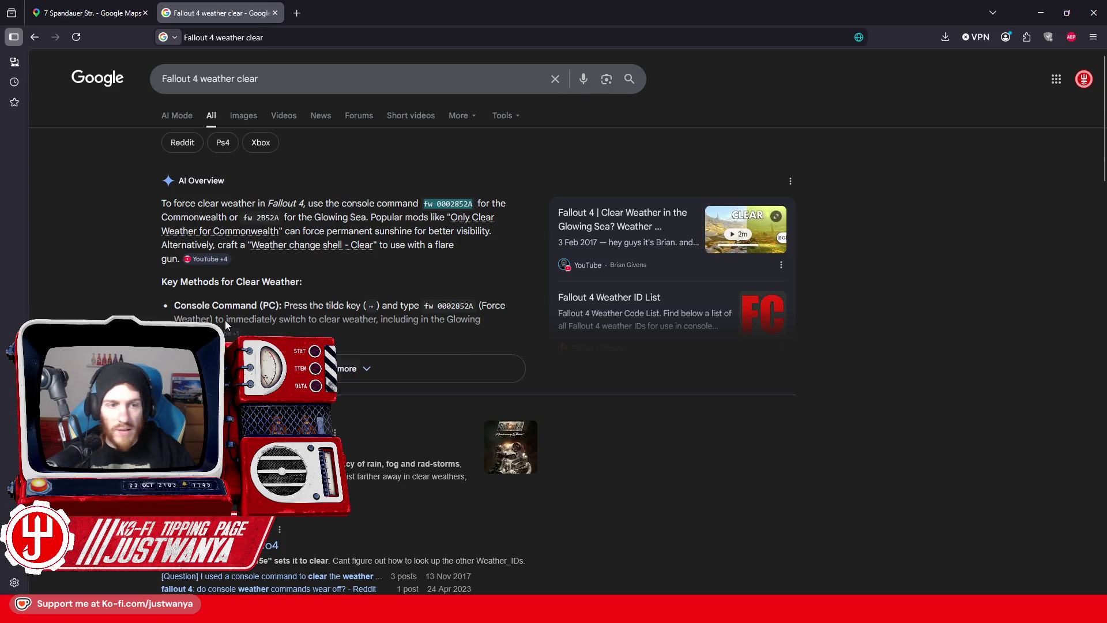
scroll(226, 326, down, 3)
Step: Find the Fallout 4 Weather ID List page and copy the DefaultWeather command setweather 0000015E
click(233, 273)
scroll(433, 478, down, 5)
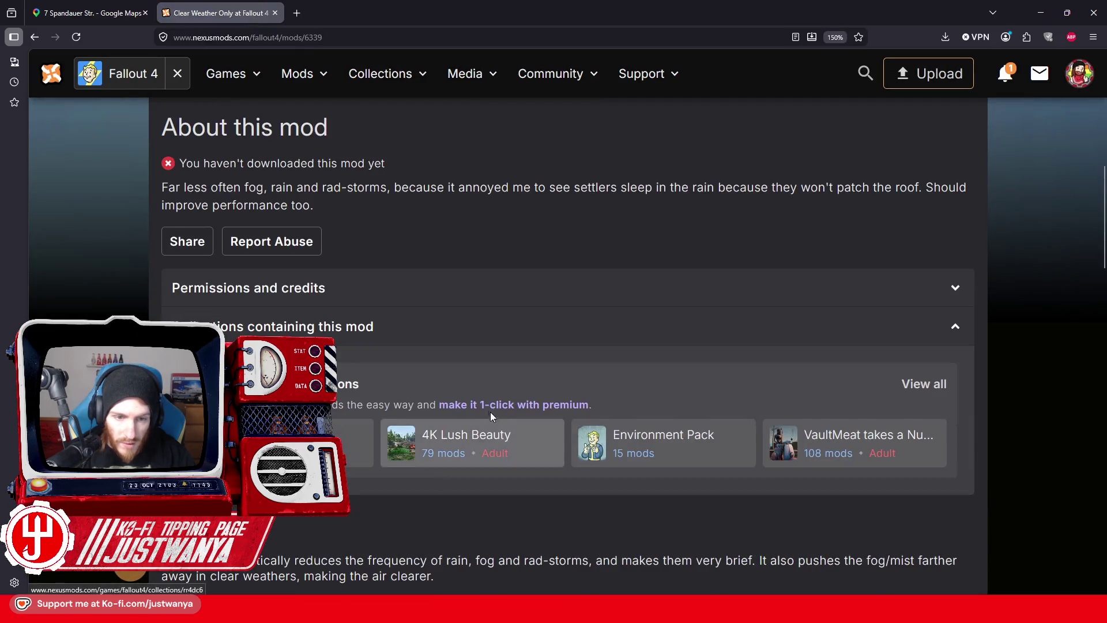
scroll(490, 412, up, 5)
click(35, 37)
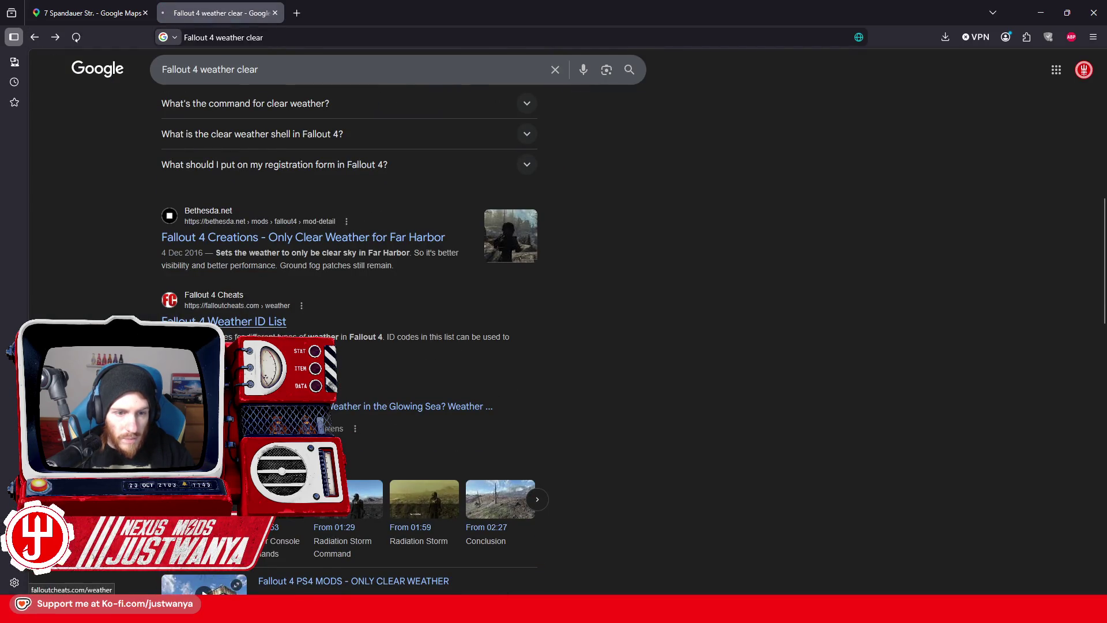
click(190, 322)
scroll(568, 294, down, 2)
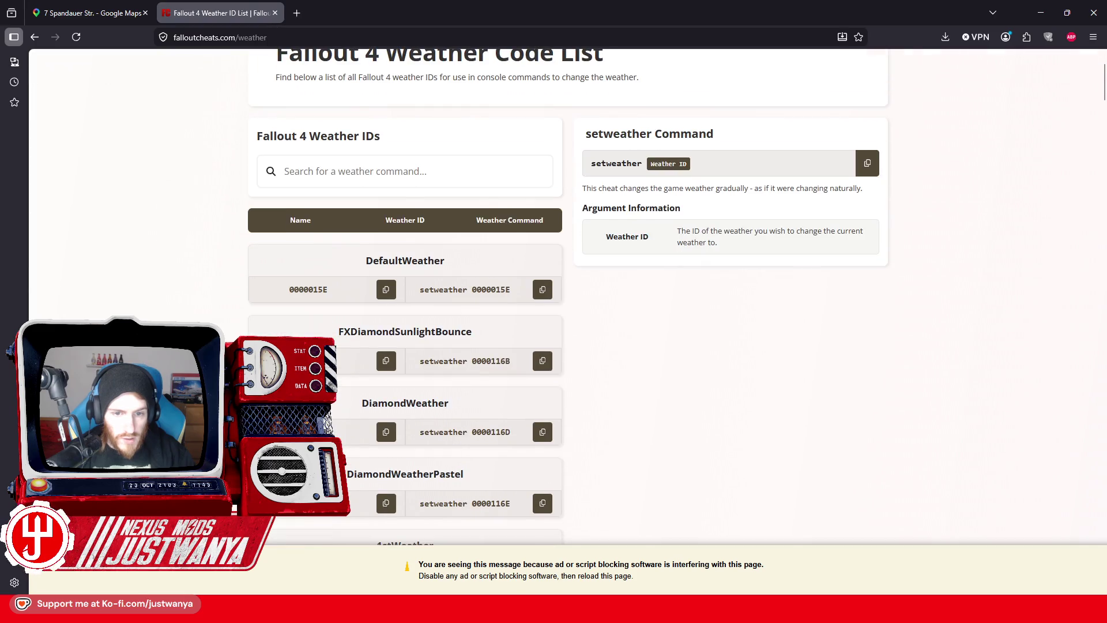
scroll(547, 248, down, 1)
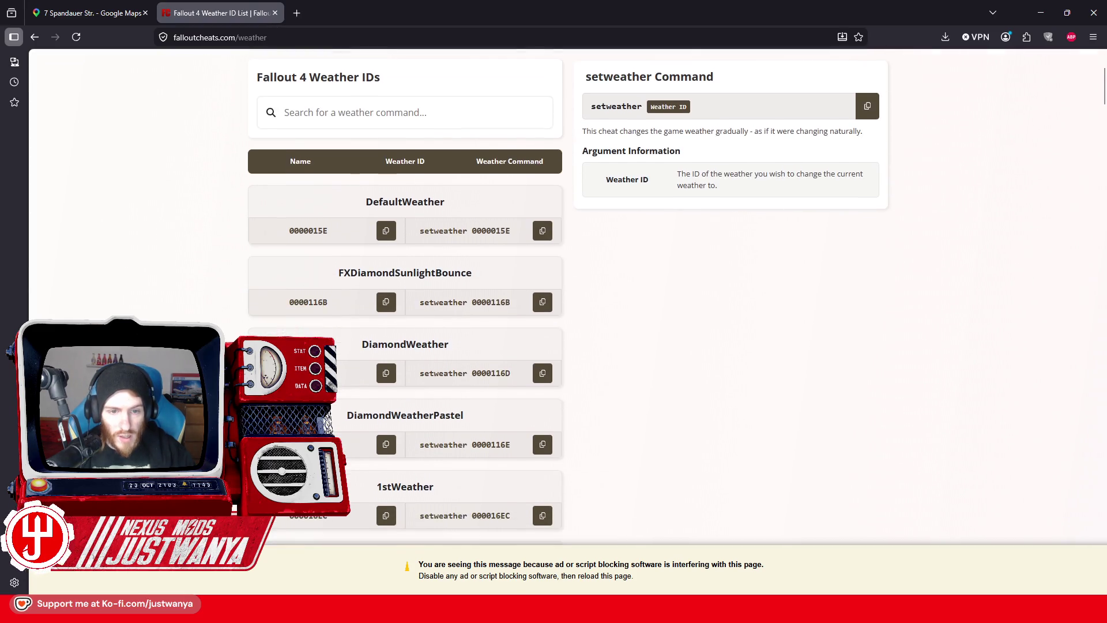
click(543, 231)
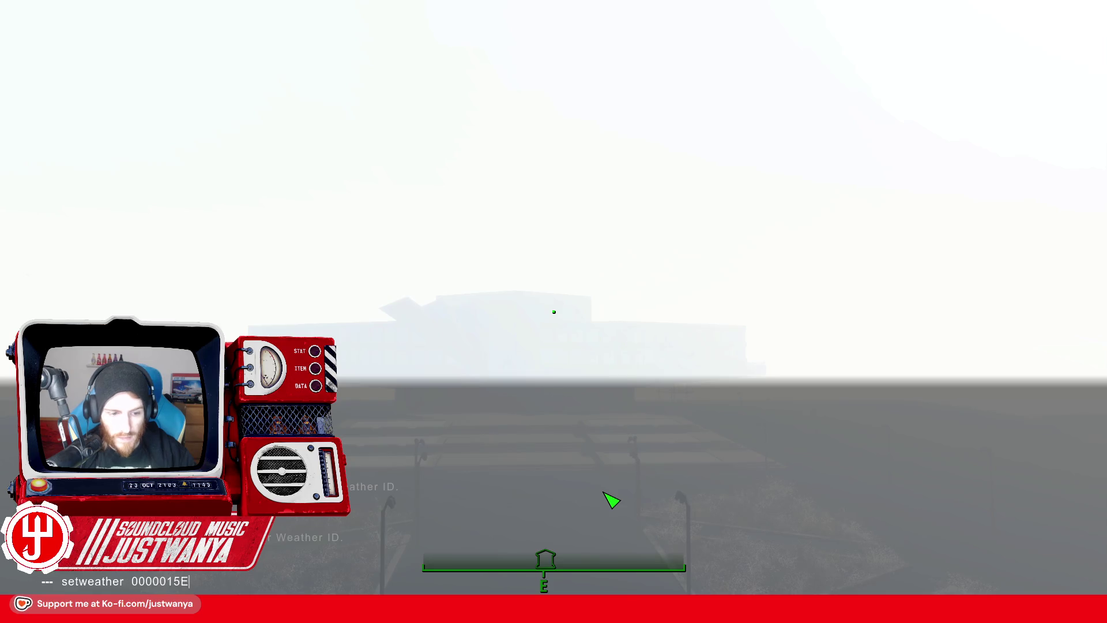
Step: Run setweather 0000015E, check the still-foggy scene via the console, then switch to Steam
key(Return)
key(grave)
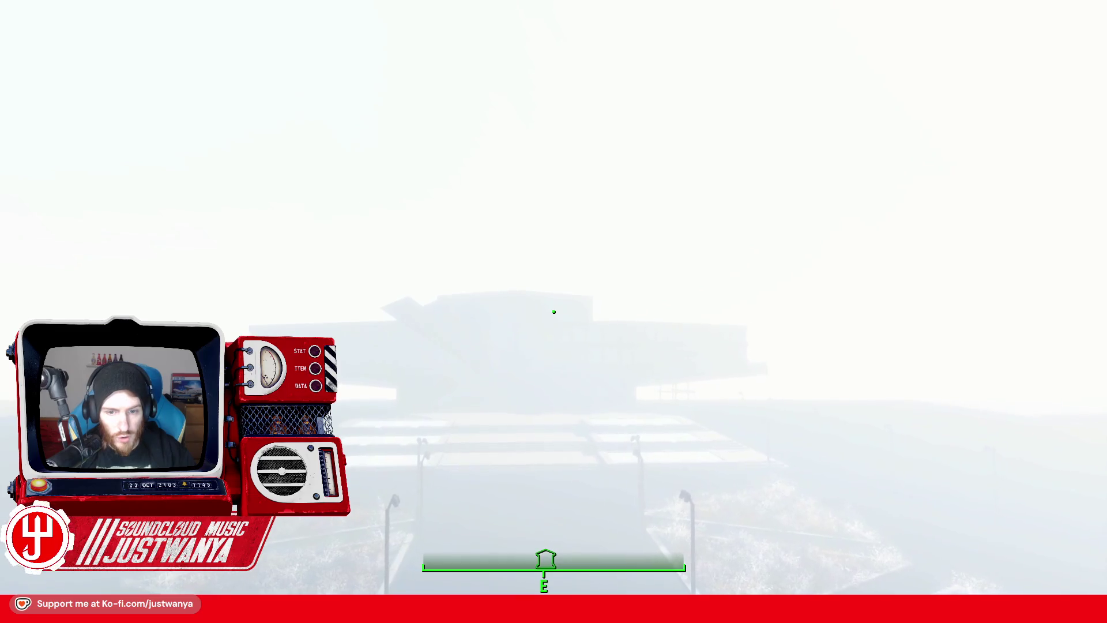
key(grave)
key(grave)
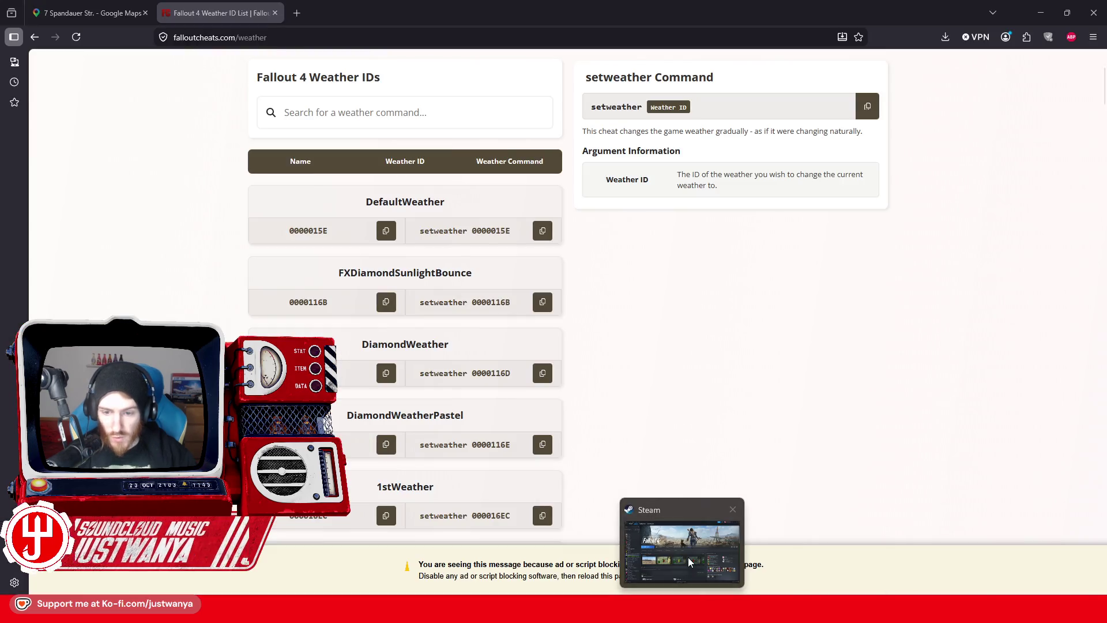
click(680, 548)
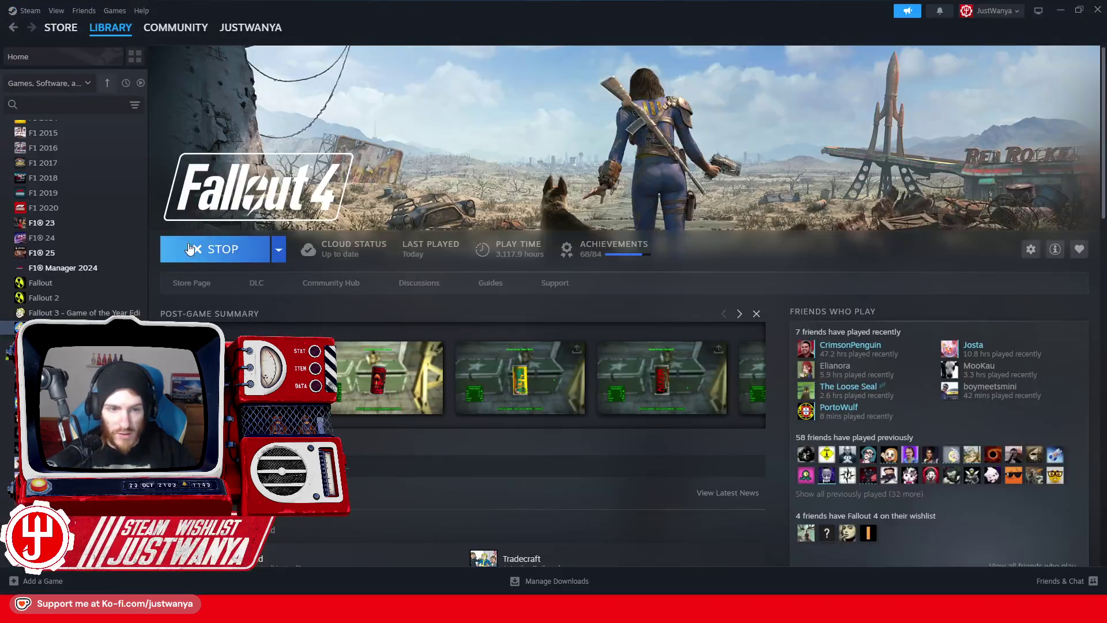
Step: Stop the running Fallout 4 session in Steam, confirm the exit, and relaunch the game from its launcher
click(253, 252)
click(544, 329)
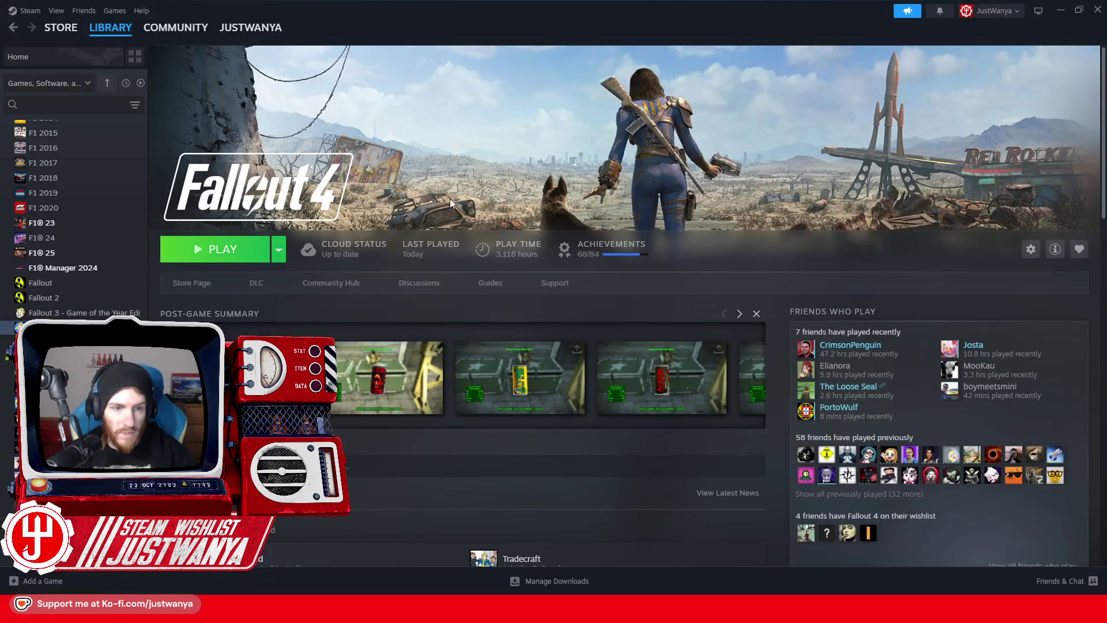
click(214, 253)
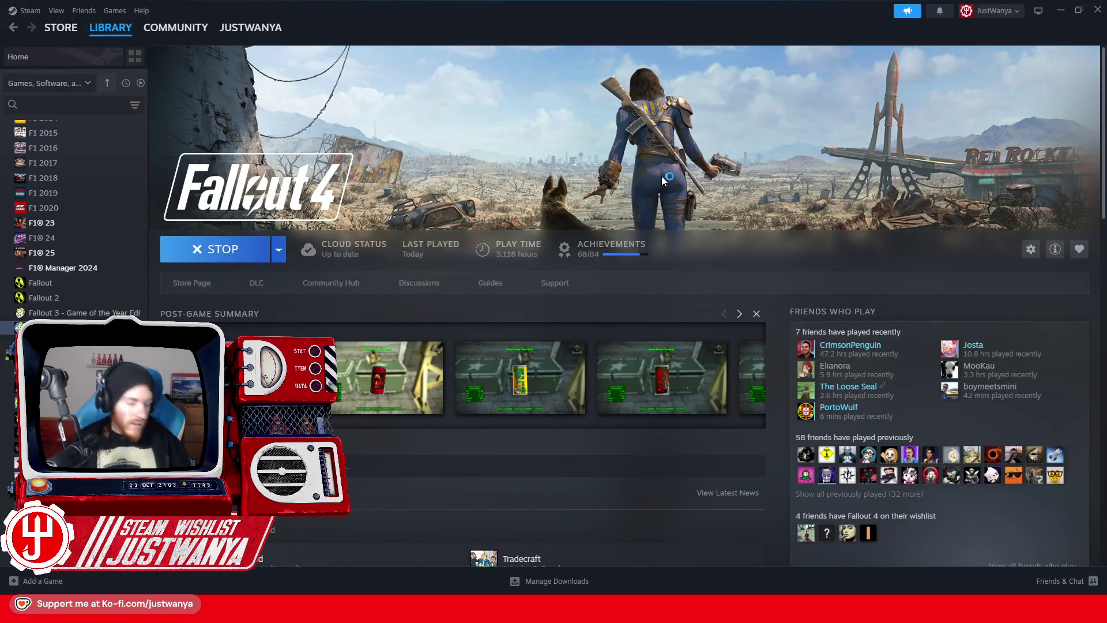
click(780, 225)
text(coc)
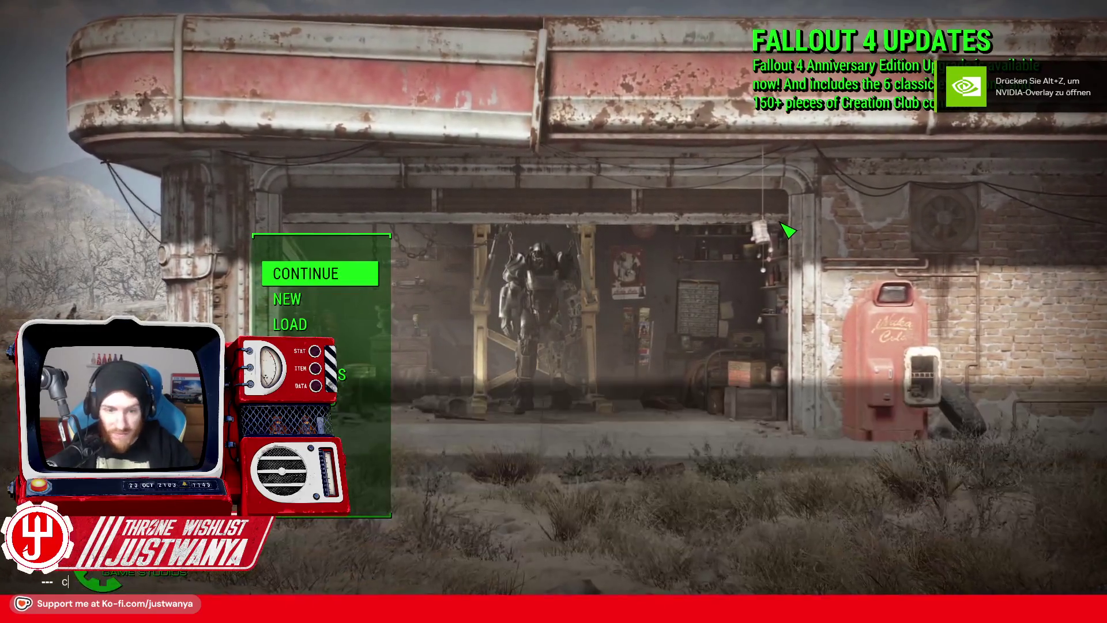
Step: Teleport with coc FICNeptun and walk from Neptune Fountain up the building's stairs toward the TV tower
text(FICNeptun)
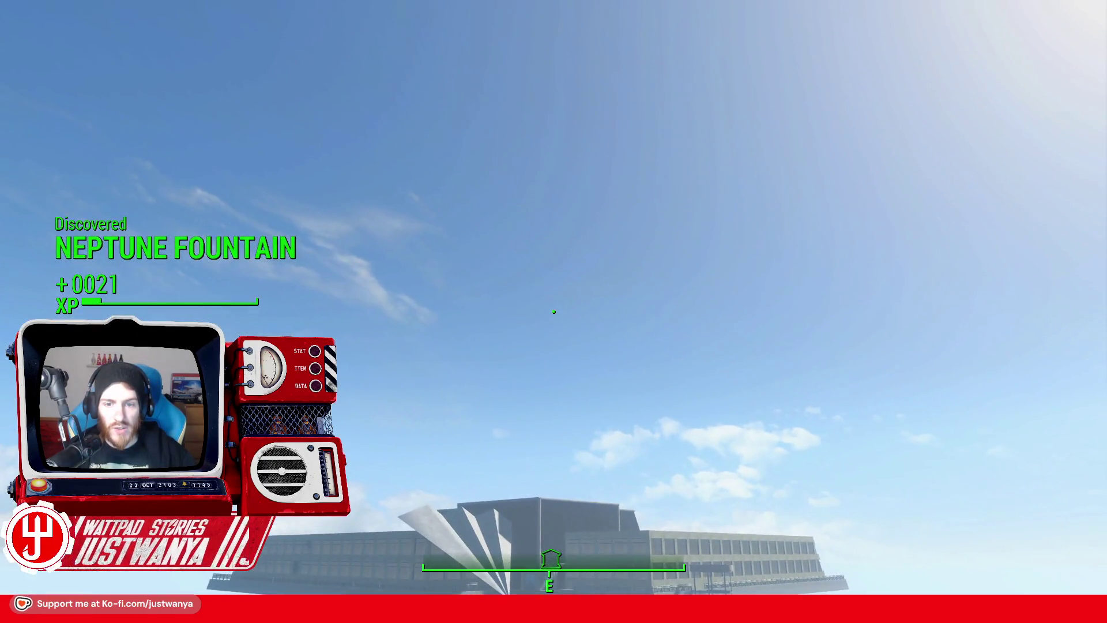
mouse_move(553, 311)
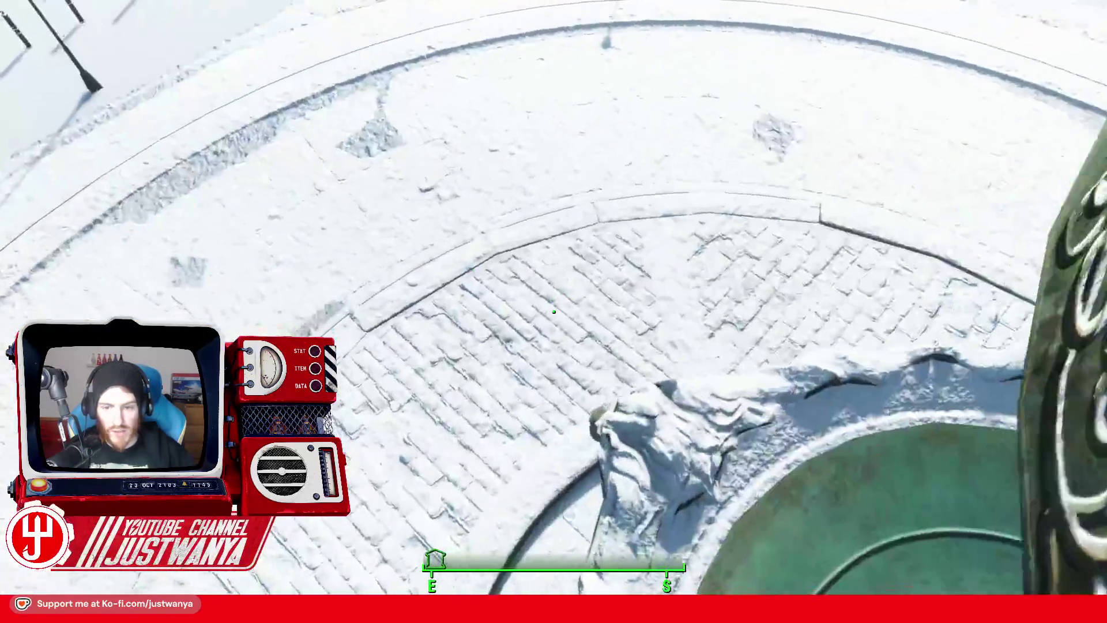
key(w)
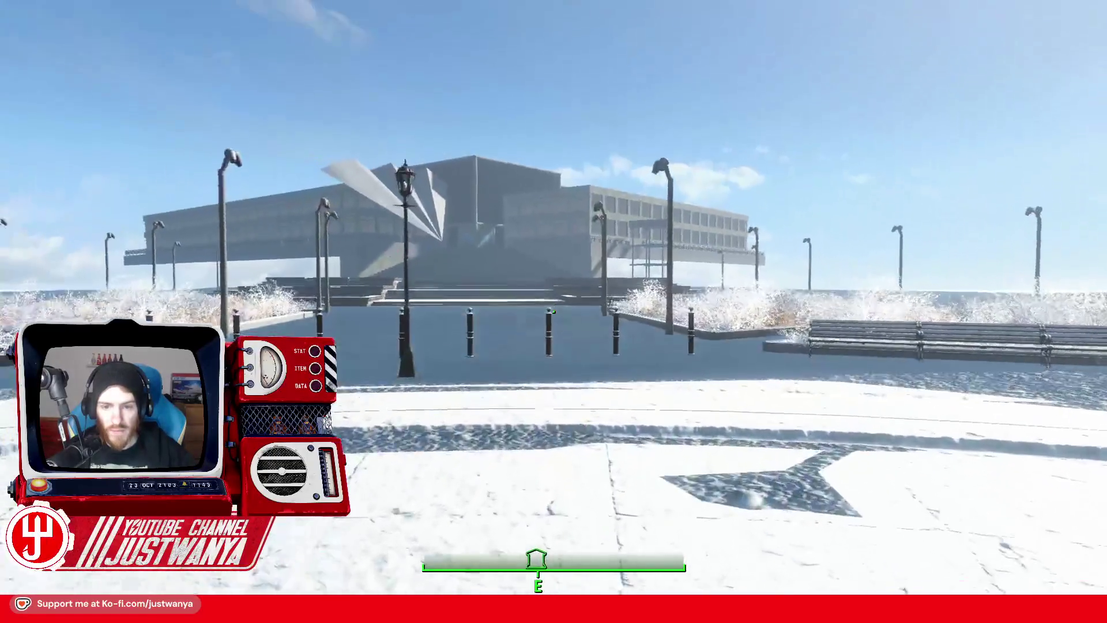
key(w)
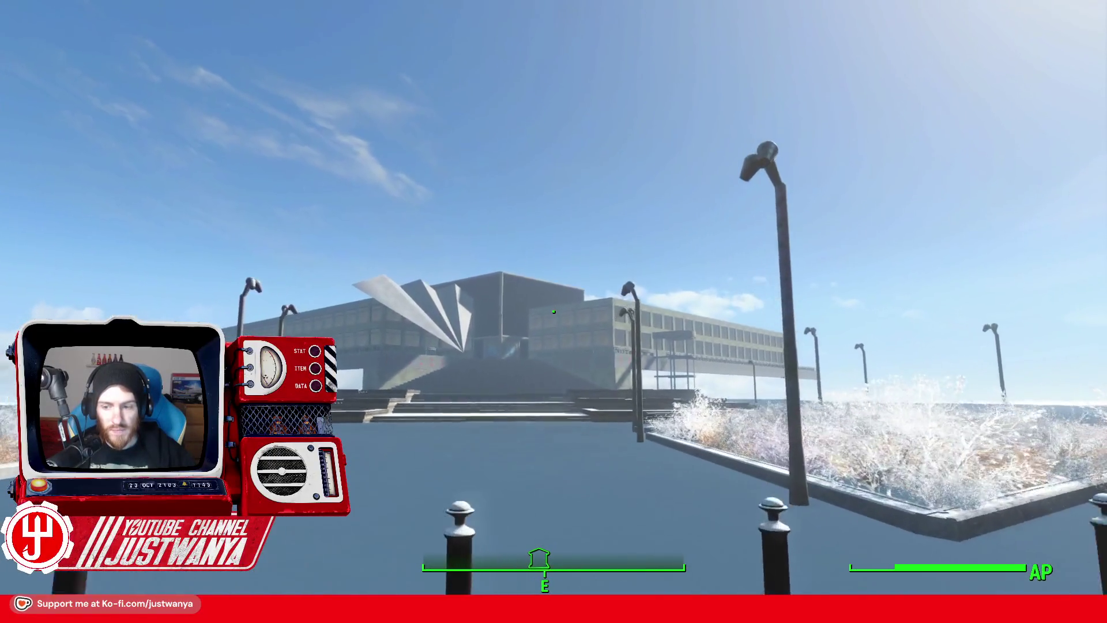
key(w)
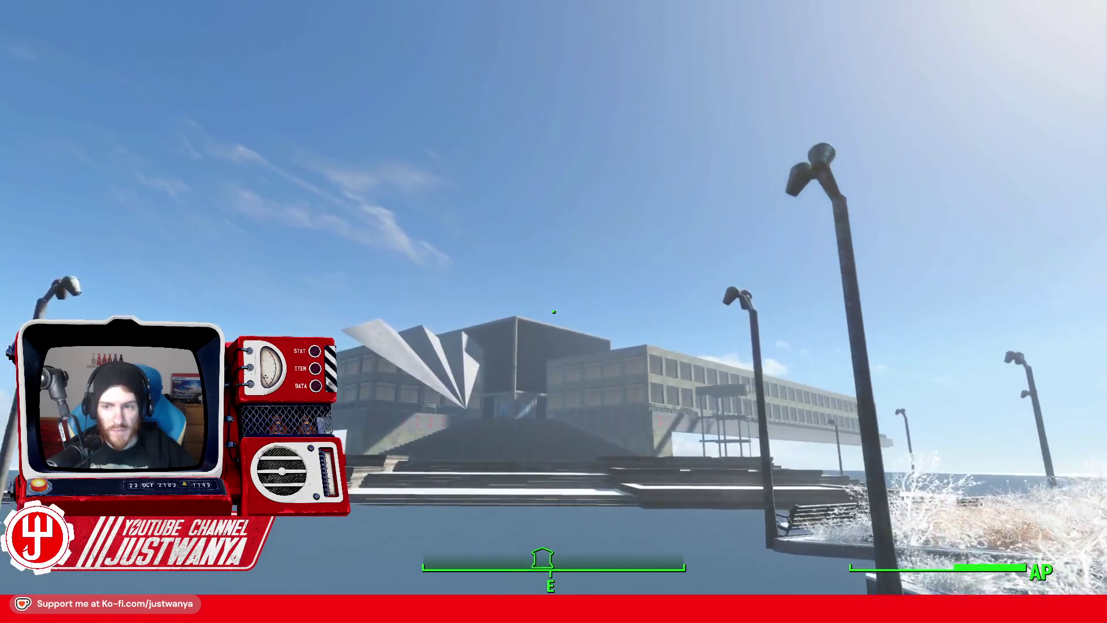
key(w)
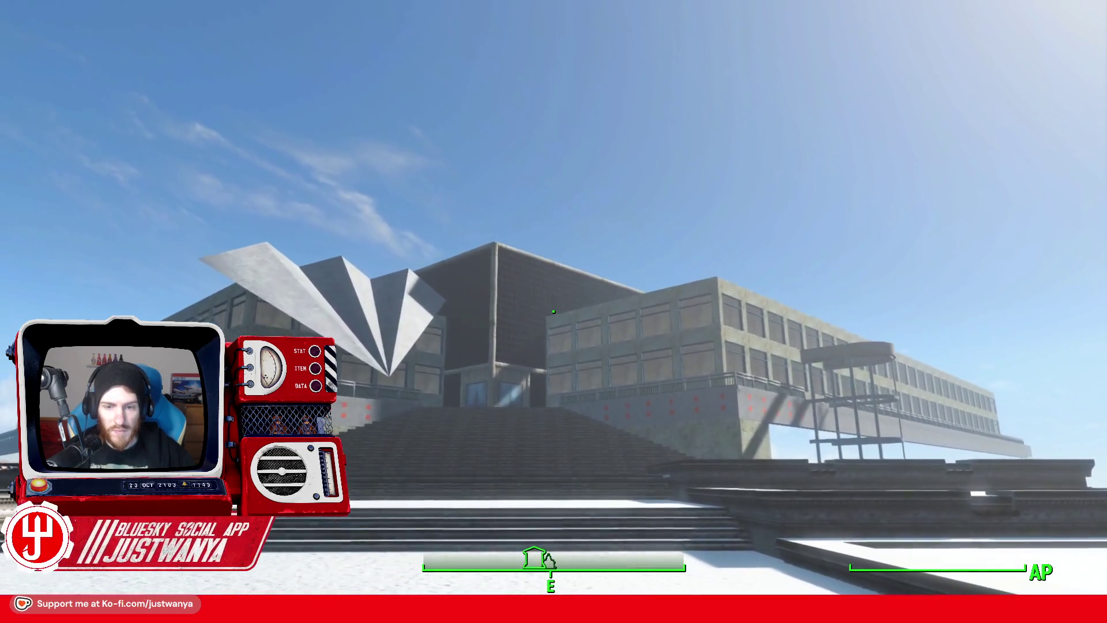
key(w)
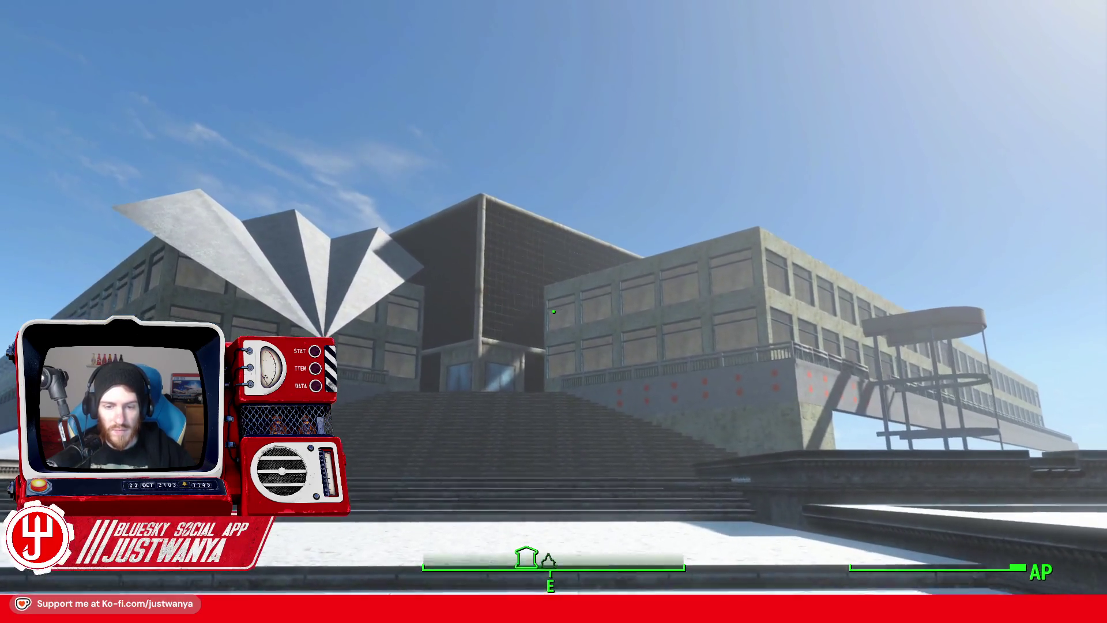
key(w)
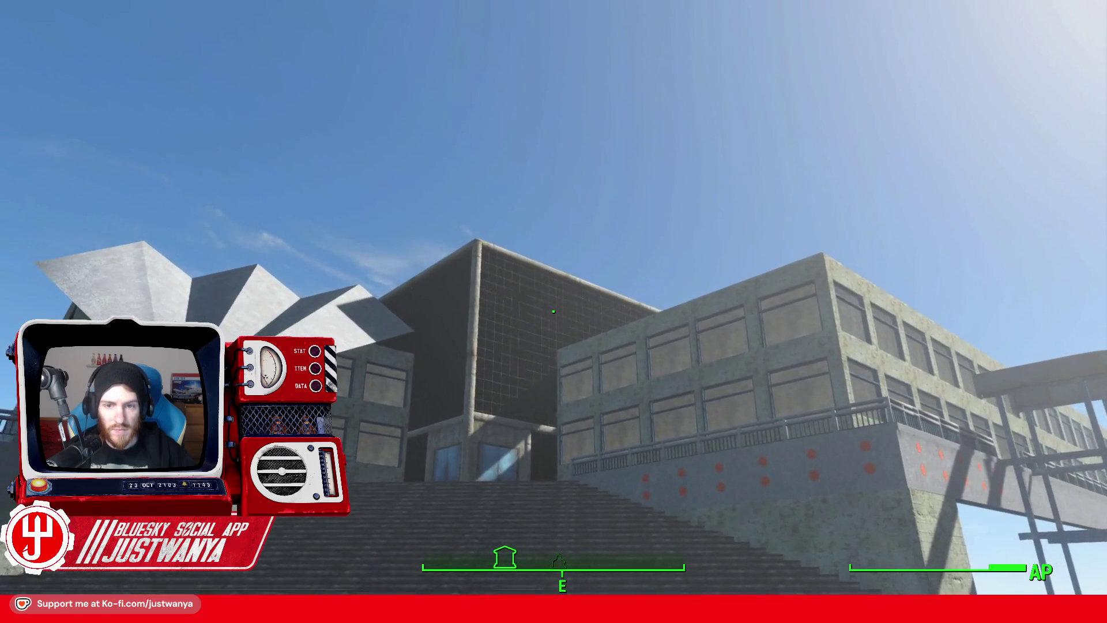
key(w)
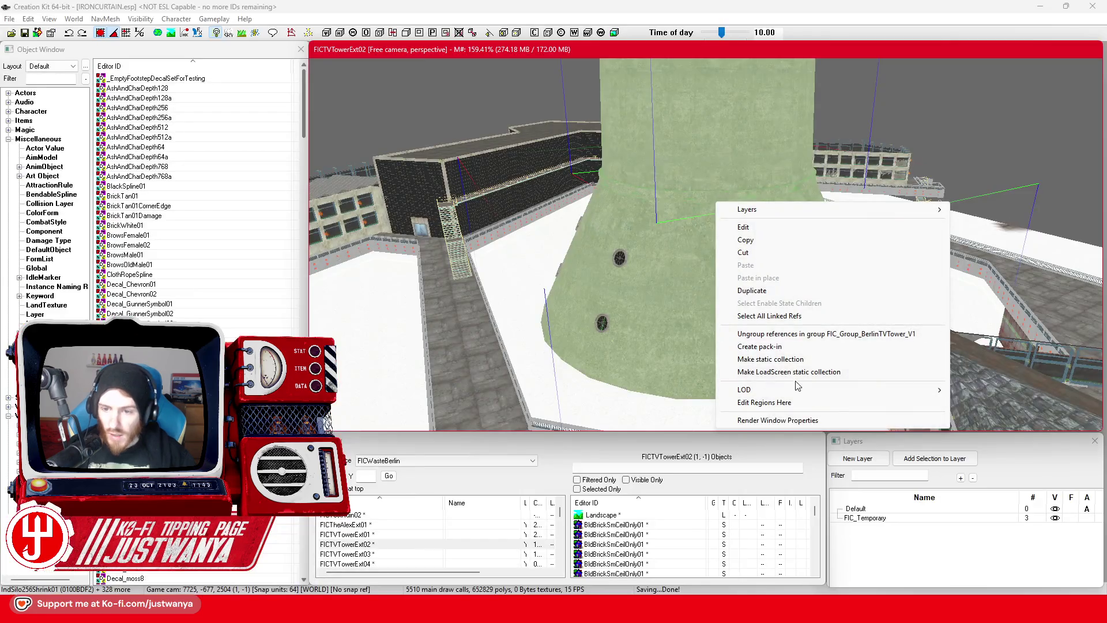
Step: Open the Distant LOD Meshes settings for the tower references and enable LOD Levels 1, 2 and 3
mouse_move(791, 390)
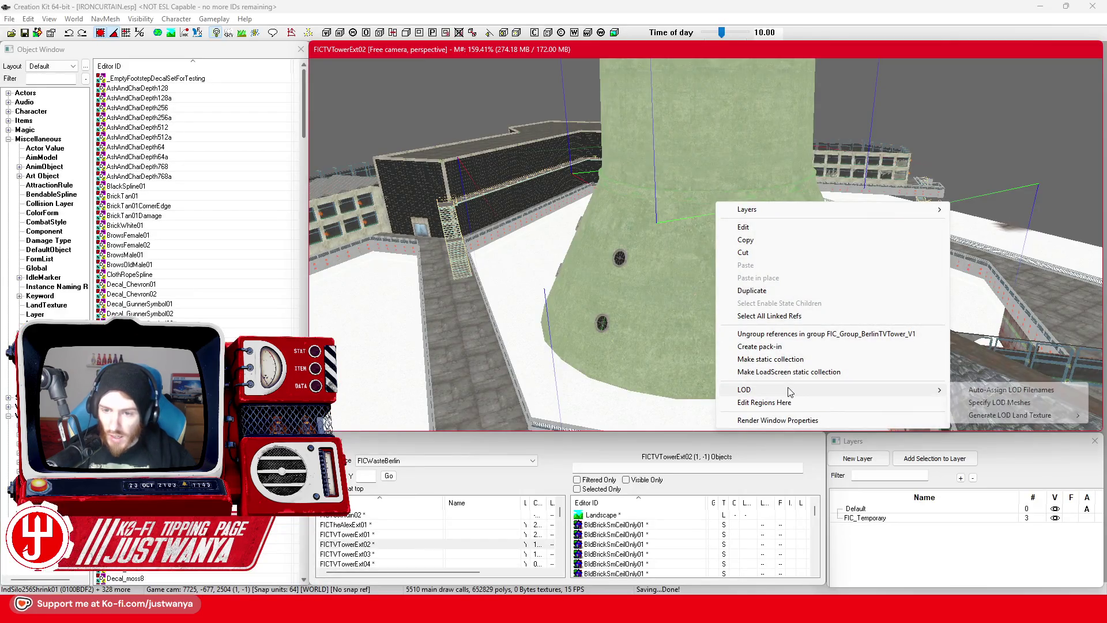
click(999, 403)
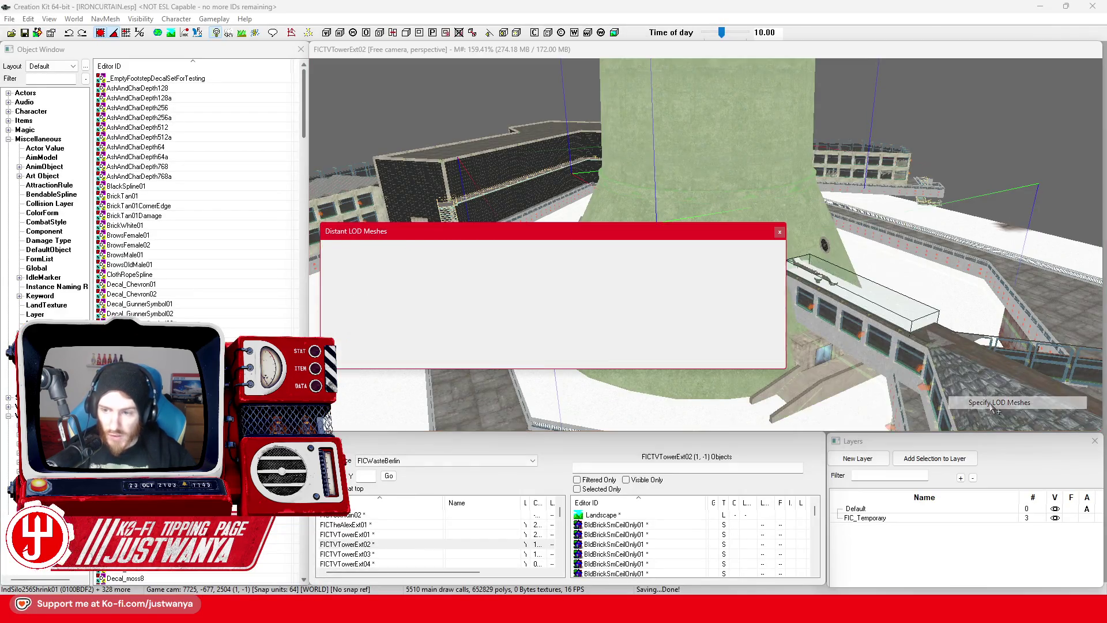
drag(428, 238, 487, 171)
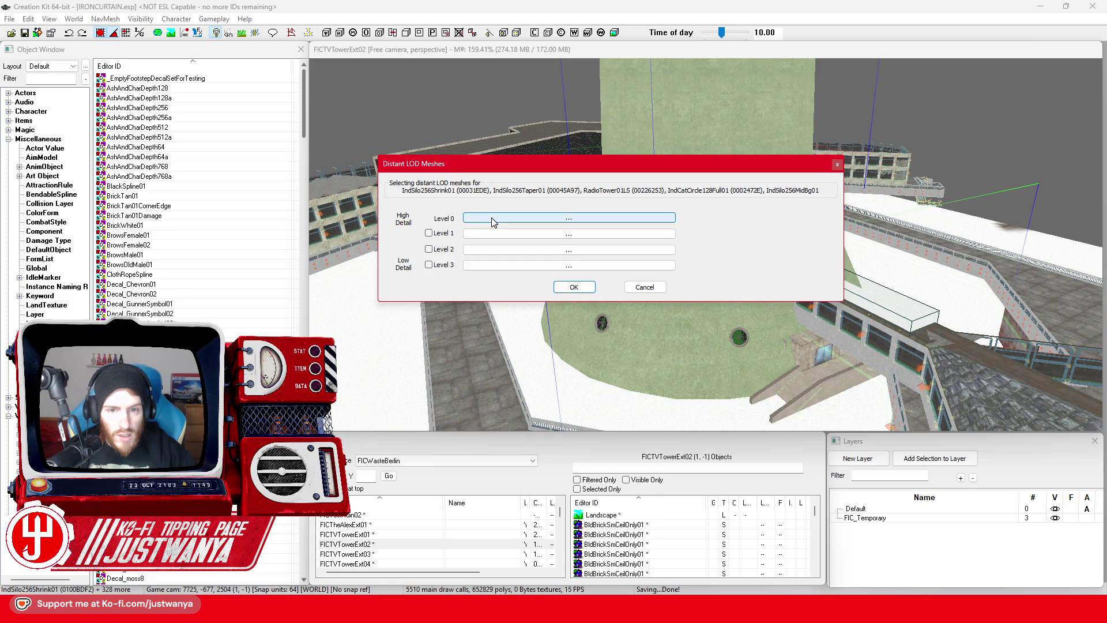
click(428, 233)
click(428, 249)
click(428, 265)
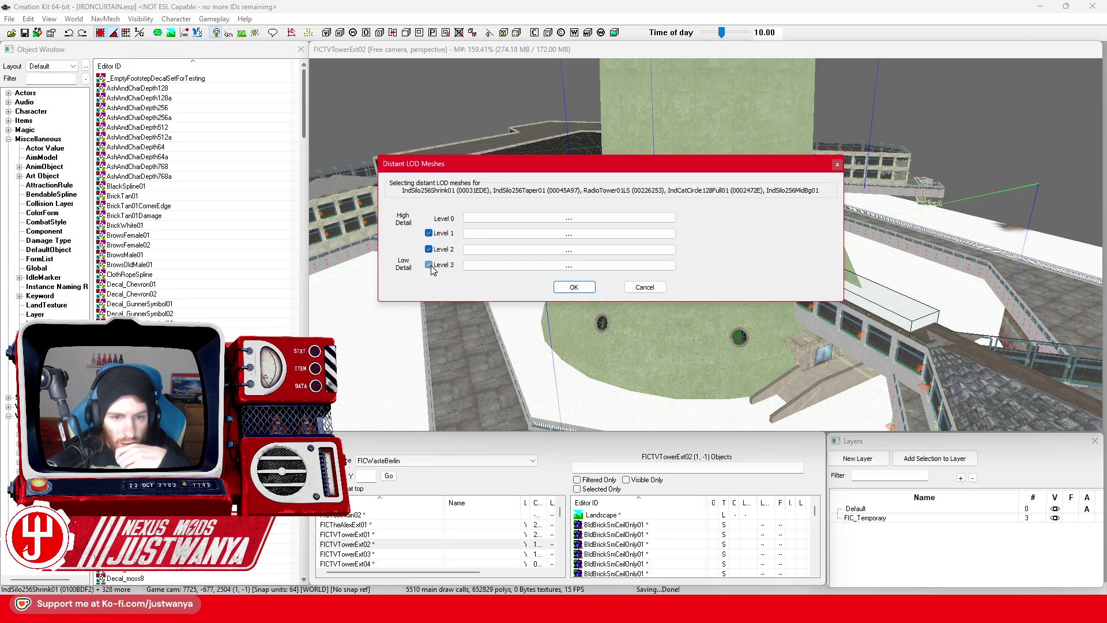
Step: Browse for a Level 0 LOD mesh, cancel the file picker without choosing one, and reposition the window
click(487, 217)
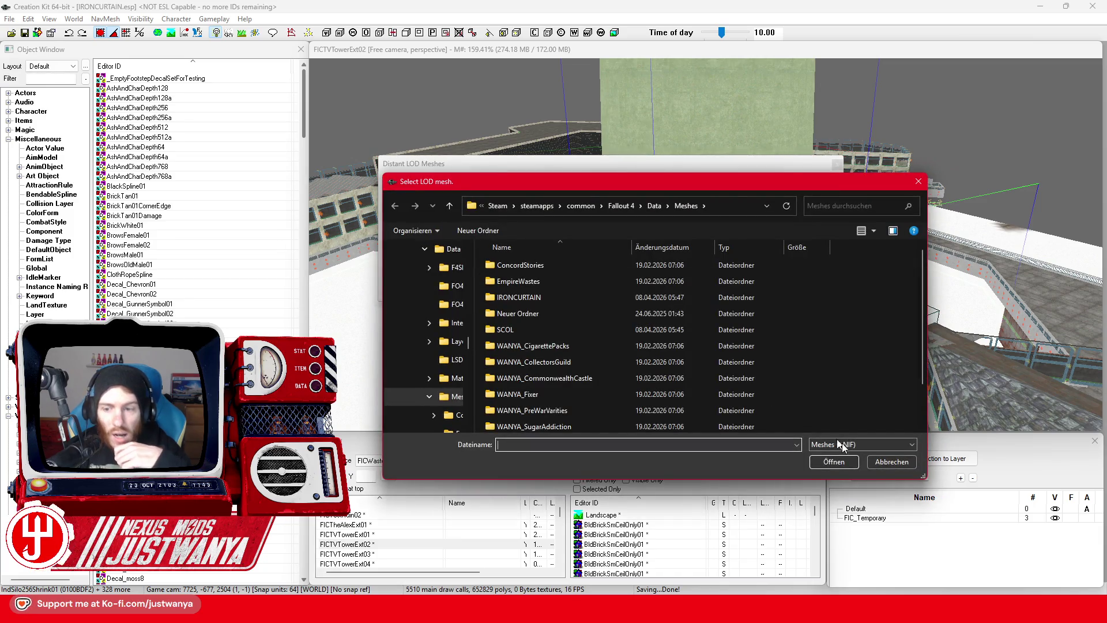
click(889, 464)
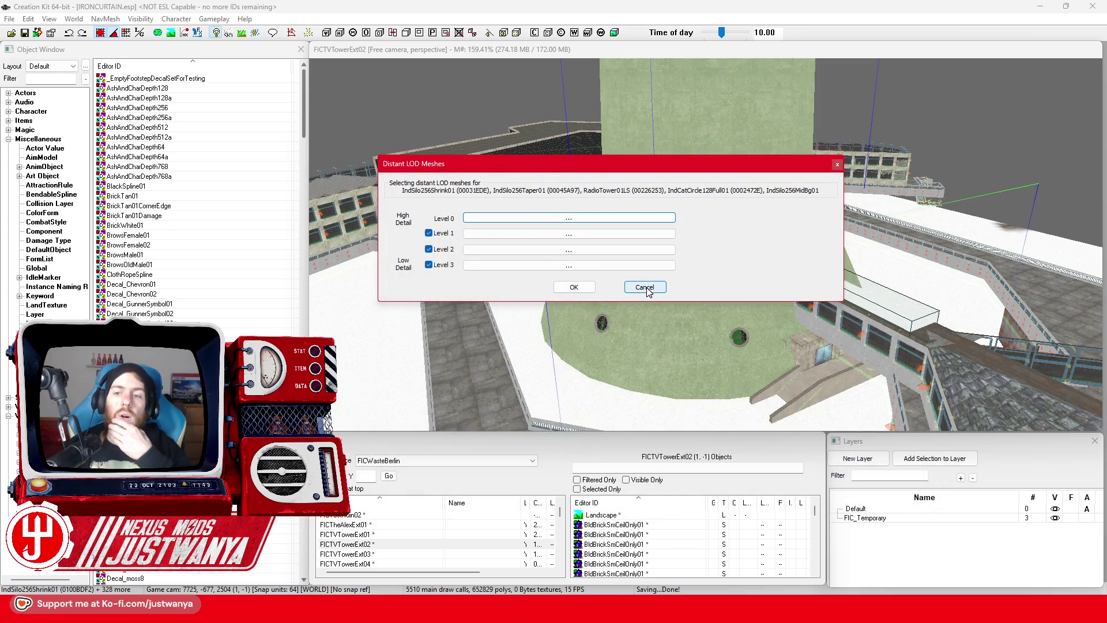
mouse_move(585, 157)
mouse_down()
mouse_move(627, 154)
mouse_move(614, 116)
mouse_up()
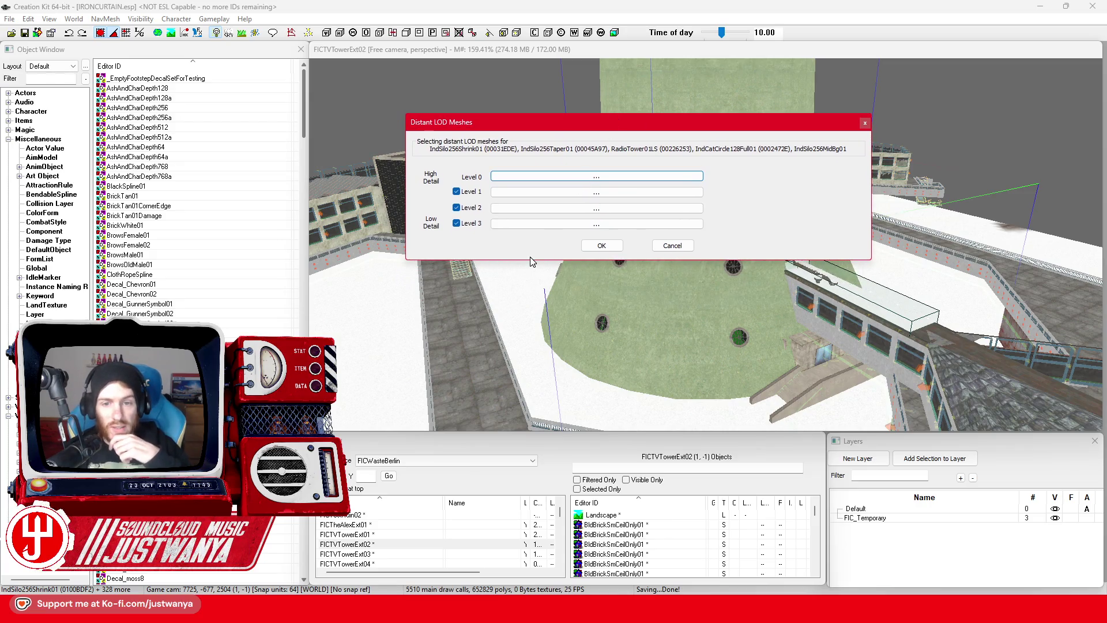
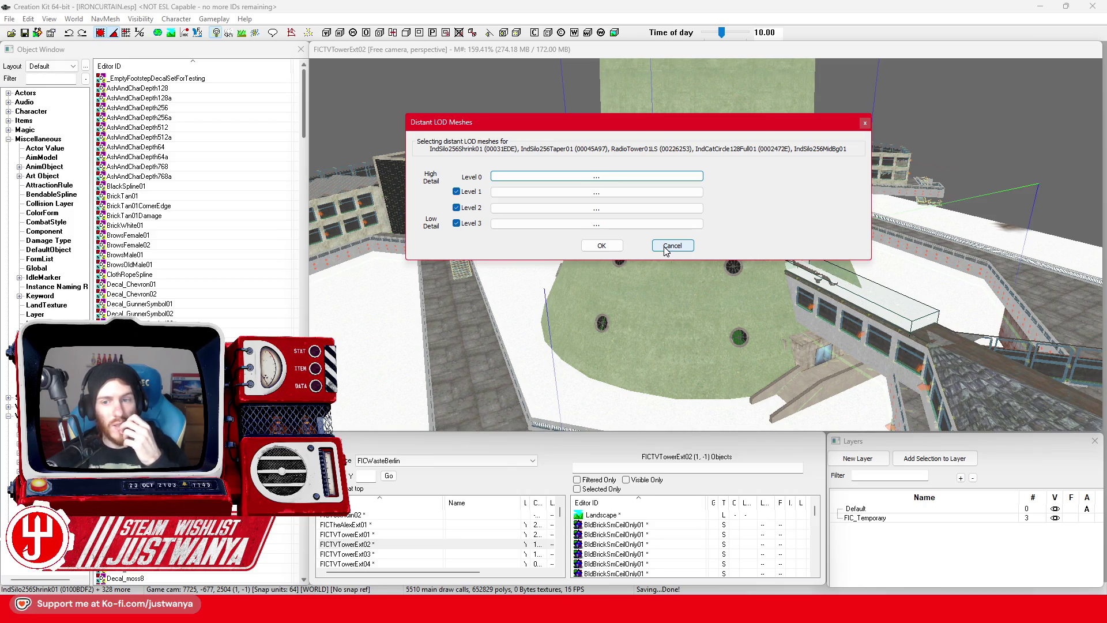
Step: Cancel the Distant LOD Meshes dialog and browse the tower's LOD menu without assigning meshes
click(668, 246)
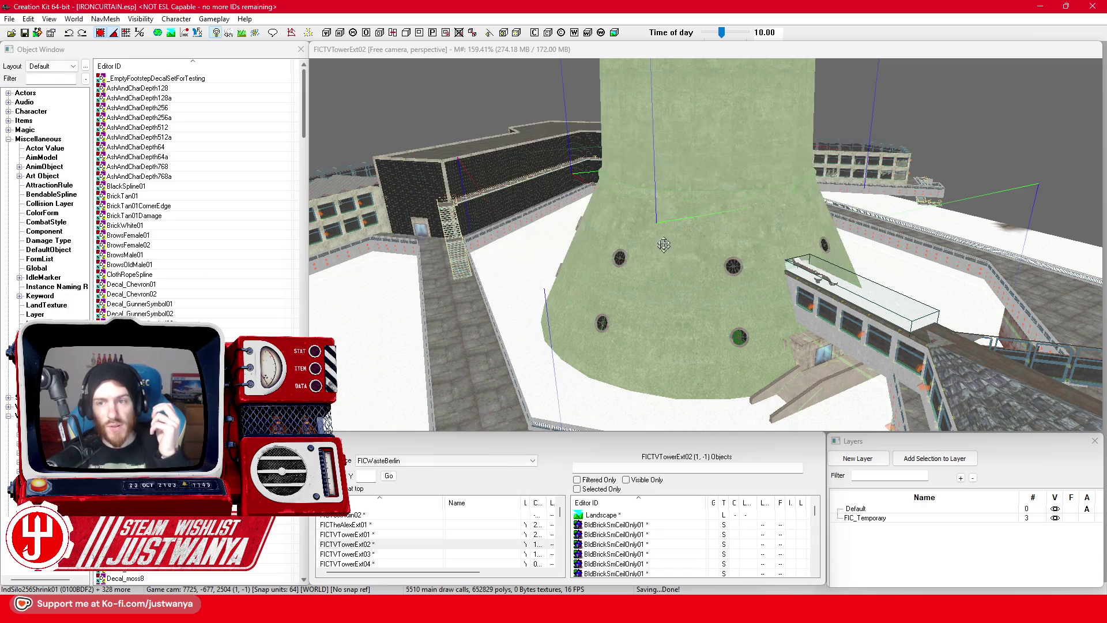
right_click(659, 151)
mouse_move(743, 343)
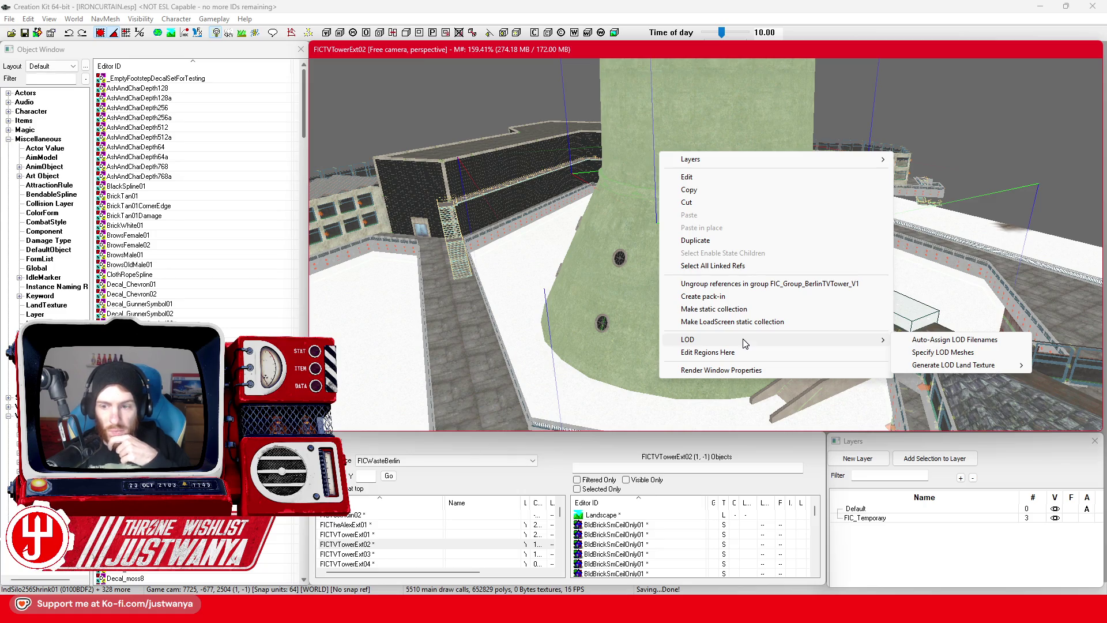
mouse_move(954, 369)
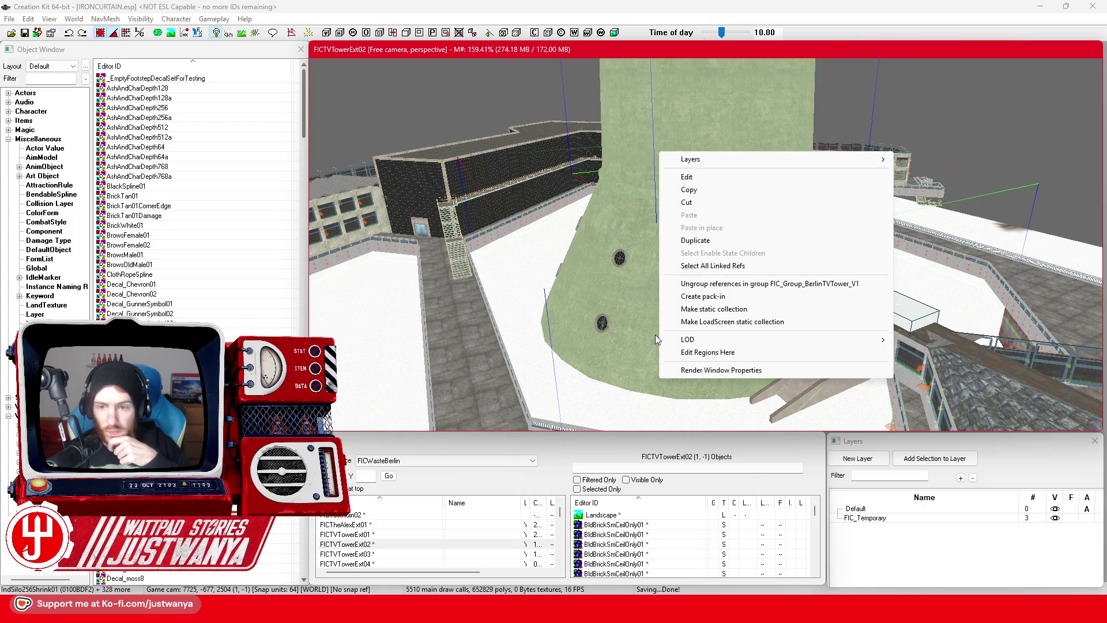
click(422, 119)
Step: Orbit and zoom the camera around the TV tower, up to its dome and back to eye level
scroll(625, 195, up, 5)
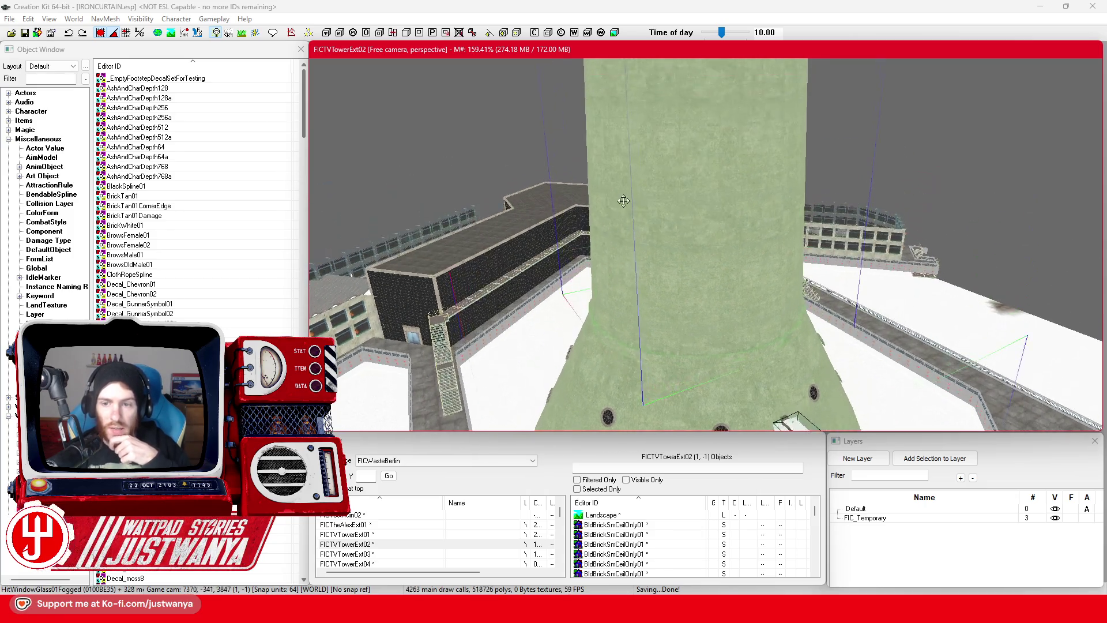
scroll(620, 318, up, 5)
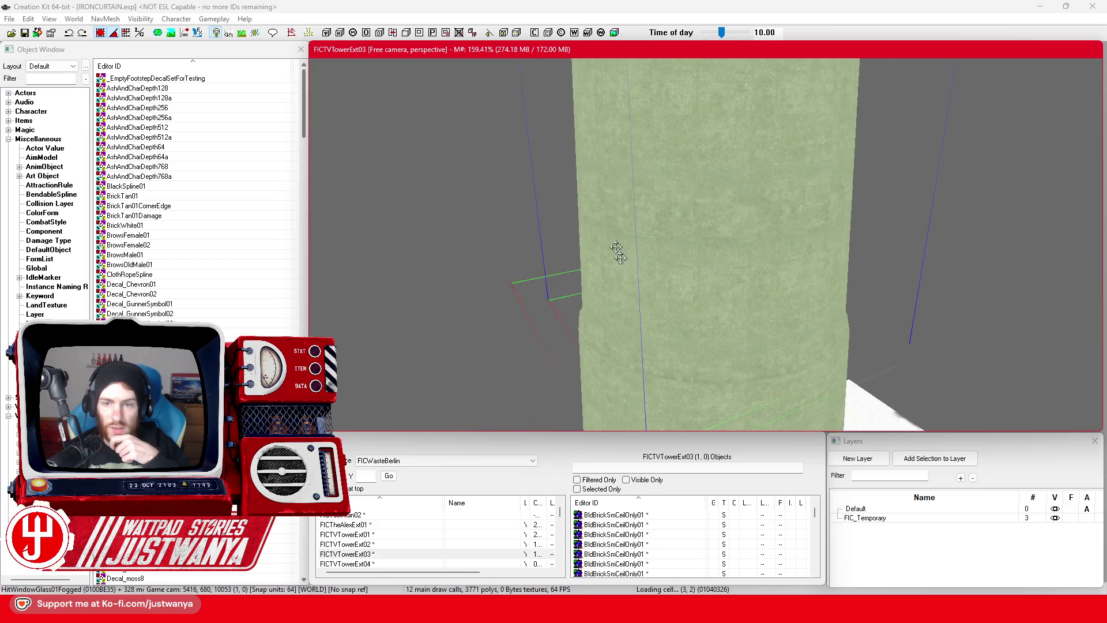
scroll(631, 303, down, 8)
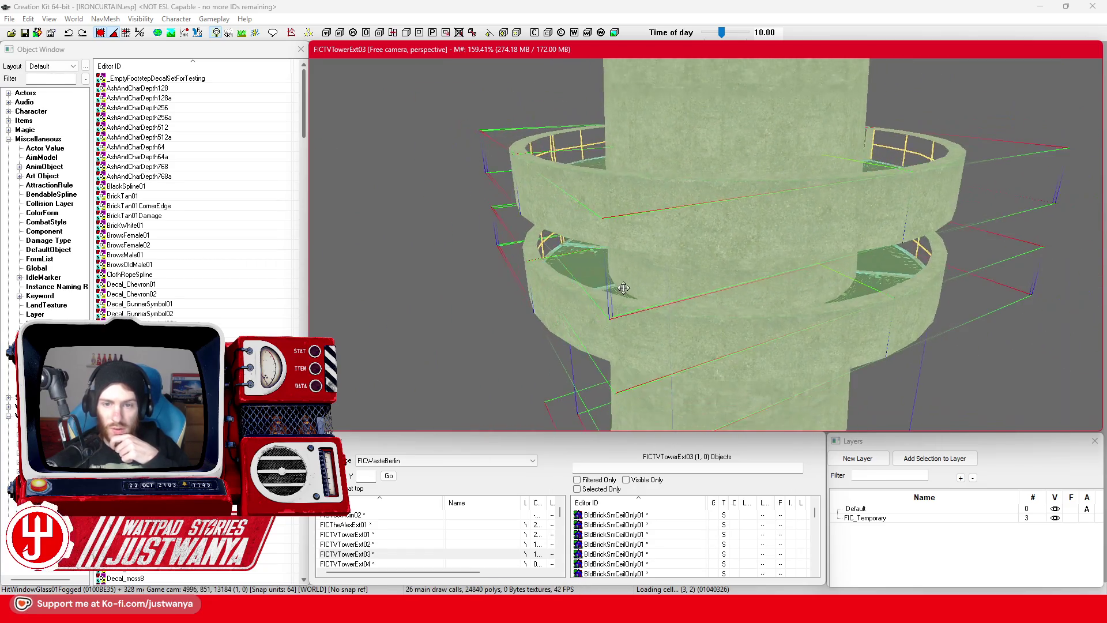
scroll(622, 286, down, 6)
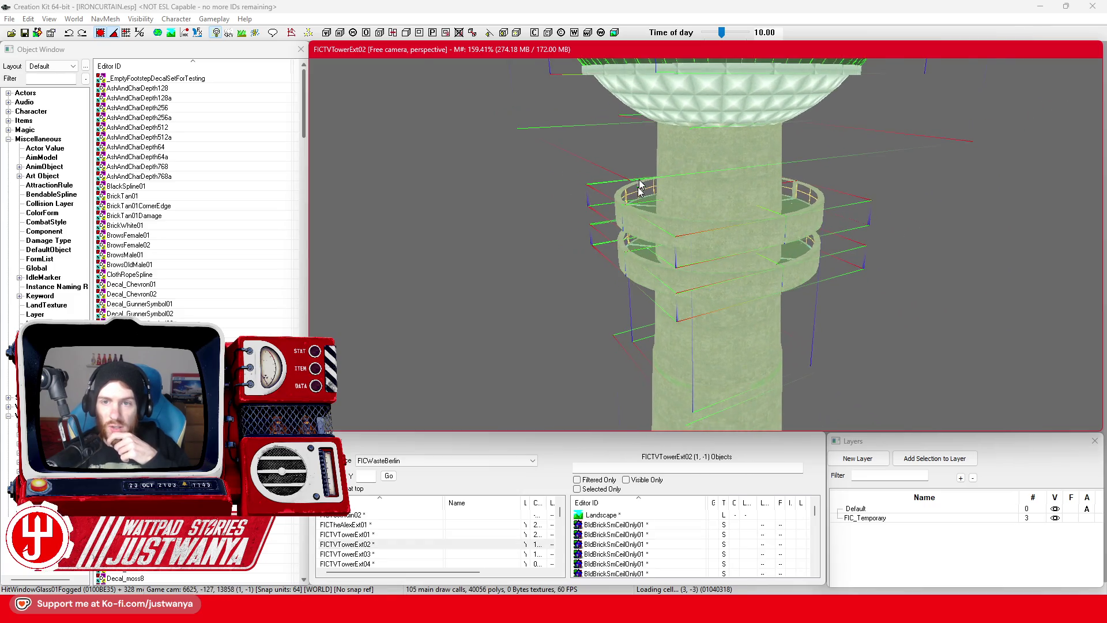
drag(639, 187, 624, 265)
scroll(625, 266, down, 5)
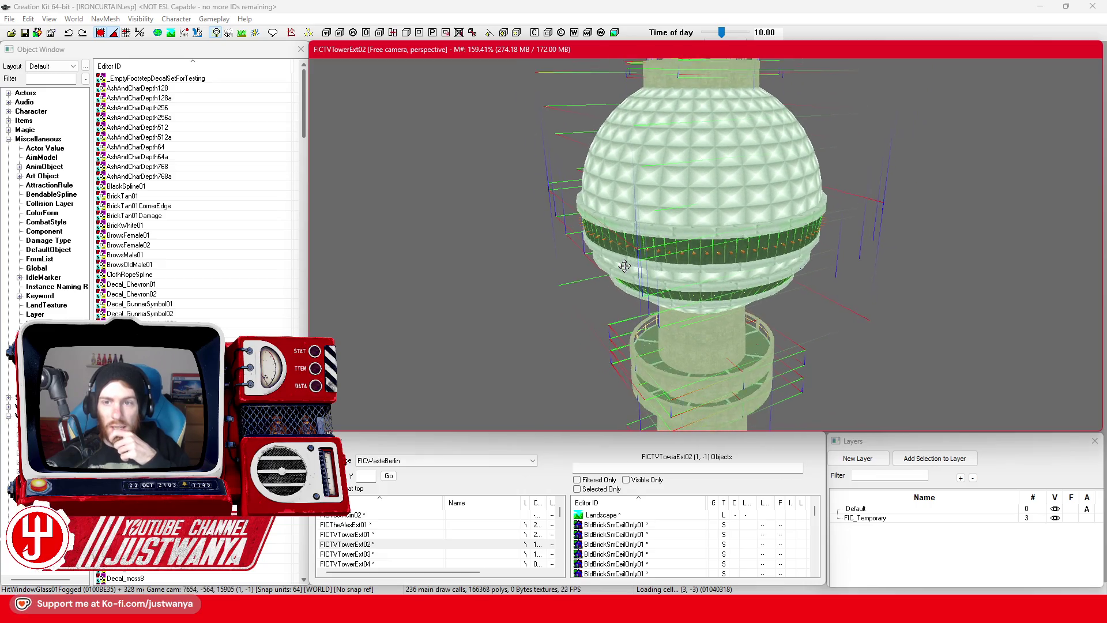
scroll(625, 266, down, 5)
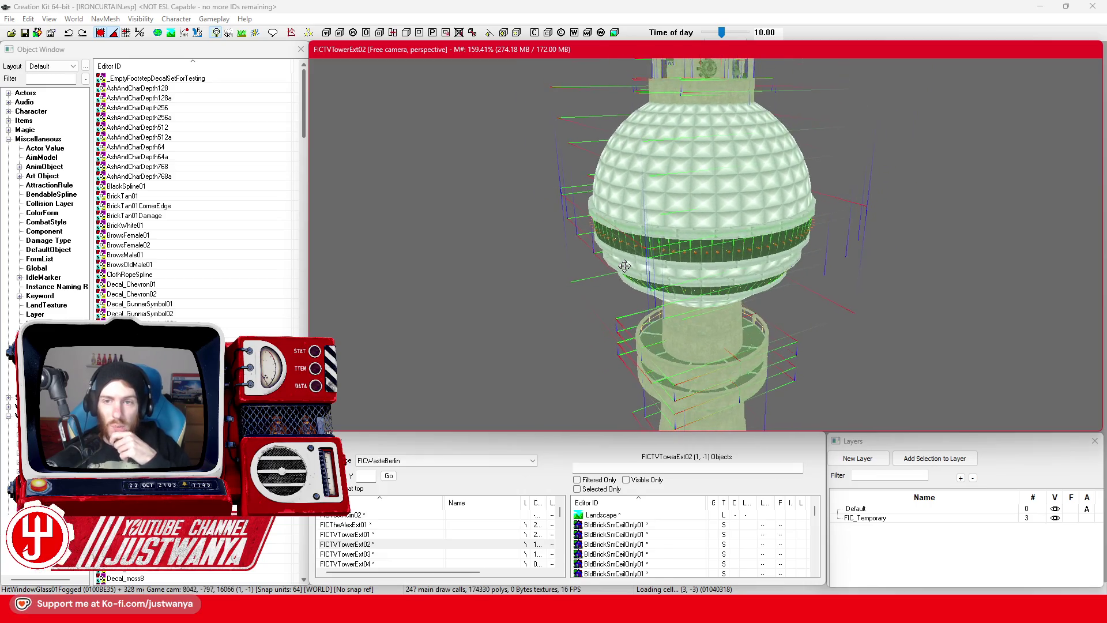
mouse_move(554, 323)
mouse_down()
mouse_move(557, 305)
mouse_move(532, 305)
mouse_move(531, 284)
mouse_move(548, 340)
mouse_move(538, 380)
mouse_move(541, 351)
mouse_move(565, 396)
mouse_move(559, 280)
mouse_move(545, 348)
mouse_move(545, 224)
mouse_move(566, 188)
mouse_move(553, 291)
mouse_move(571, 168)
mouse_move(569, 293)
mouse_move(574, 206)
mouse_move(571, 248)
mouse_move(519, 173)
mouse_up()
click(381, 6)
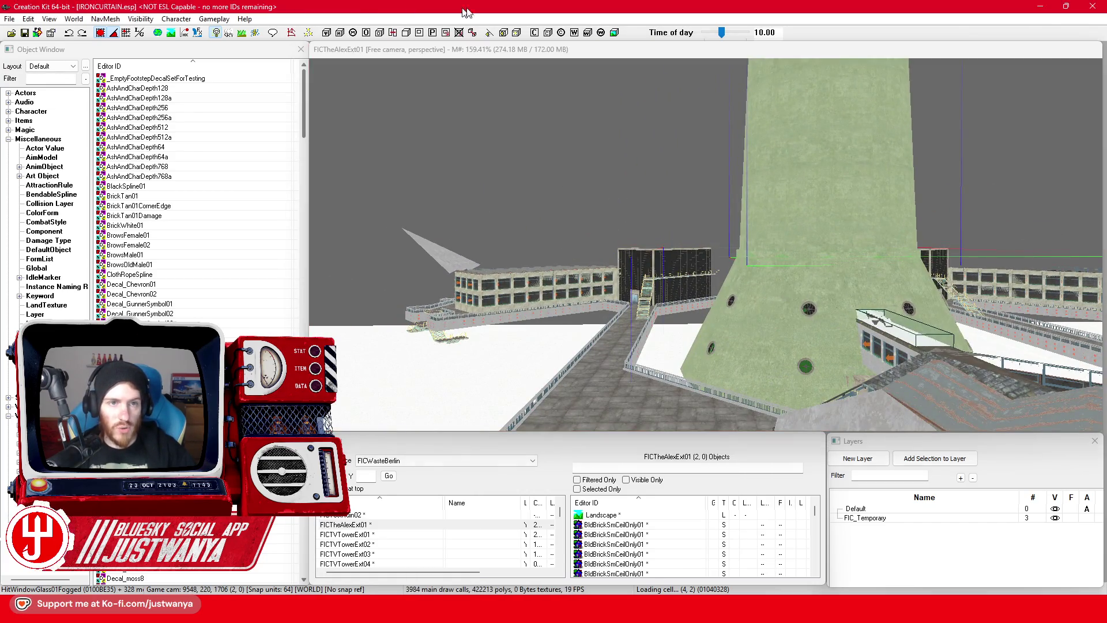
Step: Copy IRONCURTAIN.esp from the Desktop and open the Fallout 4 Data folder
key(alt+Tab)
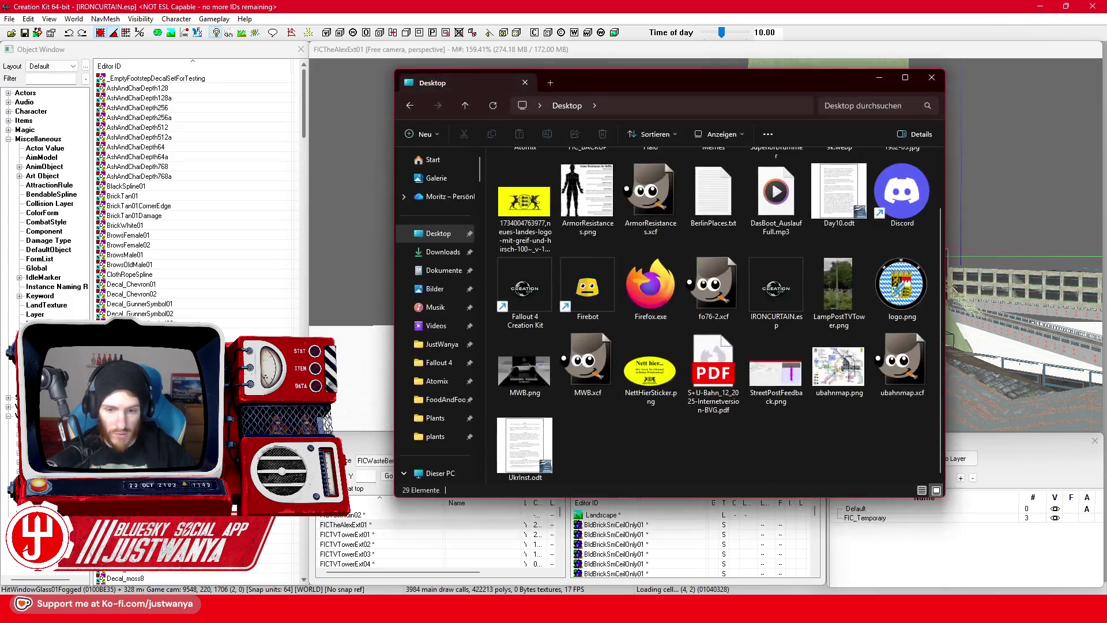
right_click(772, 288)
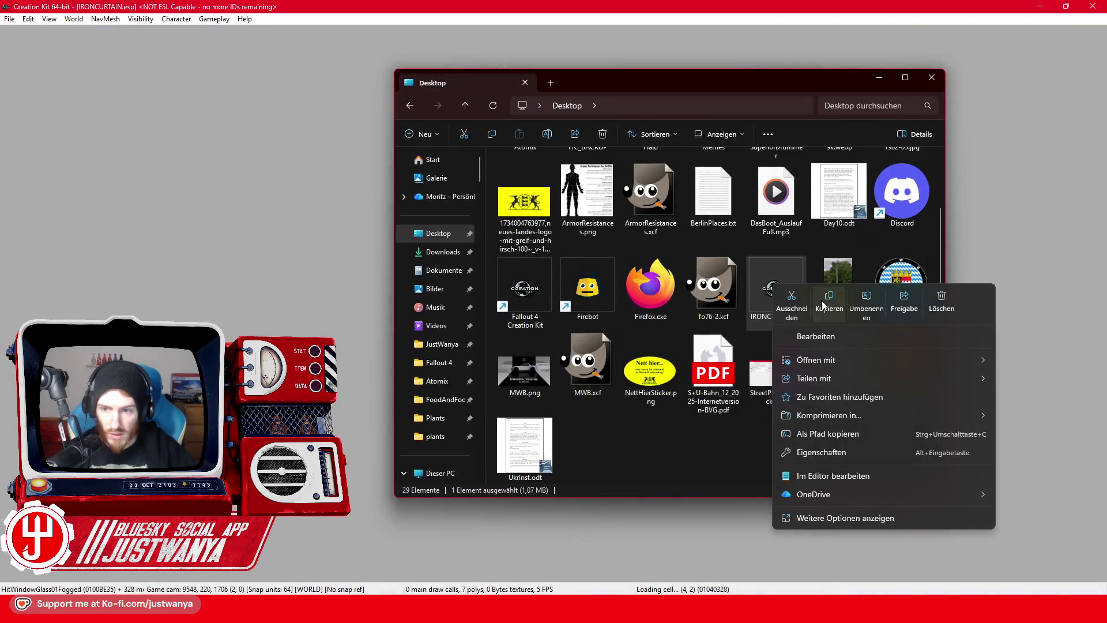
click(829, 300)
click(444, 363)
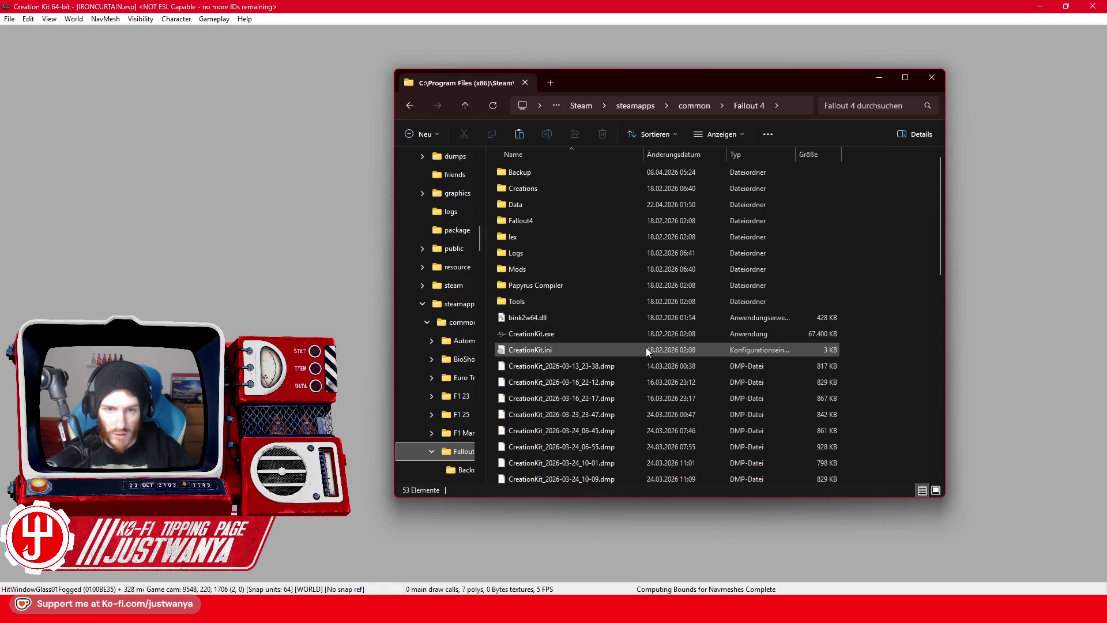
double_click(543, 203)
scroll(614, 343, down, 15)
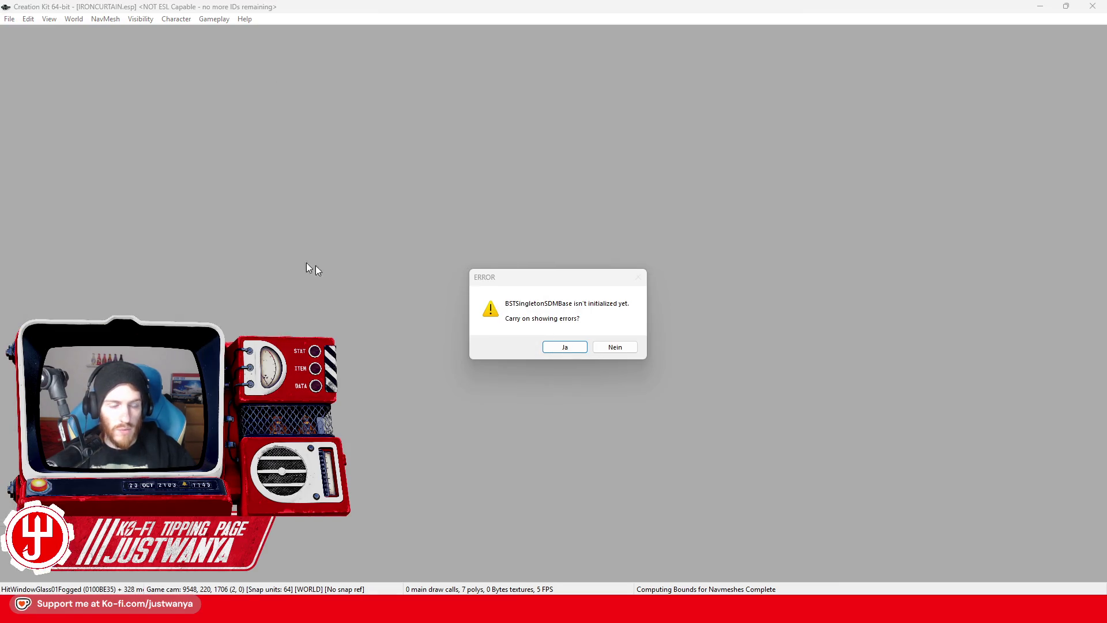
Step: Close Creation Kit and paste IRONCURTAIN.esp into Data, replacing the existing copy
click(615, 346)
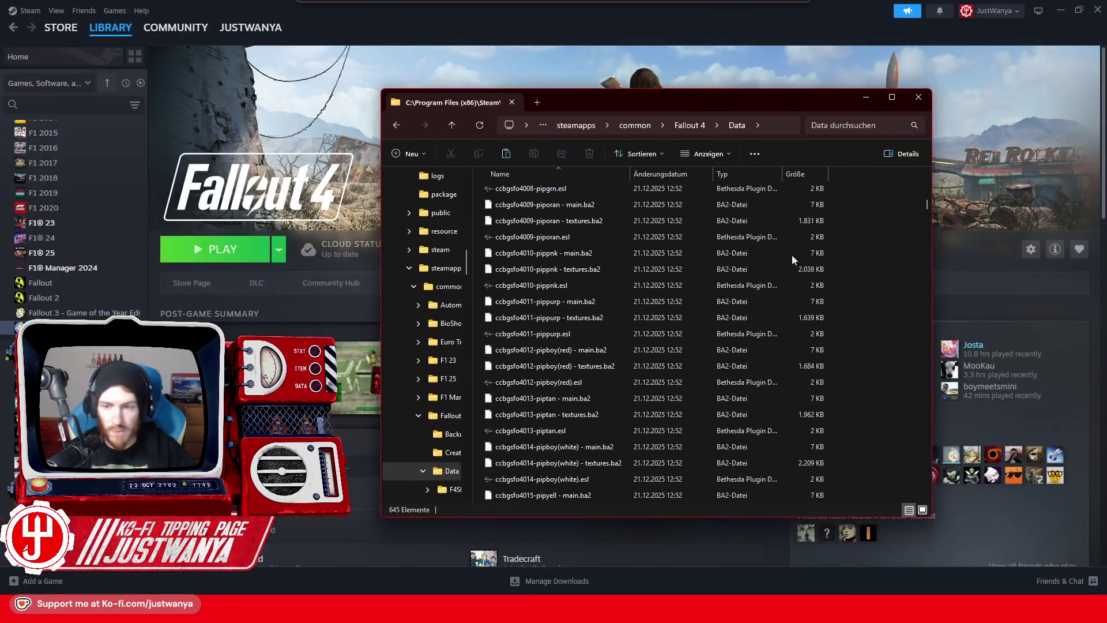
right_click(872, 303)
click(898, 320)
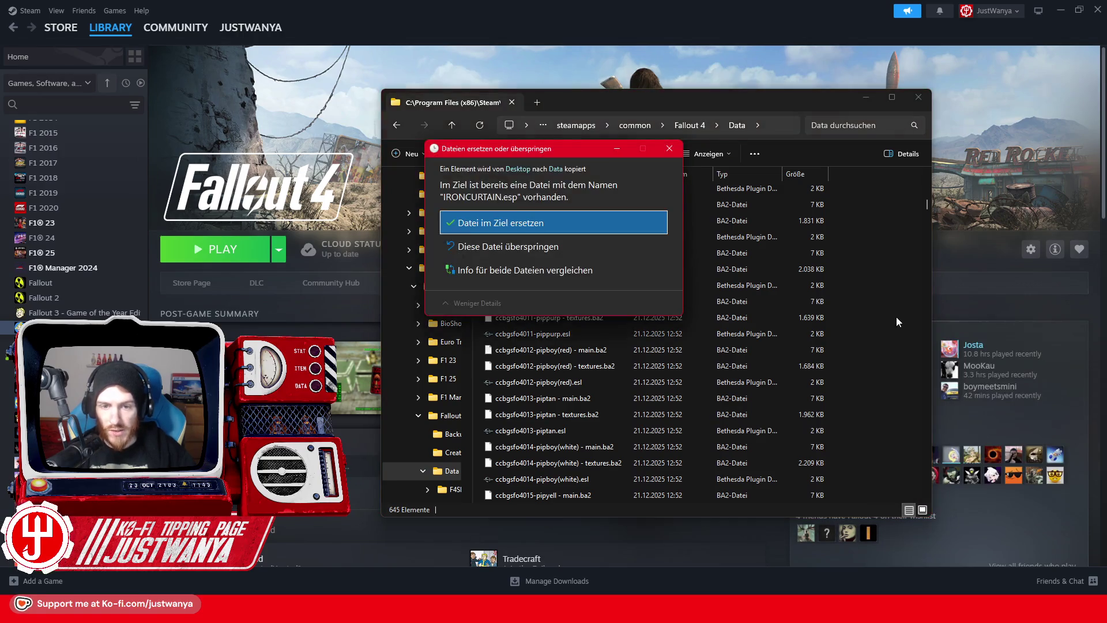
click(551, 220)
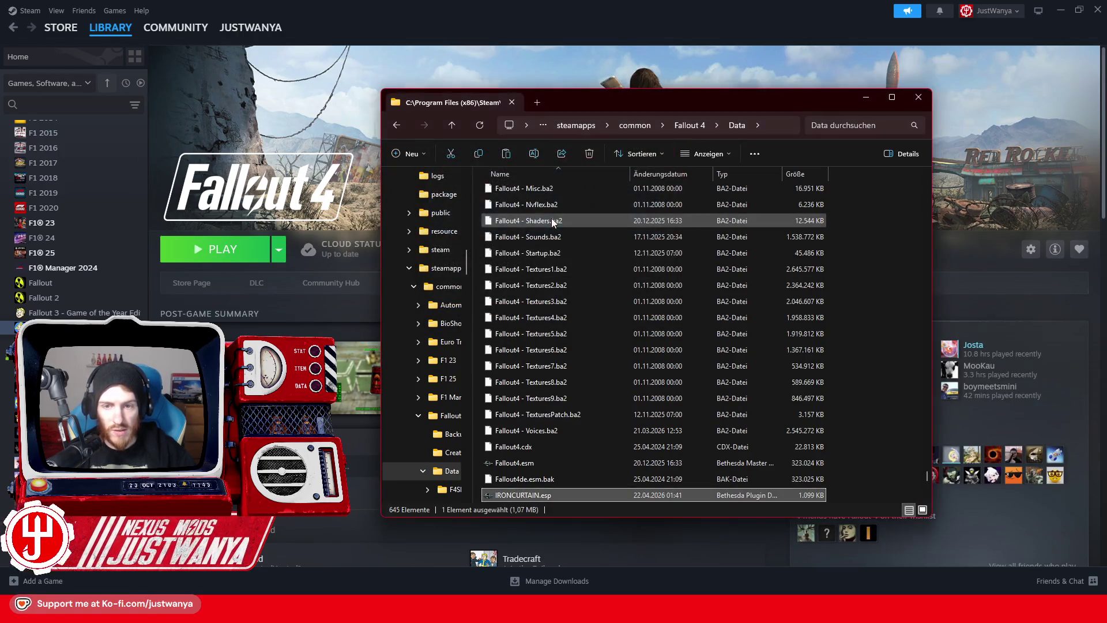
click(862, 99)
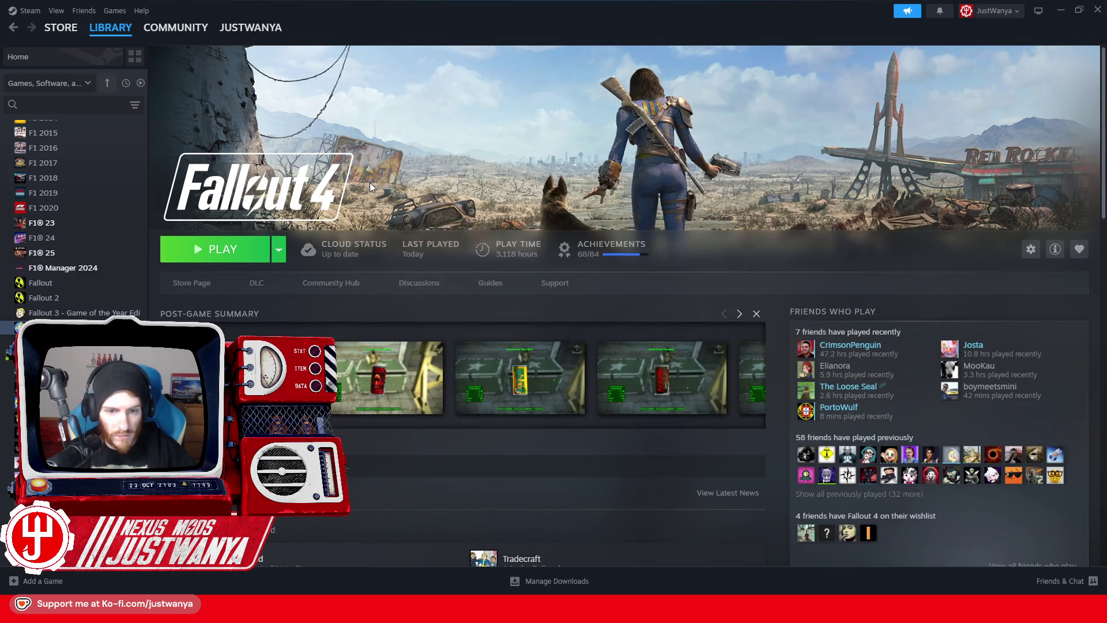
Step: Return to the Desktop copy of IRONCURTAIN.esp, then launch Creation Kit from the Steam library
click(522, 610)
scroll(440, 389, up, 10)
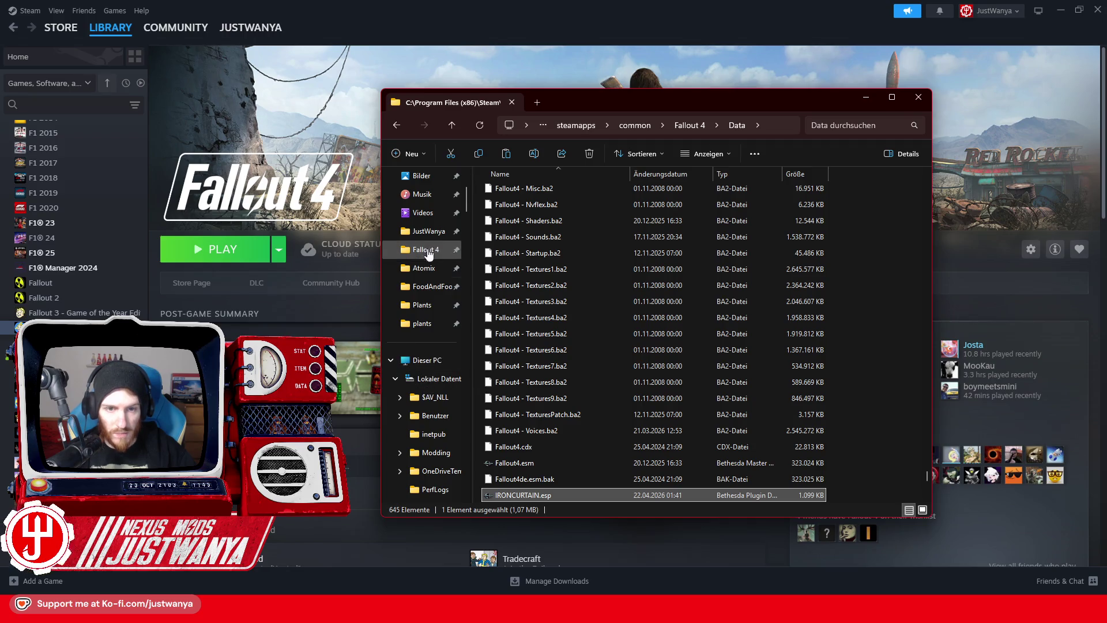
scroll(430, 231, up, 2)
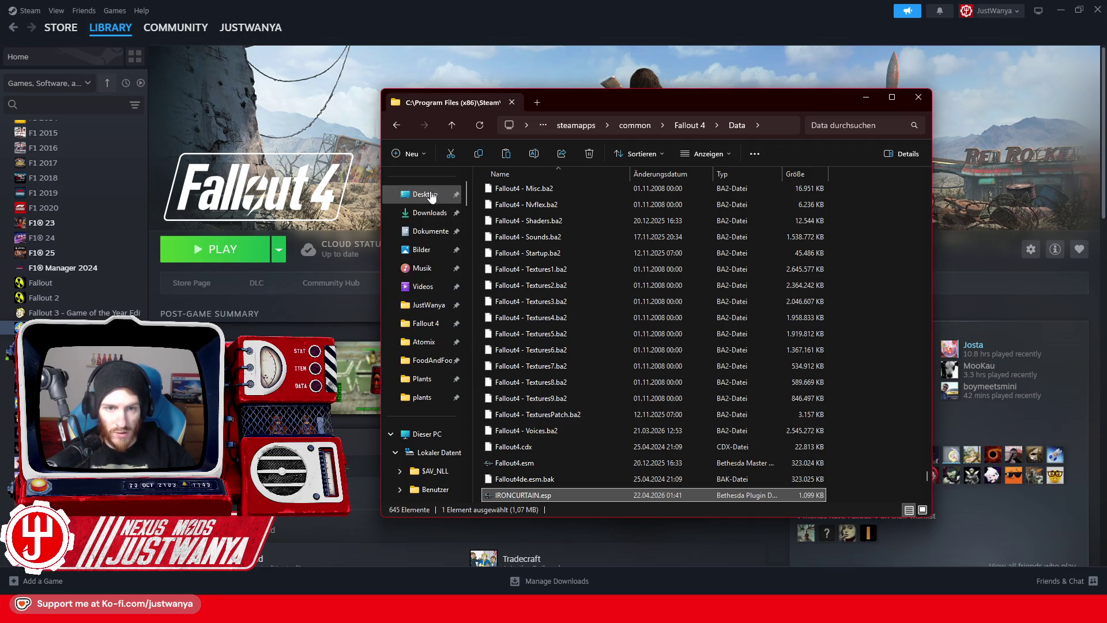
click(431, 195)
right_click(760, 375)
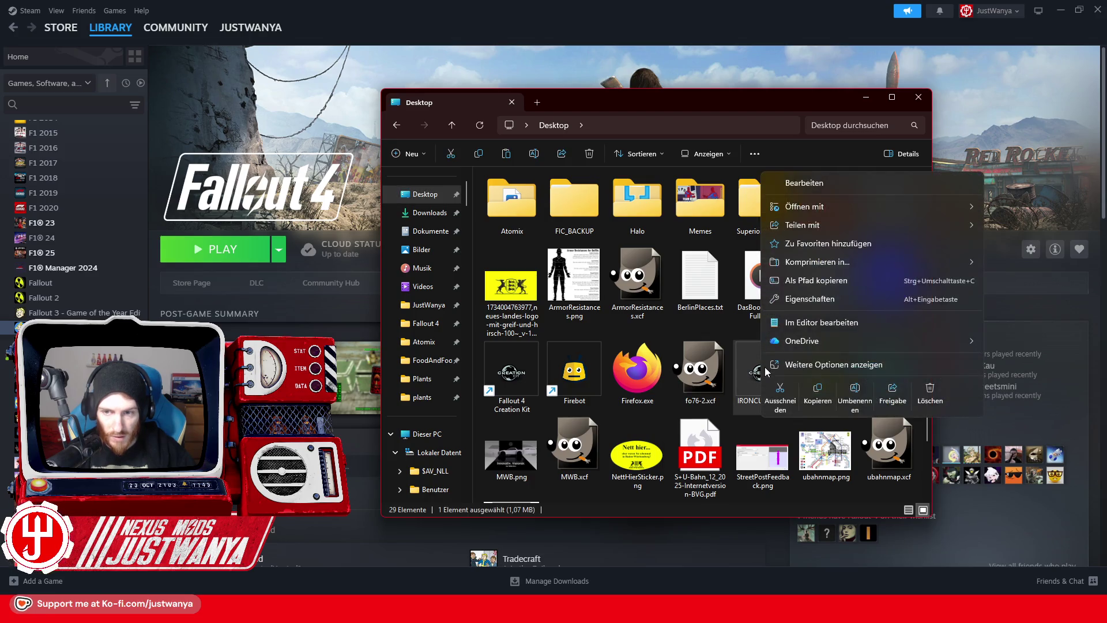
click(930, 392)
click(542, 44)
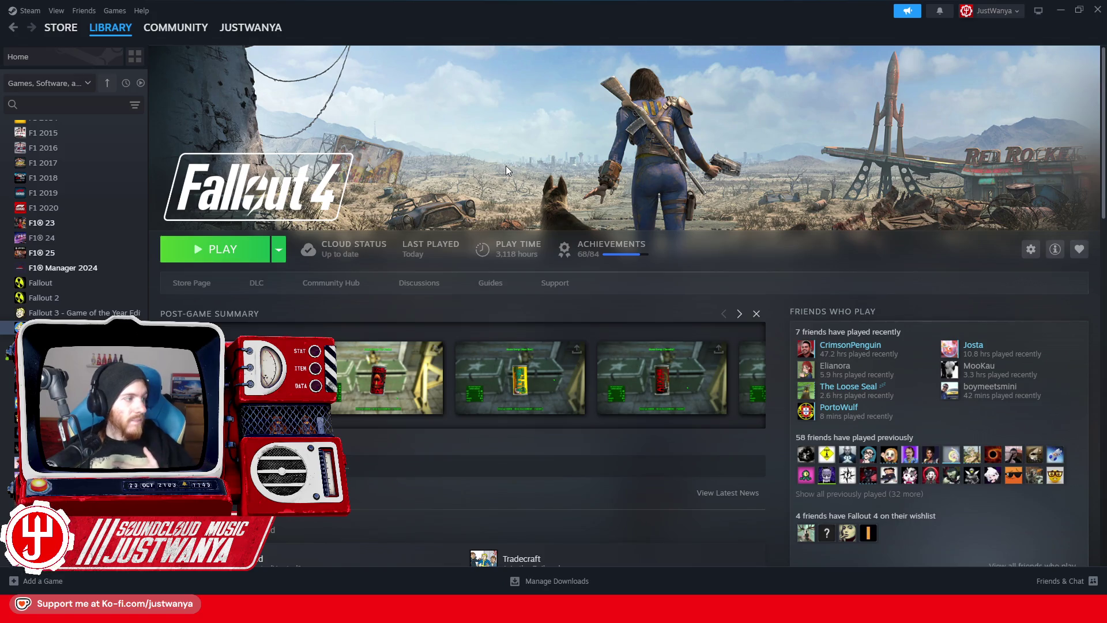
double_click(12, 343)
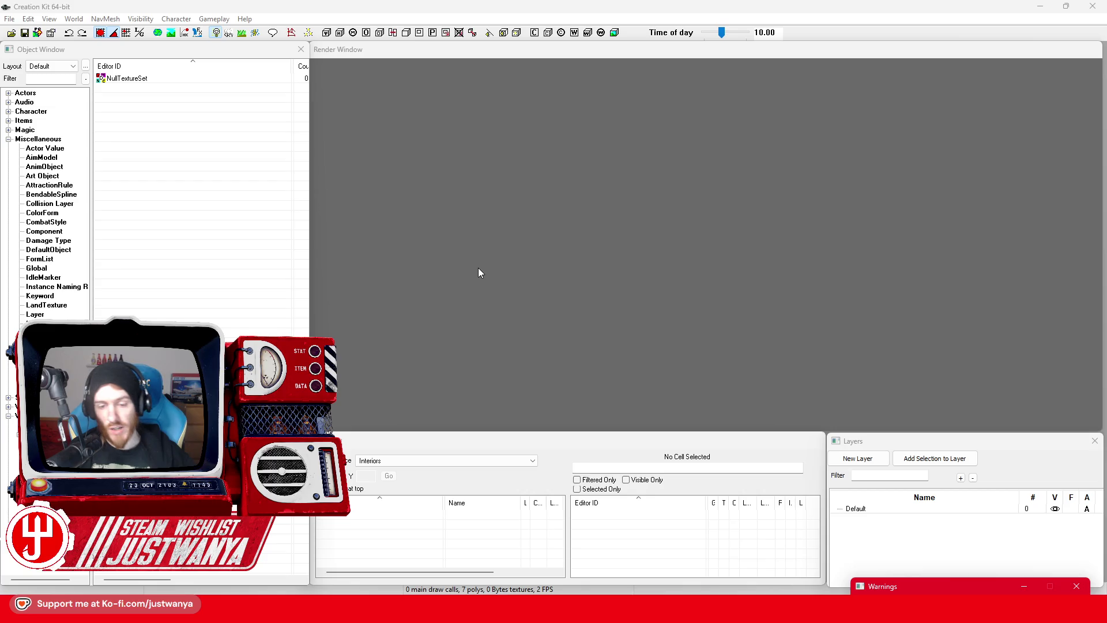
Step: Load IRONCURTAIN.esp as the active file through File > Data and acknowledge the load warning
click(11, 33)
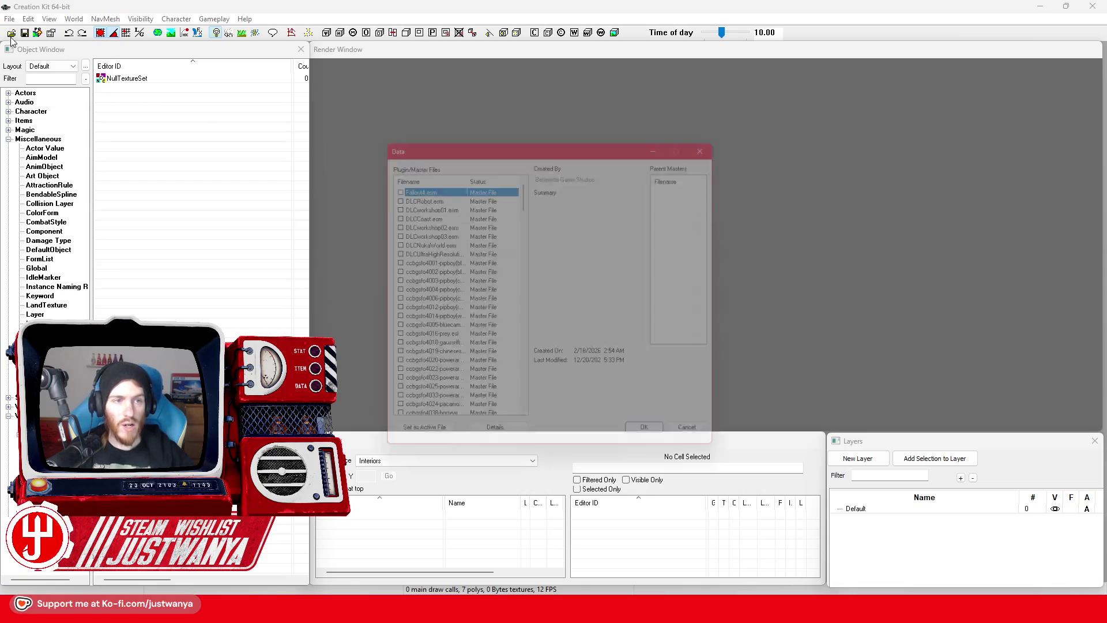
drag(525, 192, 531, 434)
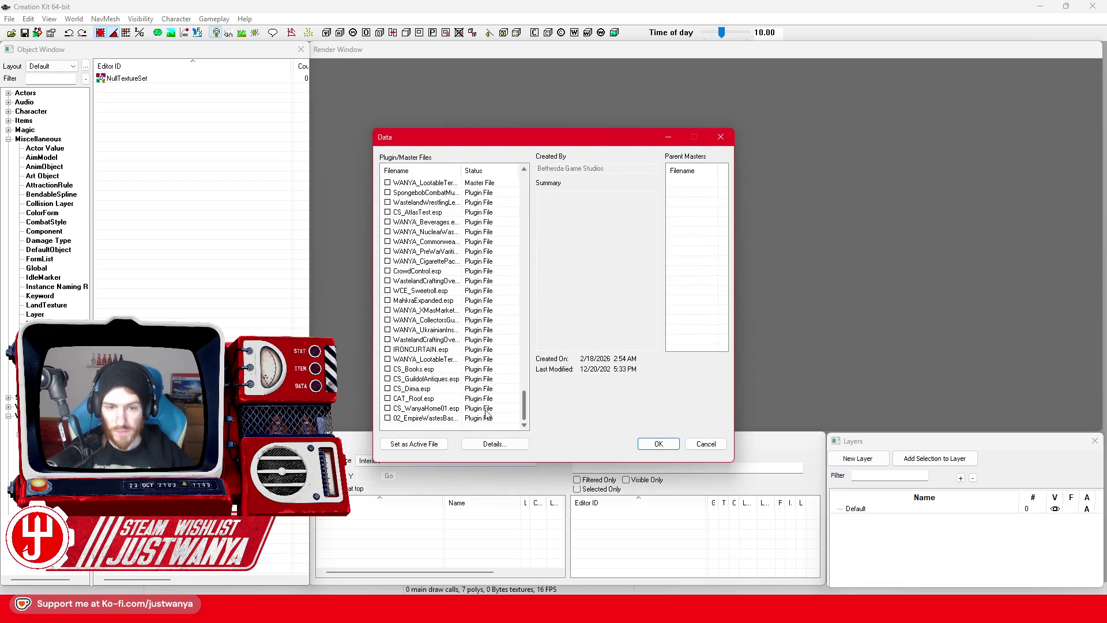
click(419, 349)
click(423, 444)
click(658, 444)
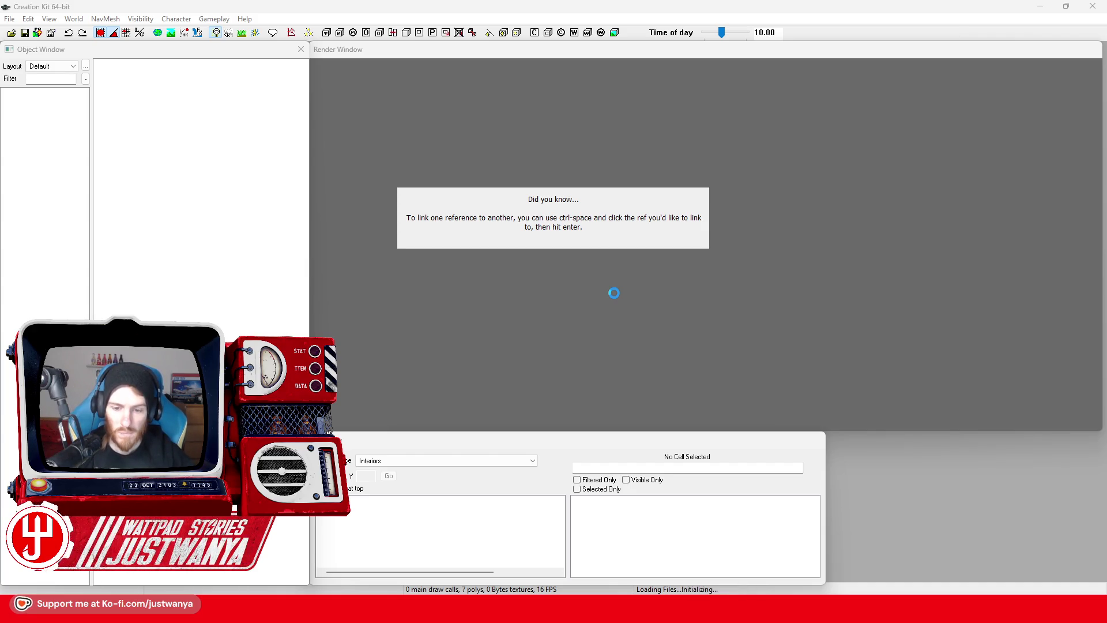
click(557, 538)
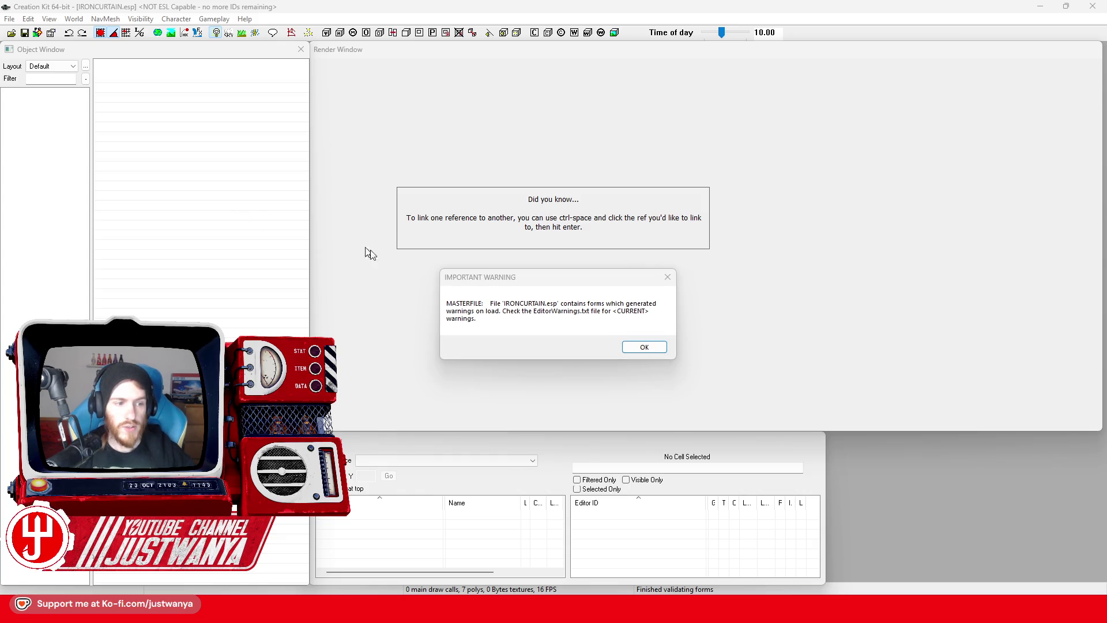
click(644, 347)
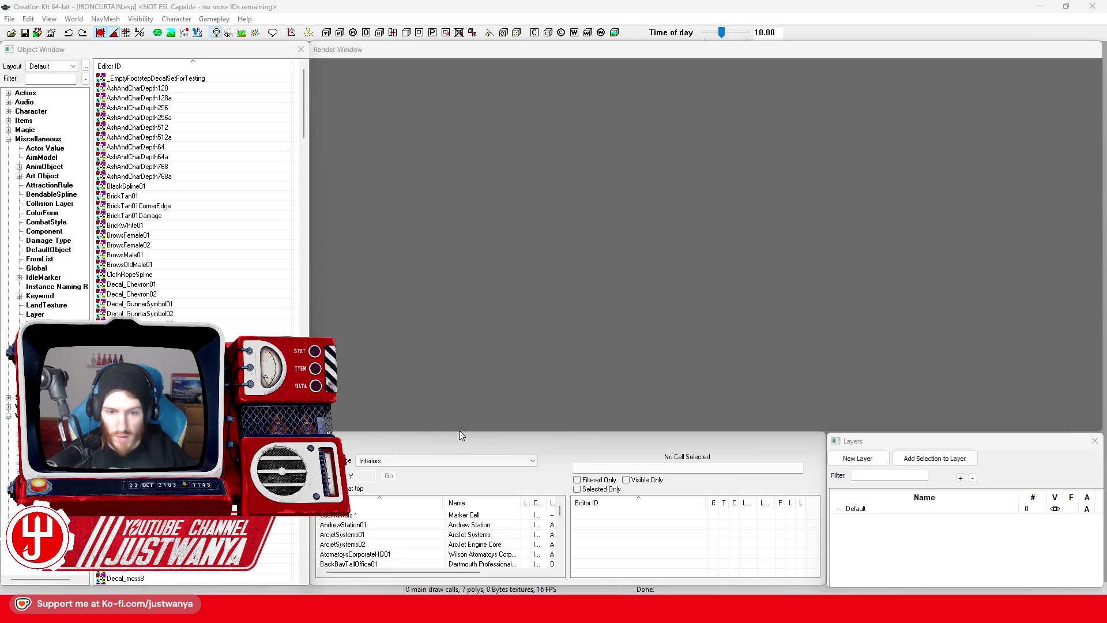
Step: Load FICTVTowerExt01 from Recent Cells and fly the camera to the FICTestRuin02 lamp posts
click(440, 459)
click(434, 486)
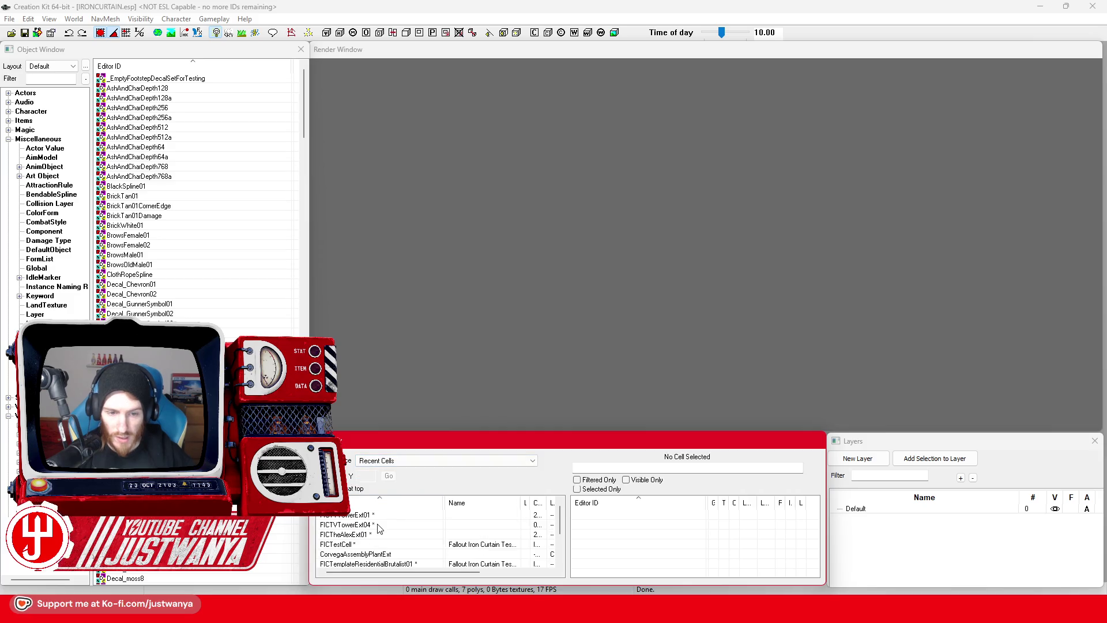
double_click(403, 515)
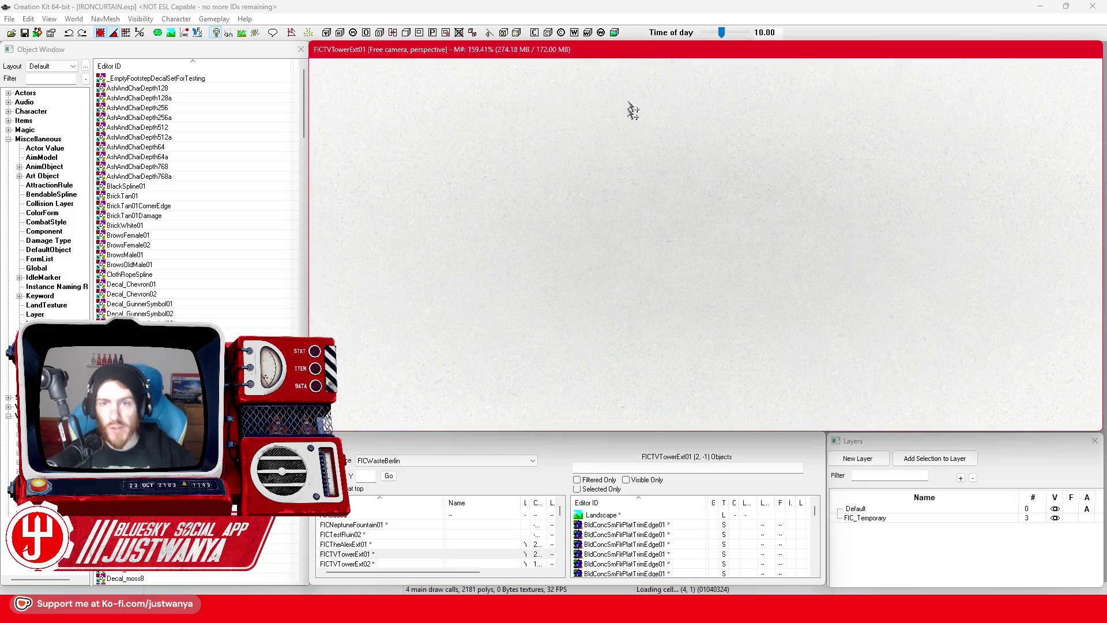
scroll(698, 330, down, 10)
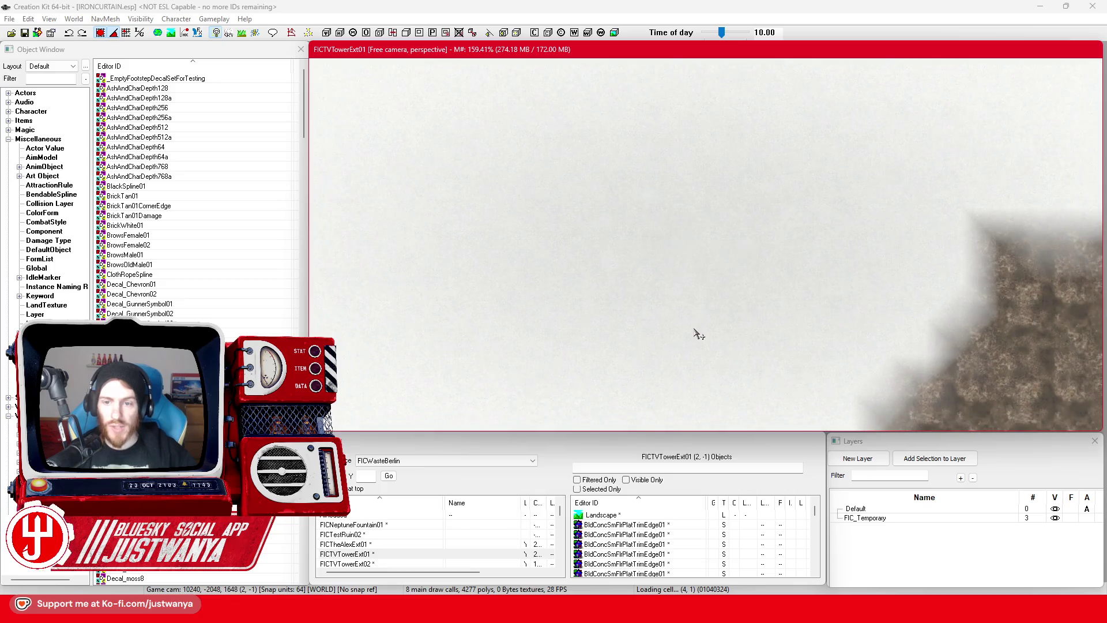
mouse_move(698, 330)
mouse_down()
mouse_move(644, 237)
mouse_move(464, 254)
mouse_move(668, 214)
mouse_move(573, 248)
mouse_up()
key(w)
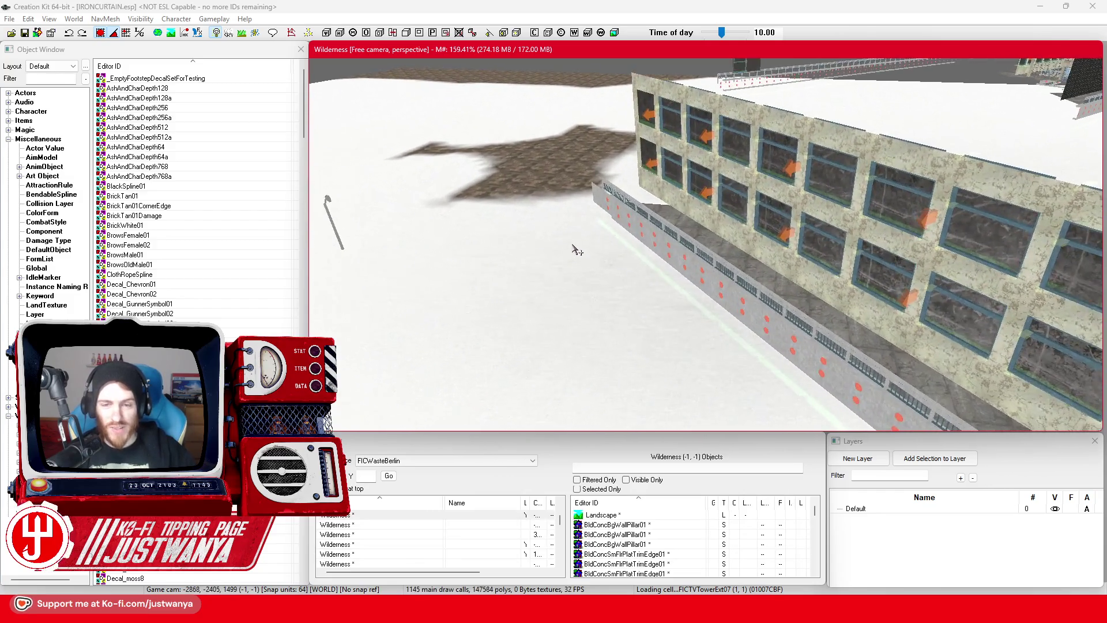
key(w)
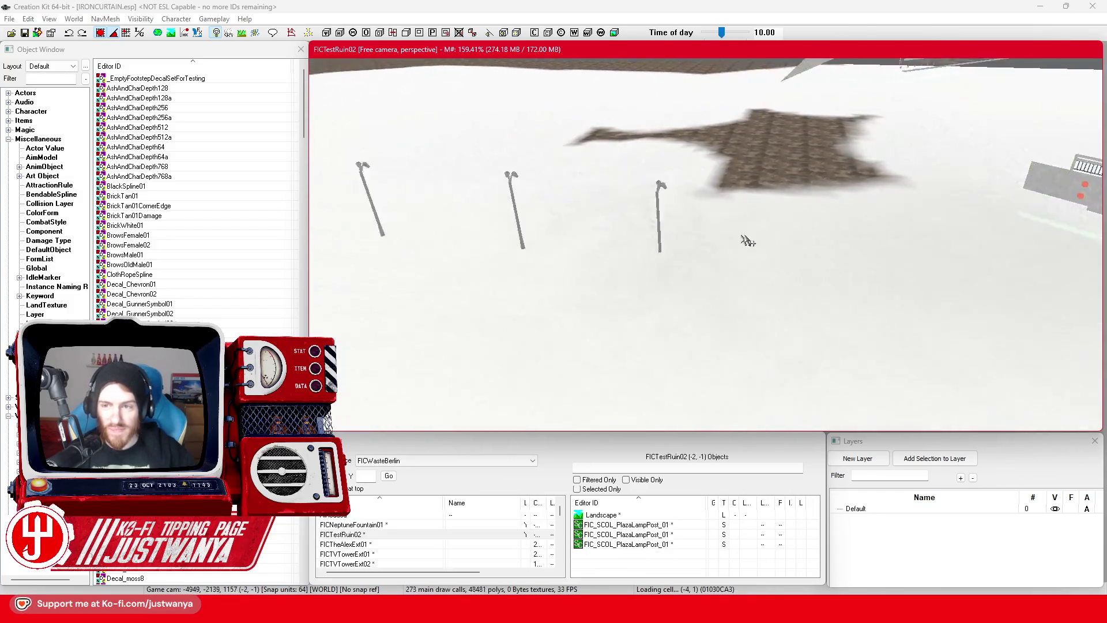
key(s)
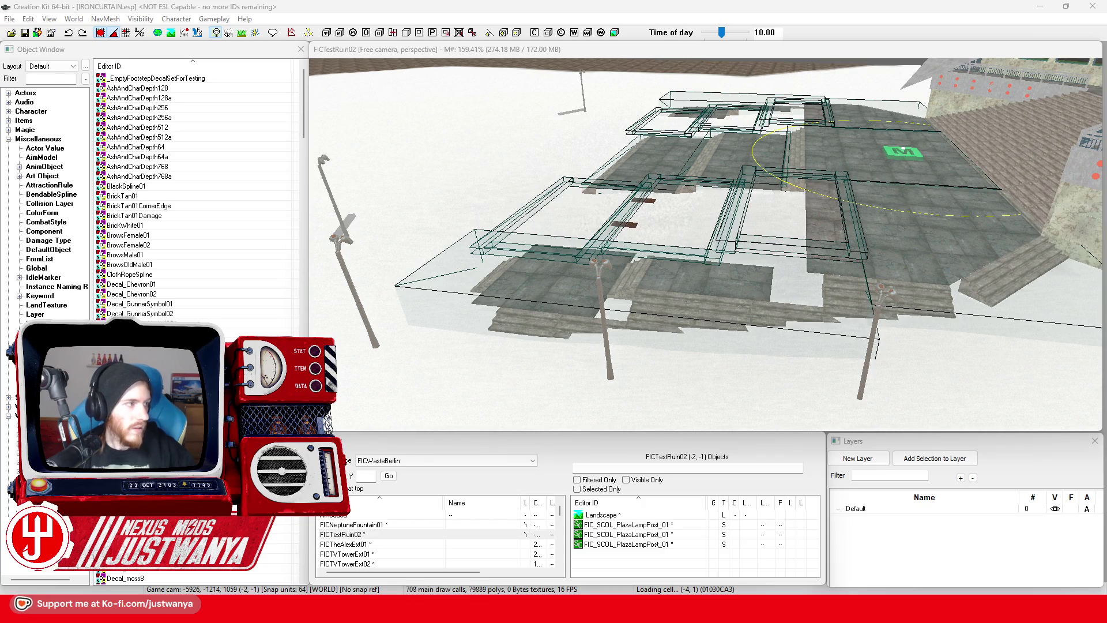
click(34, 79)
text(snow)
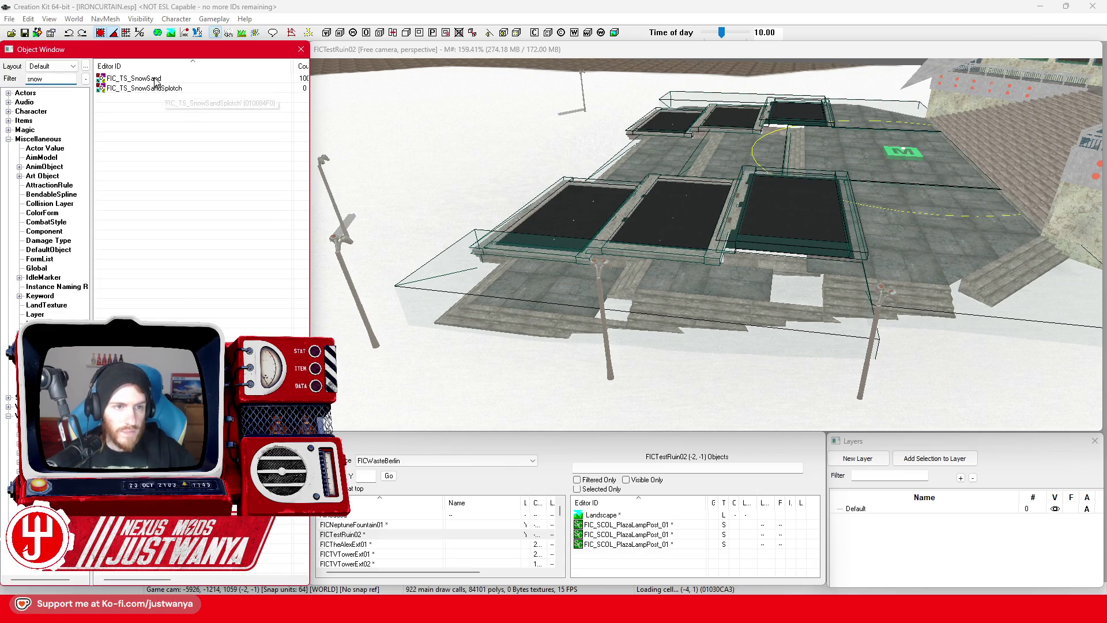
Step: Place a FIC_TS_SnowSand decal in the plaza and rotate it toward the lamp head
drag(889, 297, 882, 297)
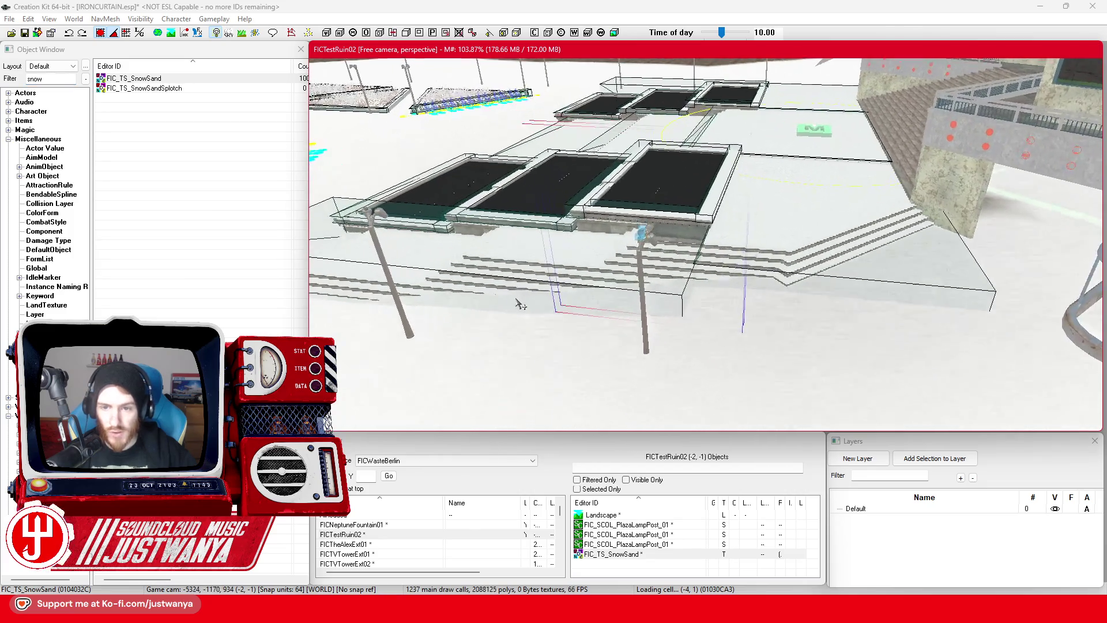
scroll(520, 304, up, 5)
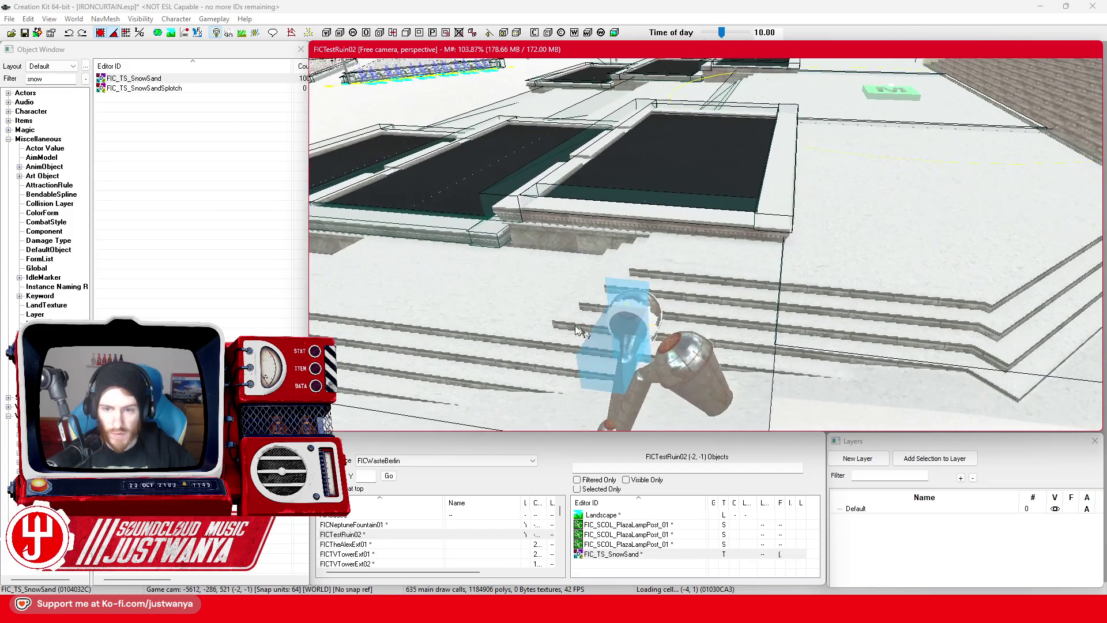
key(2)
drag(614, 361, 603, 330)
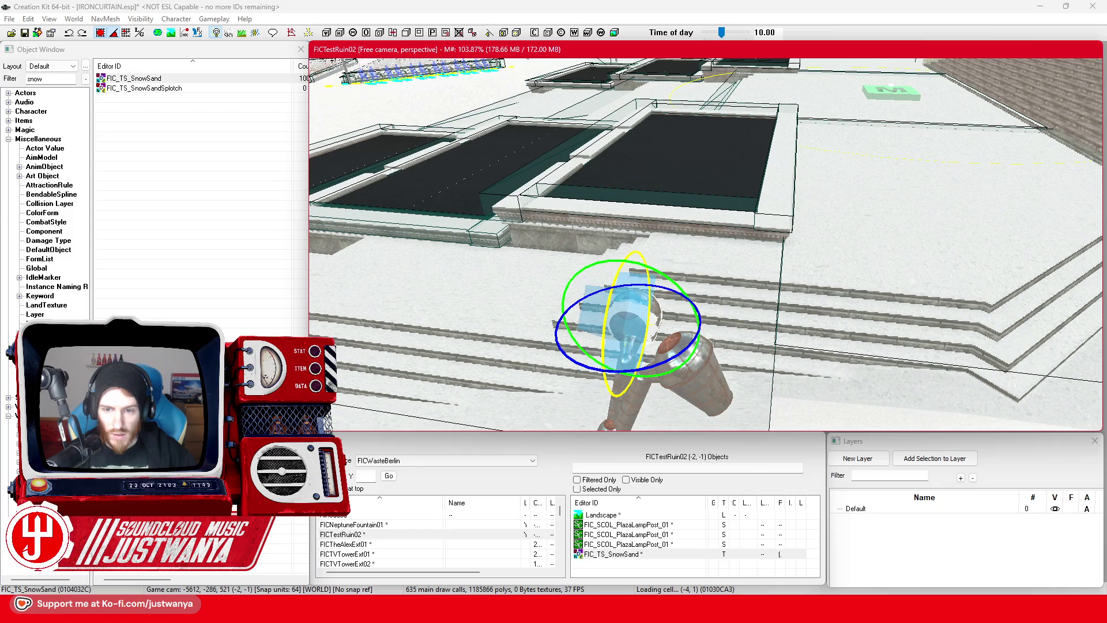
key(1)
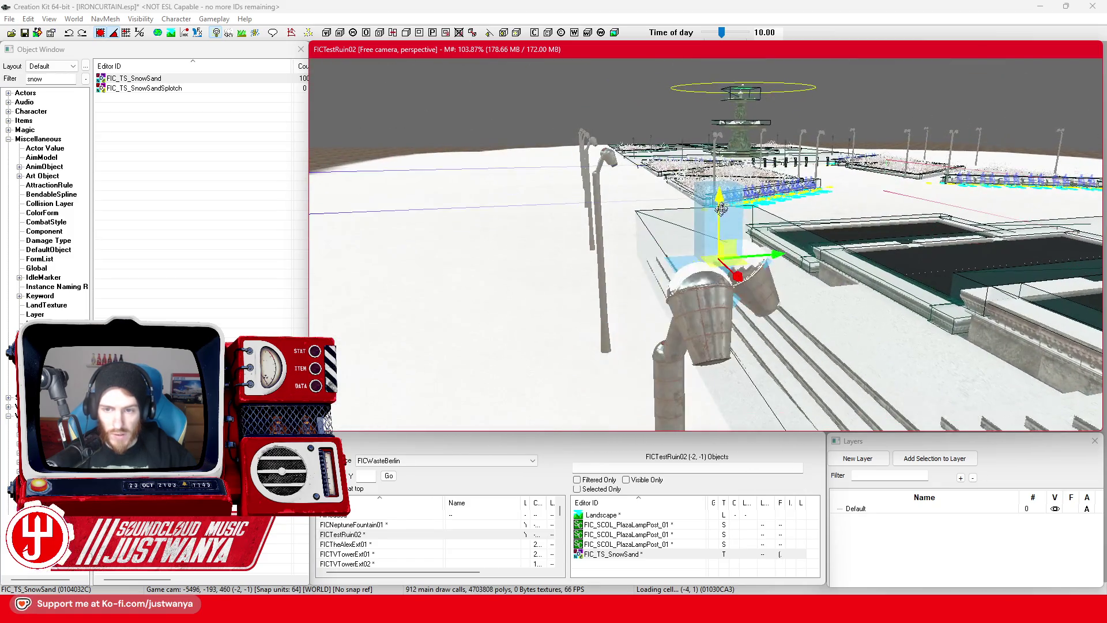
scroll(818, 331, up, 3)
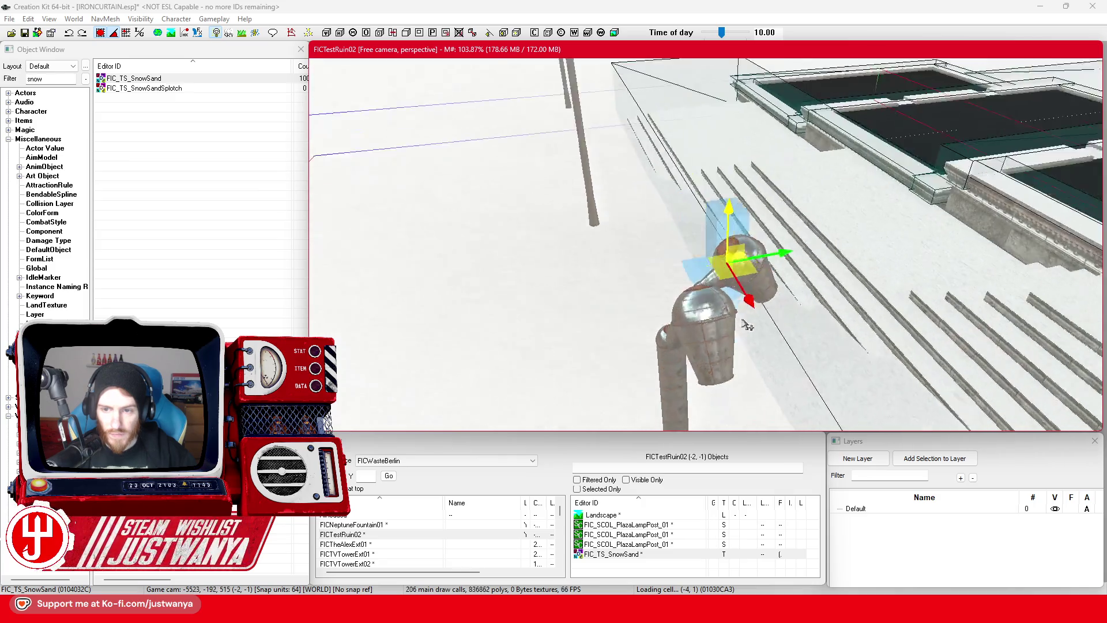
mouse_move(702, 281)
mouse_down()
mouse_move(844, 248)
mouse_move(703, 280)
mouse_move(474, 144)
mouse_up()
click(106, 36)
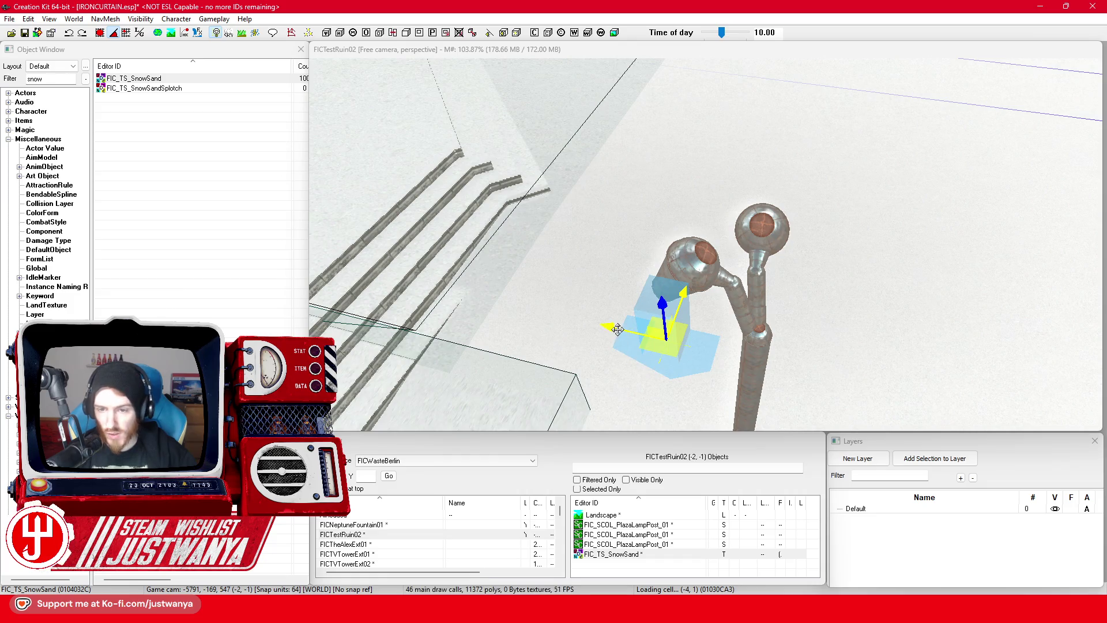
click(617, 329)
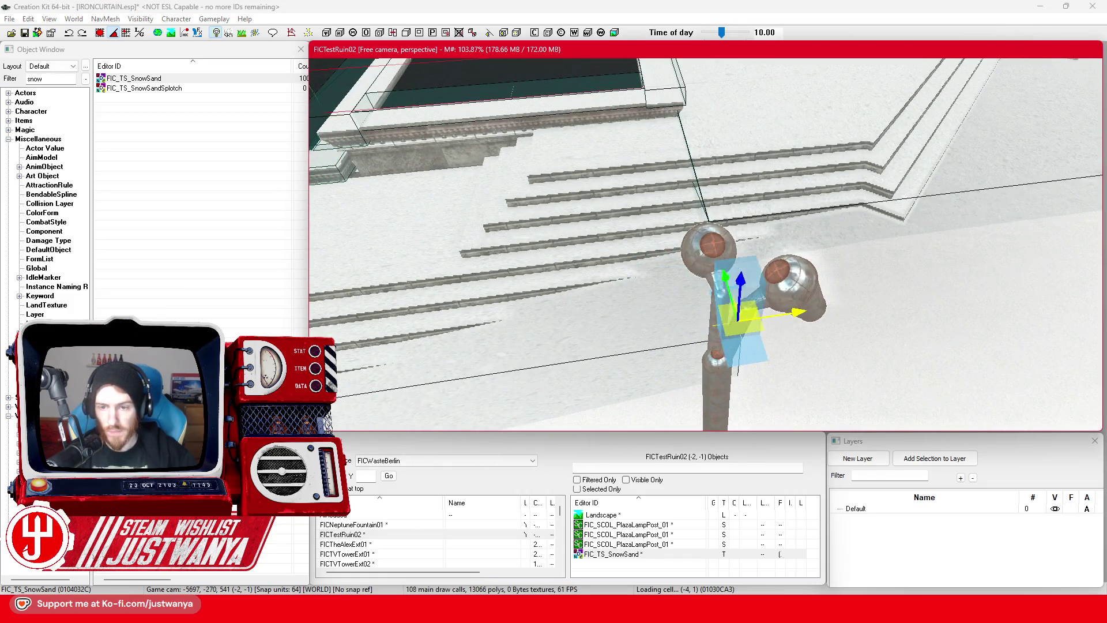
Step: Set the snow decal's projected decal settings to a box primitive
double_click(741, 342)
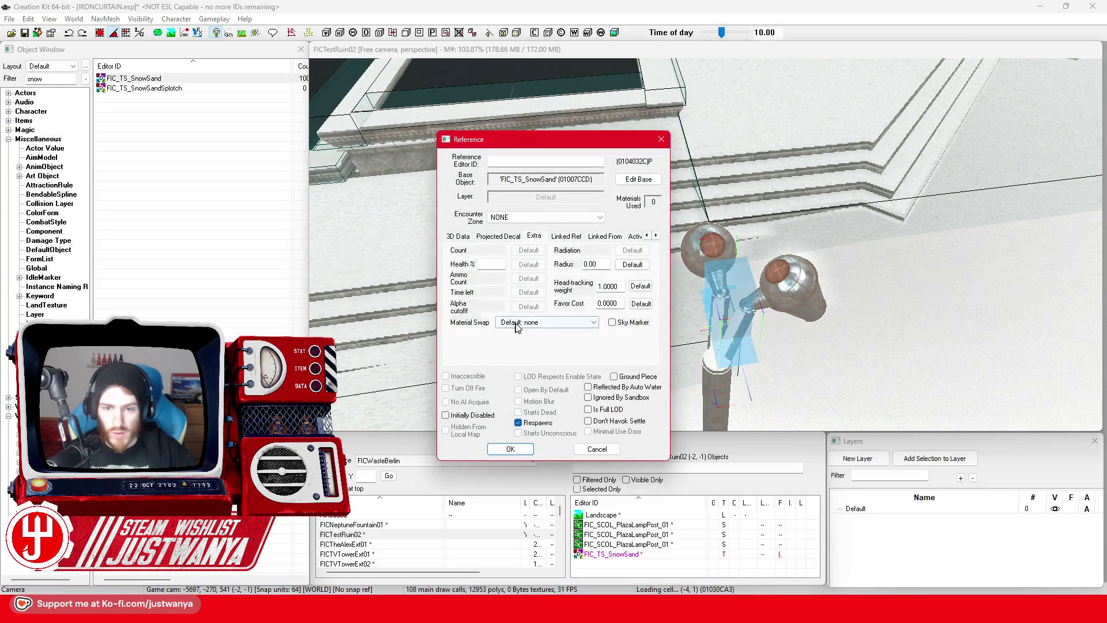
click(502, 236)
click(470, 284)
click(510, 448)
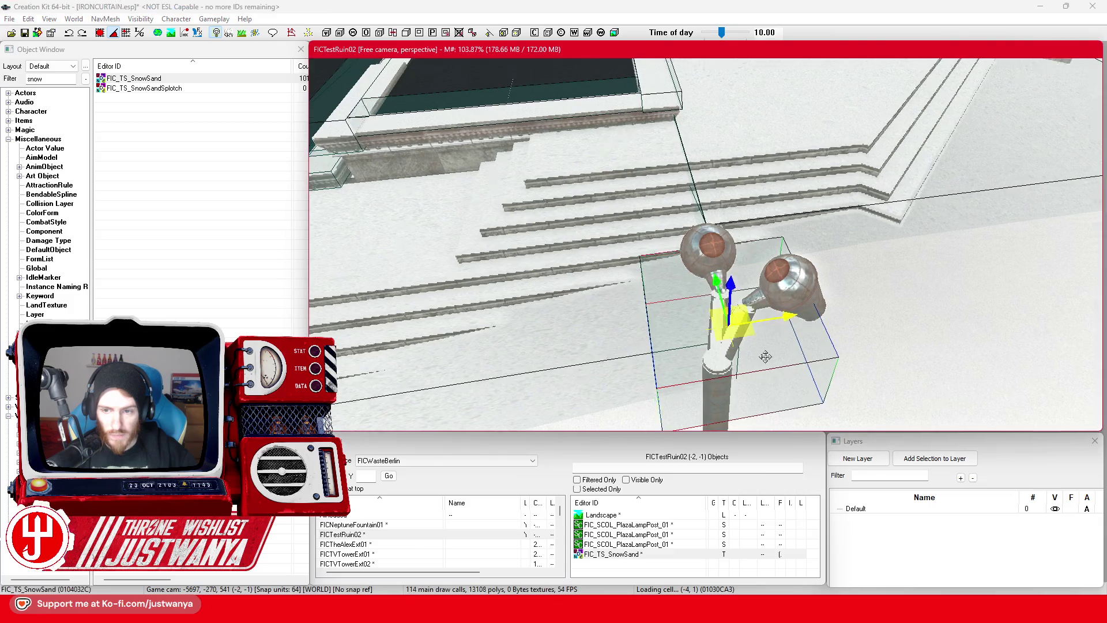
Step: Move the decal box along its local axes onto the left lamp post top
key(shift)
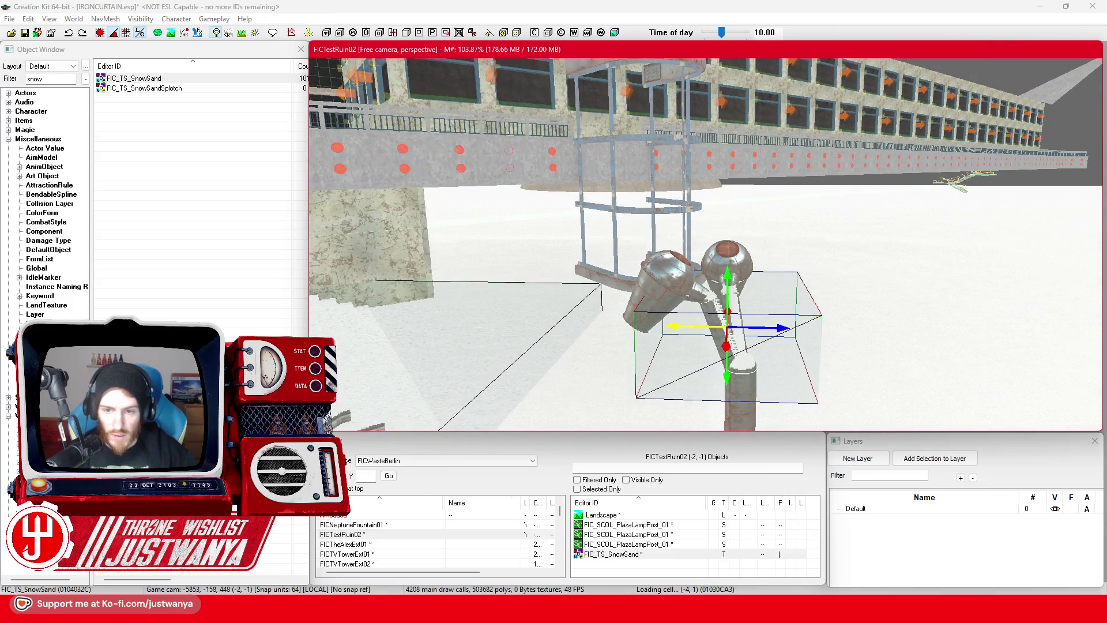
drag(674, 326, 658, 324)
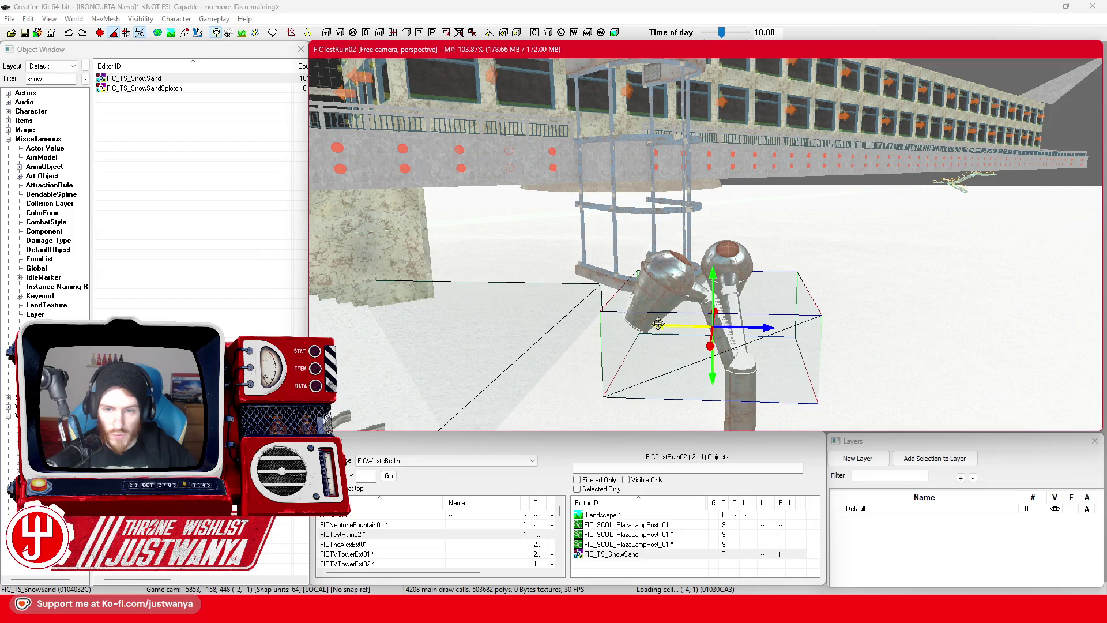
drag(713, 277, 713, 251)
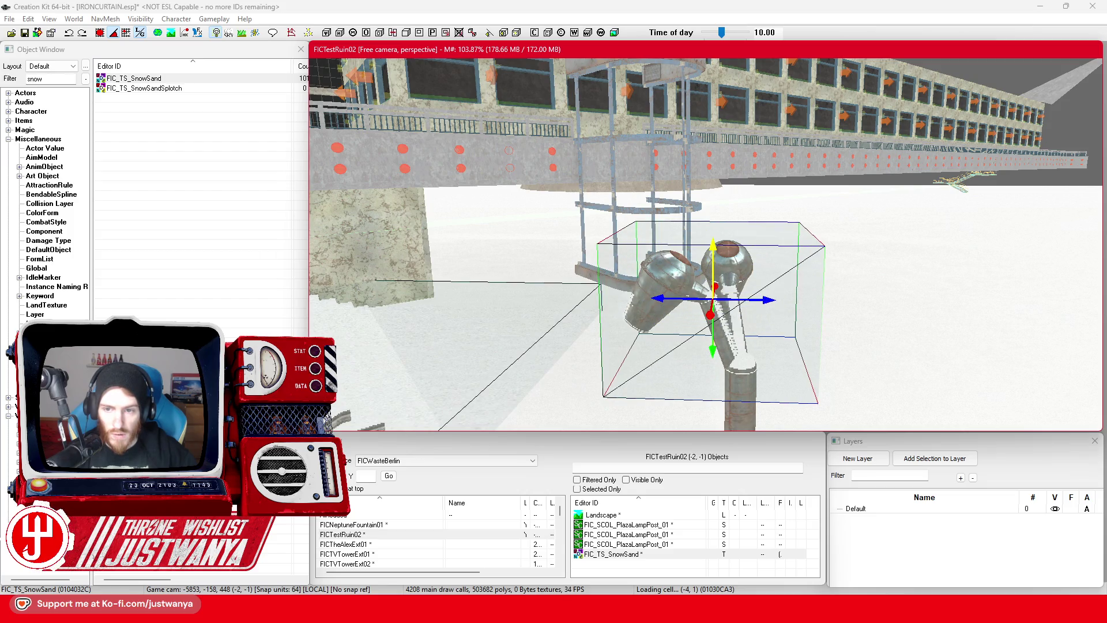
key(shift)
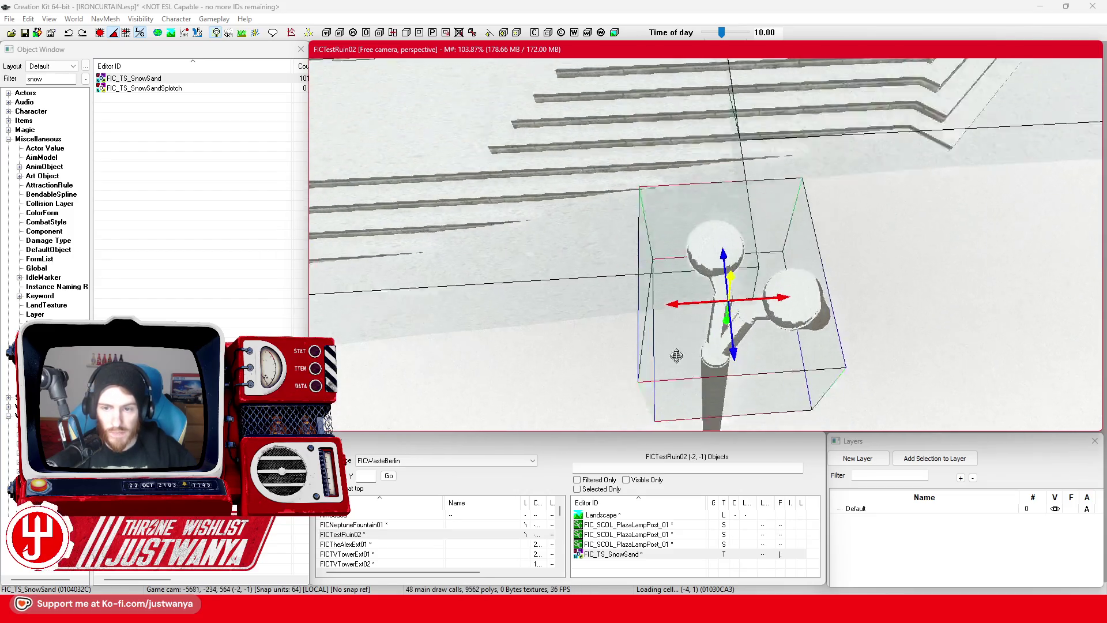
key(shift)
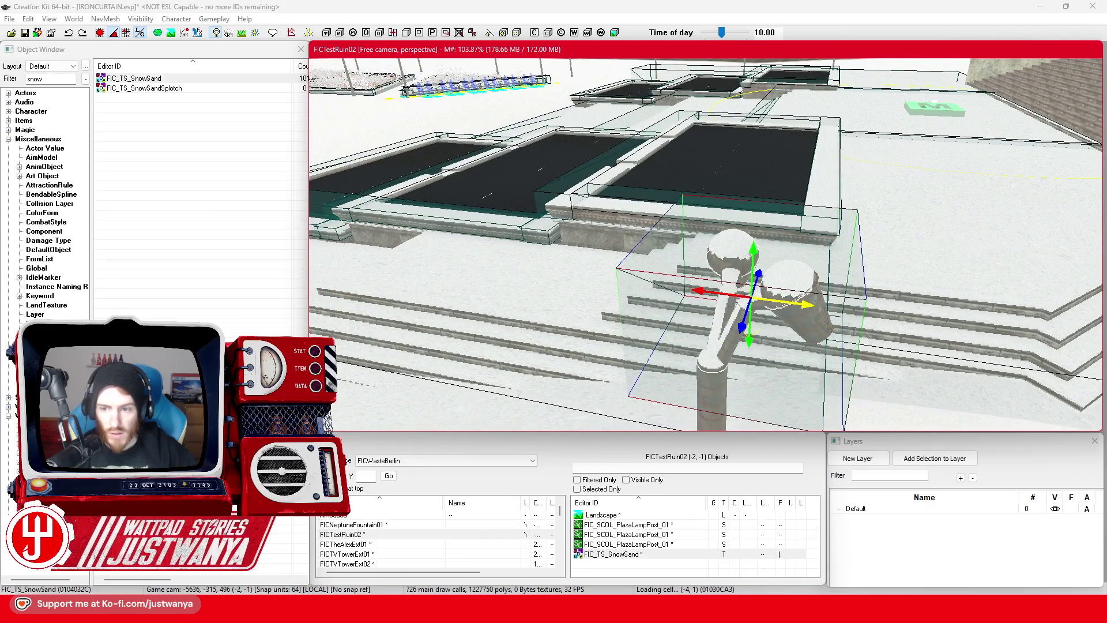
scroll(797, 310, down, 5)
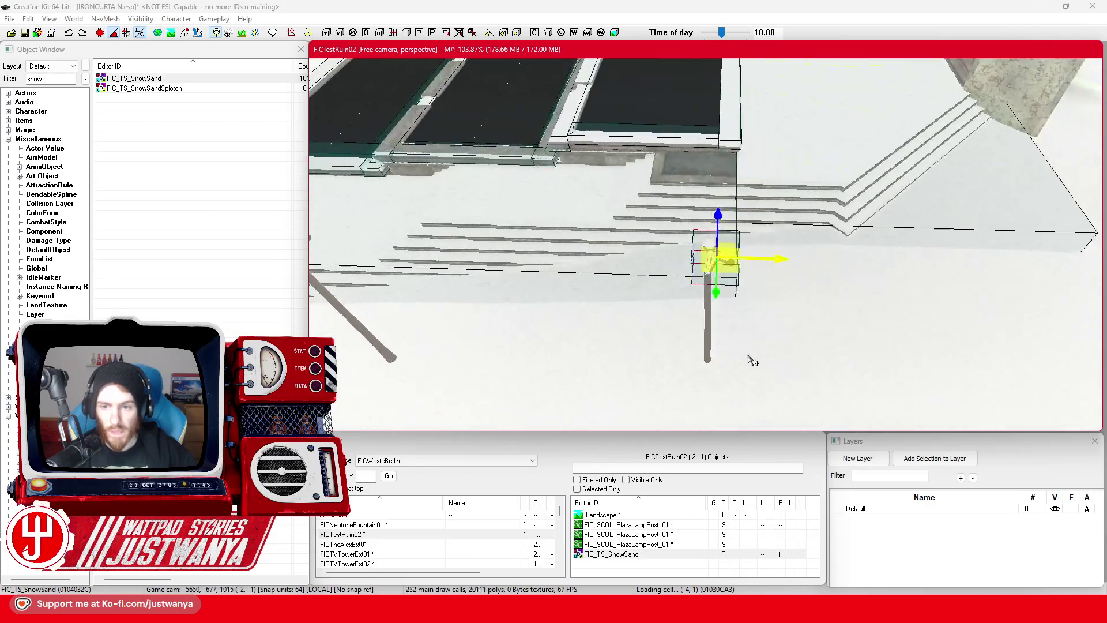
drag(904, 245, 470, 231)
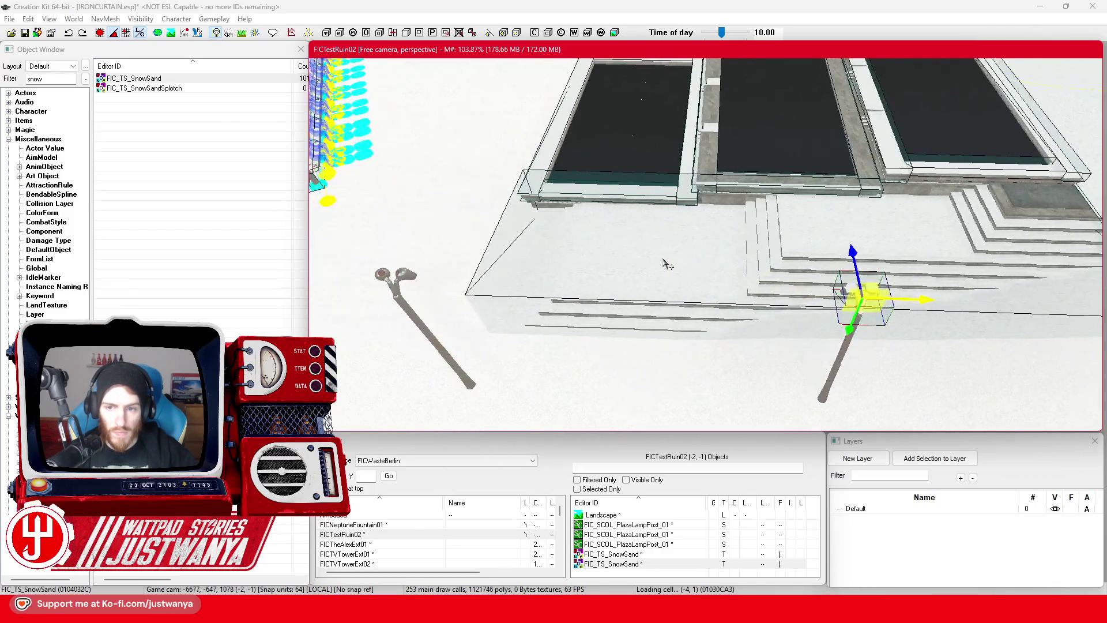
Step: Duplicate the snow decal, position the copy on the left lamp post, then delete it
key(ctrl+d)
drag(818, 288, 519, 271)
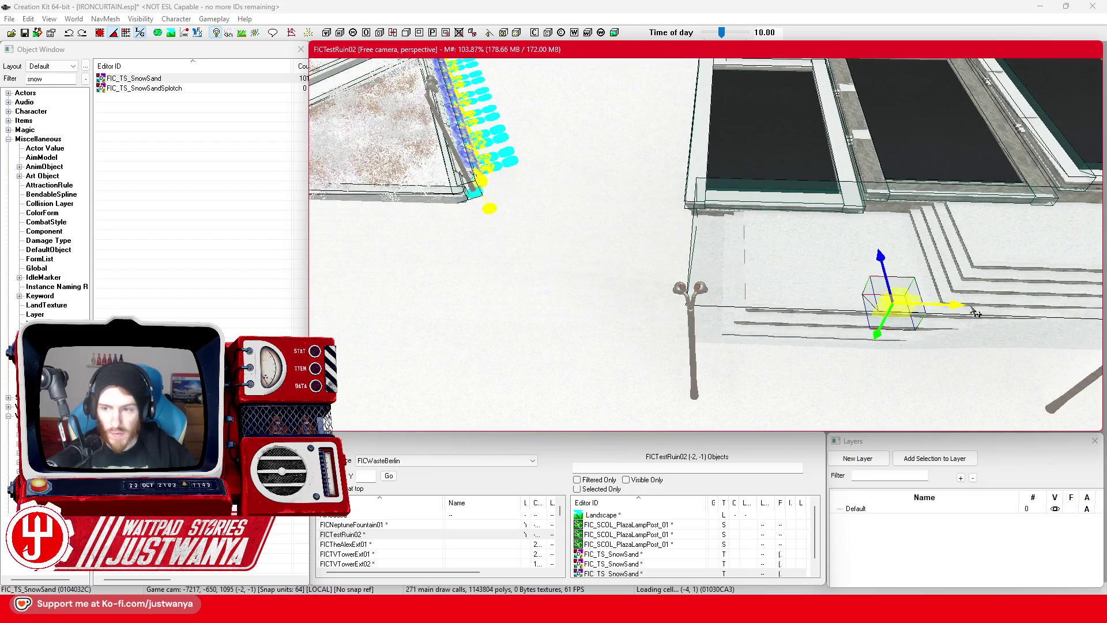
mouse_move(975, 312)
mouse_down()
mouse_move(773, 305)
mouse_move(582, 273)
mouse_move(704, 273)
mouse_up()
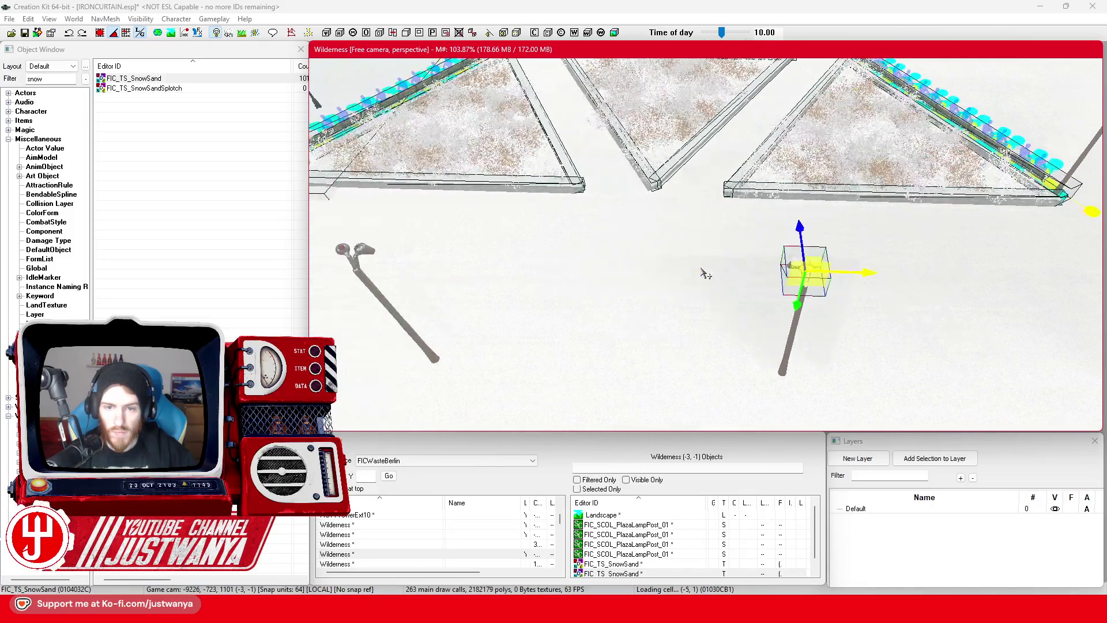
mouse_move(855, 292)
mouse_down()
mouse_move(405, 274)
mouse_move(789, 248)
mouse_move(929, 257)
mouse_move(919, 257)
mouse_up()
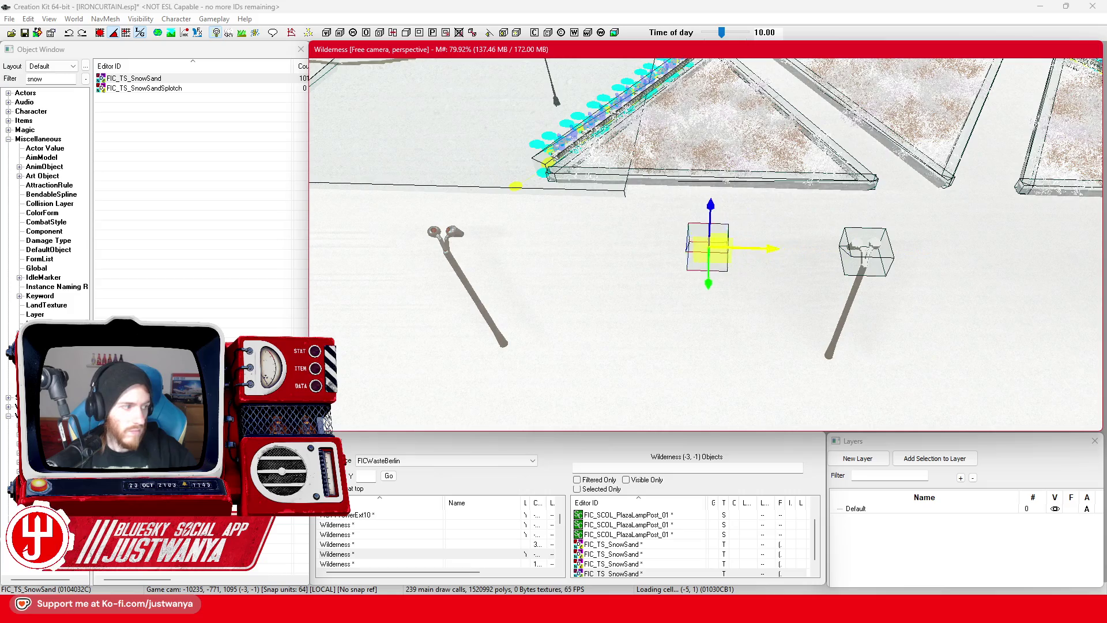
mouse_move(629, 245)
mouse_down()
mouse_move(426, 240)
mouse_move(447, 239)
mouse_up()
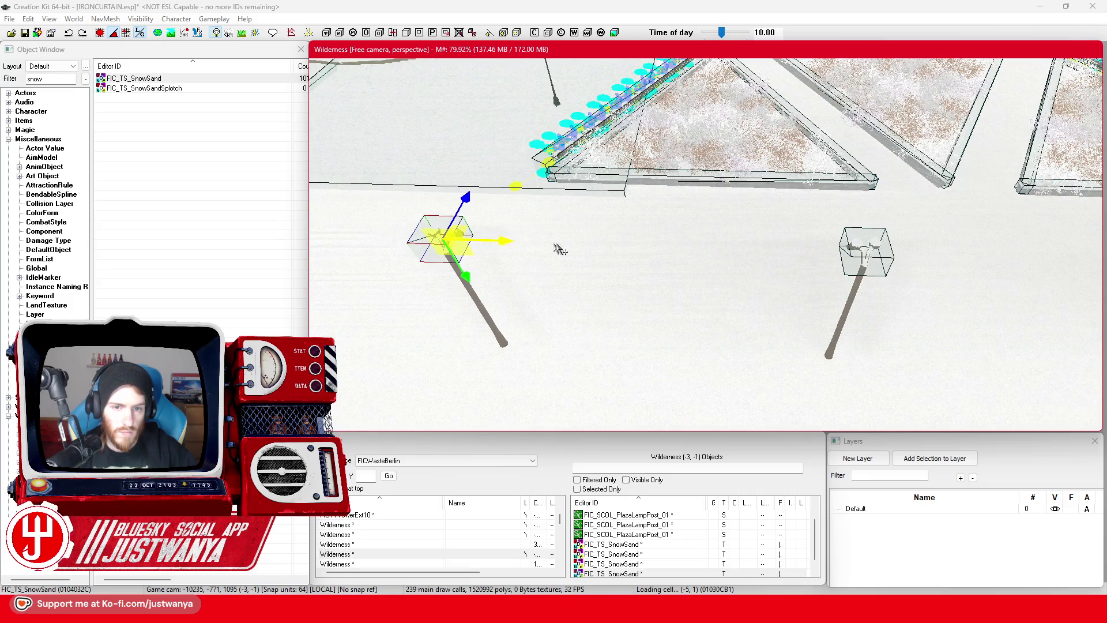
key(c)
drag(608, 233, 537, 227)
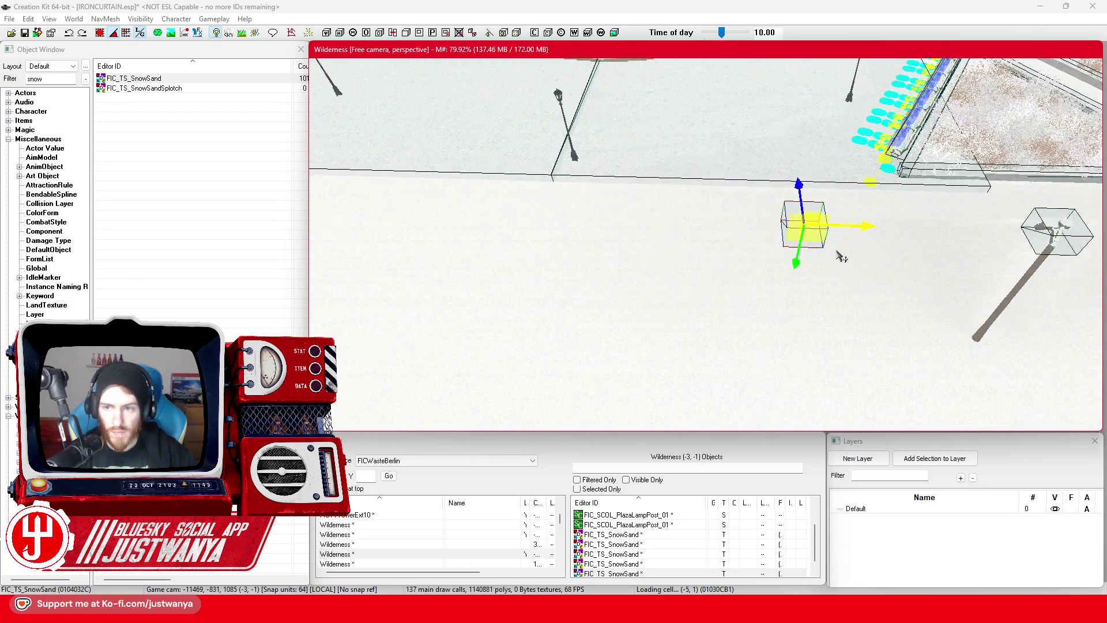
key(Delete)
Step: Paste FIC_TS_SnowSand decals onto three more lamp post tops
key(ctrl+v)
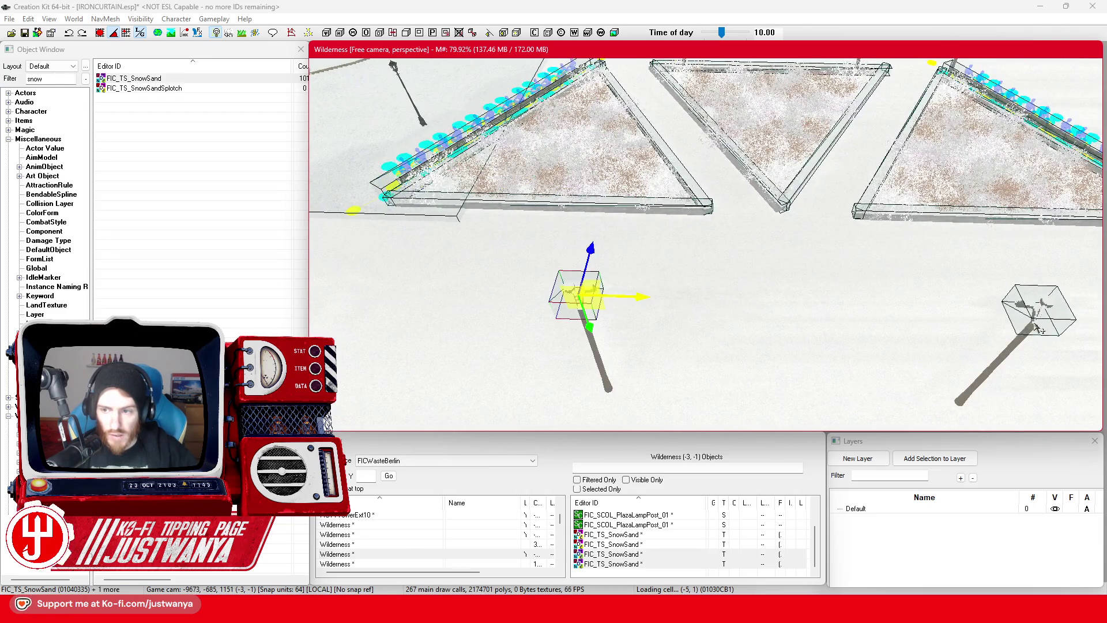
mouse_move(1014, 328)
mouse_down()
mouse_move(744, 331)
mouse_move(798, 371)
mouse_move(693, 375)
mouse_up()
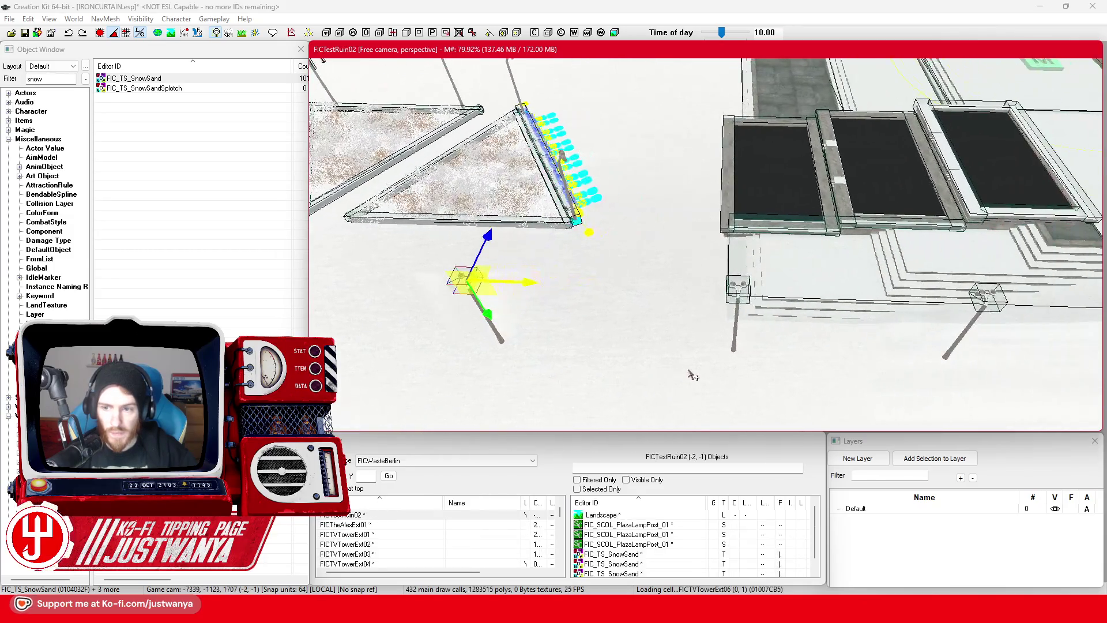
key(ctrl+v)
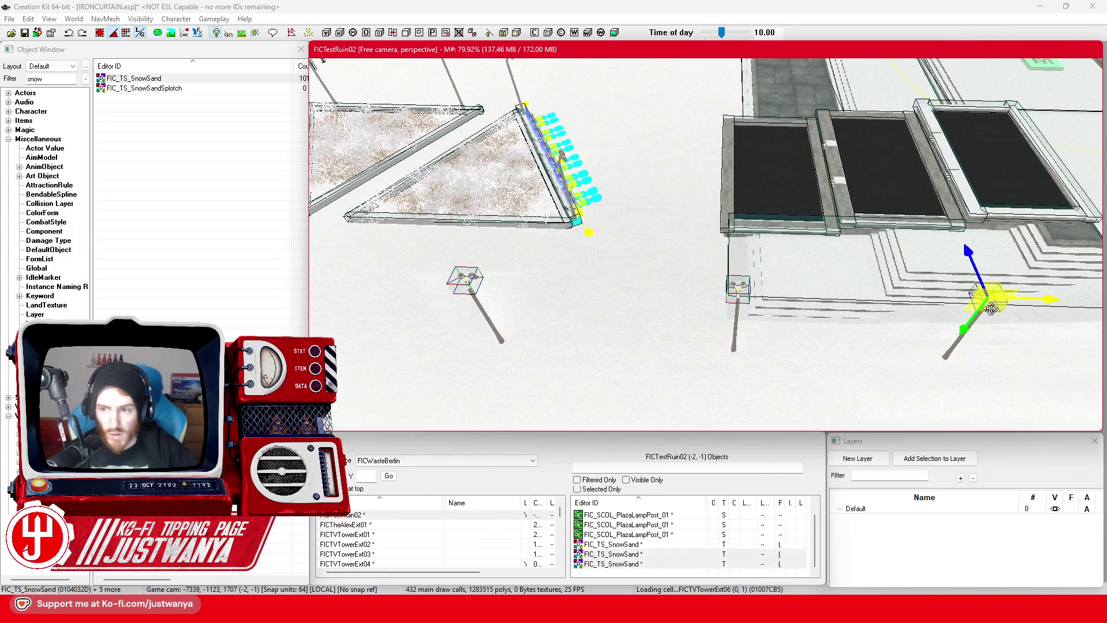
drag(990, 308, 791, 311)
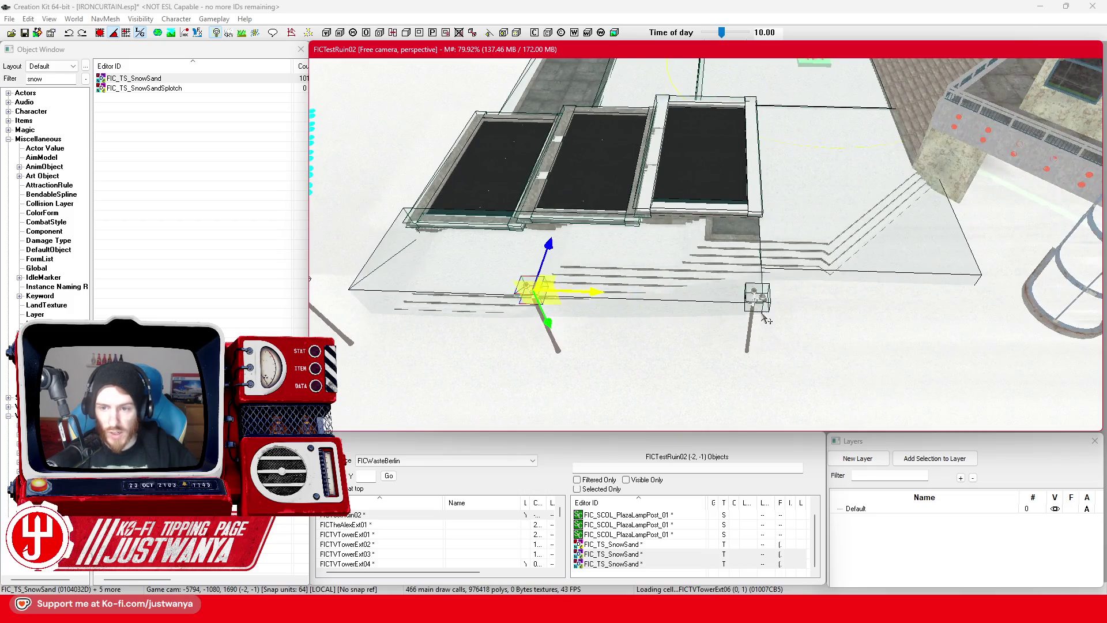
key(ctrl+v)
mouse_move(865, 348)
mouse_down()
mouse_move(584, 343)
mouse_move(651, 339)
mouse_move(531, 266)
mouse_up()
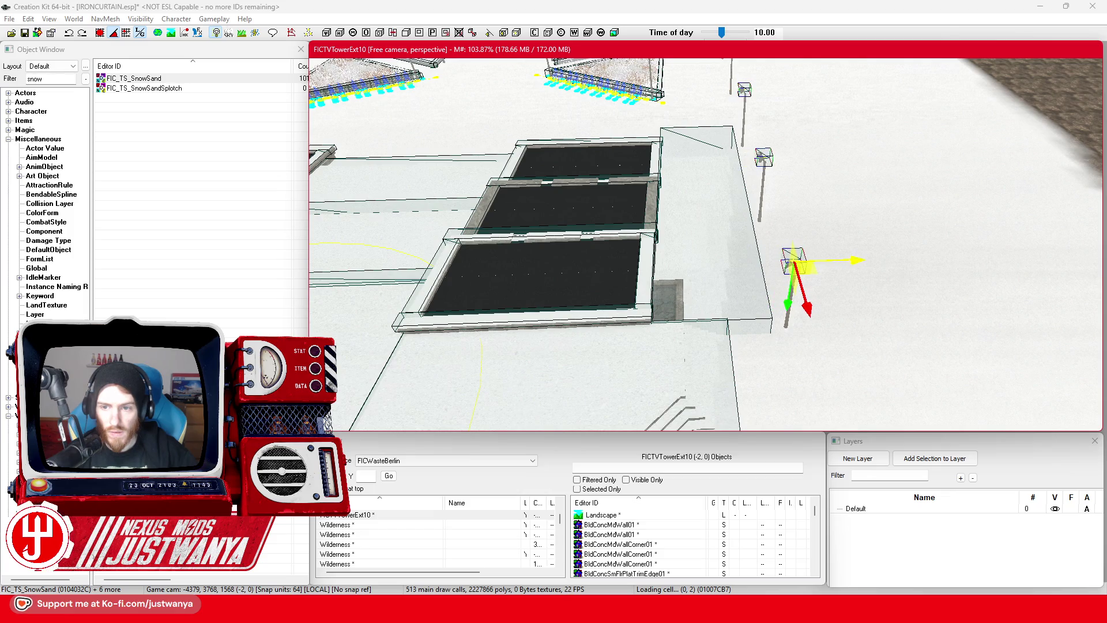
scroll(860, 287, up, 10)
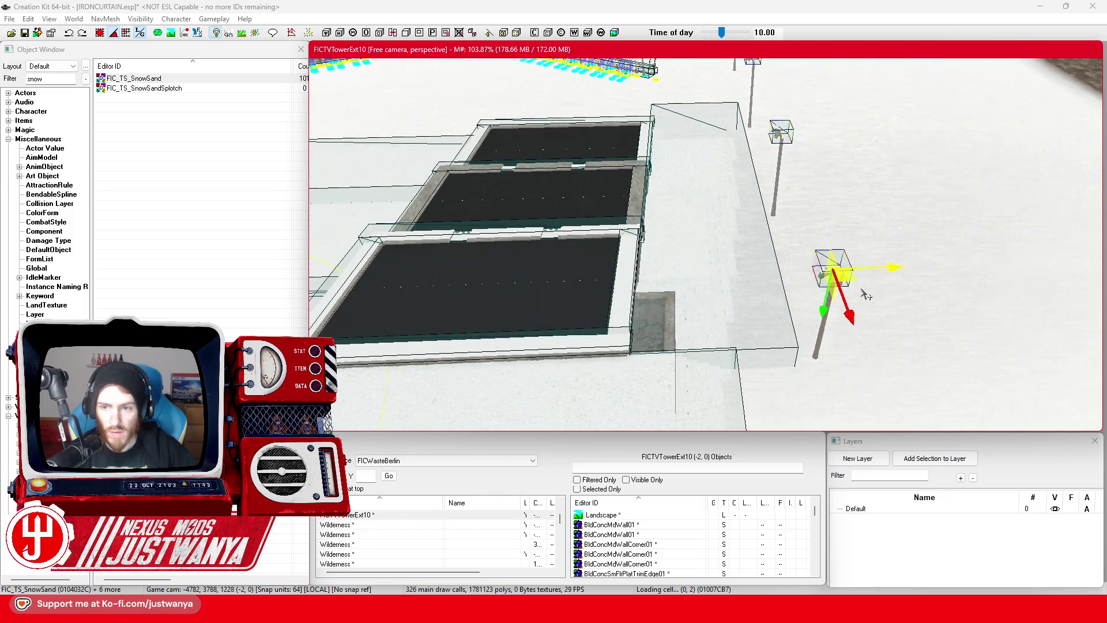
scroll(865, 293, up, 5)
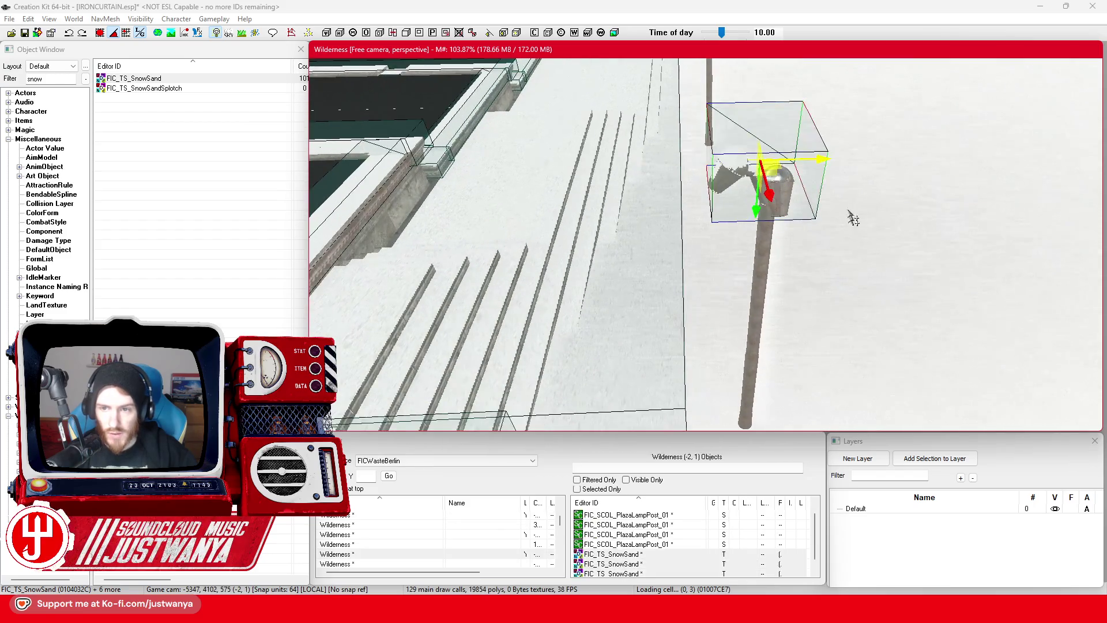
scroll(808, 147, down, 8)
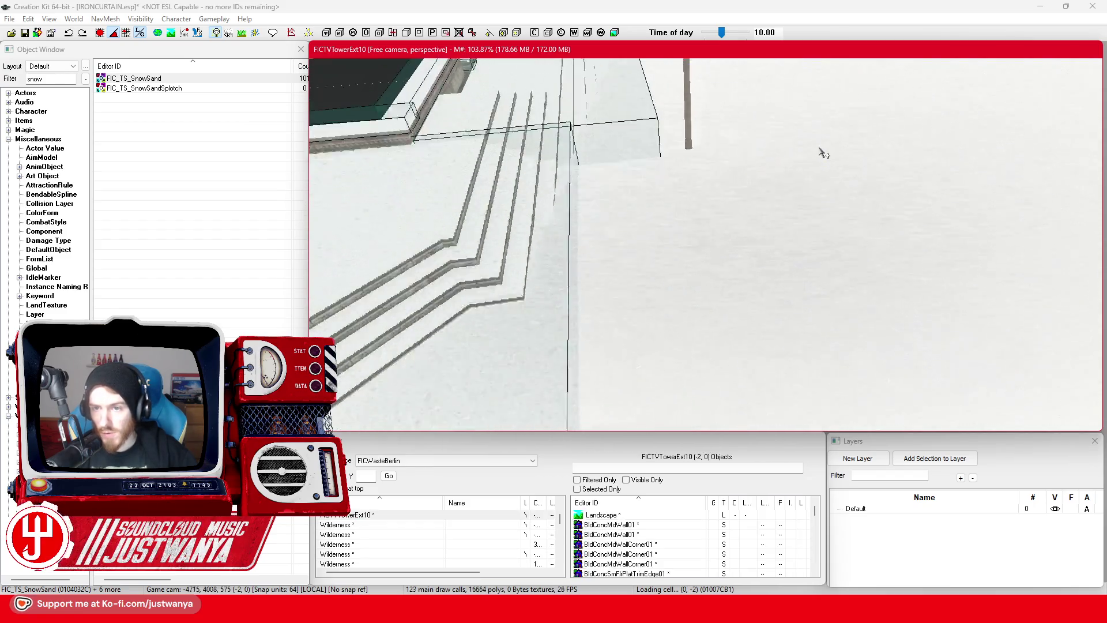
scroll(755, 253, up, 6)
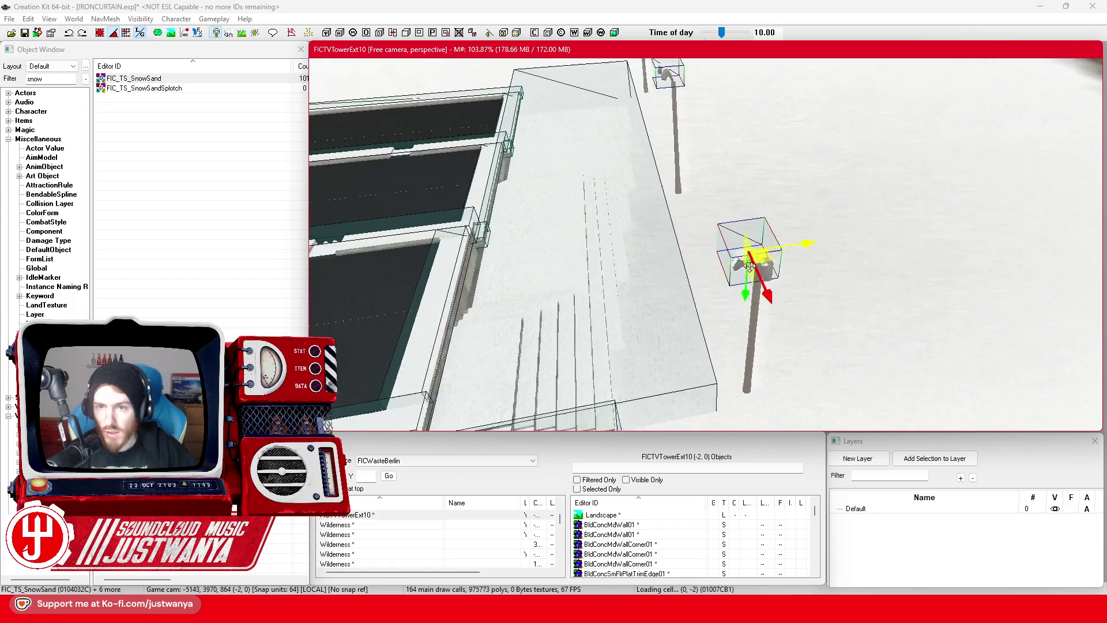
drag(778, 226, 823, 260)
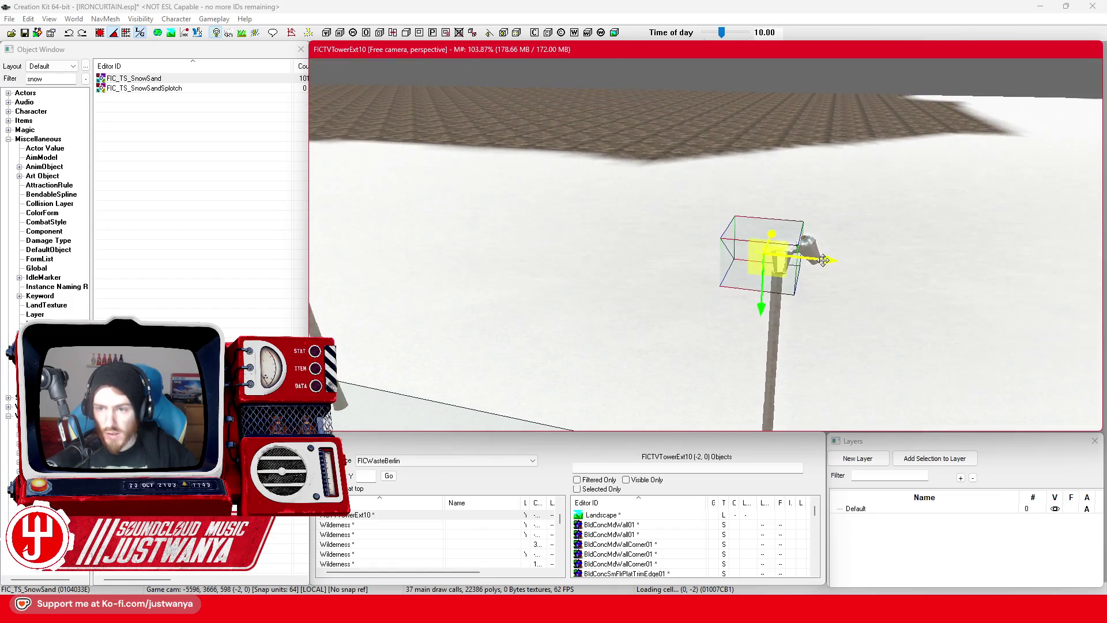
scroll(660, 242, down, 3)
click(717, 245)
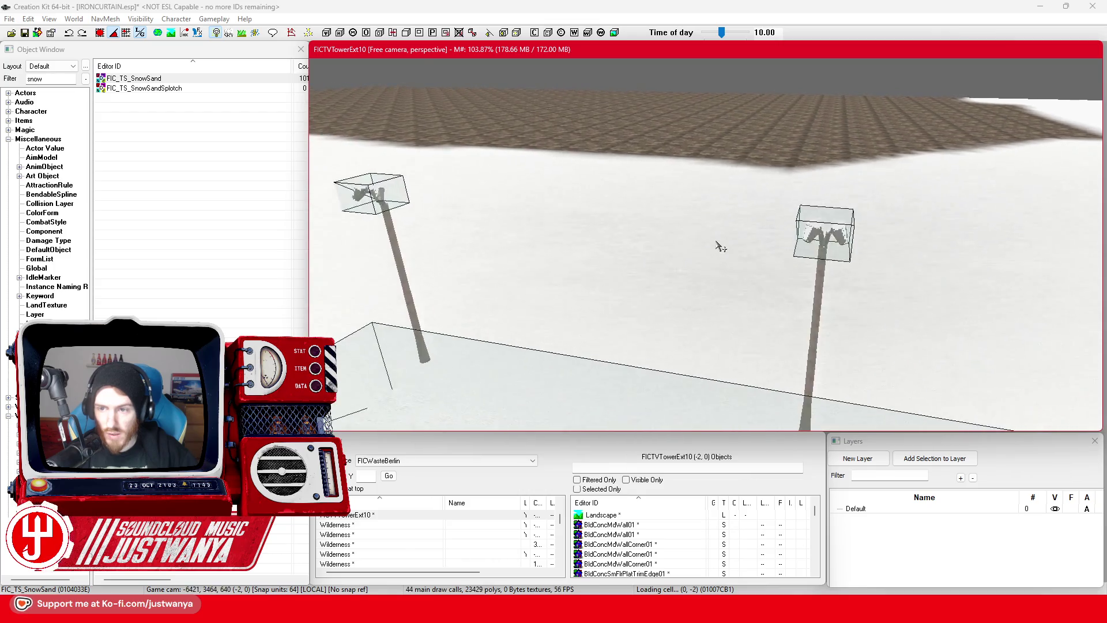
click(760, 247)
scroll(760, 246, down, 5)
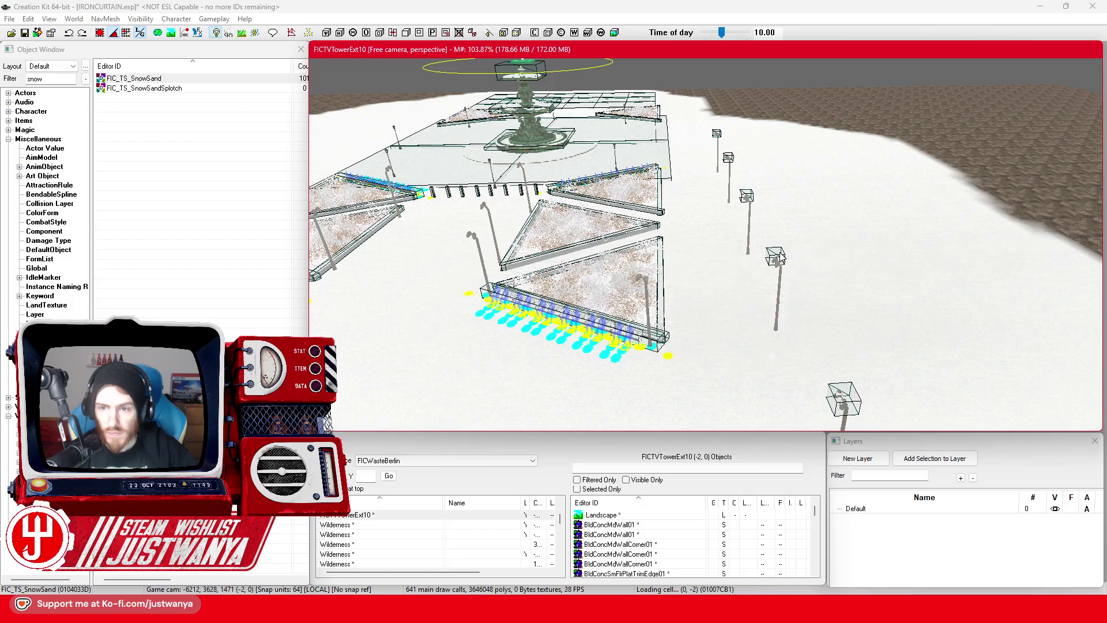
key(t)
mouse_move(779, 257)
mouse_down()
mouse_move(882, 324)
mouse_move(830, 317)
mouse_up()
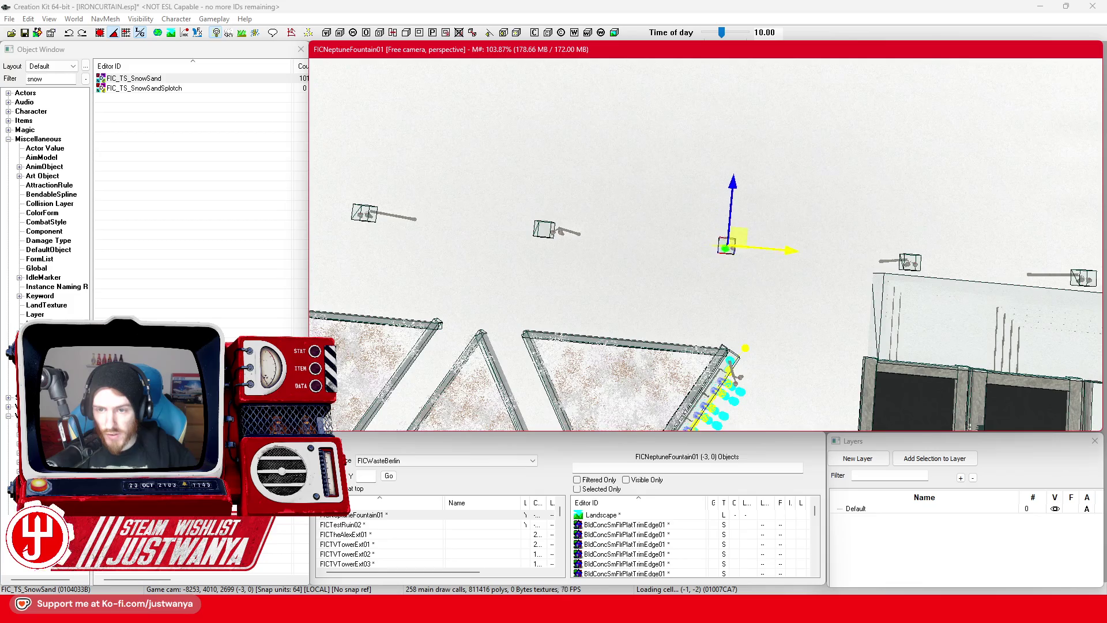
drag(789, 246, 738, 280)
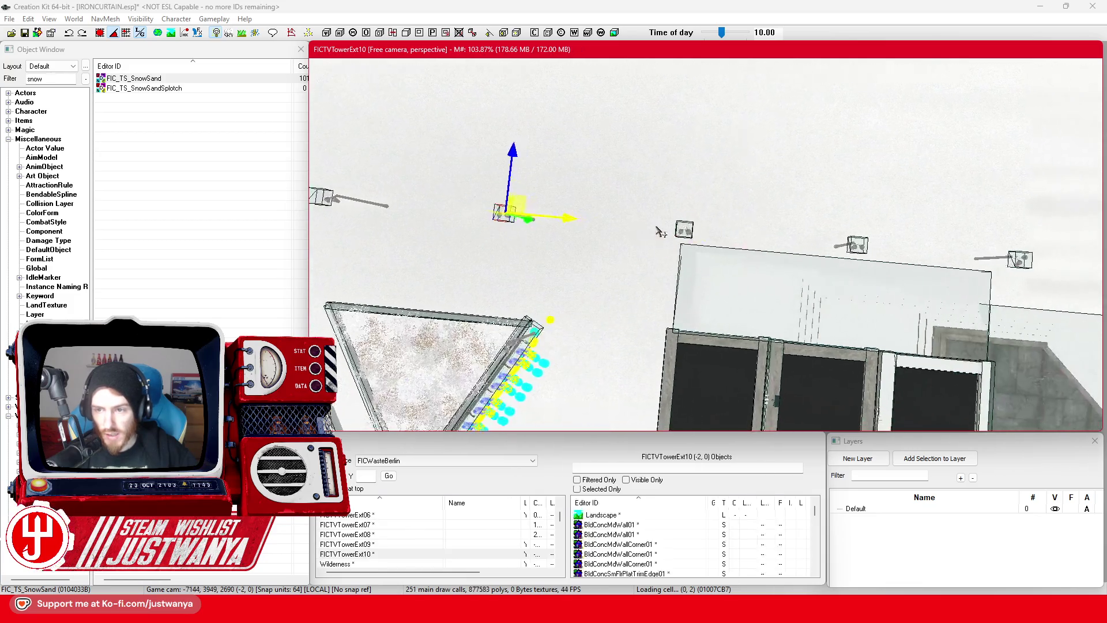
scroll(741, 282, up, 5)
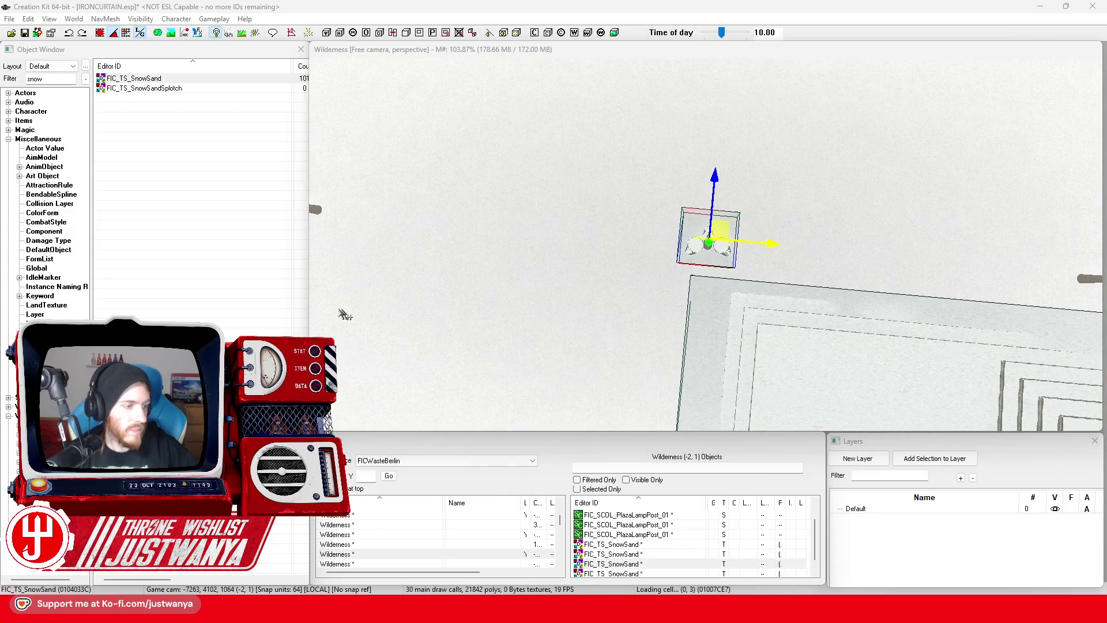
mouse_move(415, 286)
mouse_down()
mouse_move(588, 300)
mouse_move(573, 237)
mouse_move(653, 238)
mouse_up()
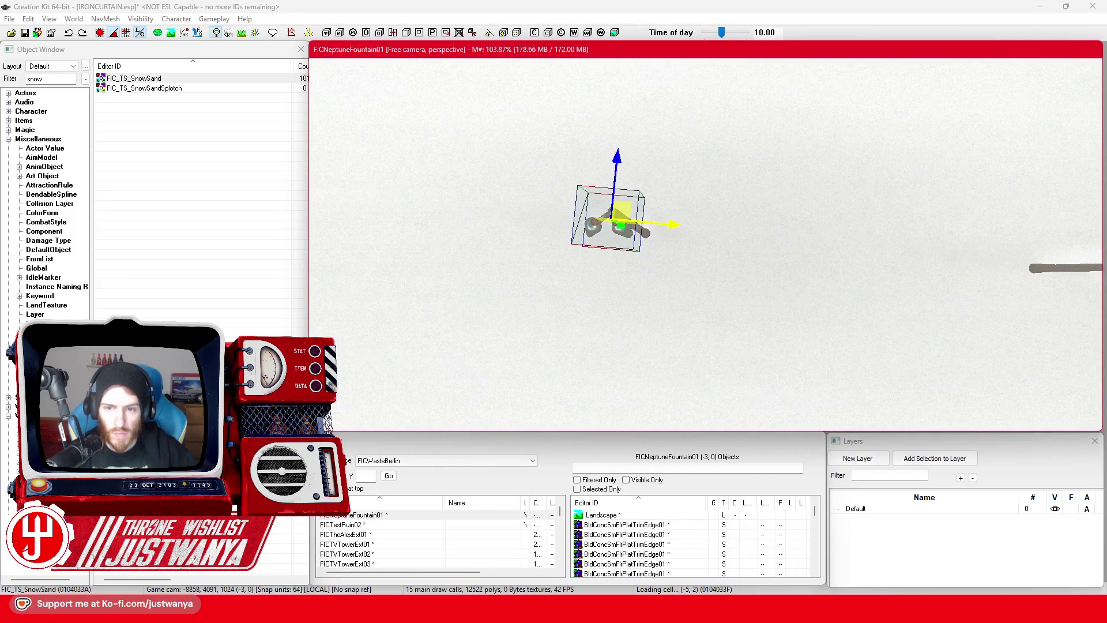
mouse_move(717, 263)
mouse_down()
mouse_move(805, 272)
mouse_move(657, 267)
mouse_move(795, 287)
mouse_move(767, 281)
mouse_up()
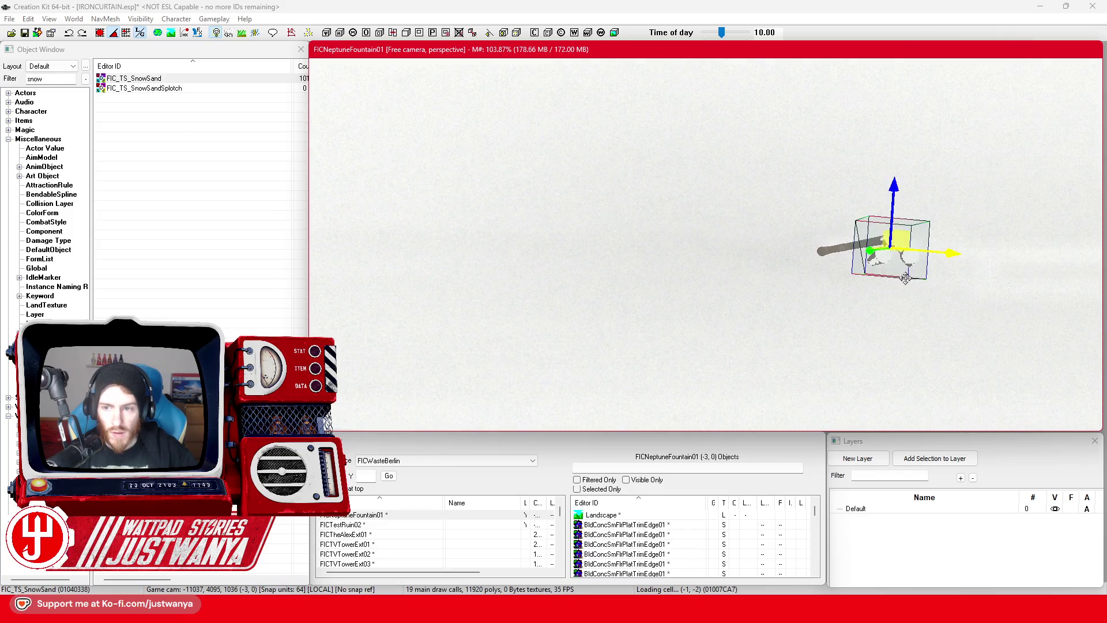
mouse_move(905, 279)
mouse_down()
mouse_move(628, 243)
mouse_move(616, 287)
mouse_up()
click(622, 311)
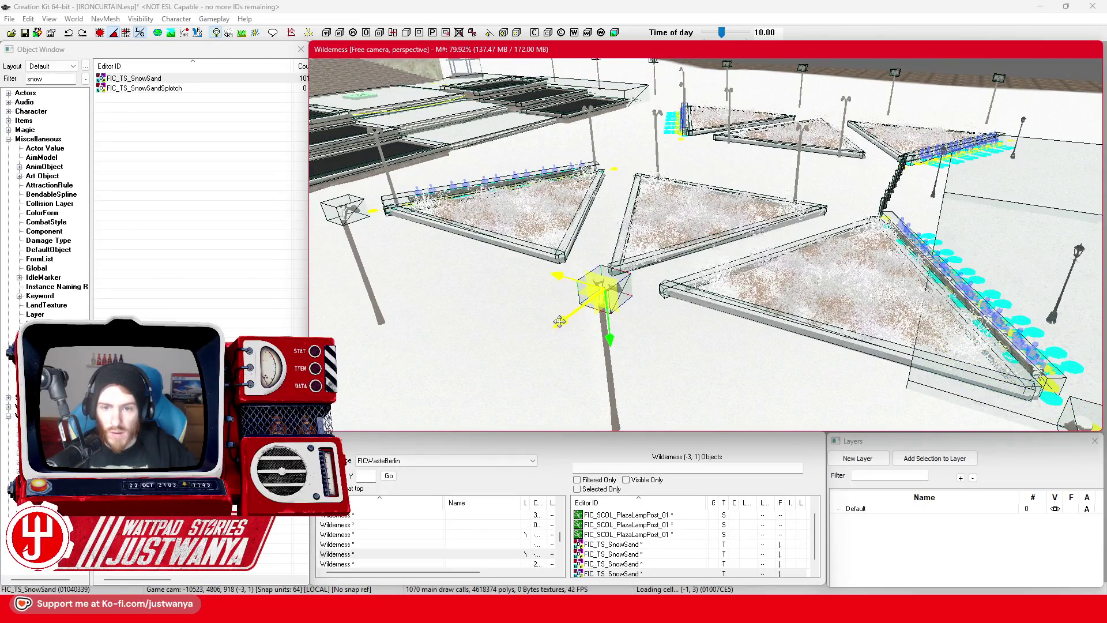
Step: Duplicate the snow-sand decal and move the copy onto the next lamp post
drag(784, 151, 648, 345)
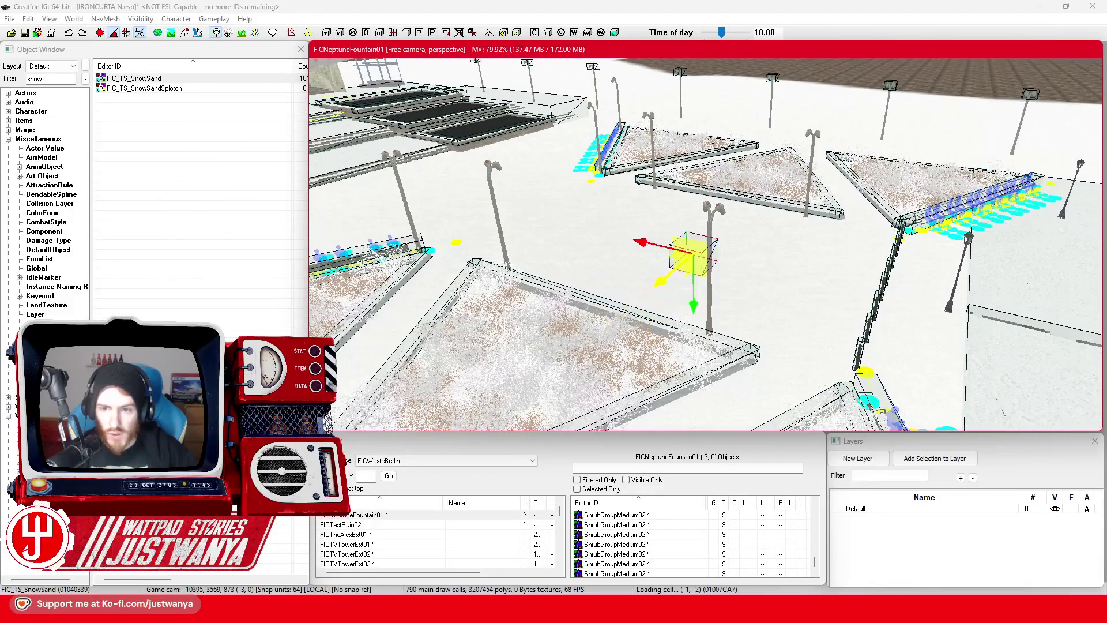
scroll(708, 254, up, 1)
mouse_move(708, 254)
mouse_down()
mouse_move(686, 415)
mouse_move(681, 369)
mouse_up()
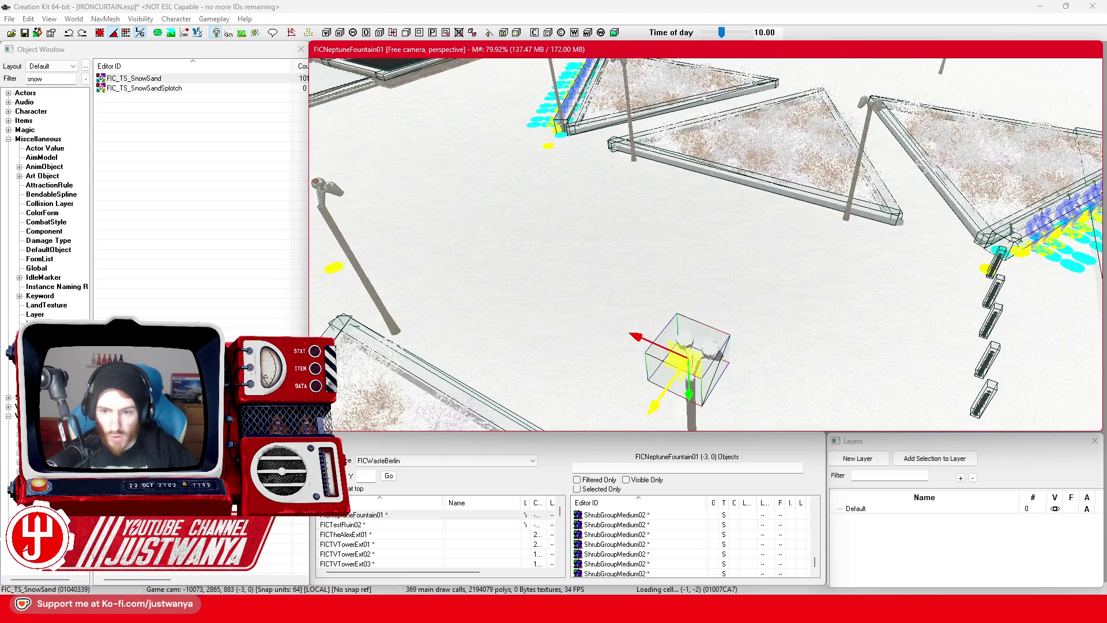
key(ctrl+d)
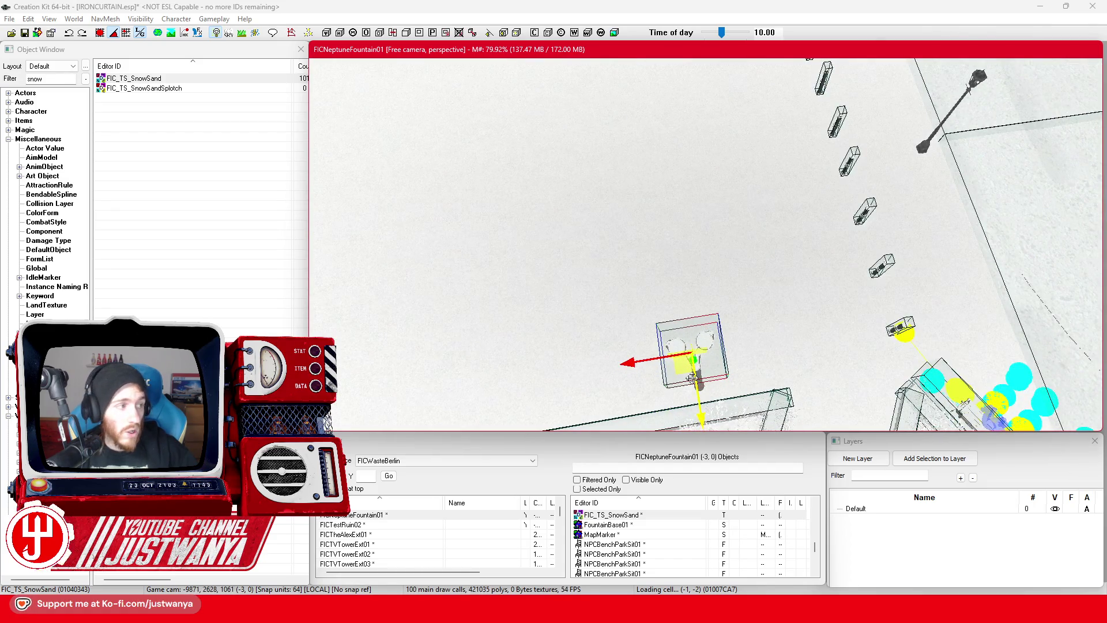
scroll(691, 378, down, 5)
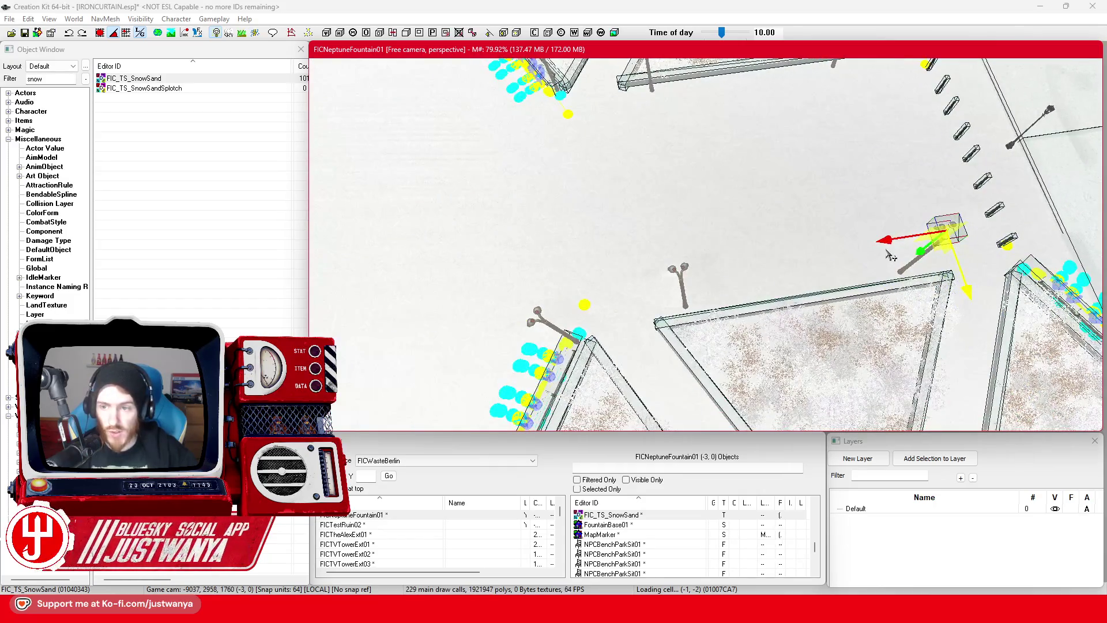
drag(891, 256, 802, 271)
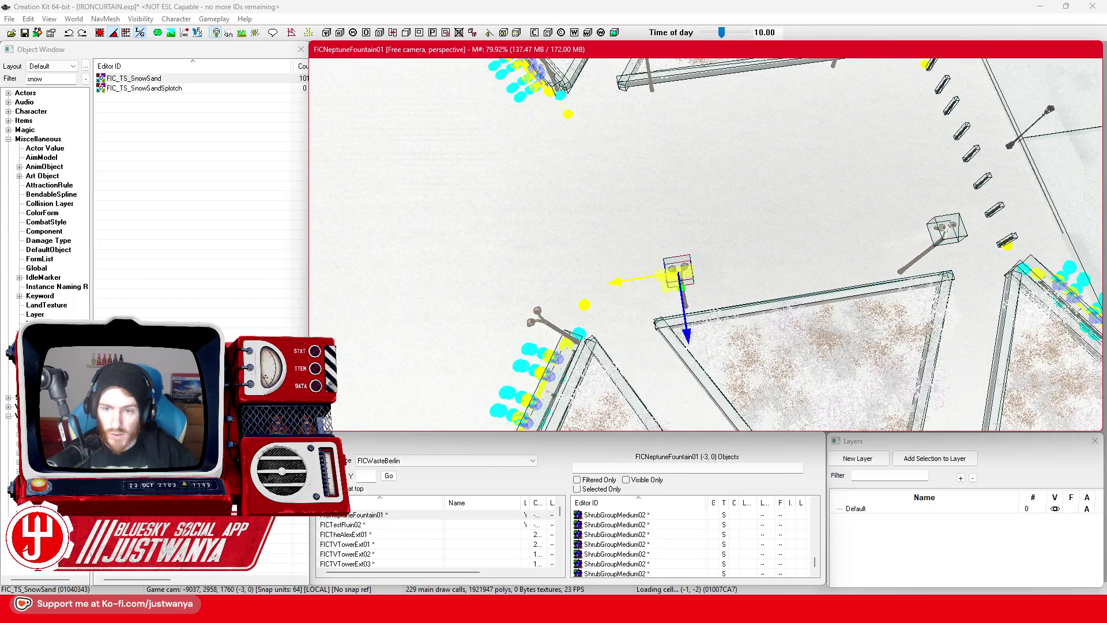
drag(629, 298, 576, 307)
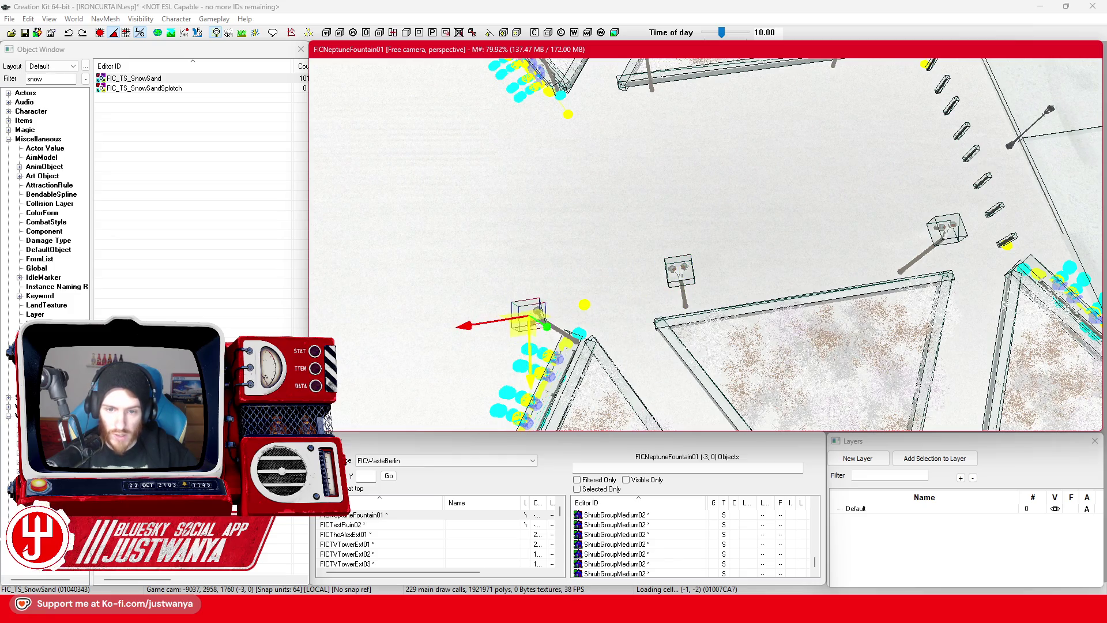
Step: Move another snow-sand decal copy to the lamp at the bench's end
scroll(596, 373, up, 4)
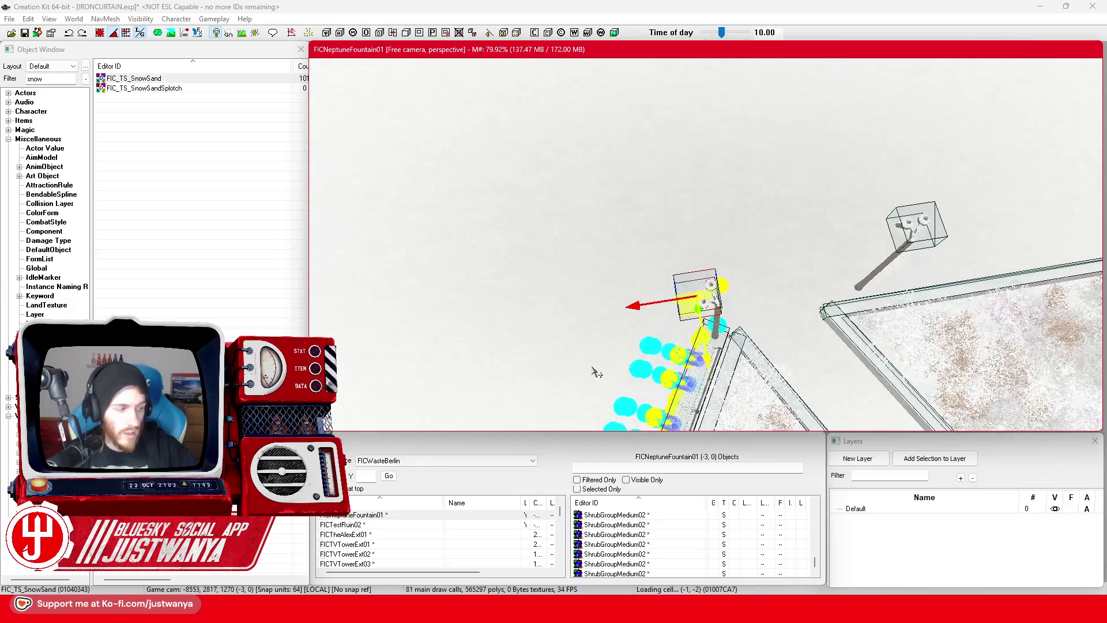
scroll(597, 373, up, 4)
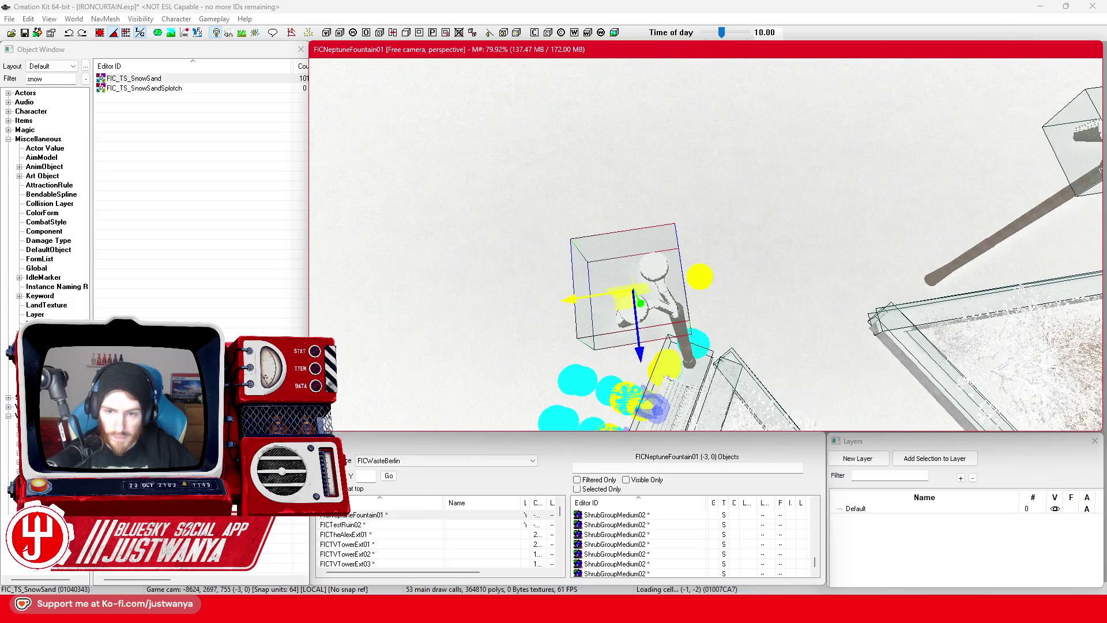
click(679, 330)
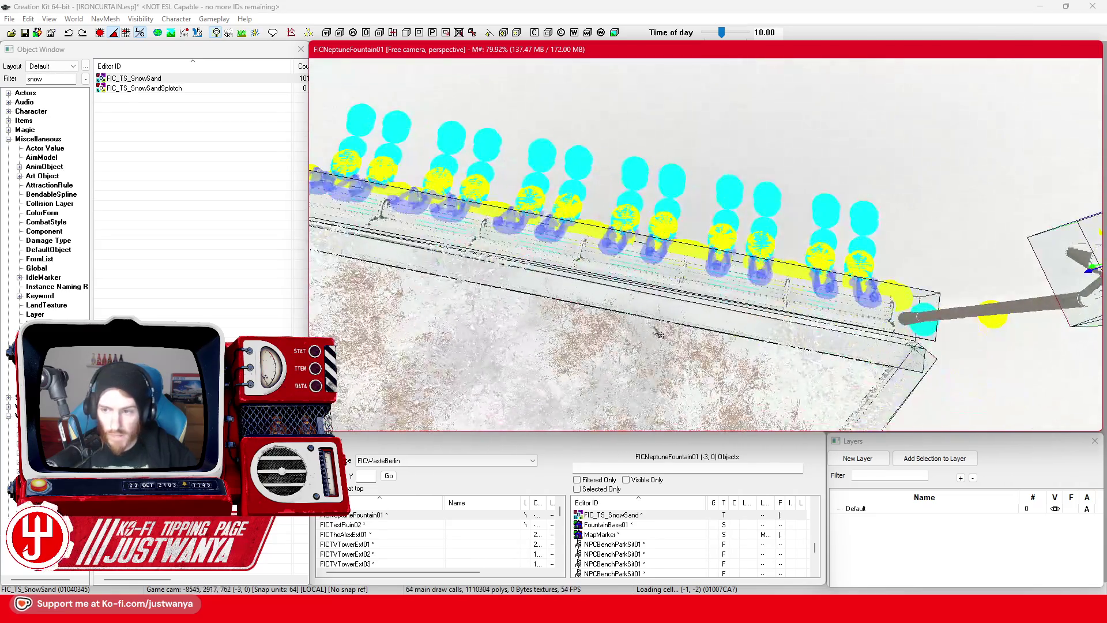
scroll(658, 333, down, 5)
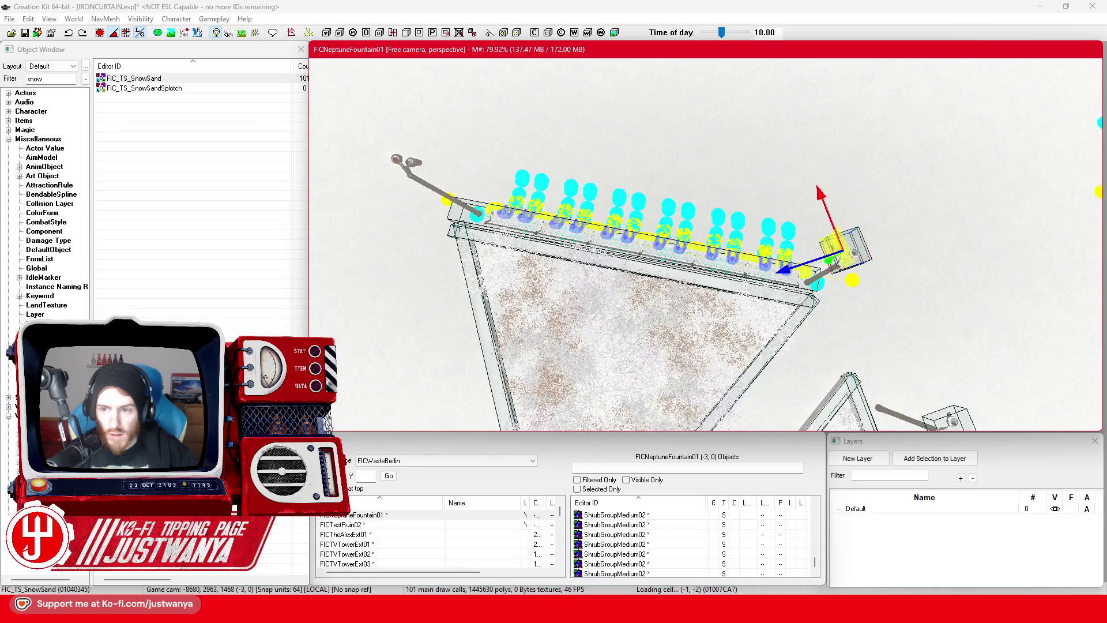
drag(634, 87, 404, 153)
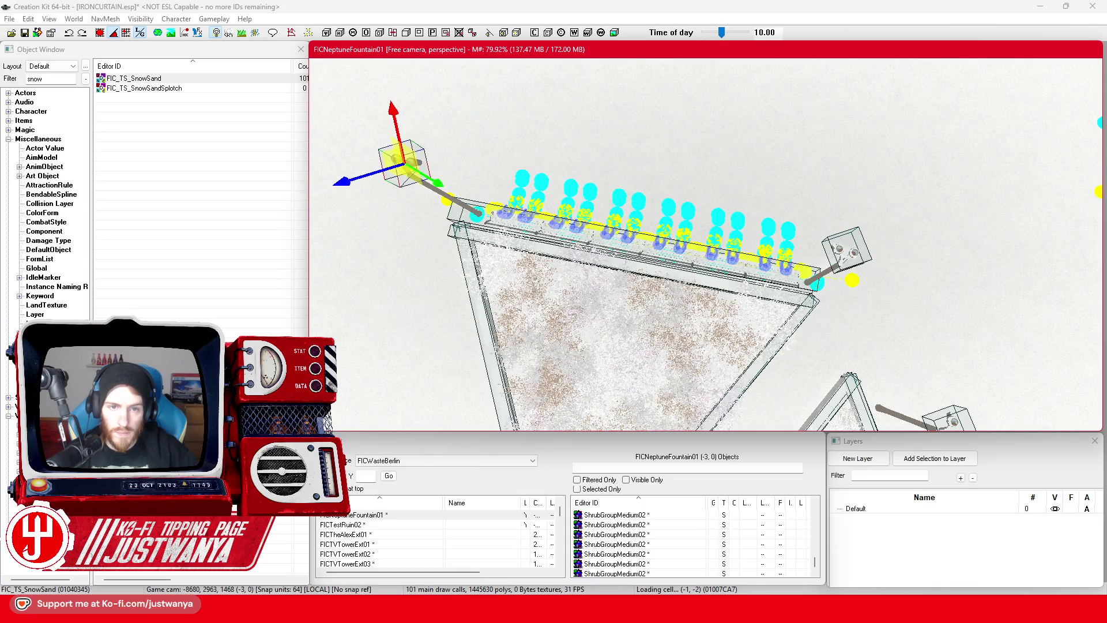
key(f)
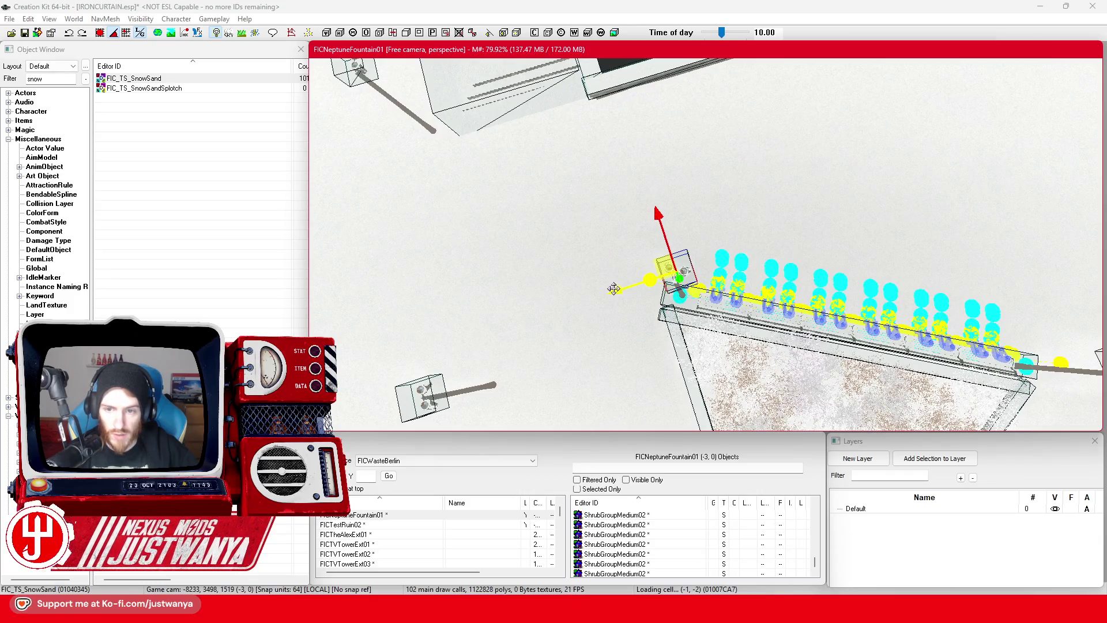
Step: Slide the snow-sand decal down onto the lamp post base
mouse_move(661, 301)
mouse_down()
mouse_move(827, 255)
mouse_move(682, 273)
mouse_up()
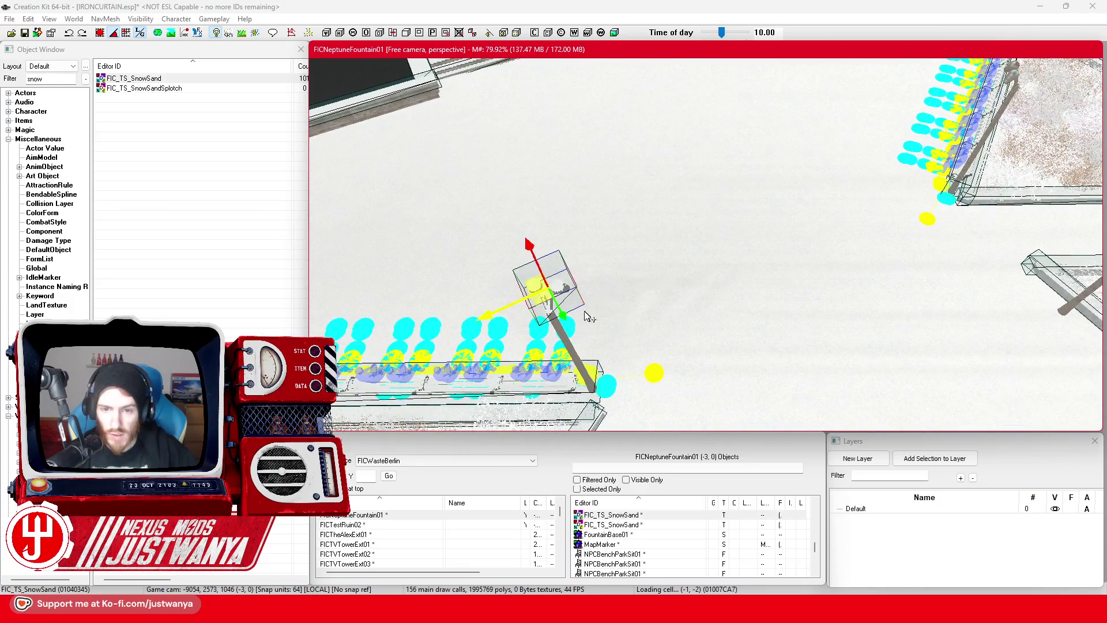
mouse_move(819, 155)
mouse_down()
mouse_move(894, 82)
mouse_move(666, 185)
mouse_move(487, 336)
mouse_move(521, 311)
mouse_move(566, 321)
mouse_move(729, 303)
mouse_move(834, 224)
mouse_up()
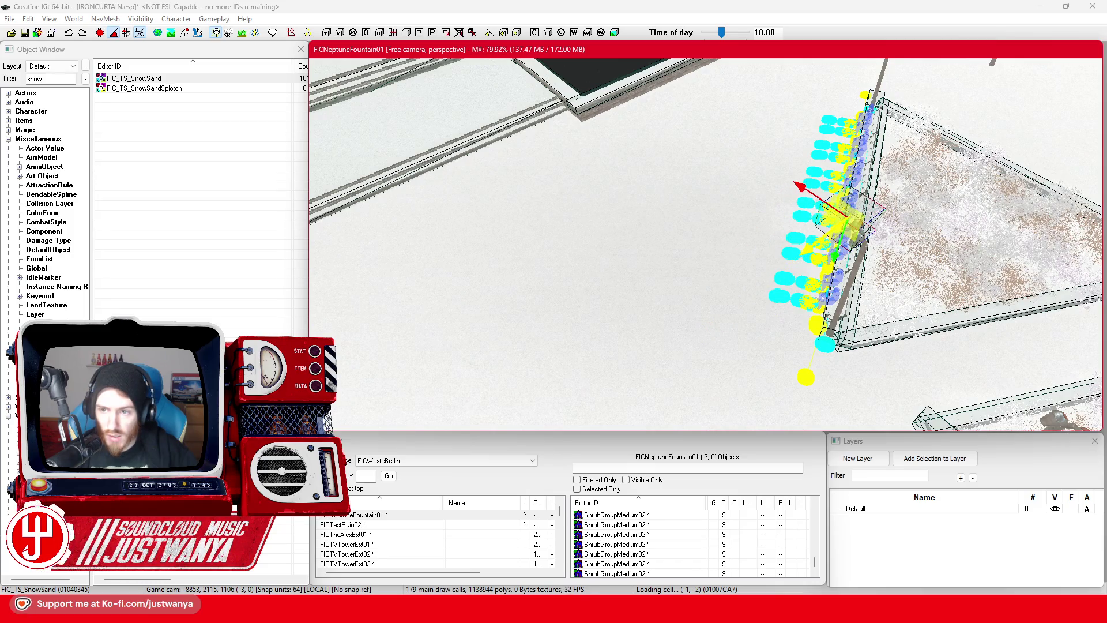
scroll(701, 226, down, 5)
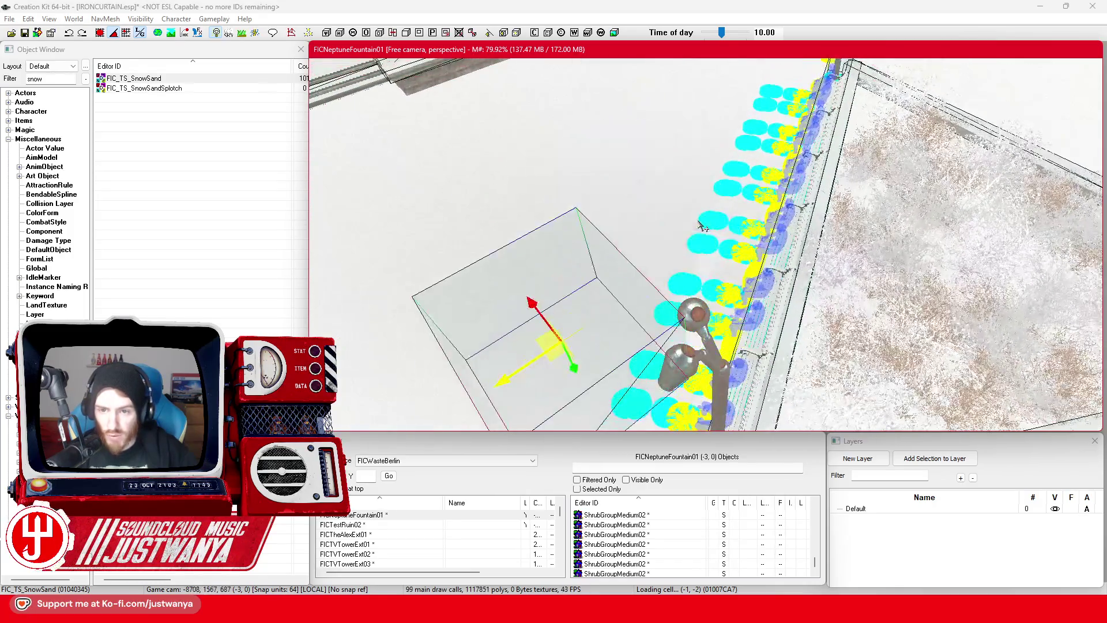
drag(526, 370, 629, 292)
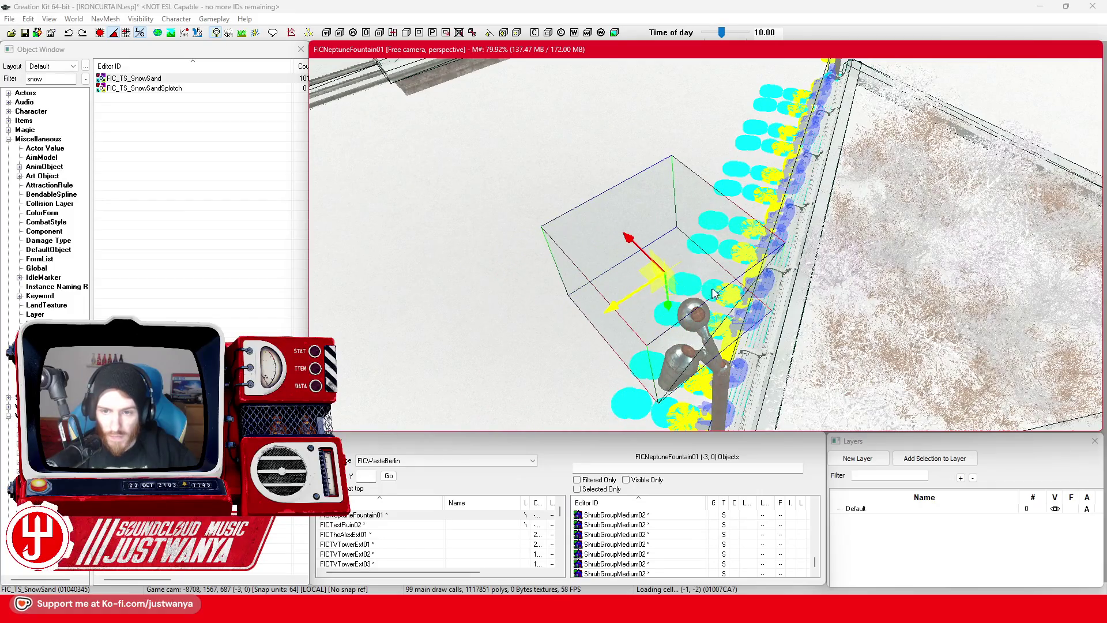
Step: Orbit around the lamp post and across the fountain to check the decal
key(shift)
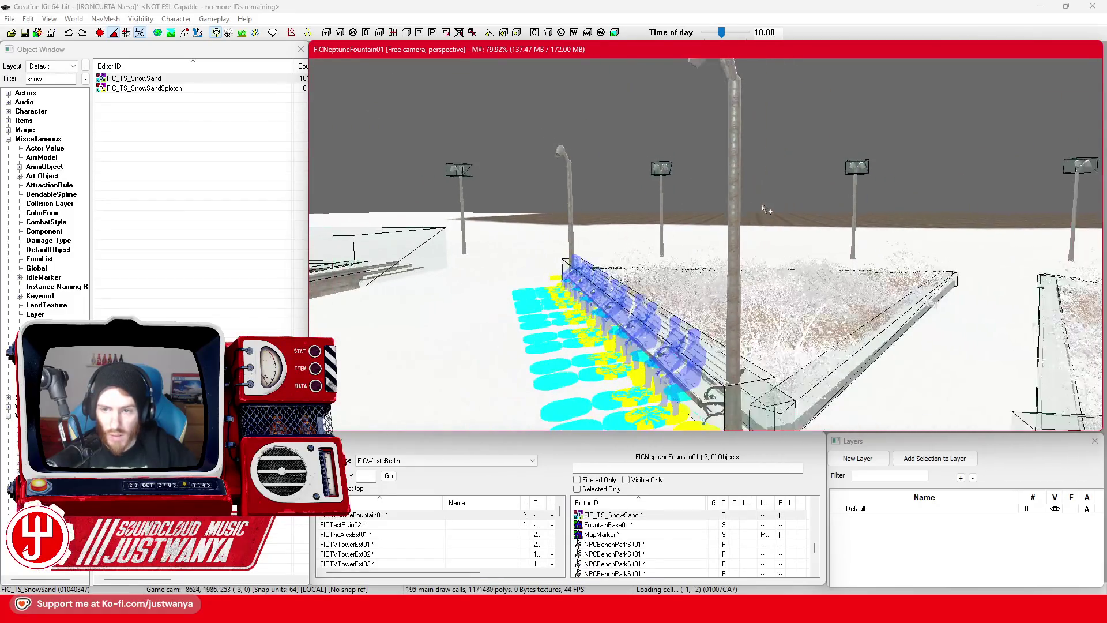
key(shift)
key(shift)
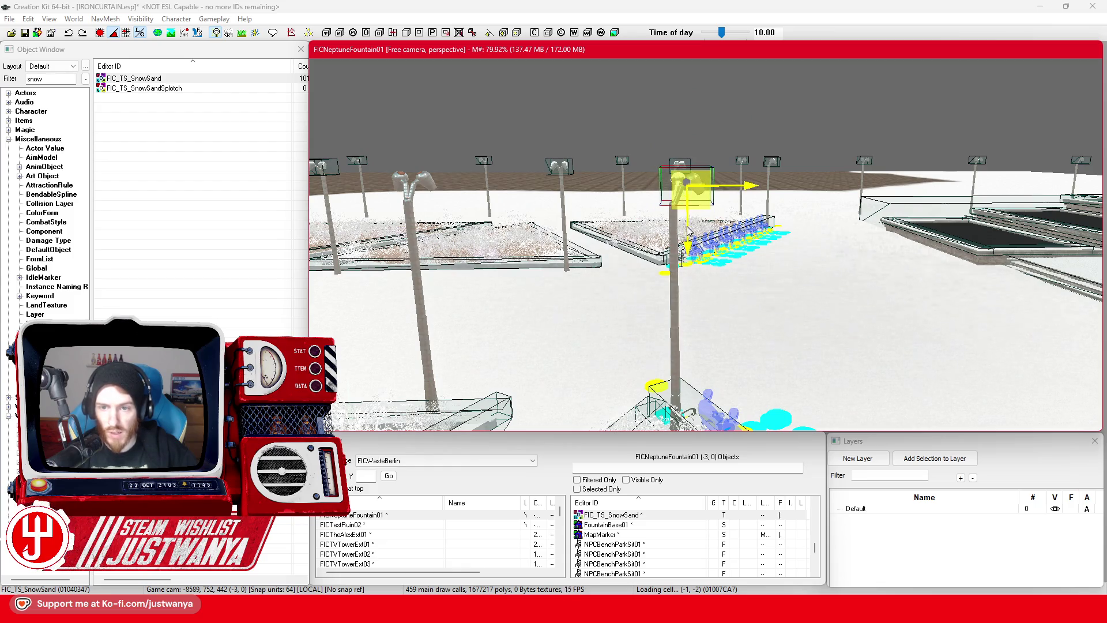
key(shift)
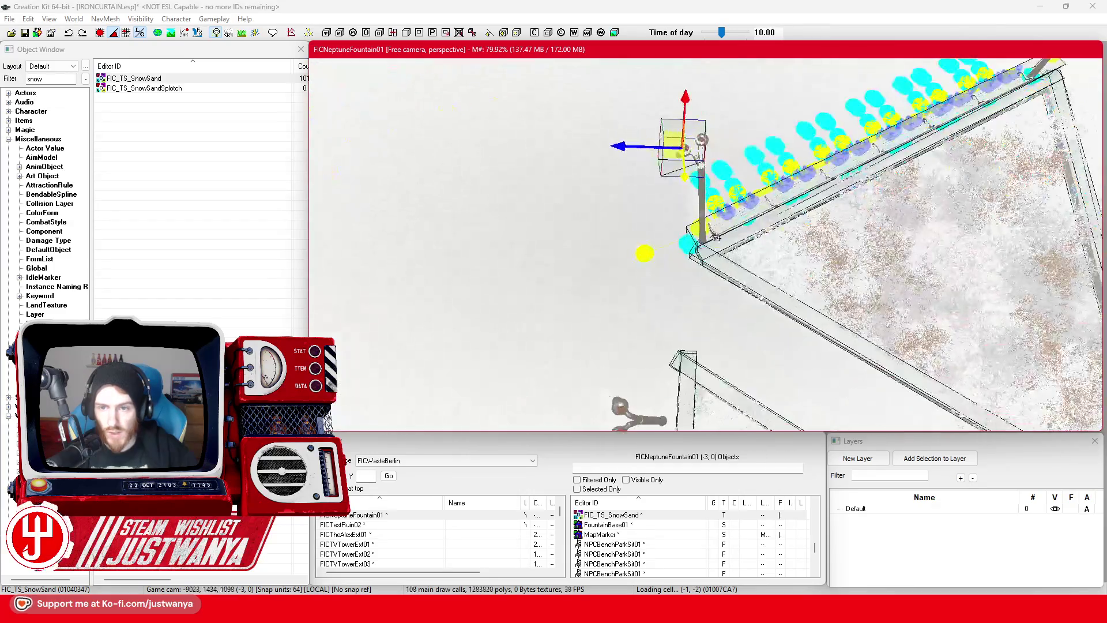
scroll(698, 249, up, 1)
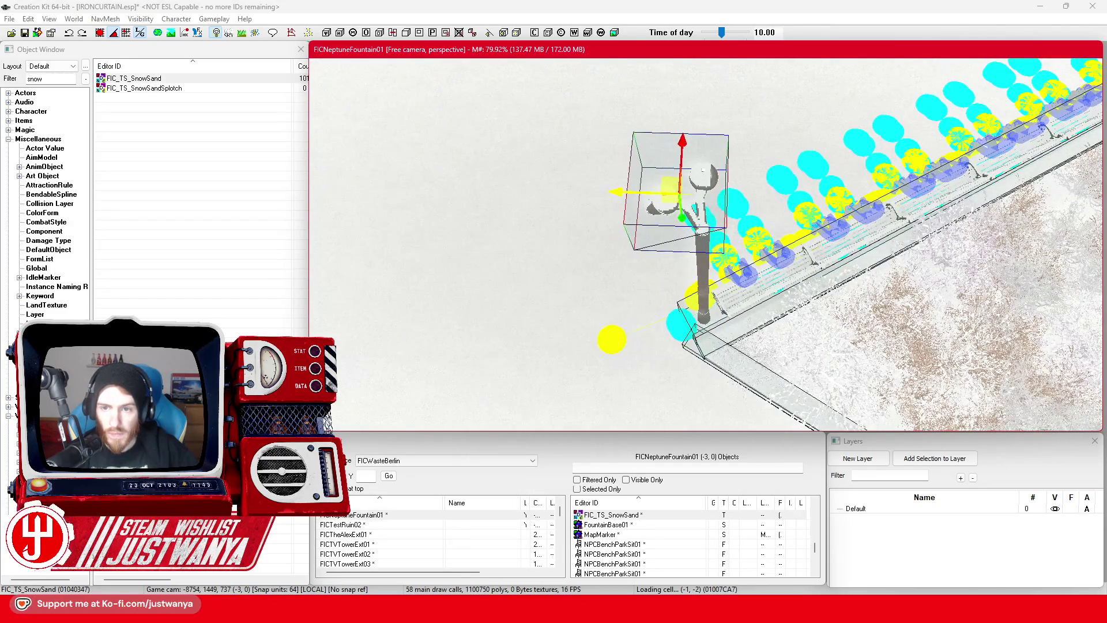
key(shift)
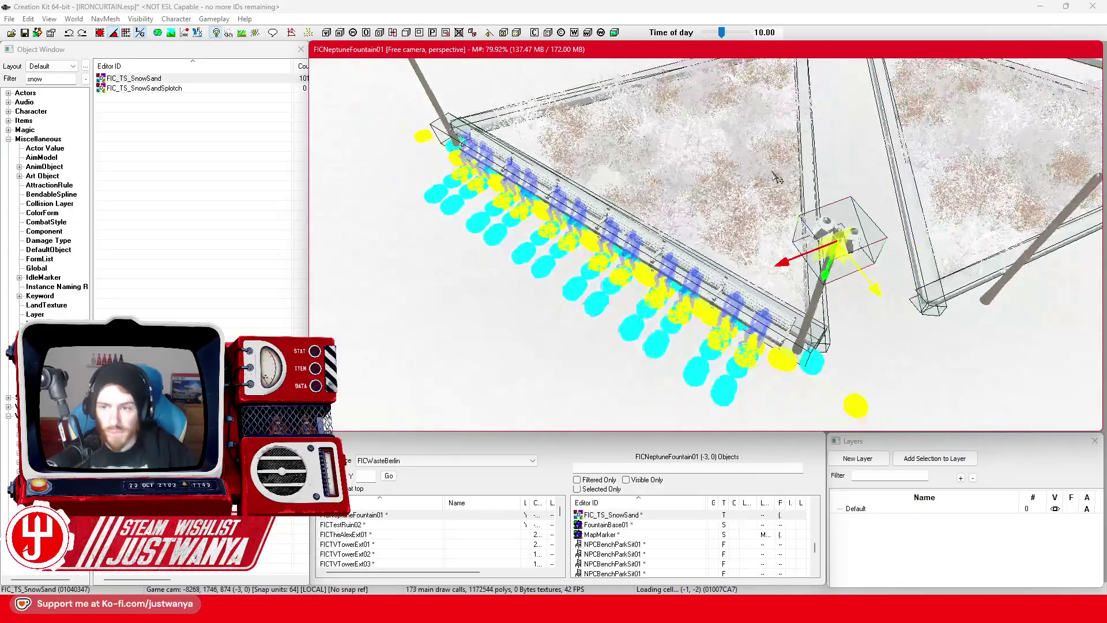
key(shift)
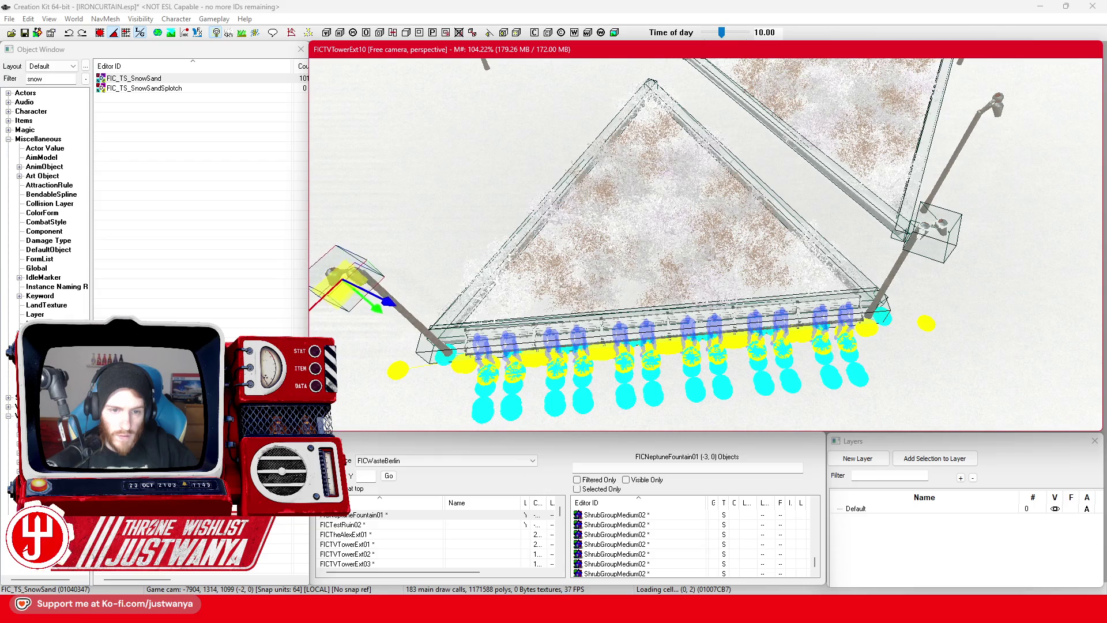
scroll(771, 306, up, 3)
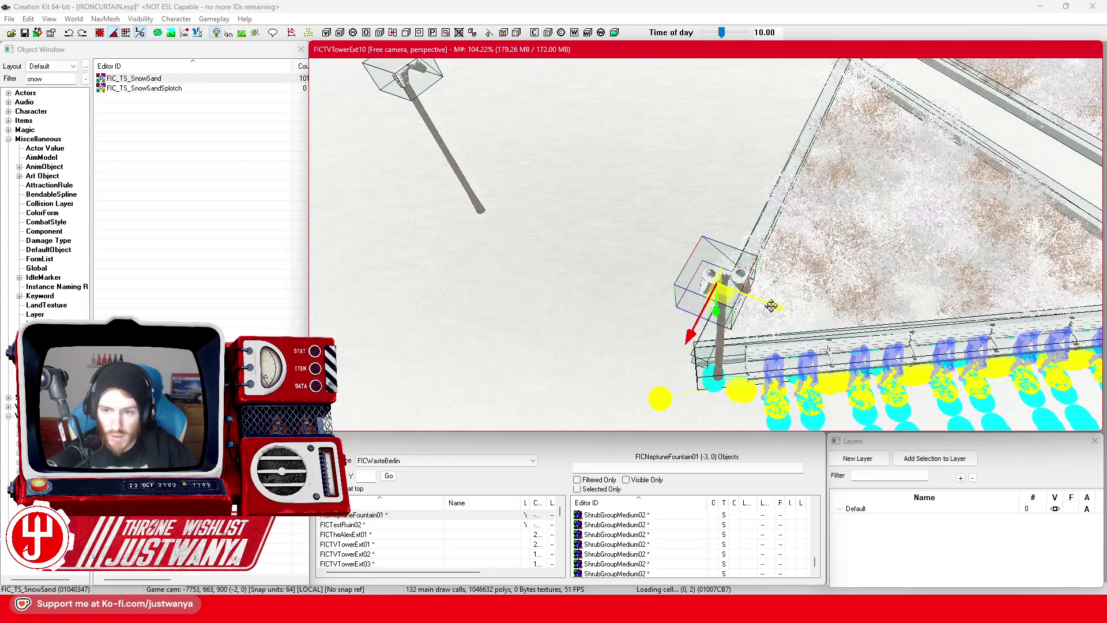
key(shift)
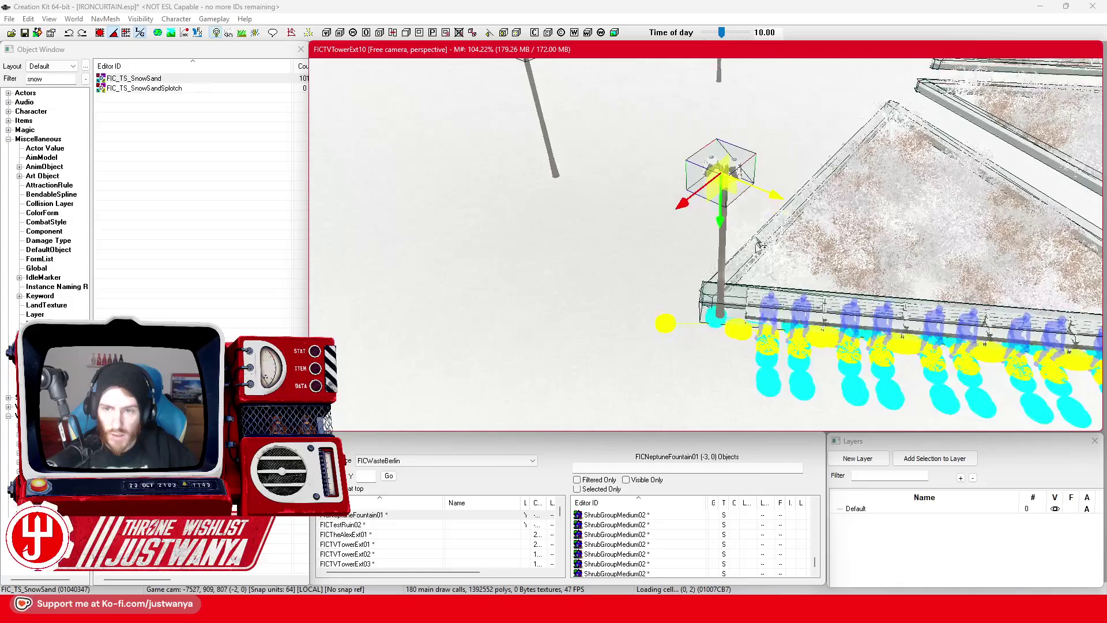
scroll(742, 223, down, 5)
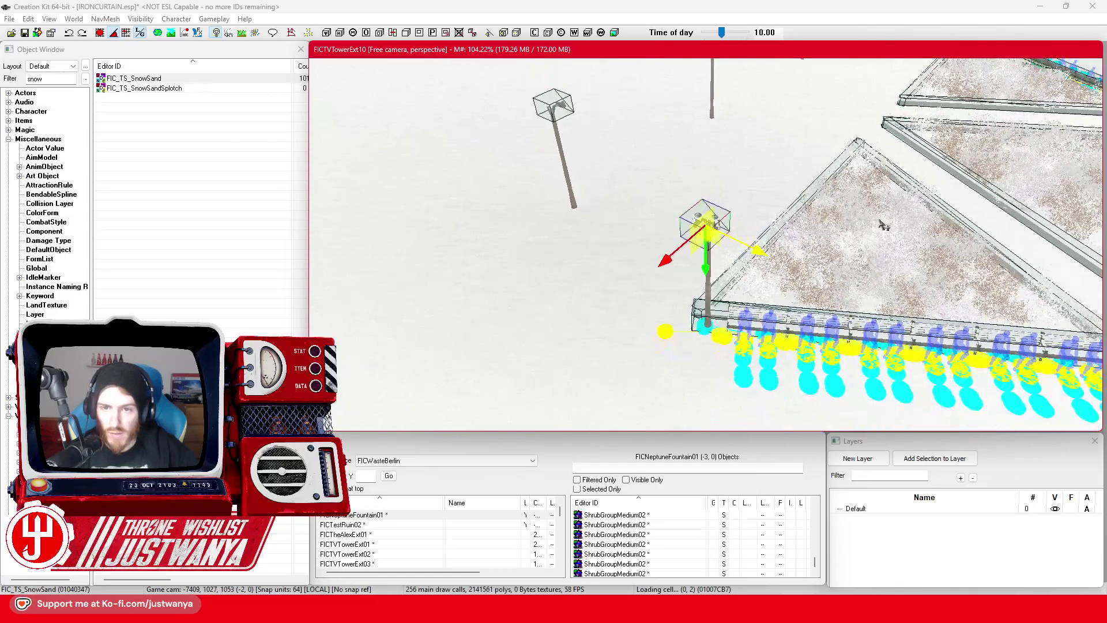
scroll(678, 250, up, 4)
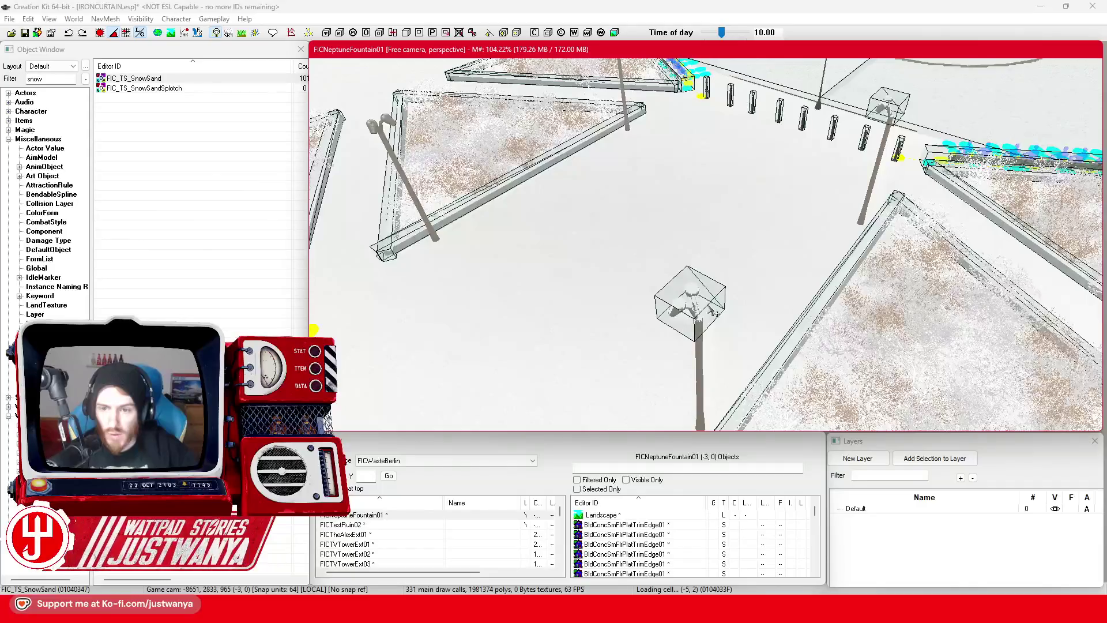
Step: Select the decal at the far lamp post and centre the view on it
click(810, 98)
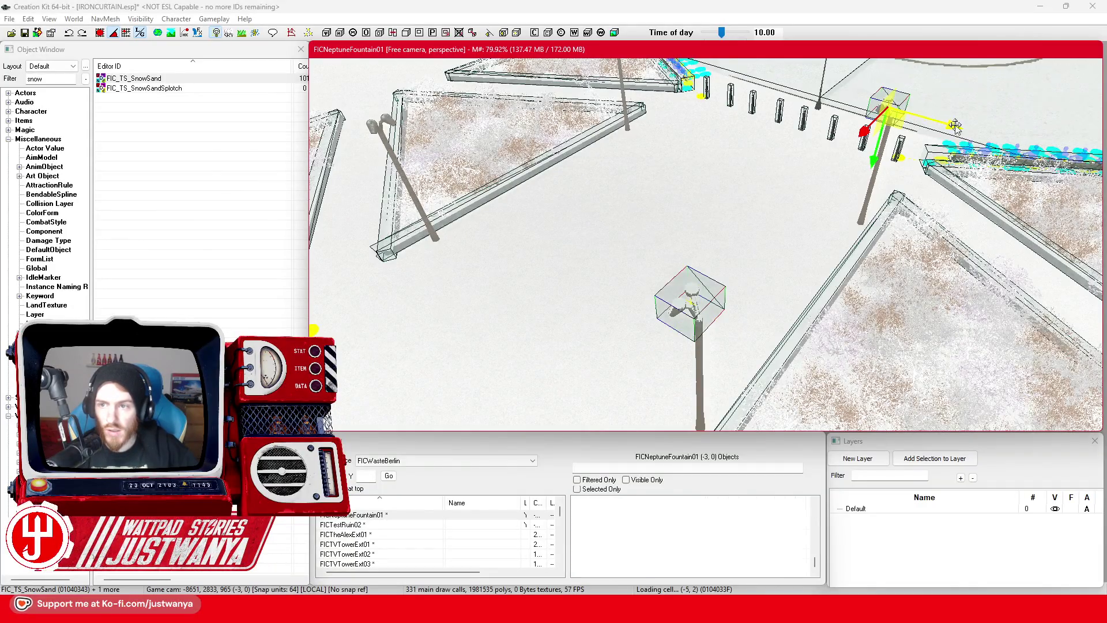
mouse_move(708, 242)
mouse_down()
mouse_move(751, 290)
mouse_move(847, 213)
mouse_move(900, 213)
mouse_move(930, 241)
mouse_move(878, 254)
mouse_move(883, 323)
mouse_move(800, 279)
mouse_move(818, 288)
mouse_up()
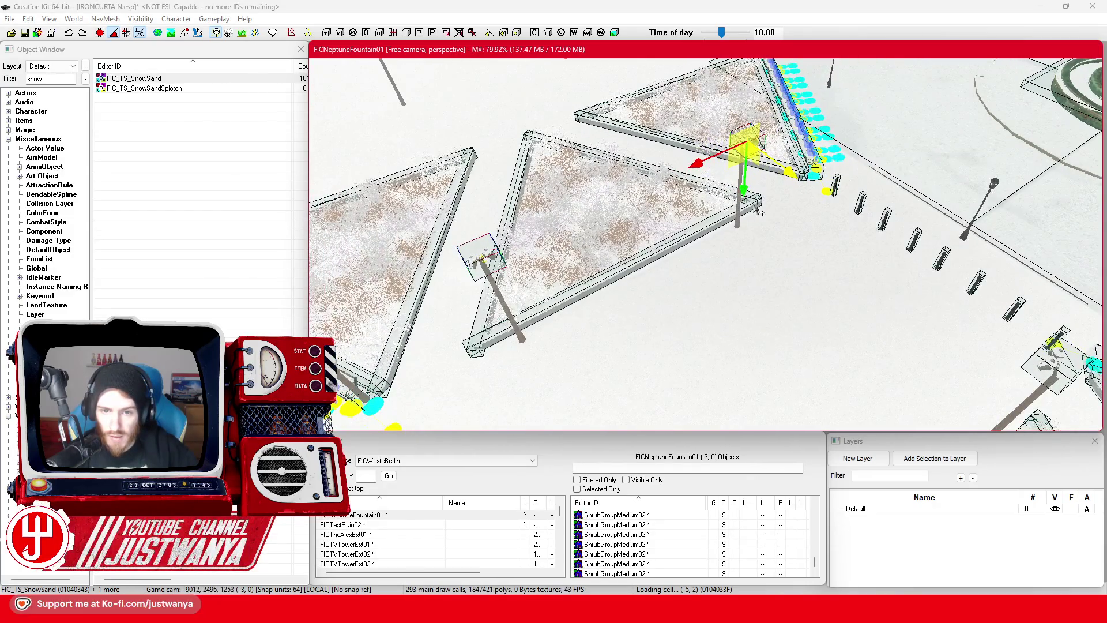
mouse_move(696, 151)
mouse_down()
mouse_move(612, 231)
mouse_move(559, 248)
mouse_move(850, 392)
mouse_move(980, 328)
mouse_up()
key(z)
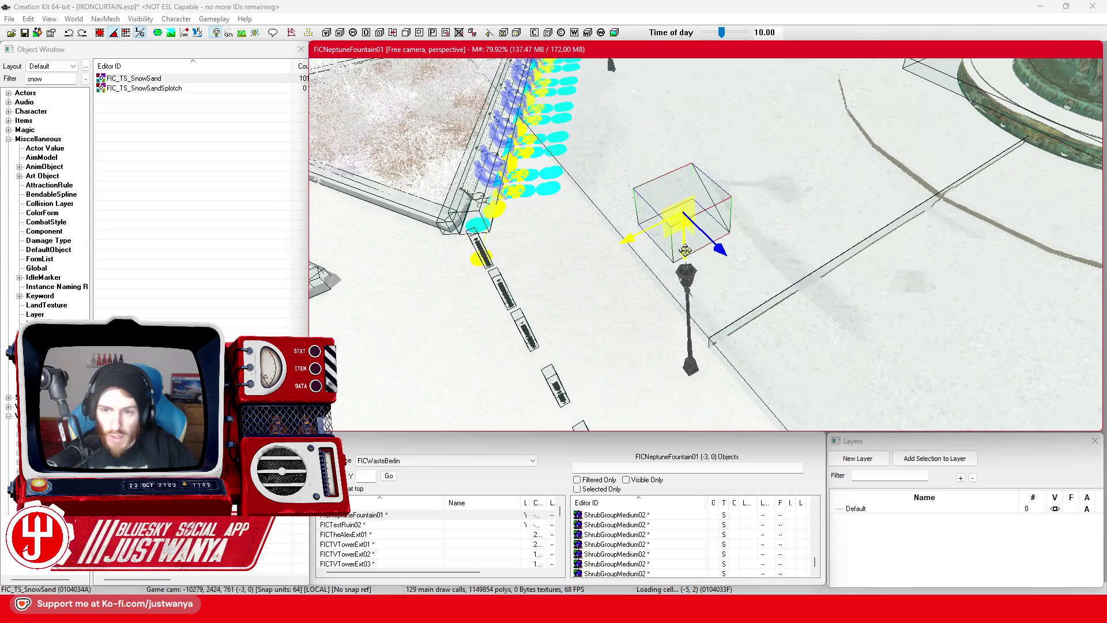
drag(713, 281, 776, 237)
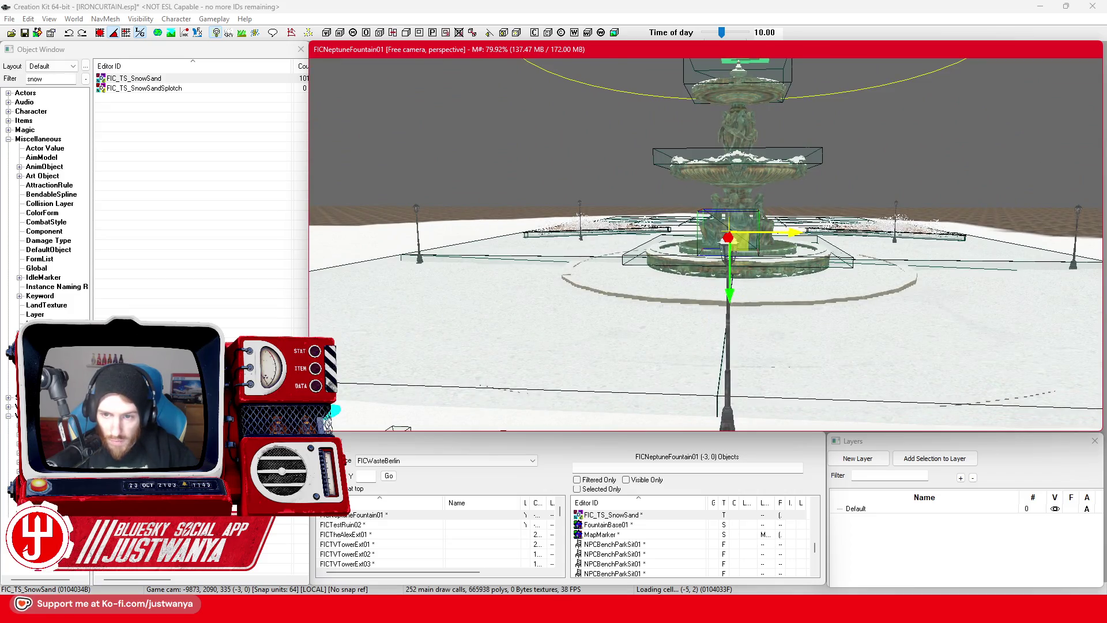
Step: Orbit over the planters and fountain to inspect the decal at the standalone lamp post
mouse_move(777, 237)
mouse_down()
mouse_move(685, 232)
mouse_move(771, 213)
mouse_up()
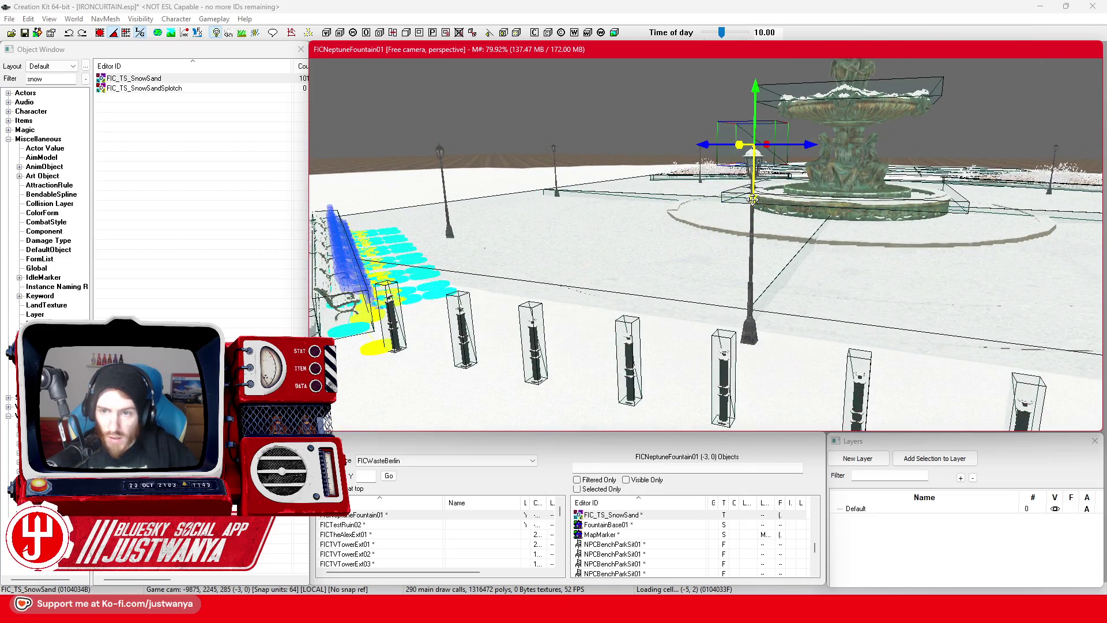
scroll(769, 305, up, 10)
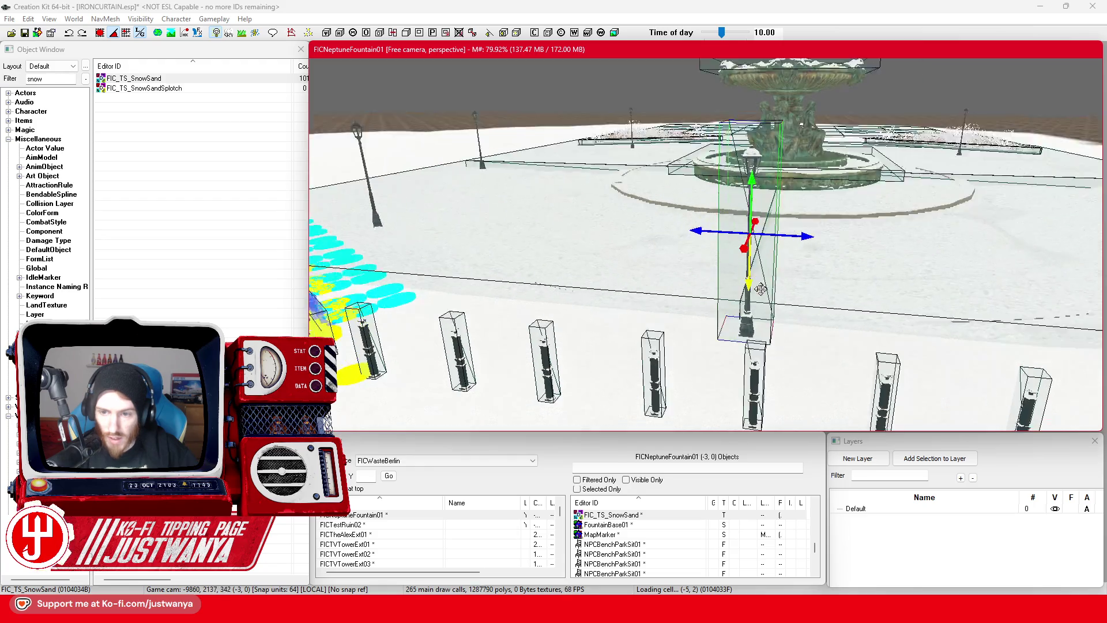
mouse_move(828, 319)
mouse_down()
mouse_move(786, 227)
mouse_move(788, 254)
mouse_move(632, 329)
mouse_up()
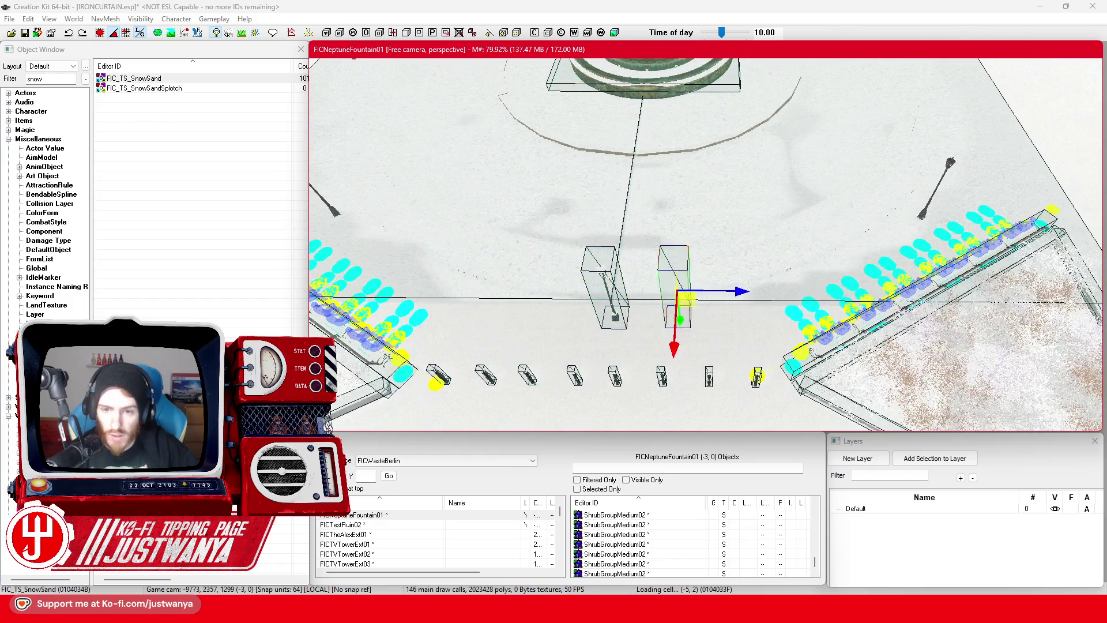
mouse_move(632, 329)
mouse_down()
mouse_move(837, 293)
mouse_move(719, 366)
mouse_up()
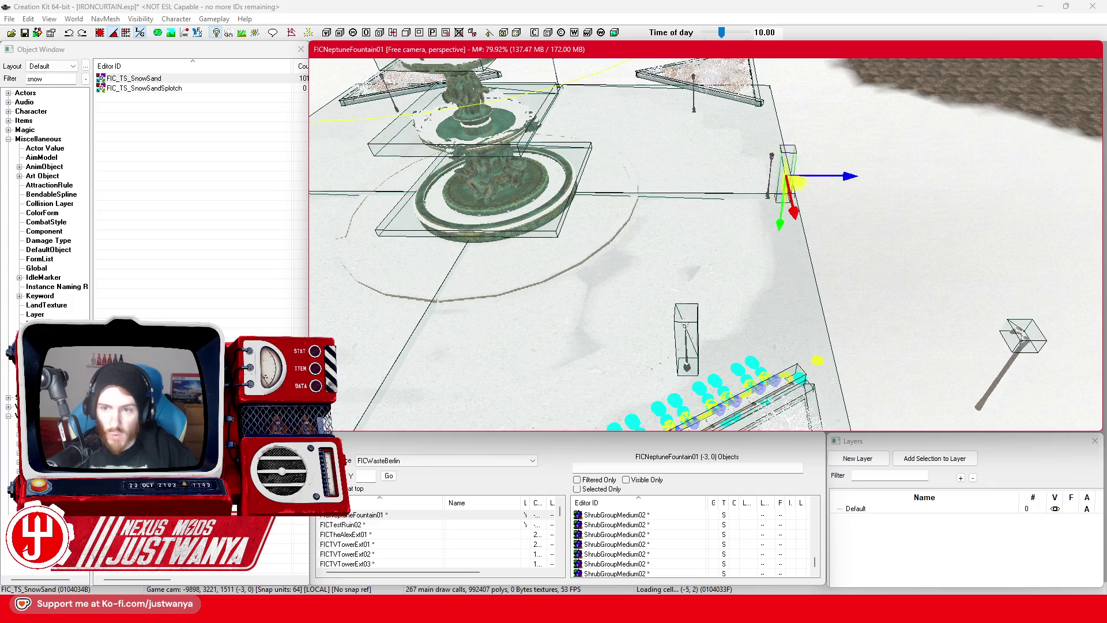
drag(785, 290, 774, 377)
scroll(773, 378, up, 5)
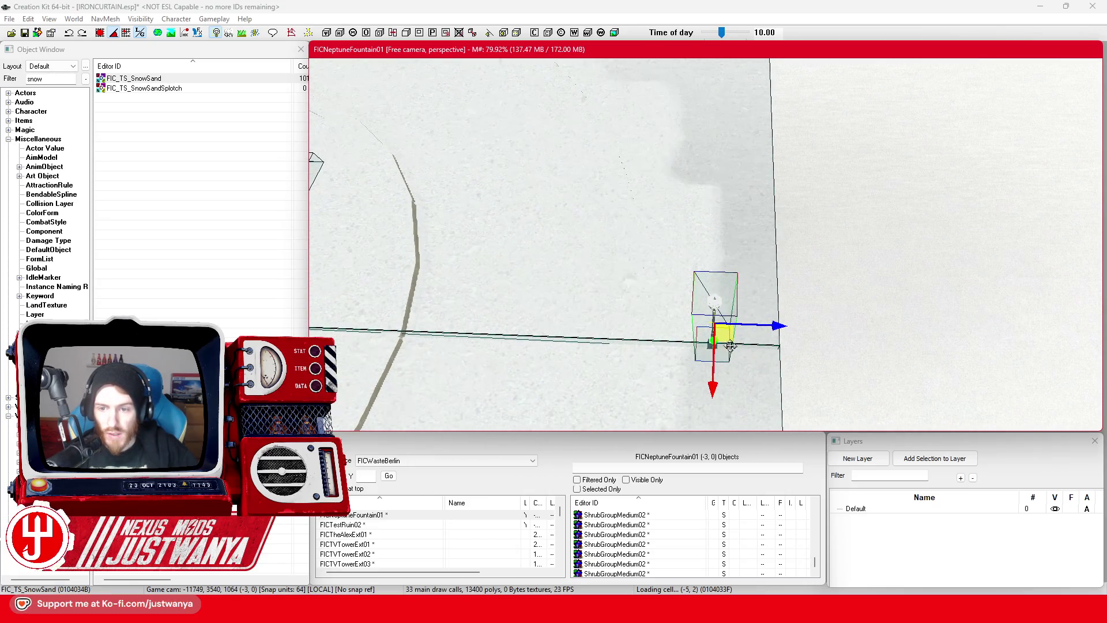
Step: Select the FIC_TS_SnowSand decal and the lamp post beside it at the next planter
click(606, 101)
drag(559, 138, 681, 308)
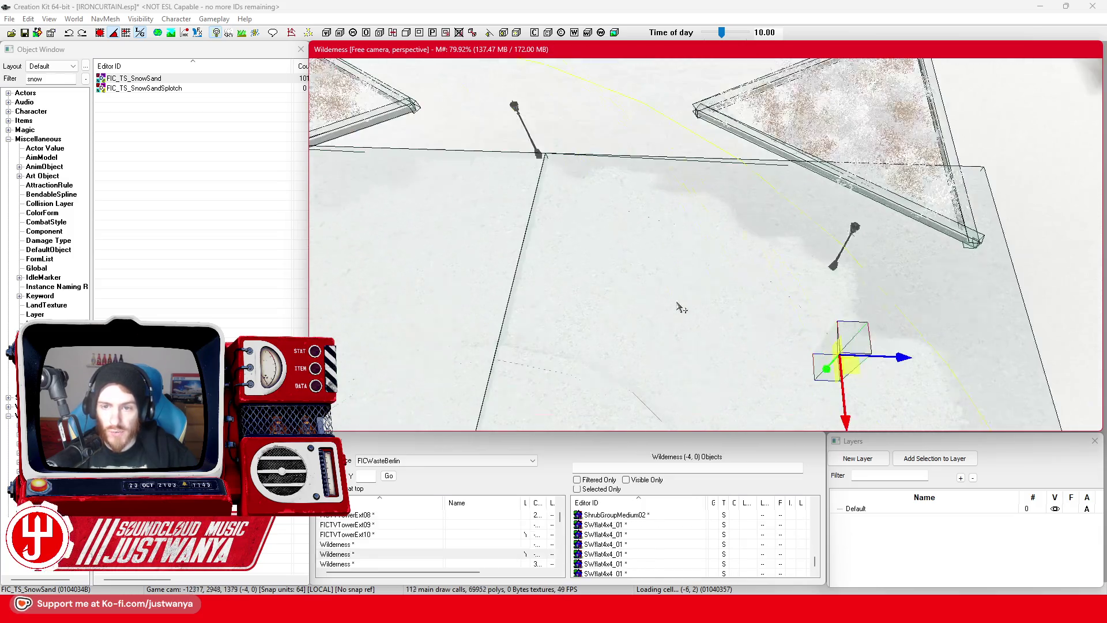
scroll(681, 308, up, 5)
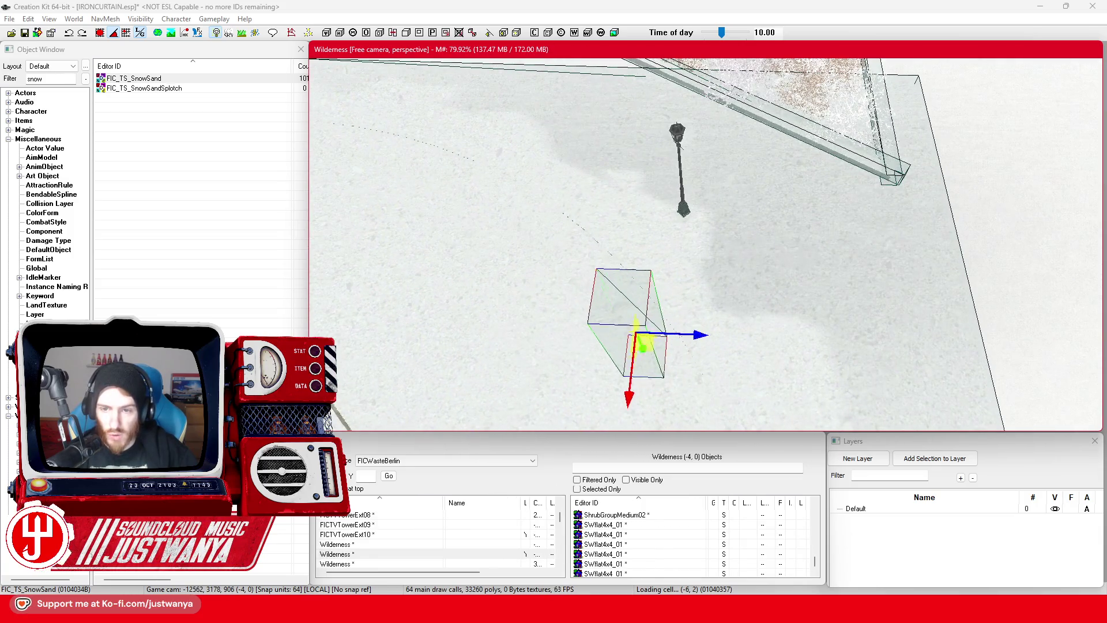
click(679, 167)
scroll(689, 196, up, 5)
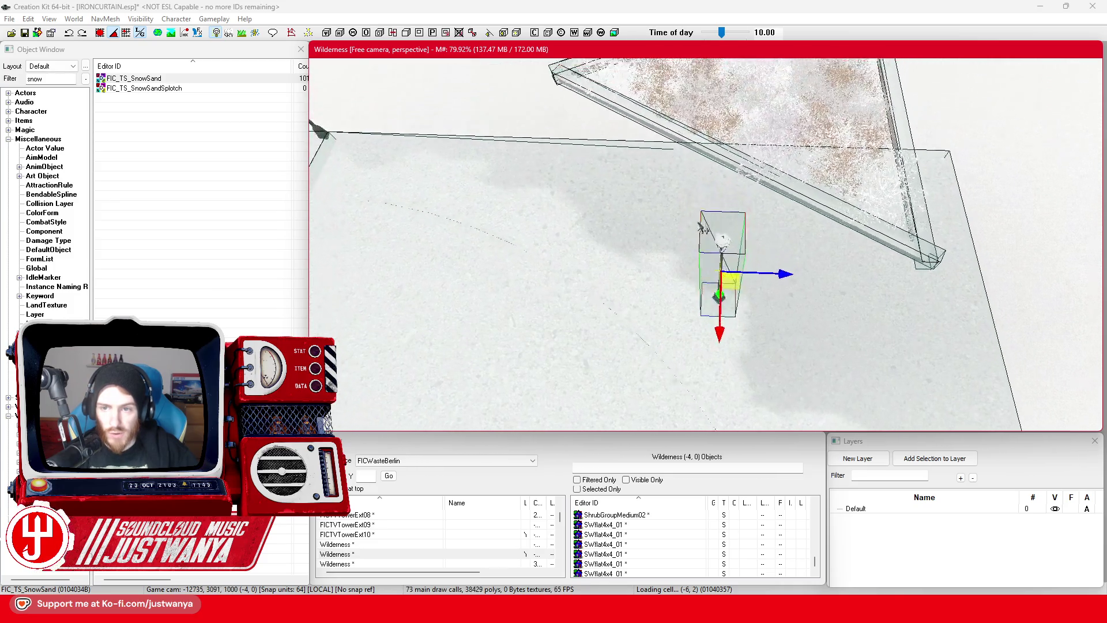
scroll(698, 244, down, 5)
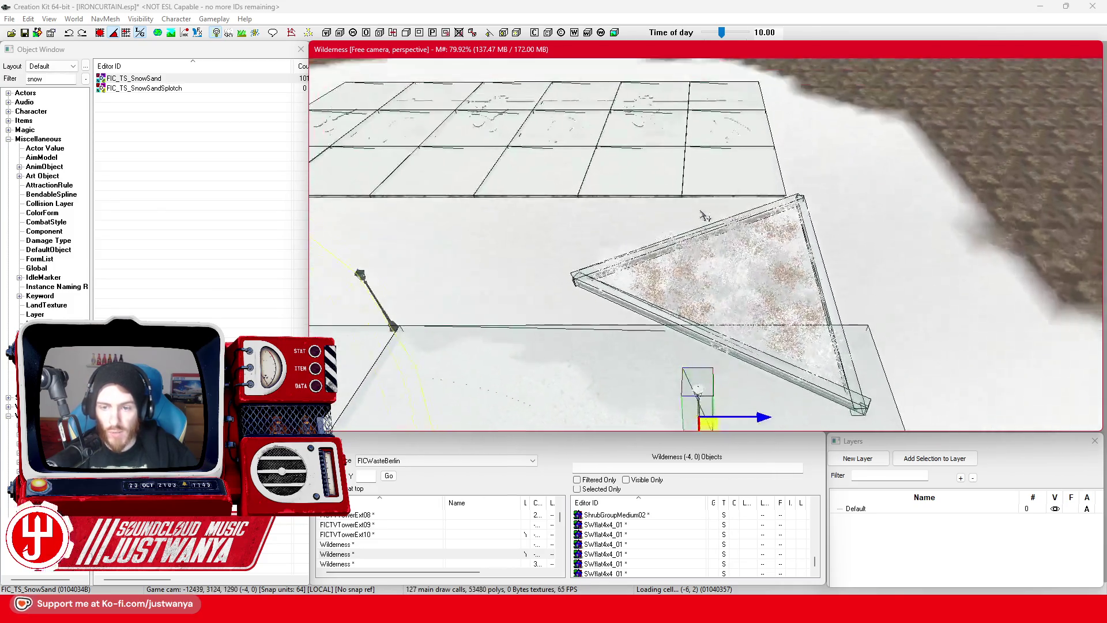
Step: Move the snow-sand decal onto the next lamp post's base beside the planter
click(531, 213)
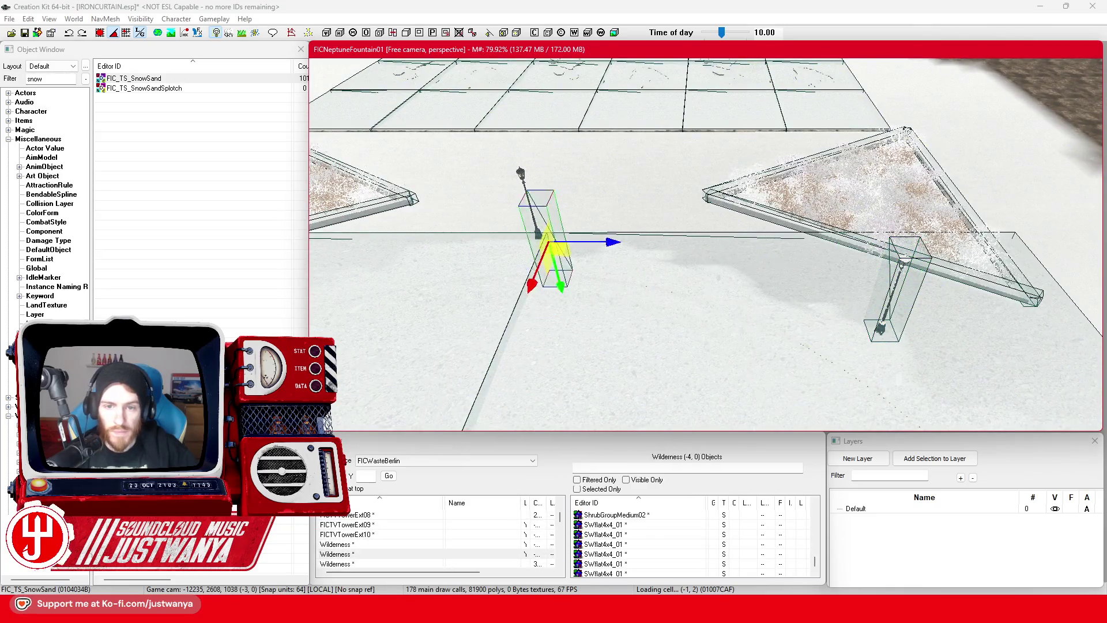
scroll(637, 310, down, 5)
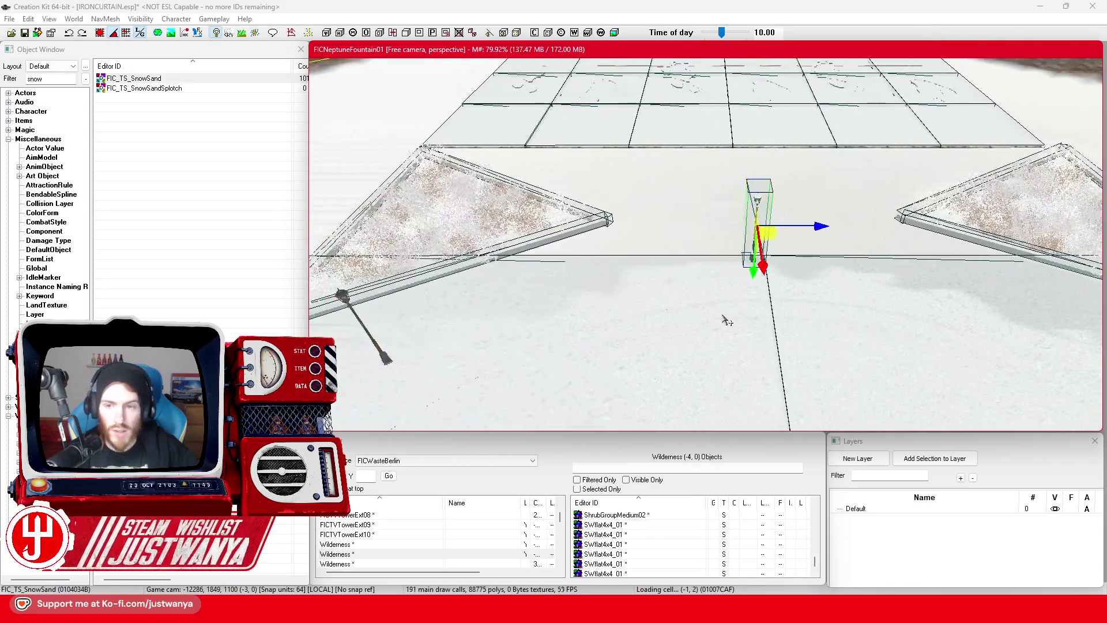
drag(734, 320, 735, 326)
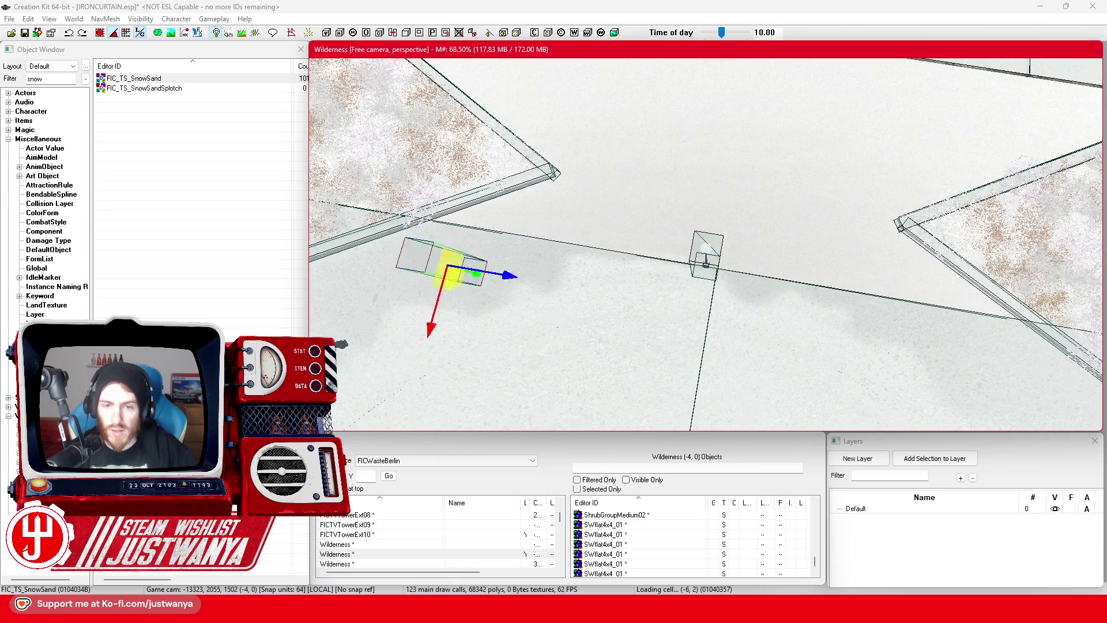
scroll(581, 257, up, 5)
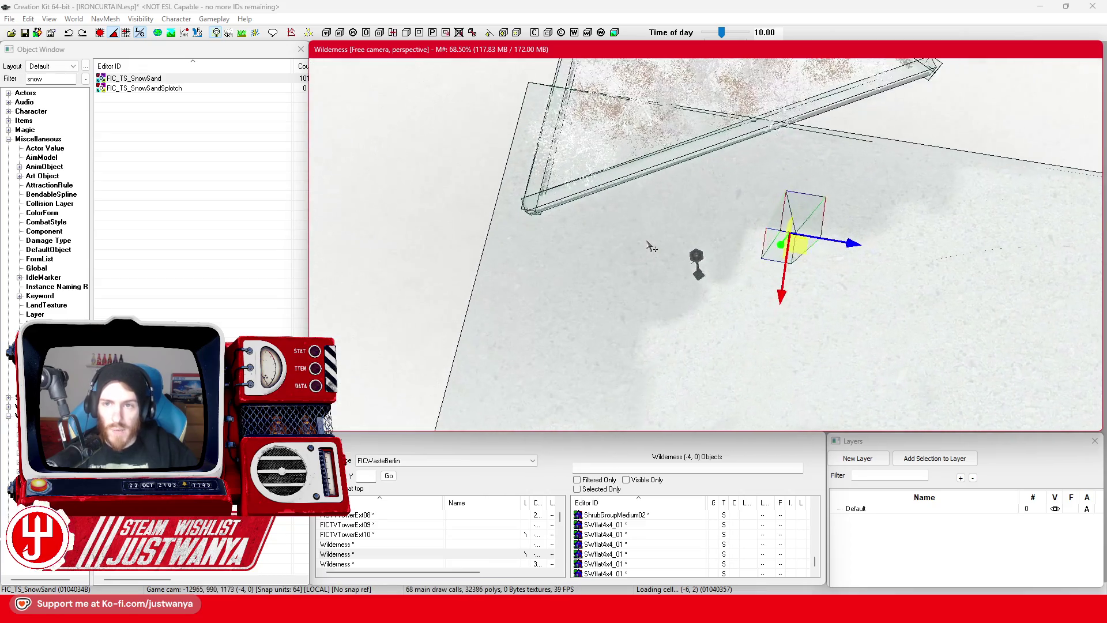
scroll(650, 248, up, 2)
drag(810, 242, 690, 237)
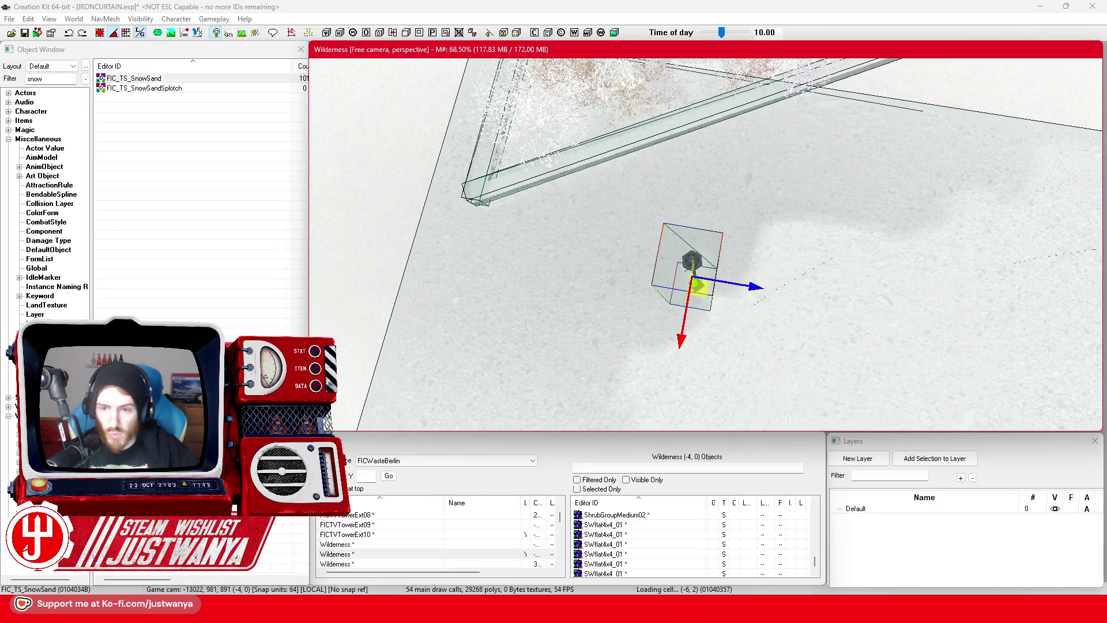
mouse_move(705, 282)
mouse_down()
mouse_move(697, 272)
mouse_move(710, 292)
mouse_move(700, 255)
mouse_move(700, 309)
mouse_move(670, 315)
mouse_move(699, 294)
mouse_move(807, 299)
mouse_move(888, 353)
mouse_up()
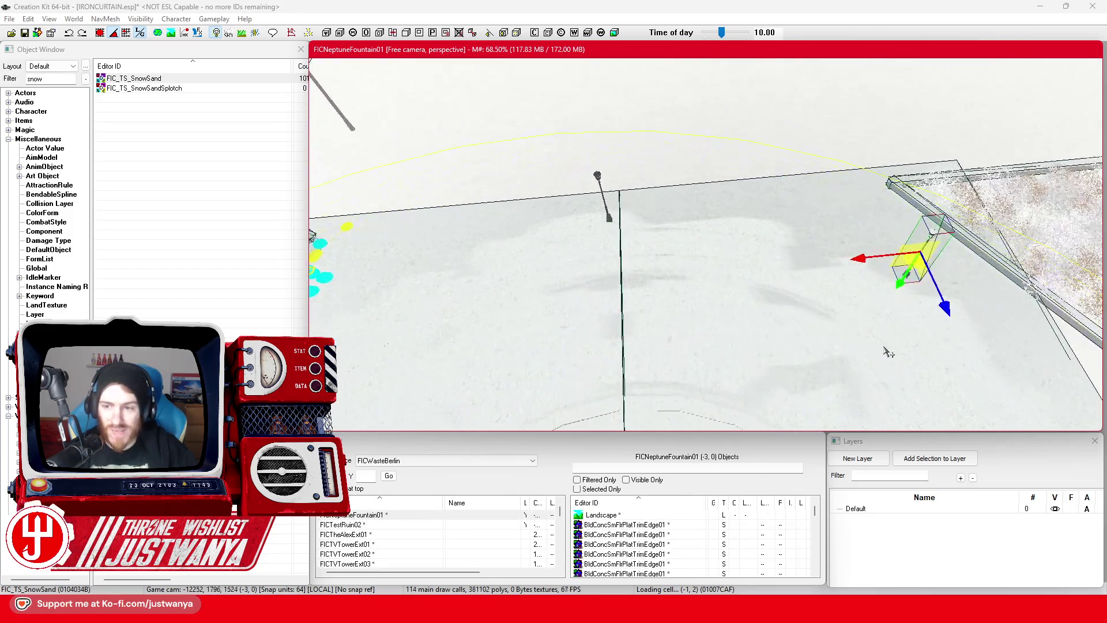
Step: Place a decal copy at another lamp post base, check it from above, then select another decal box
scroll(888, 352, up, 3)
drag(983, 269, 738, 213)
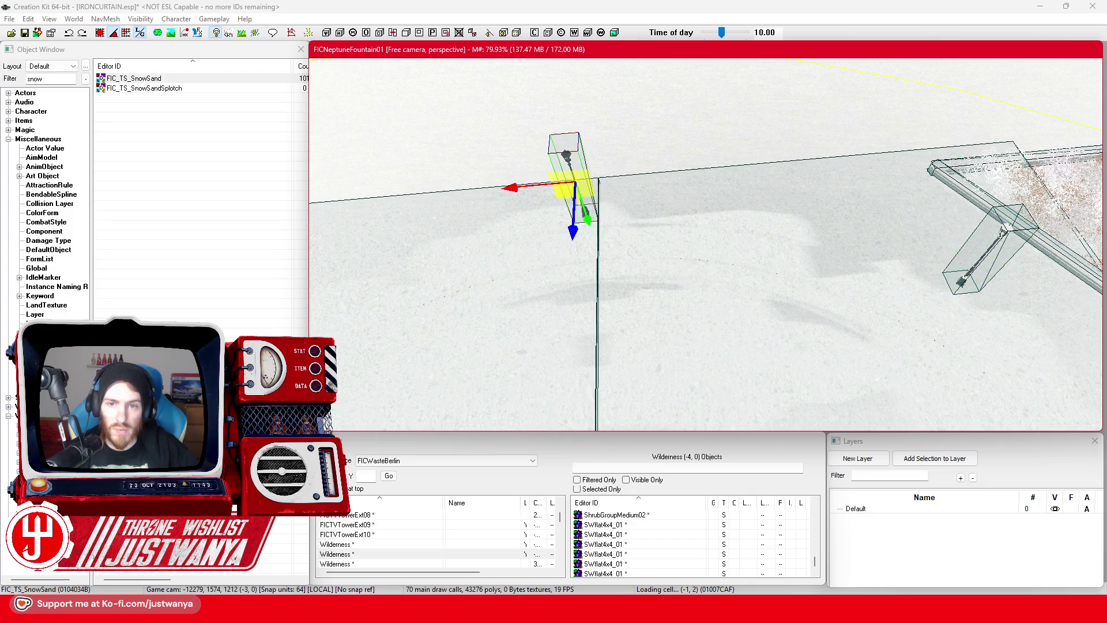
mouse_move(669, 231)
mouse_down()
mouse_move(625, 308)
mouse_move(922, 103)
mouse_up()
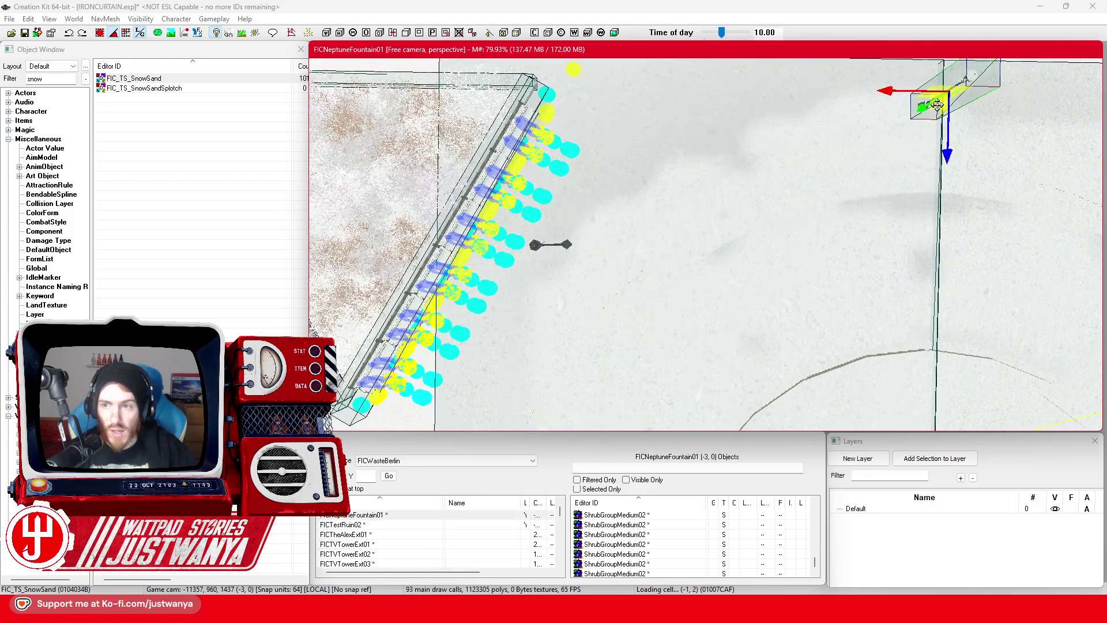
drag(542, 249, 761, 239)
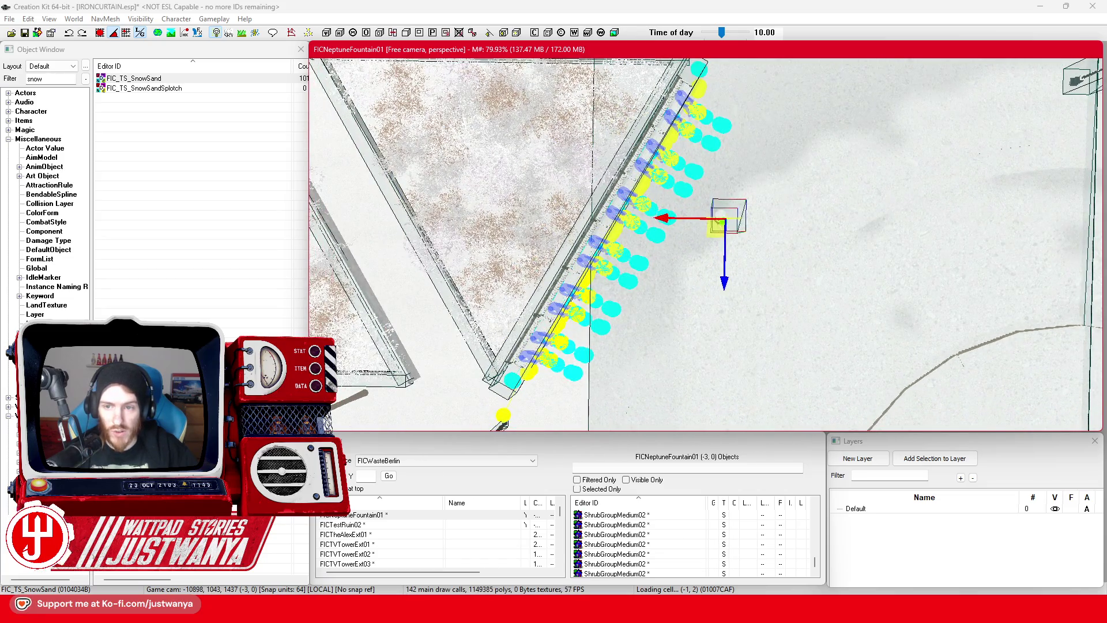
scroll(706, 296, down, 5)
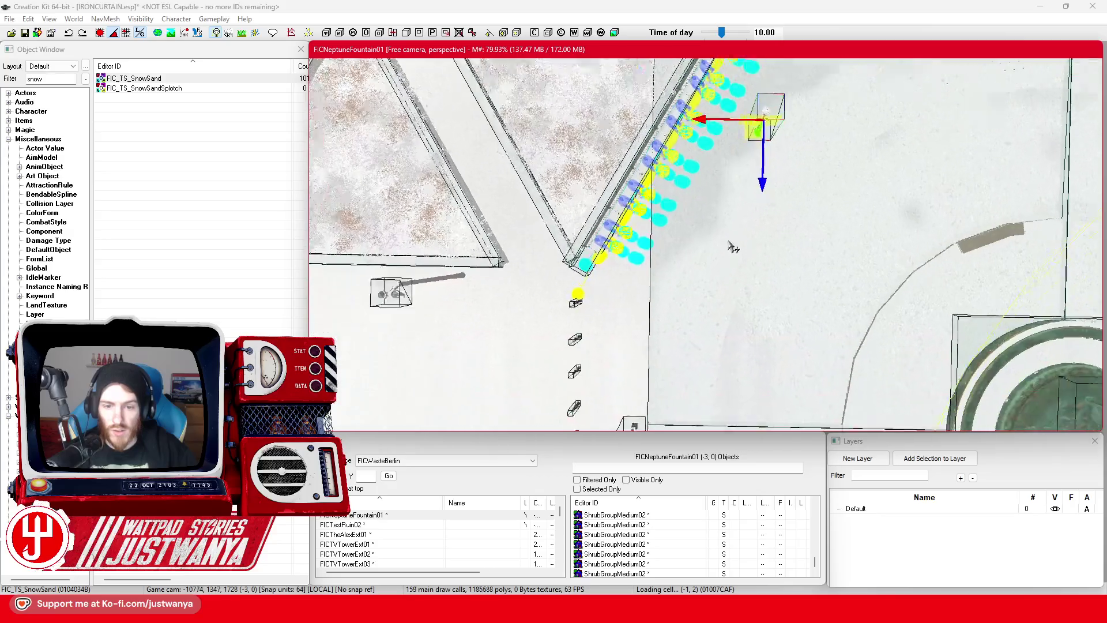
scroll(706, 266, up, 3)
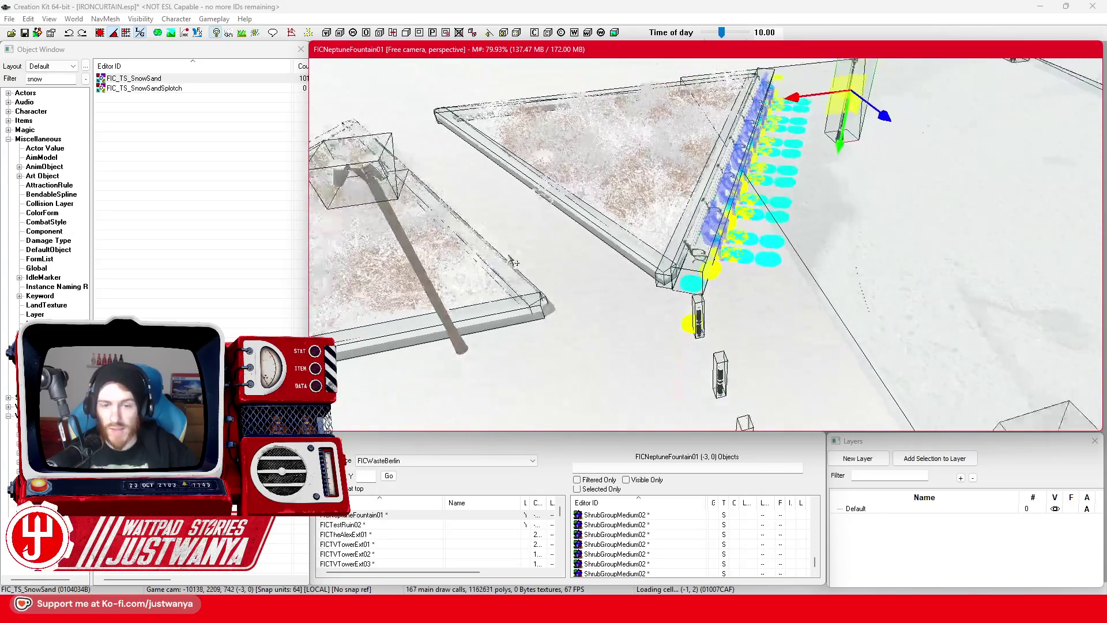
click(467, 198)
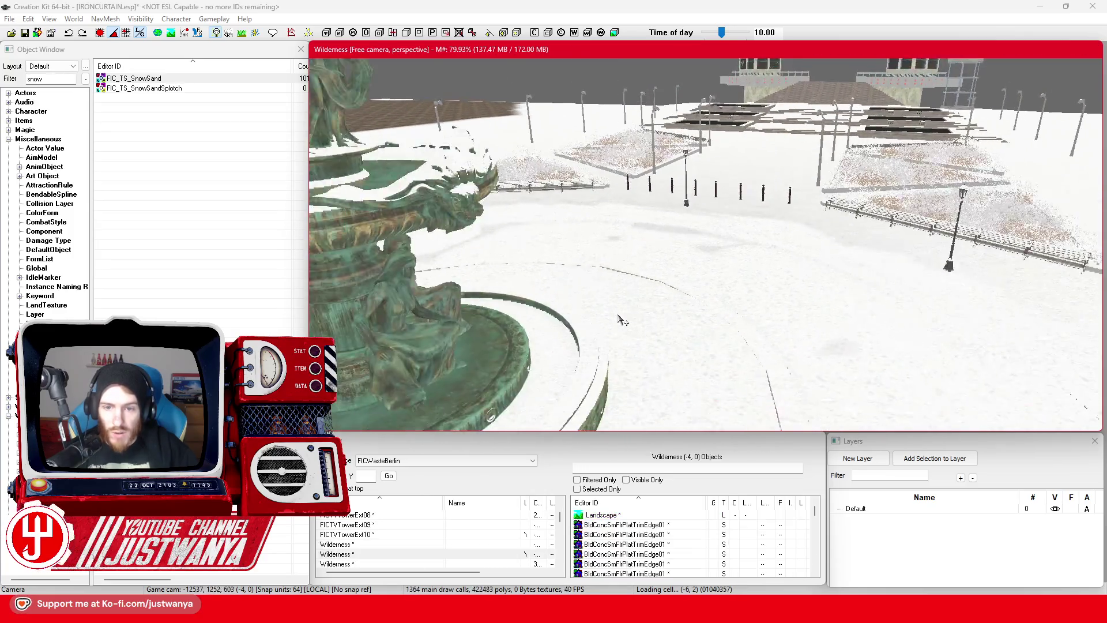
Step: Save the IRONCURTAIN.esp plugin with the plaza's snow-sand decals
scroll(622, 318, down, 5)
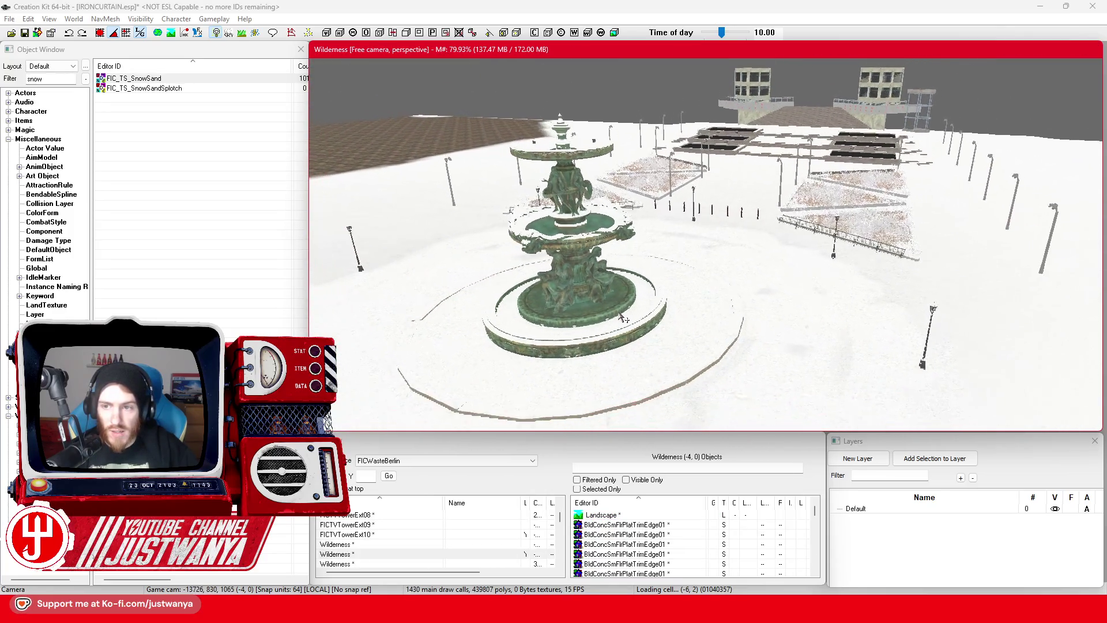
scroll(622, 319, down, 3)
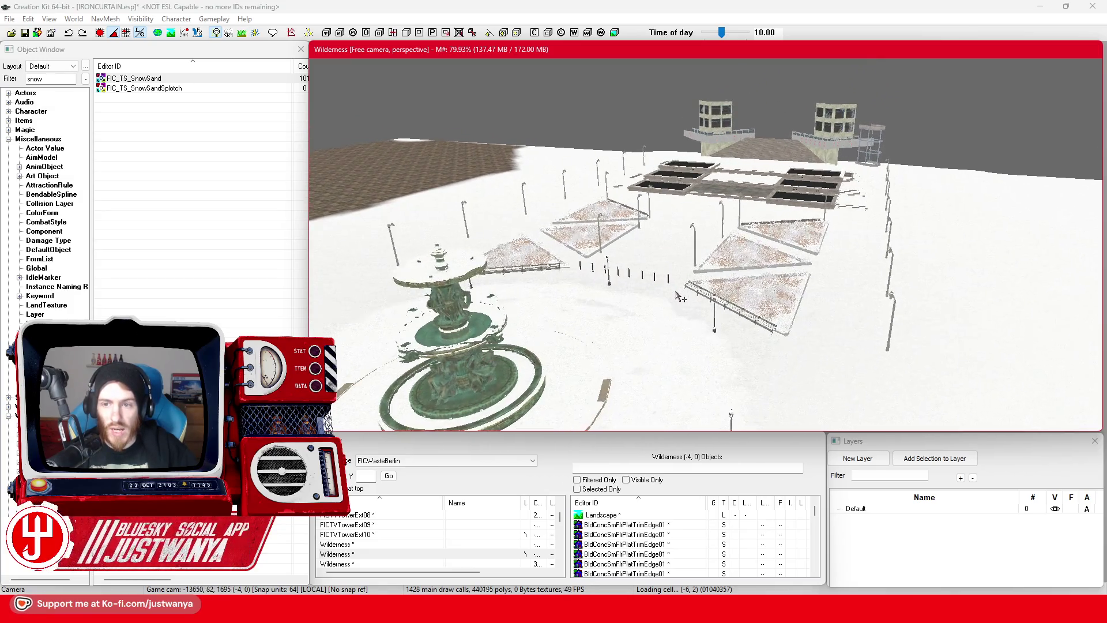
scroll(680, 297, up, 4)
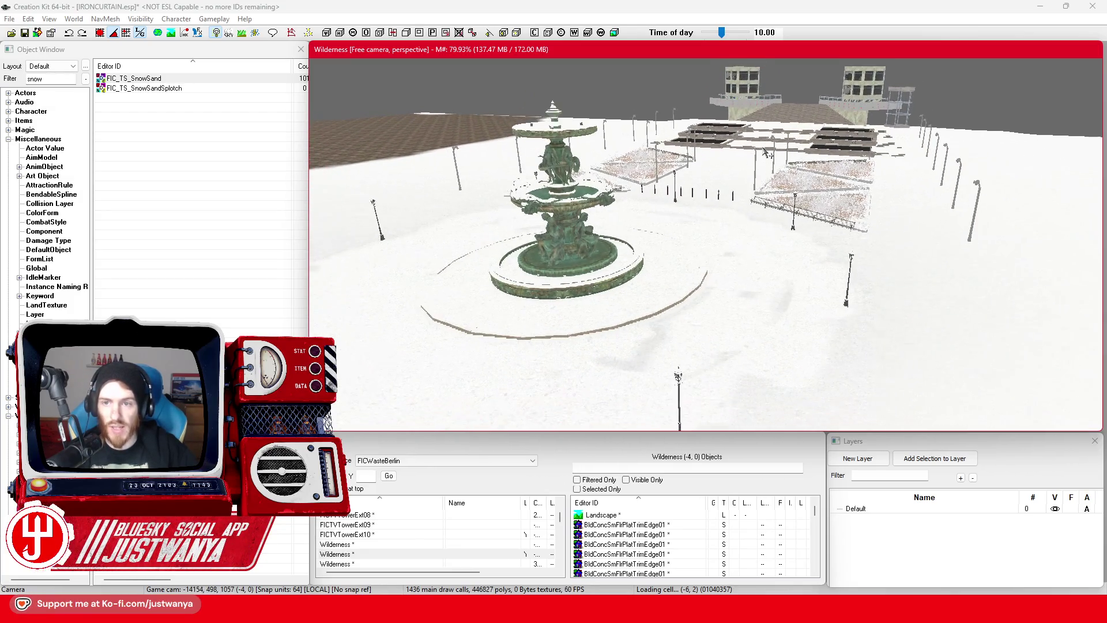
scroll(766, 154, down, 2)
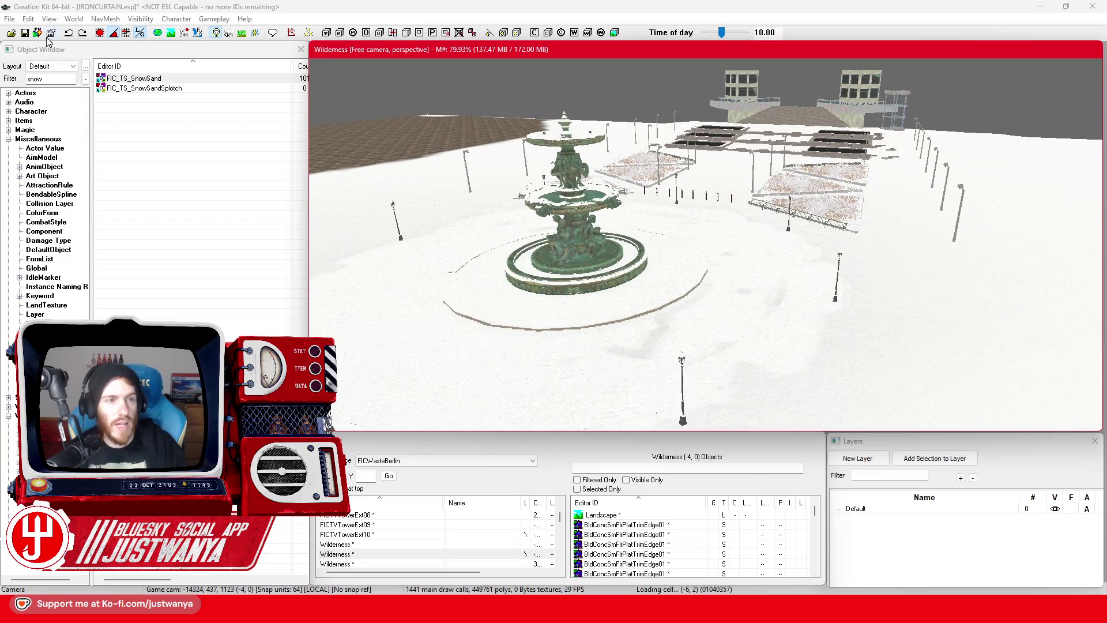
click(25, 33)
Step: Fly the camera up over the fountain to review the plaza and the tower complex steps
scroll(474, 282, up, 3)
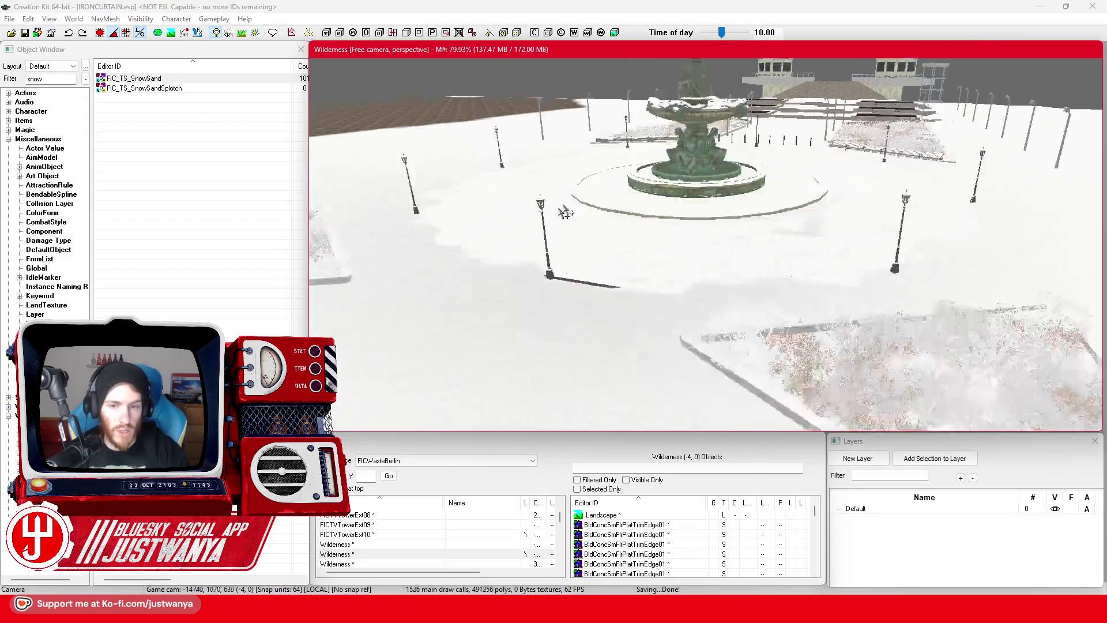
scroll(599, 294, down, 3)
scroll(598, 293, down, 5)
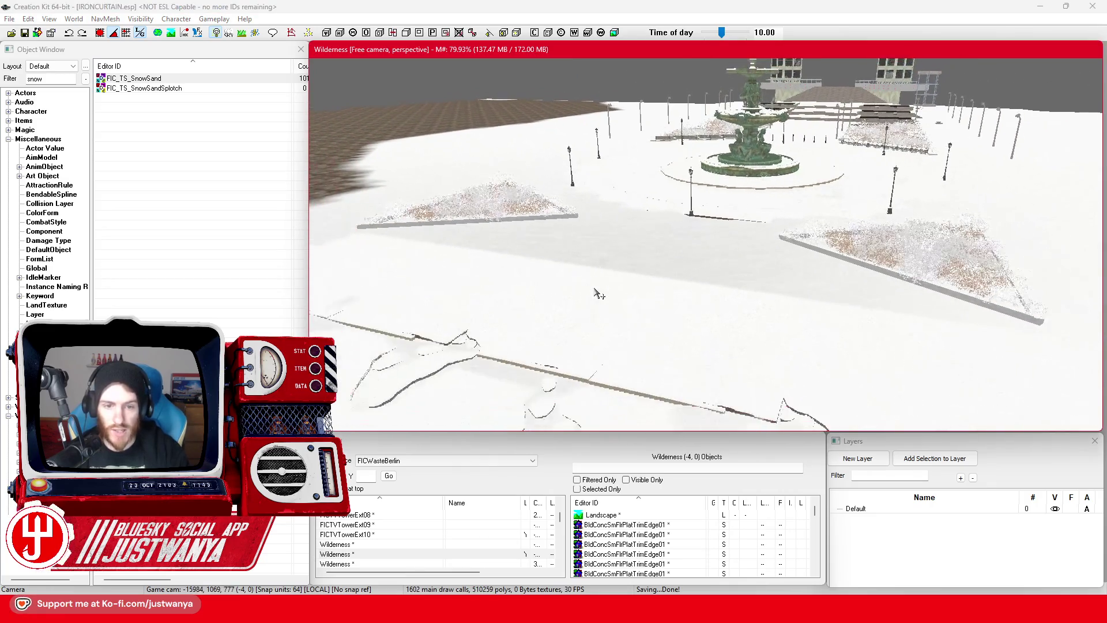
scroll(663, 273, up, 5)
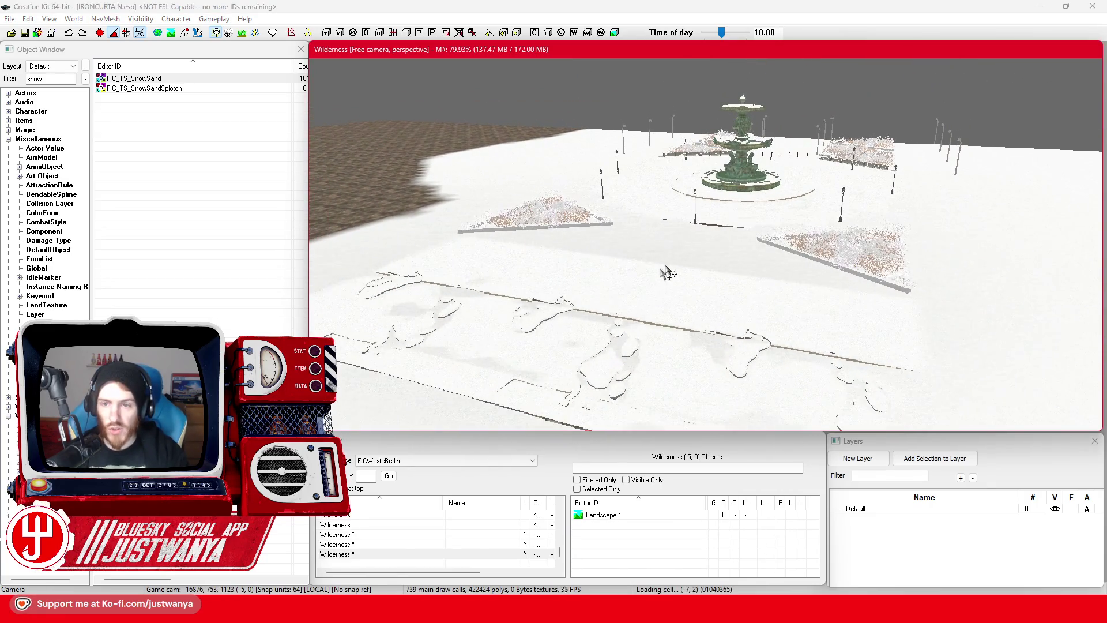
mouse_move(767, 176)
mouse_down()
mouse_move(694, 304)
mouse_move(796, 137)
mouse_move(678, 306)
mouse_up()
scroll(677, 306, up, 5)
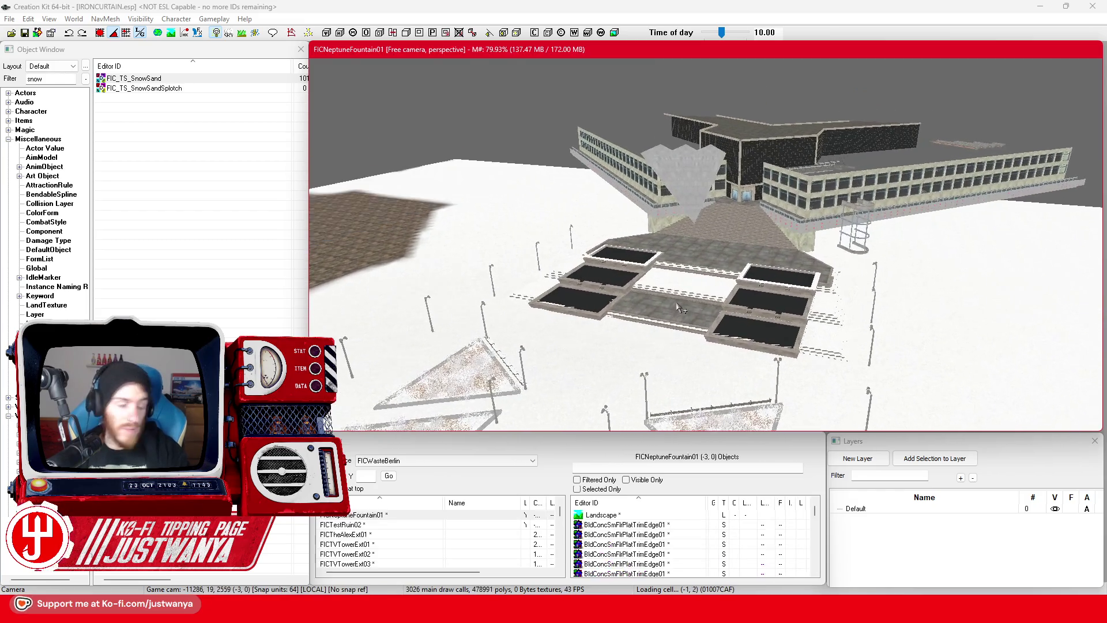
scroll(678, 306, up, 5)
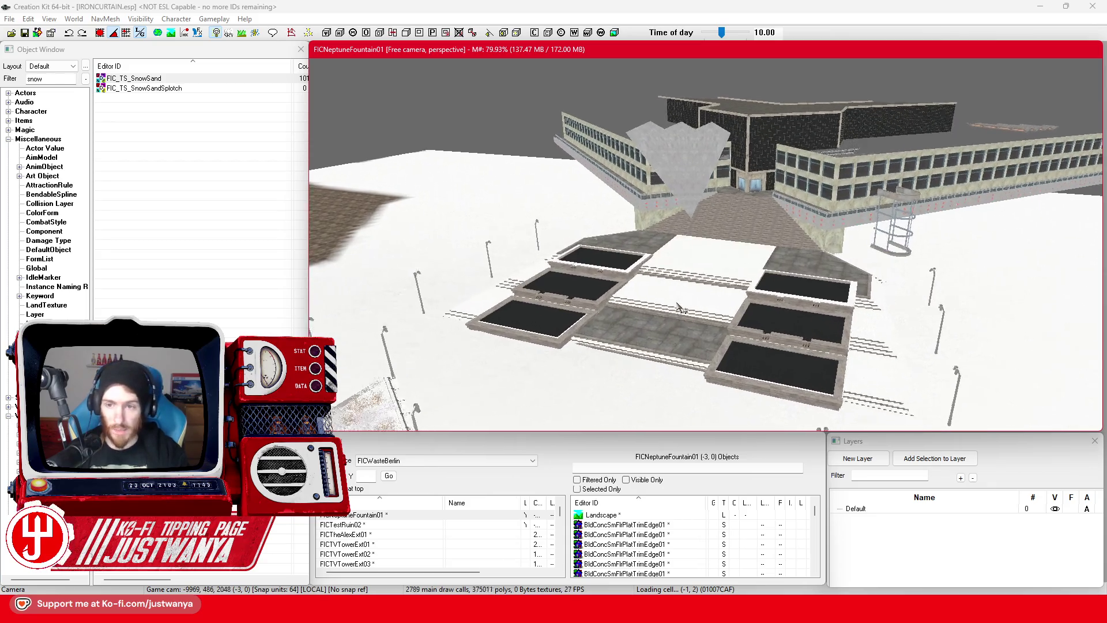
scroll(678, 307, up, 3)
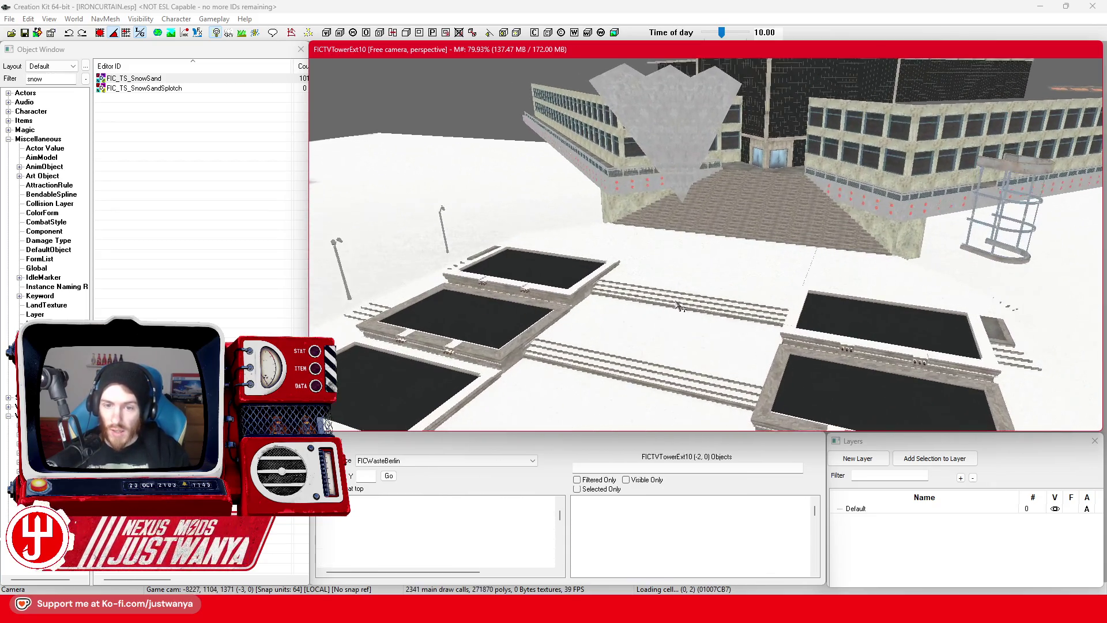
scroll(678, 344, up, 5)
scroll(678, 344, up, 5)
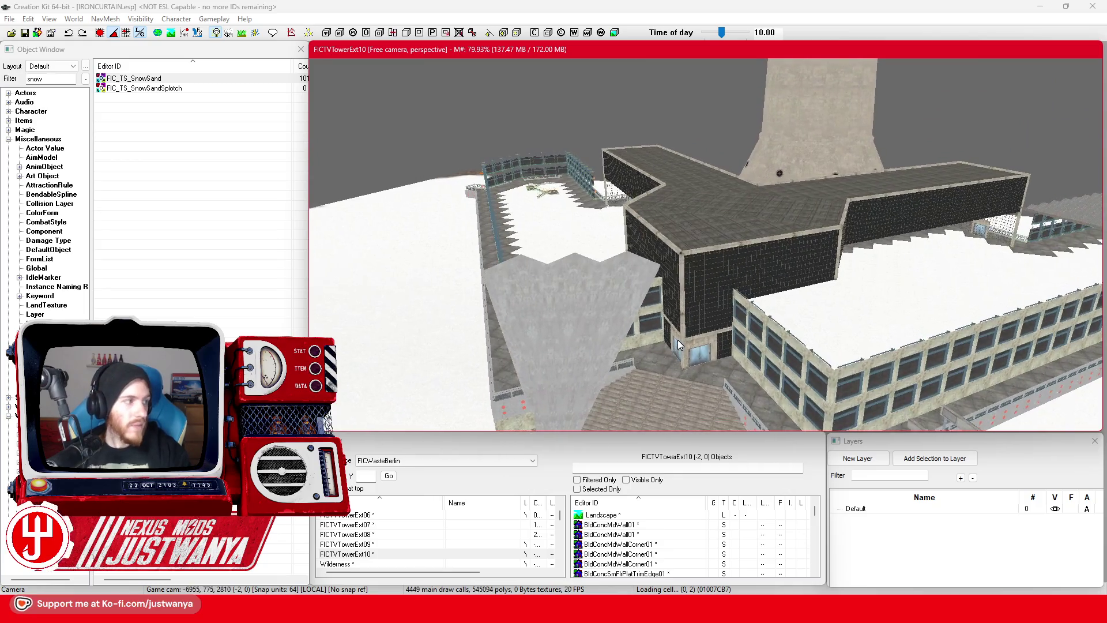
scroll(618, 369, up, 10)
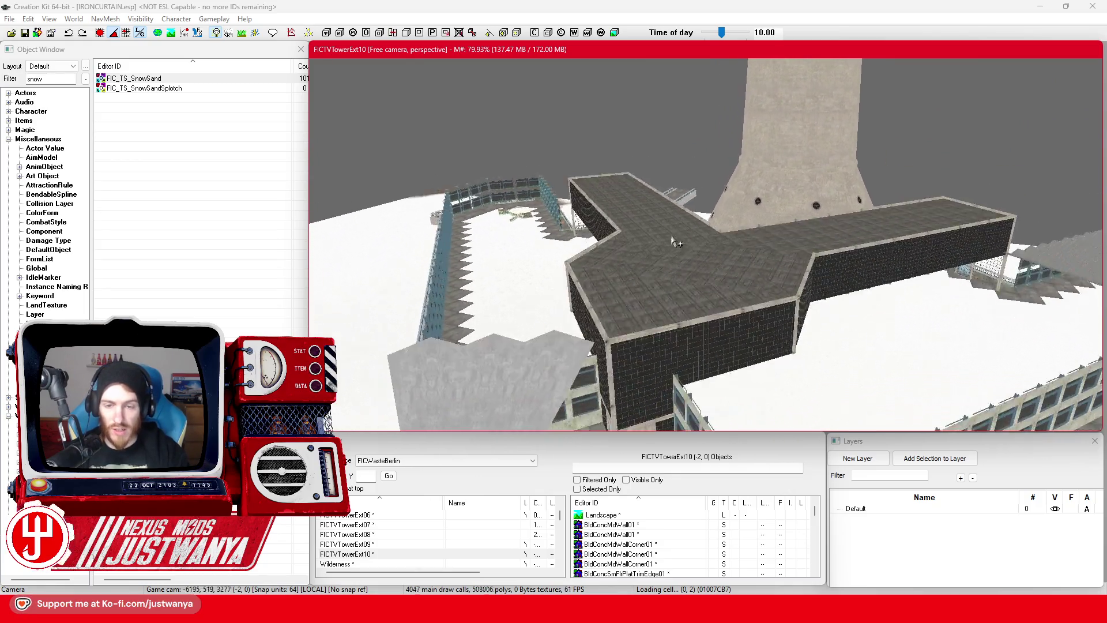
scroll(690, 309, down, 3)
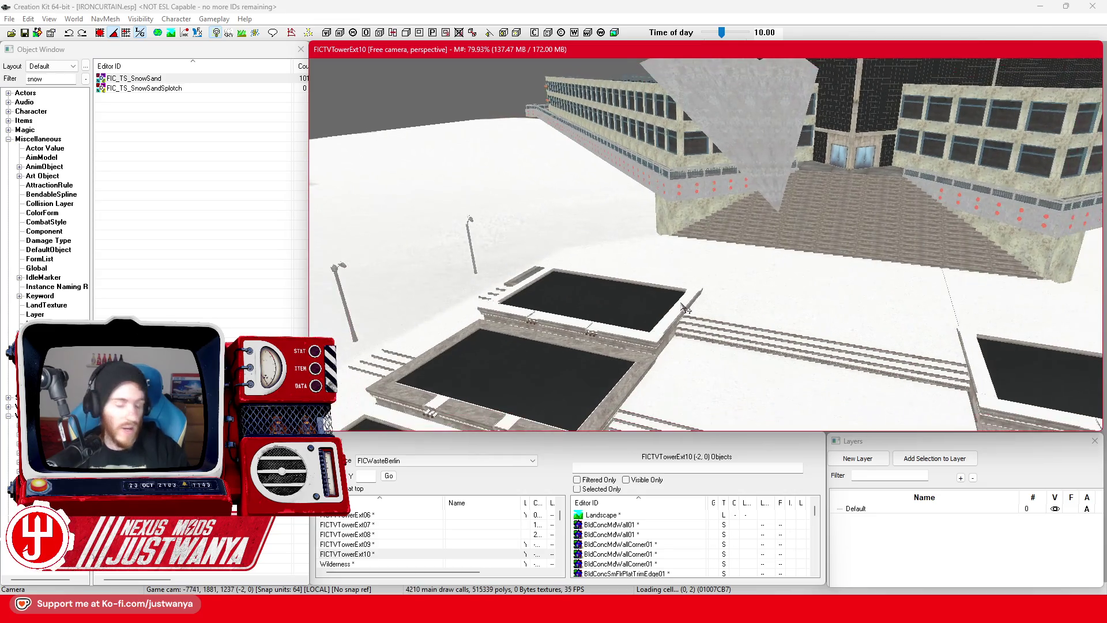